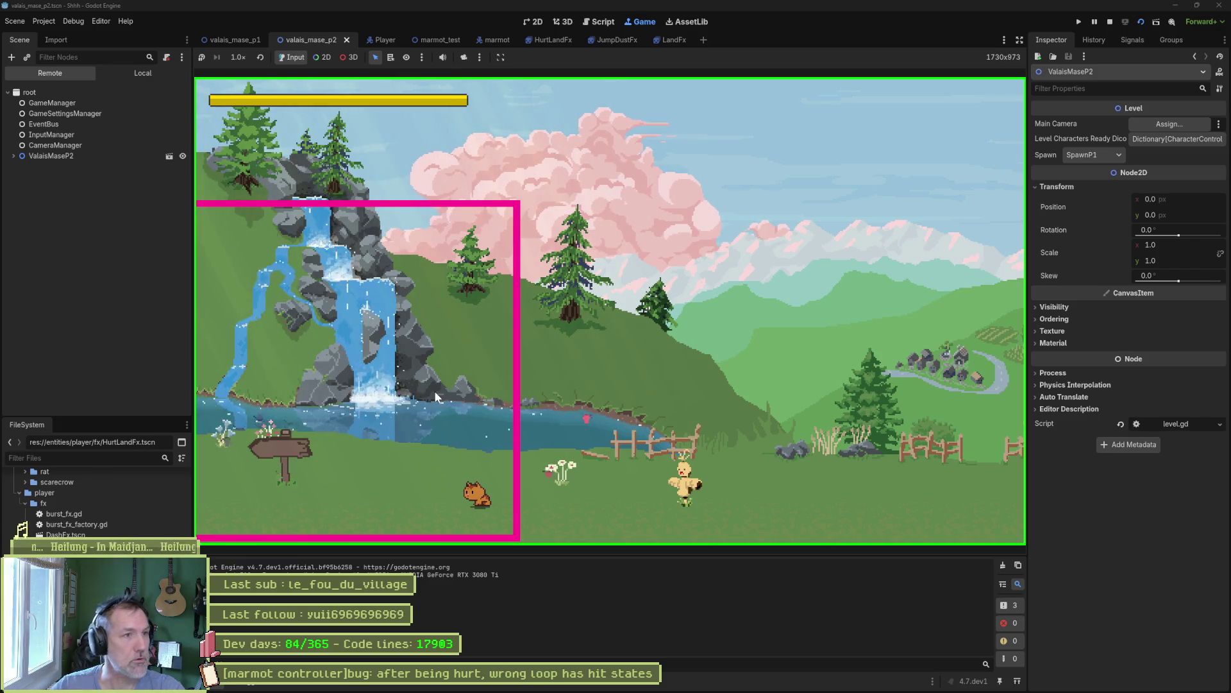
- End the level run with F8 and bring up the Asana board showing the marmot death task
key(F8)
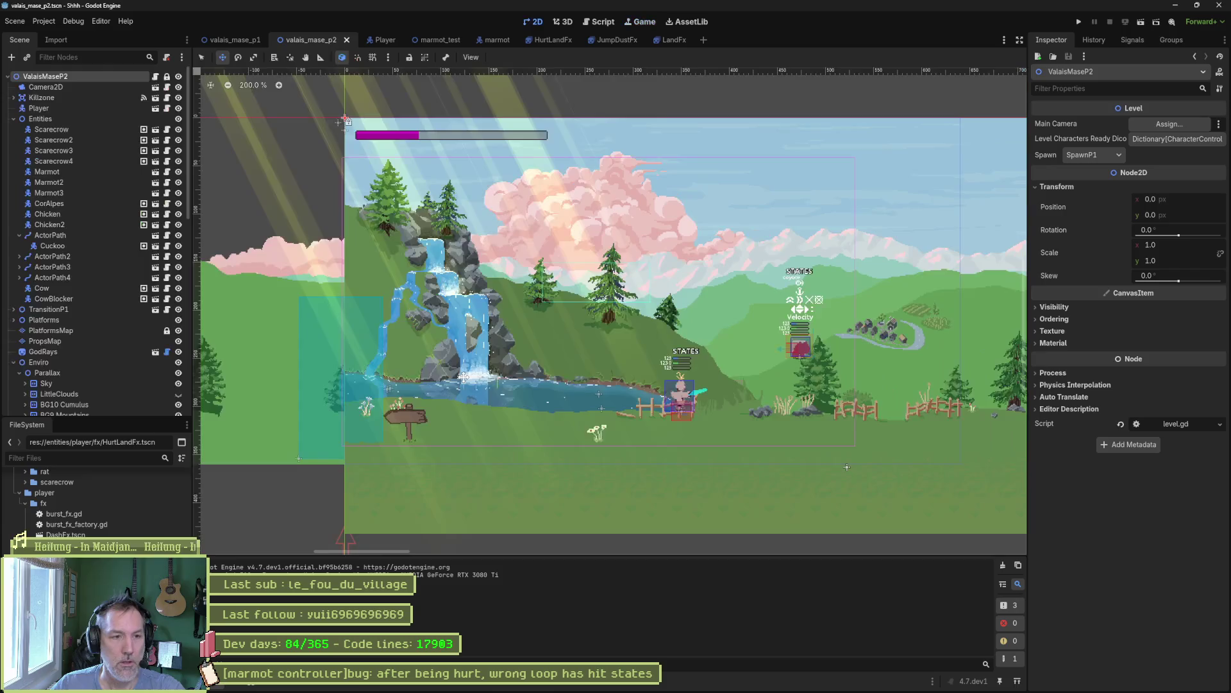
key(alt+Tab)
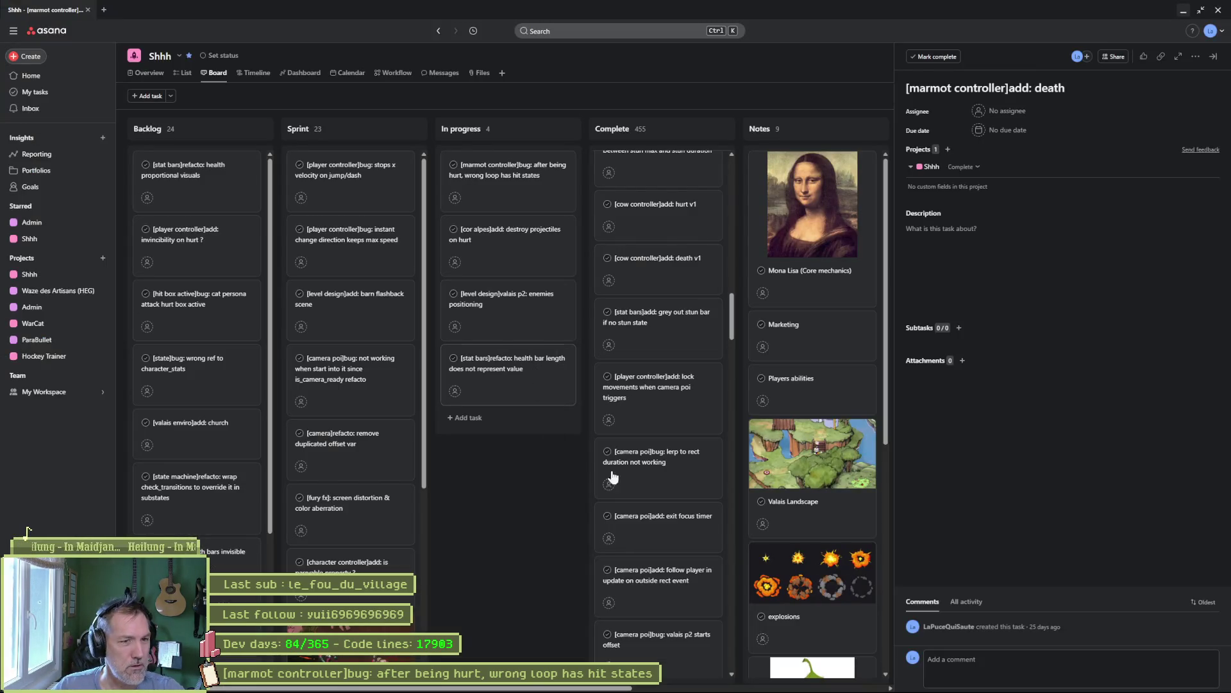
scroll(660, 417, up, 3)
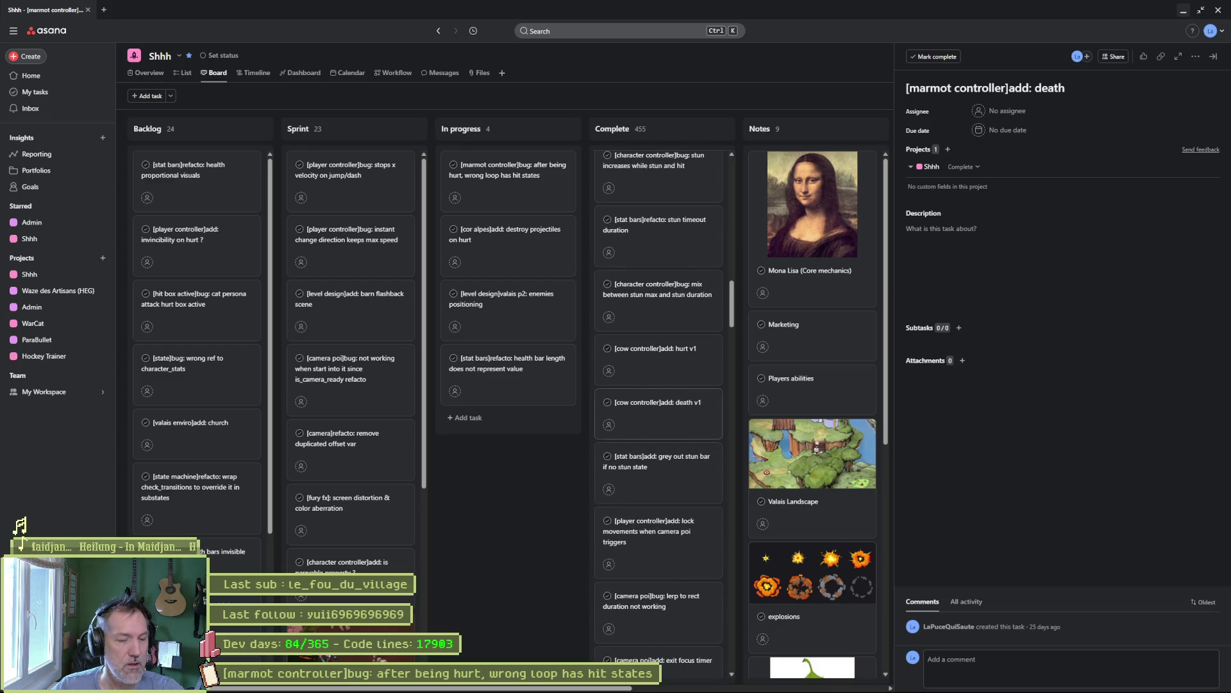
mouse_move(592, 688)
click(669, 682)
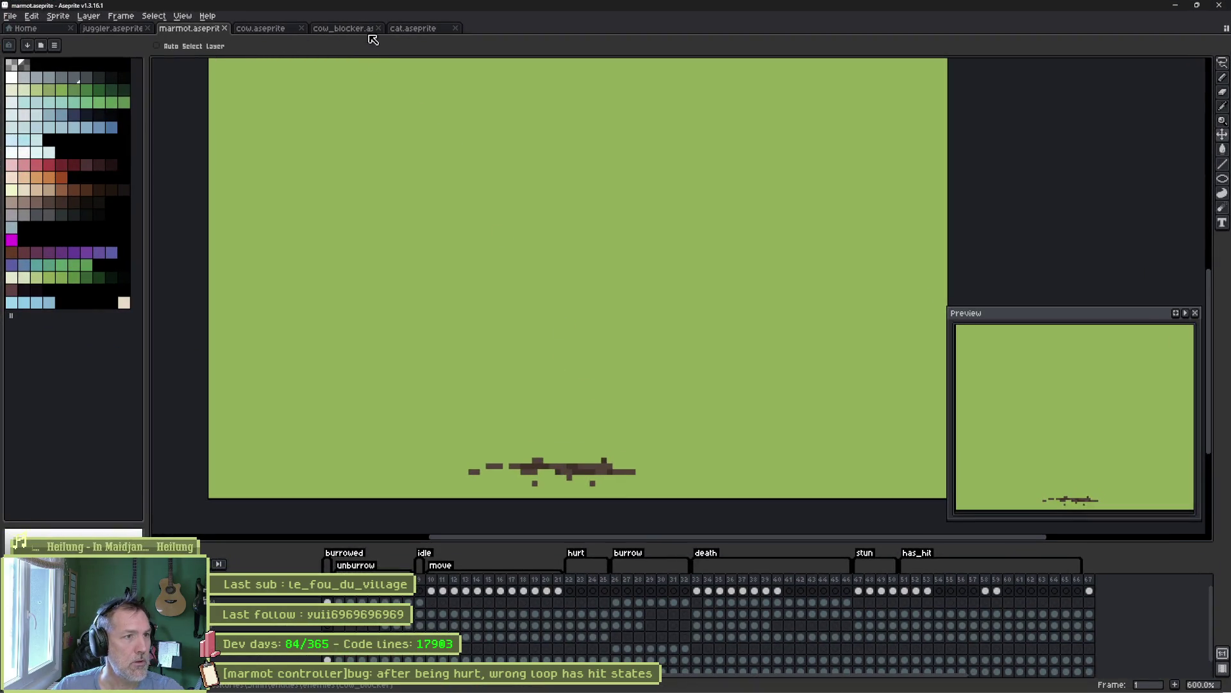
- Compare the cow_blocker and cow sprites, play the cow animation, then return to cow_blocker
click(333, 29)
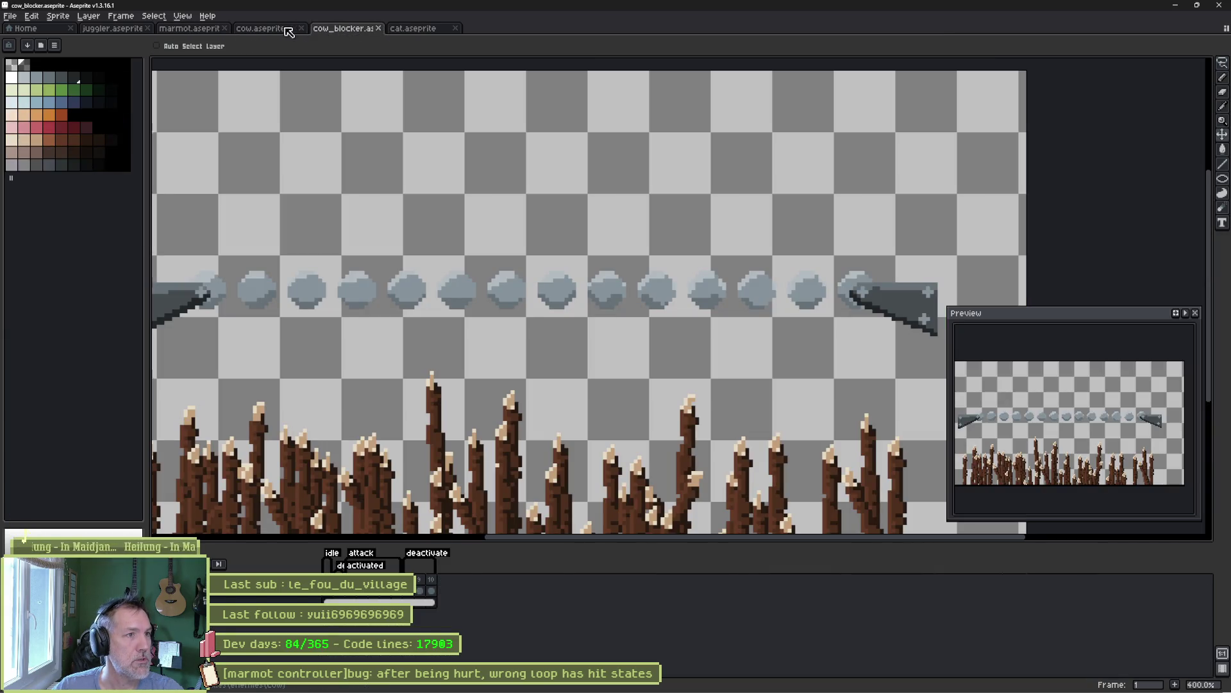
click(263, 29)
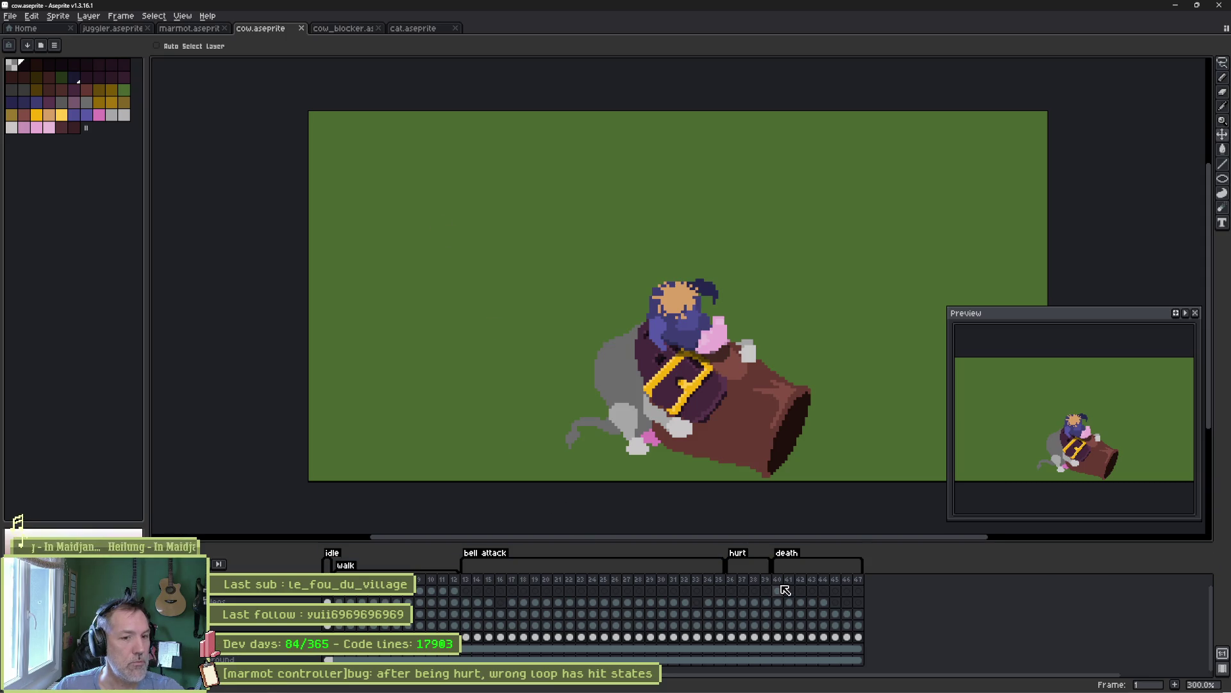
text(40)
key(Return)
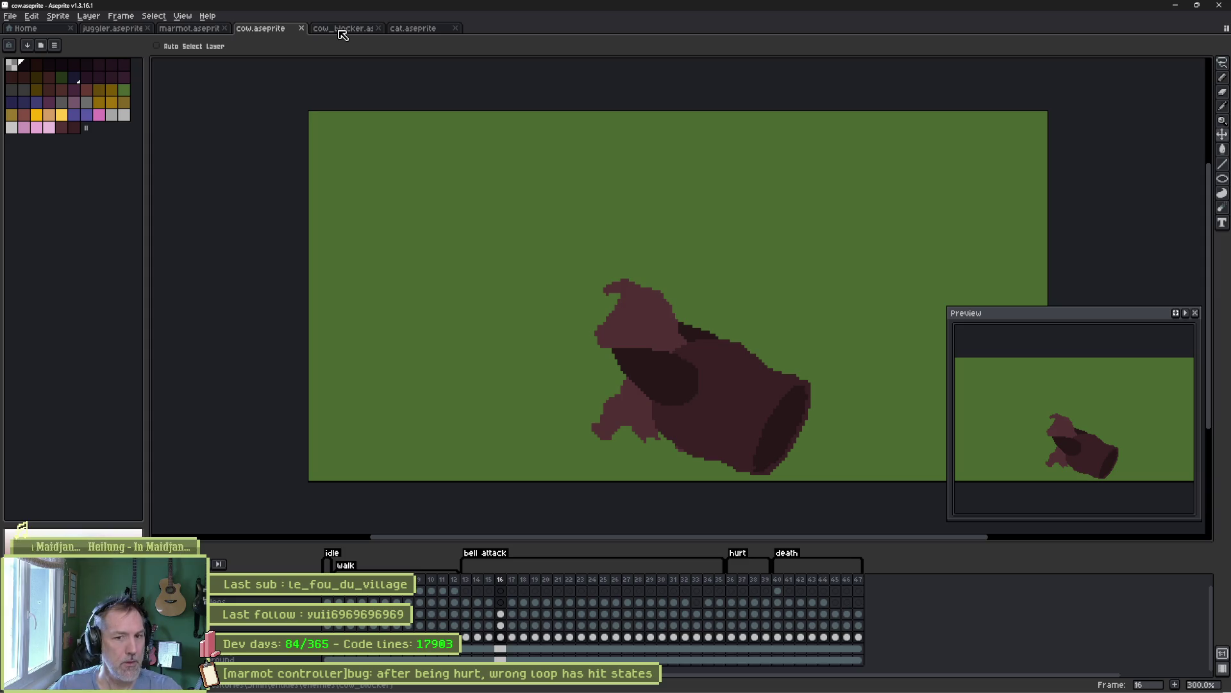
click(345, 30)
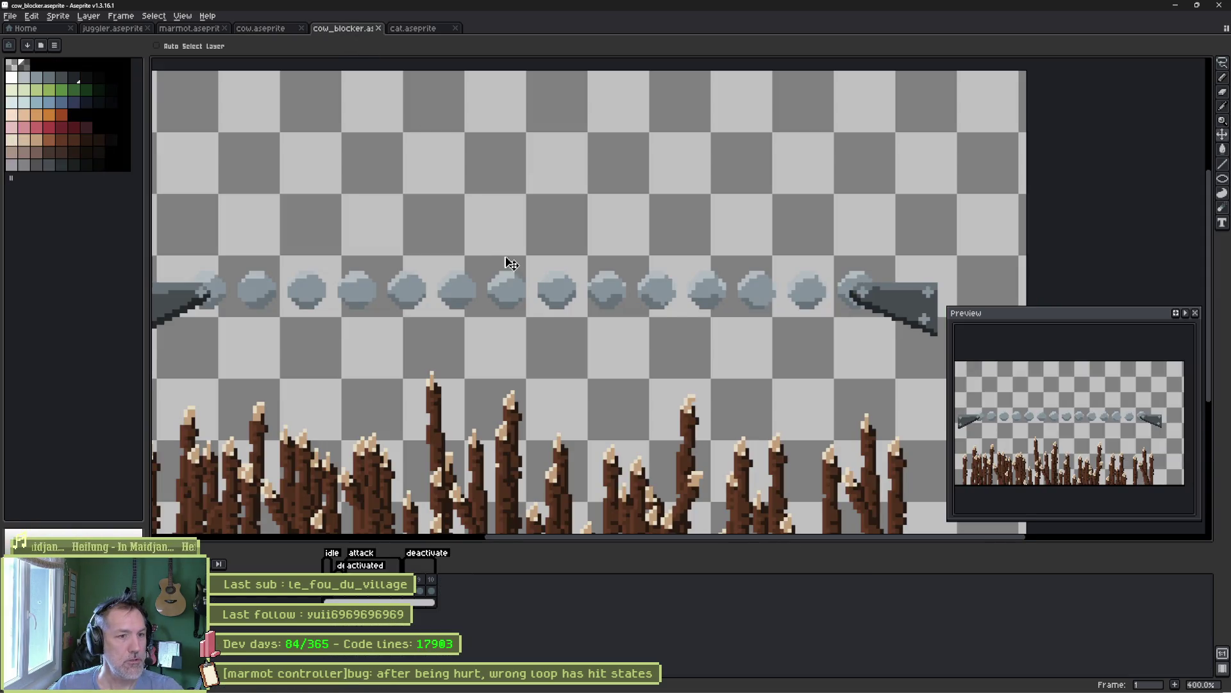
key(i)
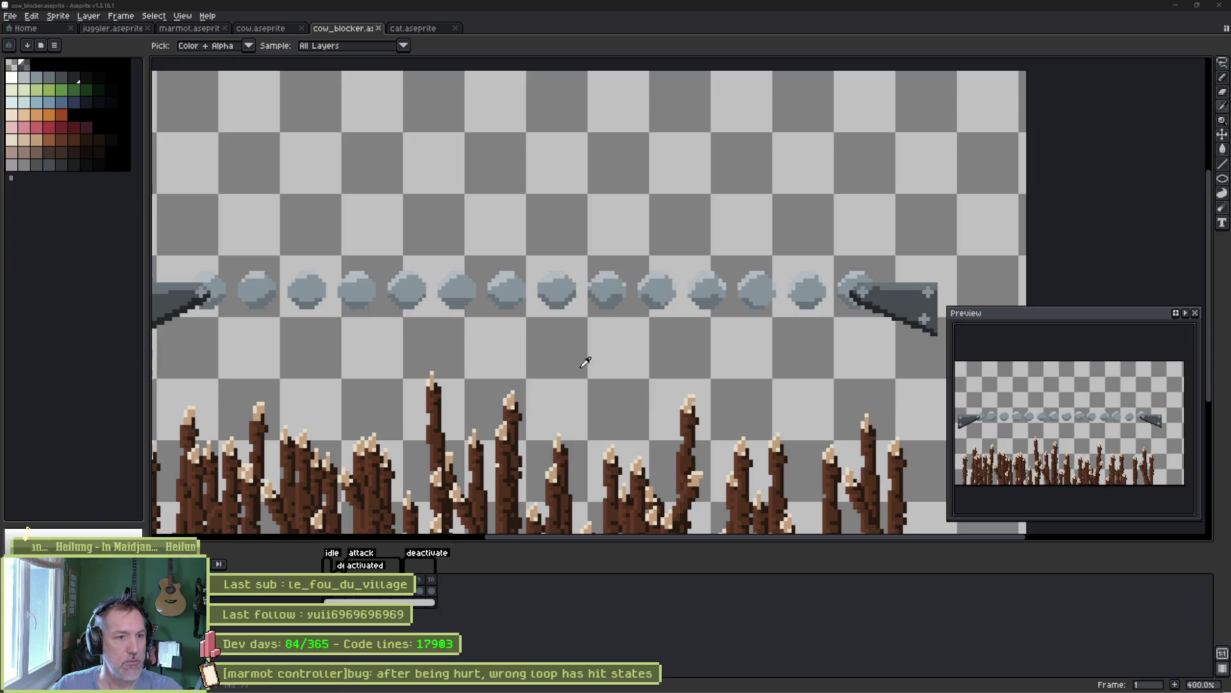
- Back in Godot, pan and zoom the level view to frame the cow area
mouse_move(691, 684)
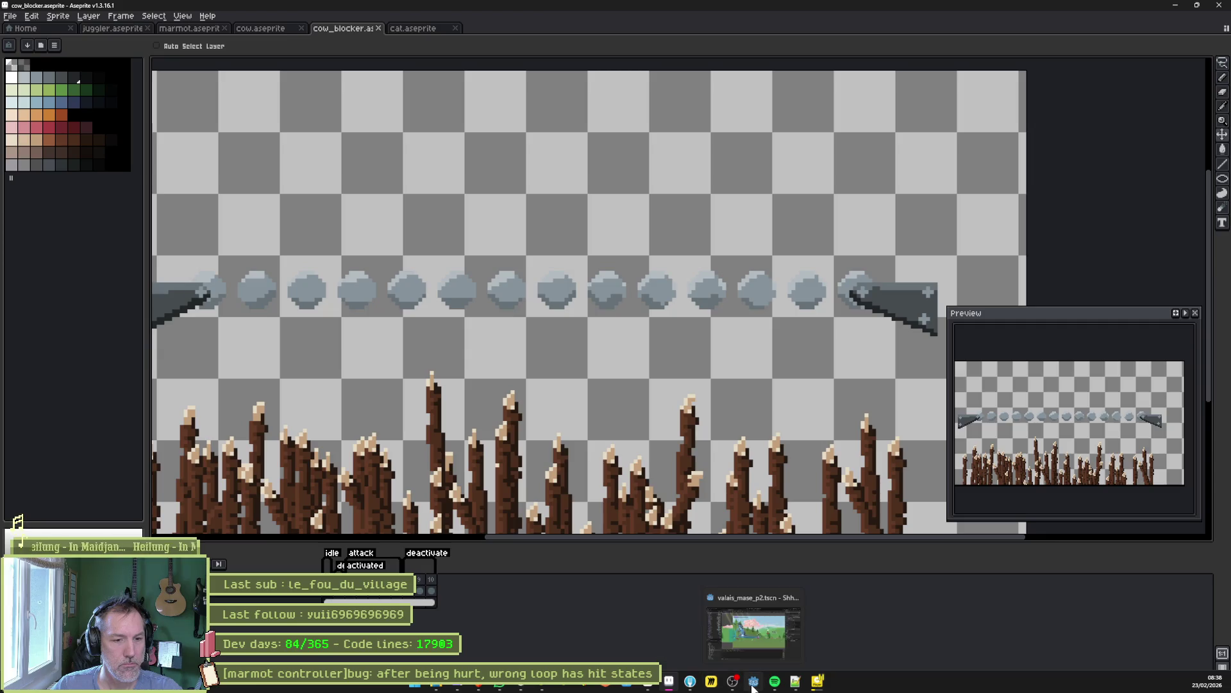
click(753, 684)
drag(888, 395, 491, 393)
drag(789, 402, 525, 388)
scroll(664, 398, up, 3)
mouse_move(768, 383)
mouse_down()
mouse_move(810, 422)
mouse_move(951, 432)
mouse_up()
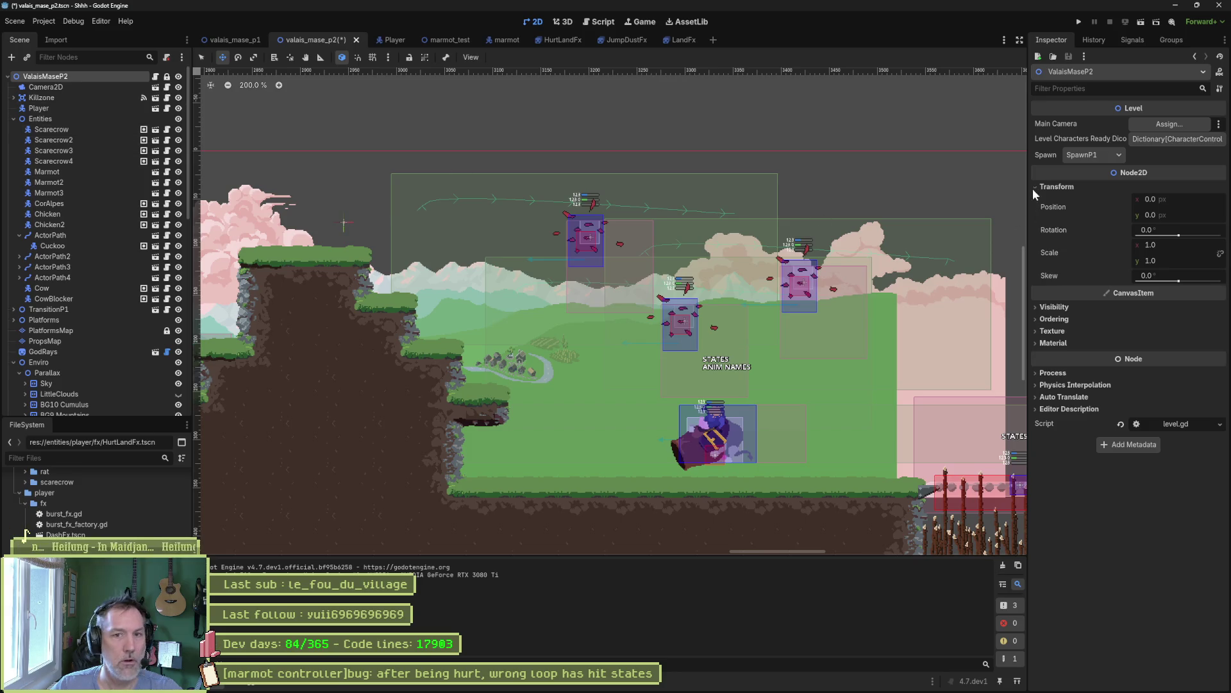
- Set the level's Spawn to SpawnDebug3, then play-test the level and stop it
click(1087, 156)
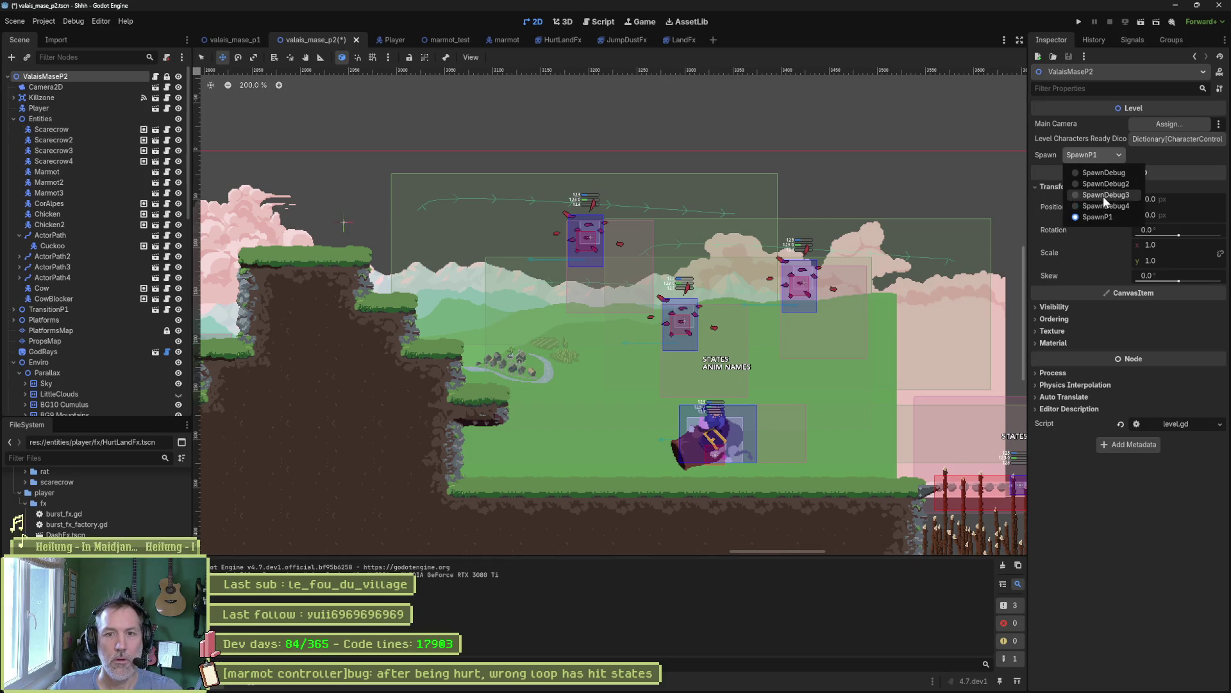
click(1097, 194)
key(F6)
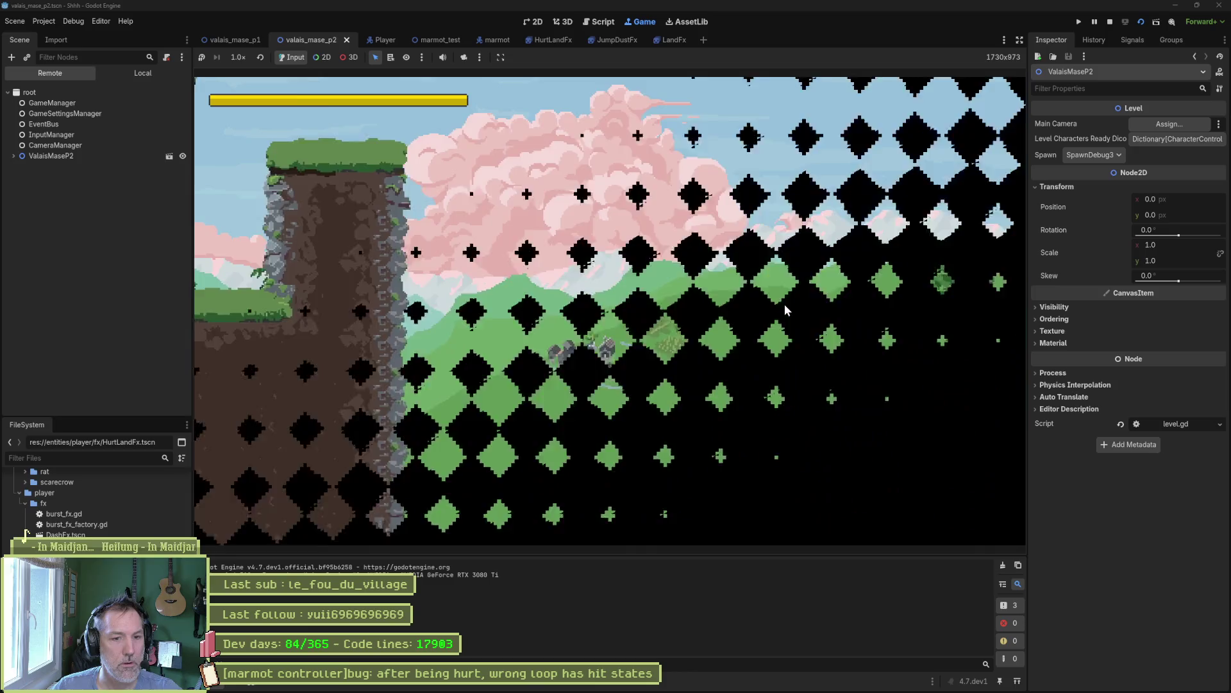
key(F8)
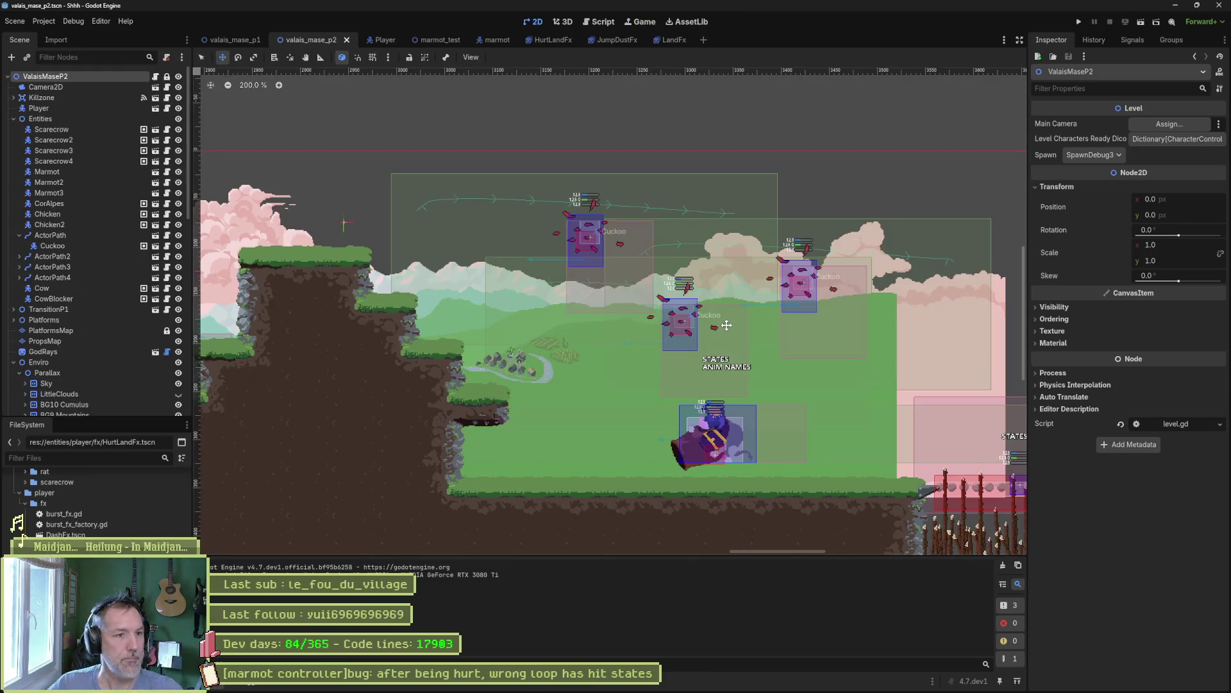
mouse_move(710, 689)
mouse_move(670, 681)
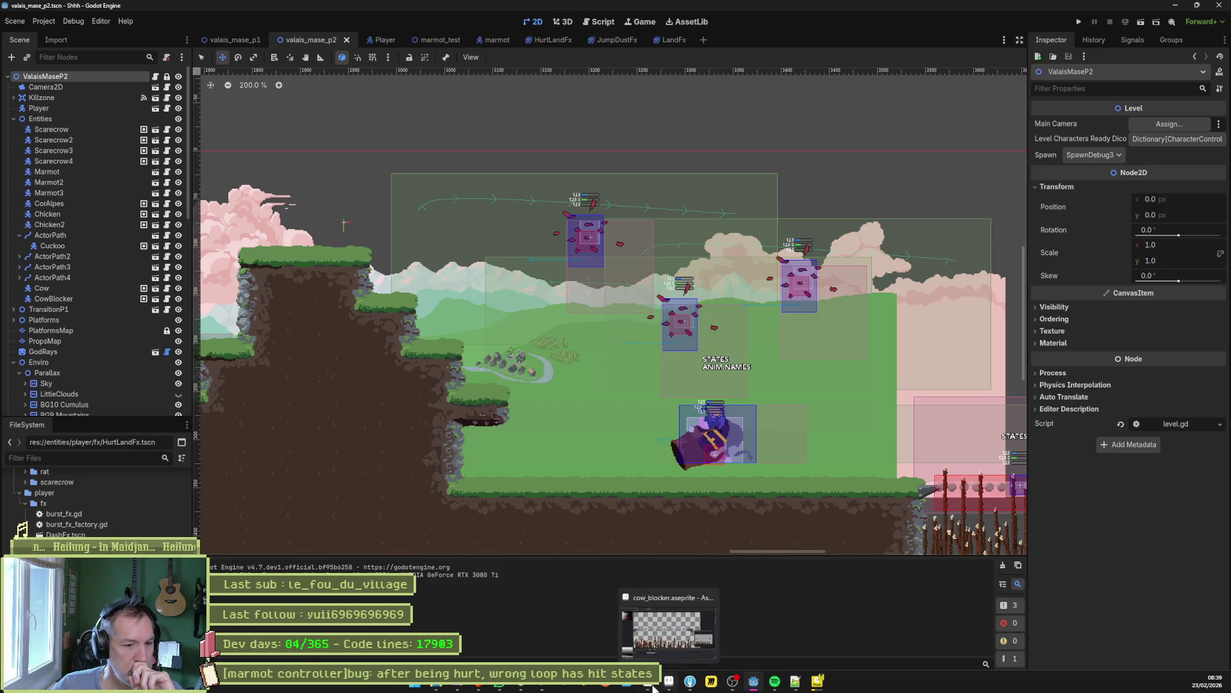
click(669, 616)
scroll(650, 390, up, 2)
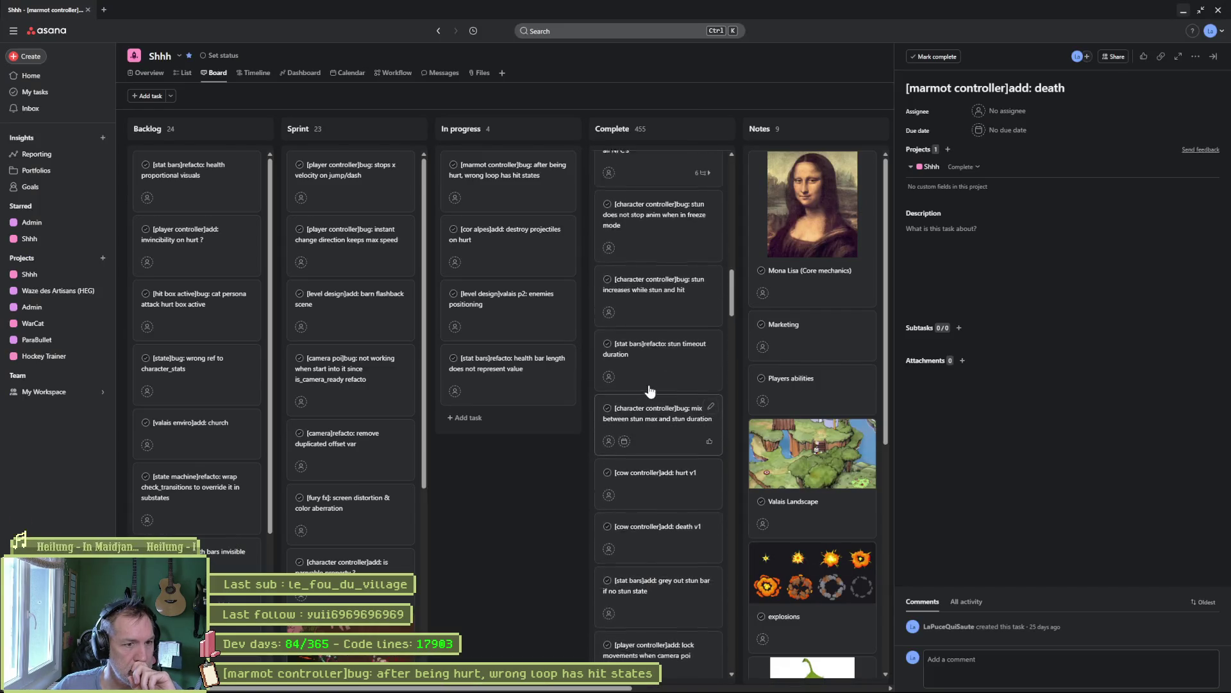
scroll(656, 397, up, 2)
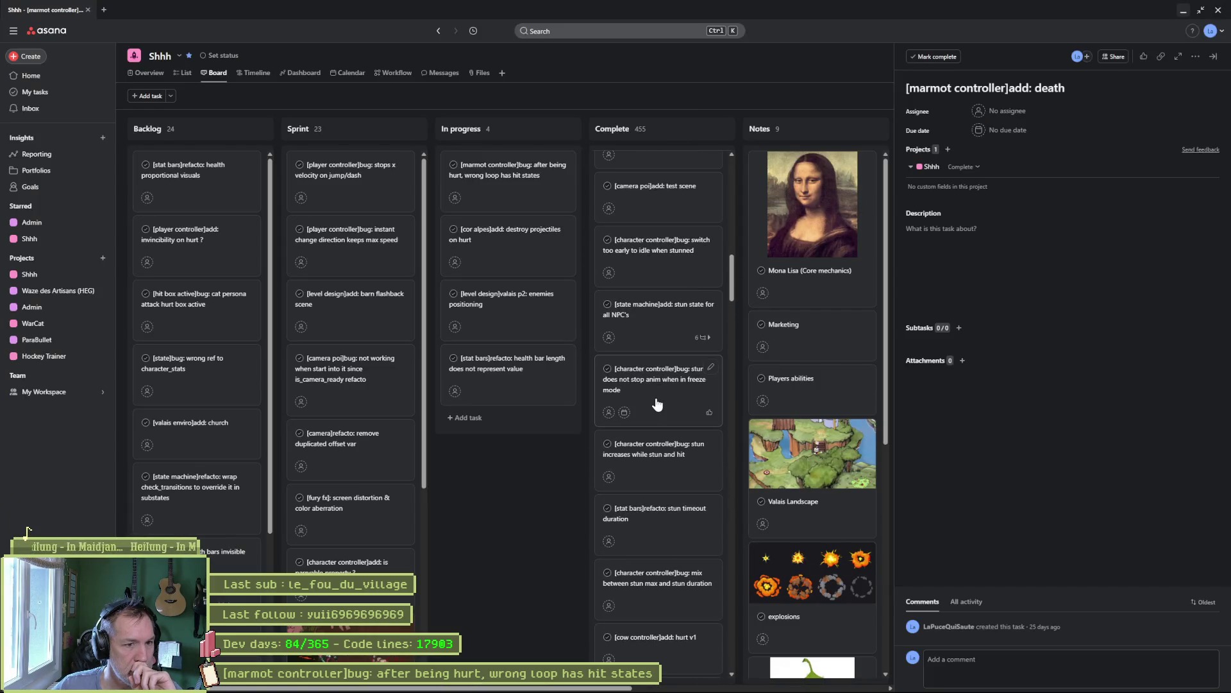
scroll(657, 403, up, 1)
scroll(657, 403, up, 4)
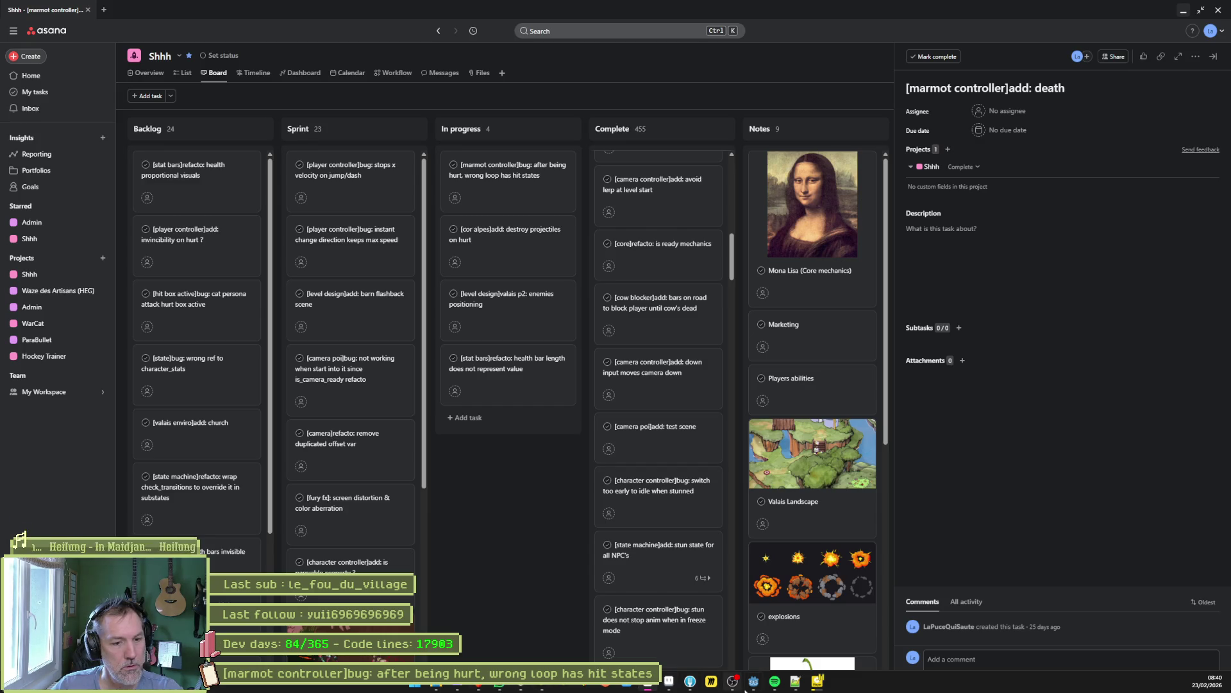
click(755, 683)
key(F6)
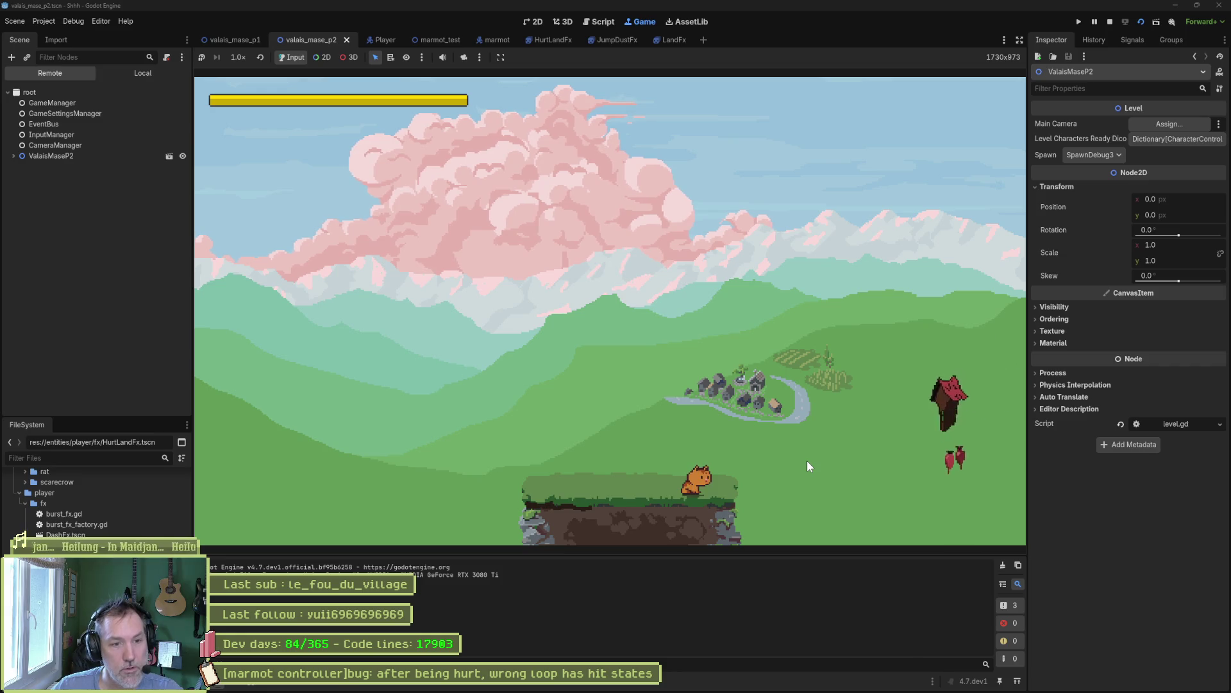
key(Right)
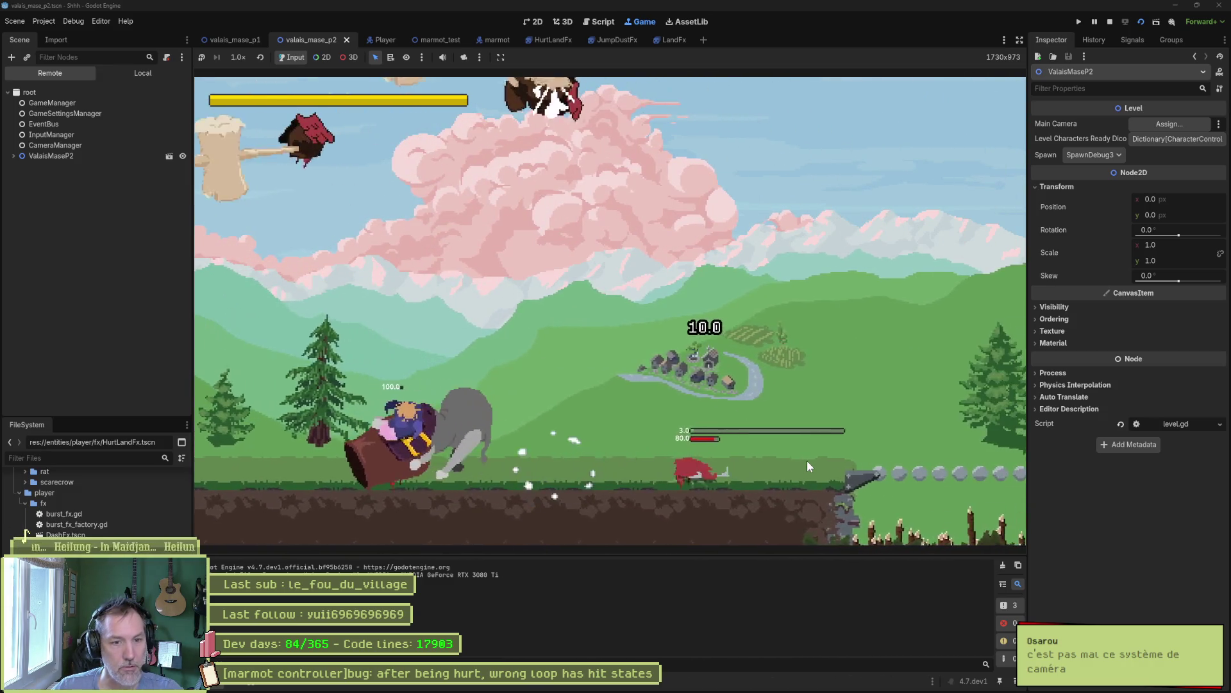
key(F8)
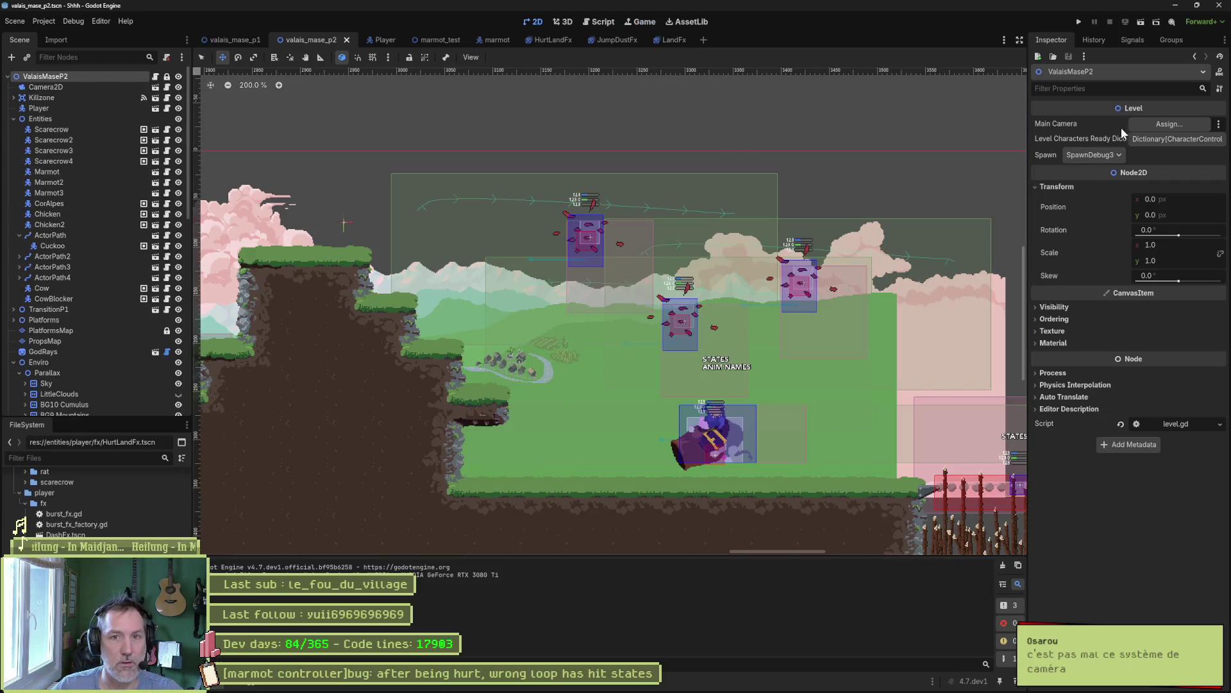
- Set Spawn back to SpawnP1, then save and play the level from the waterfall before stopping
click(1090, 156)
click(1095, 213)
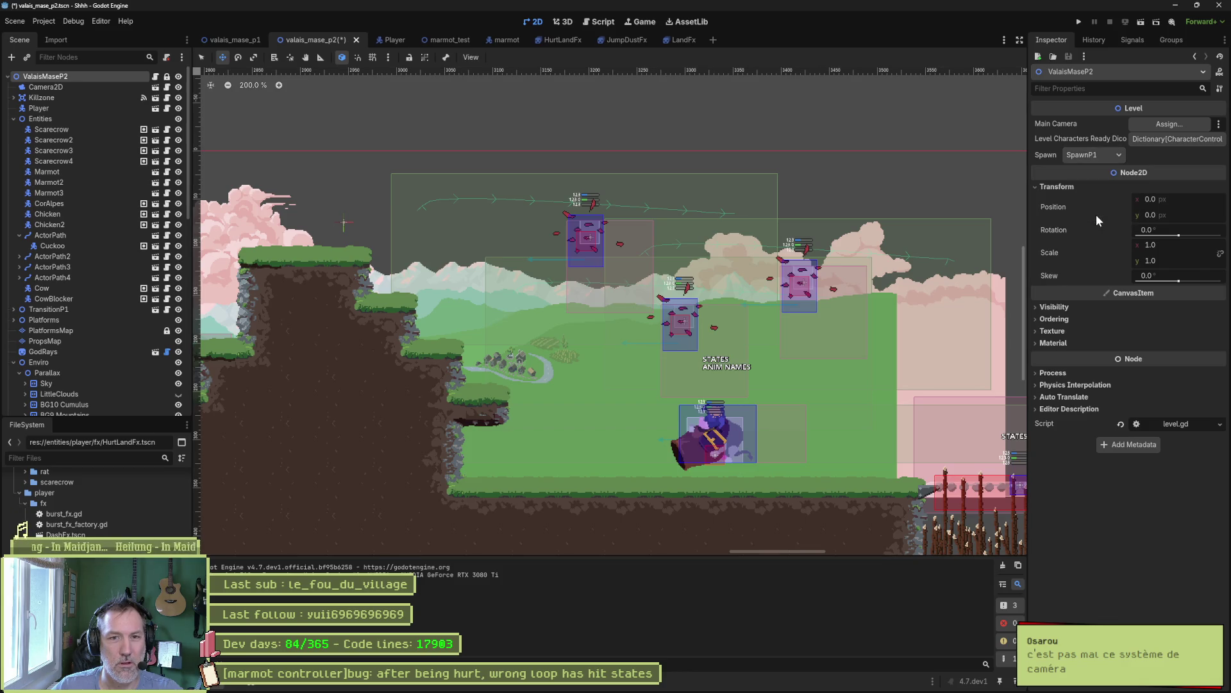
click(1094, 156)
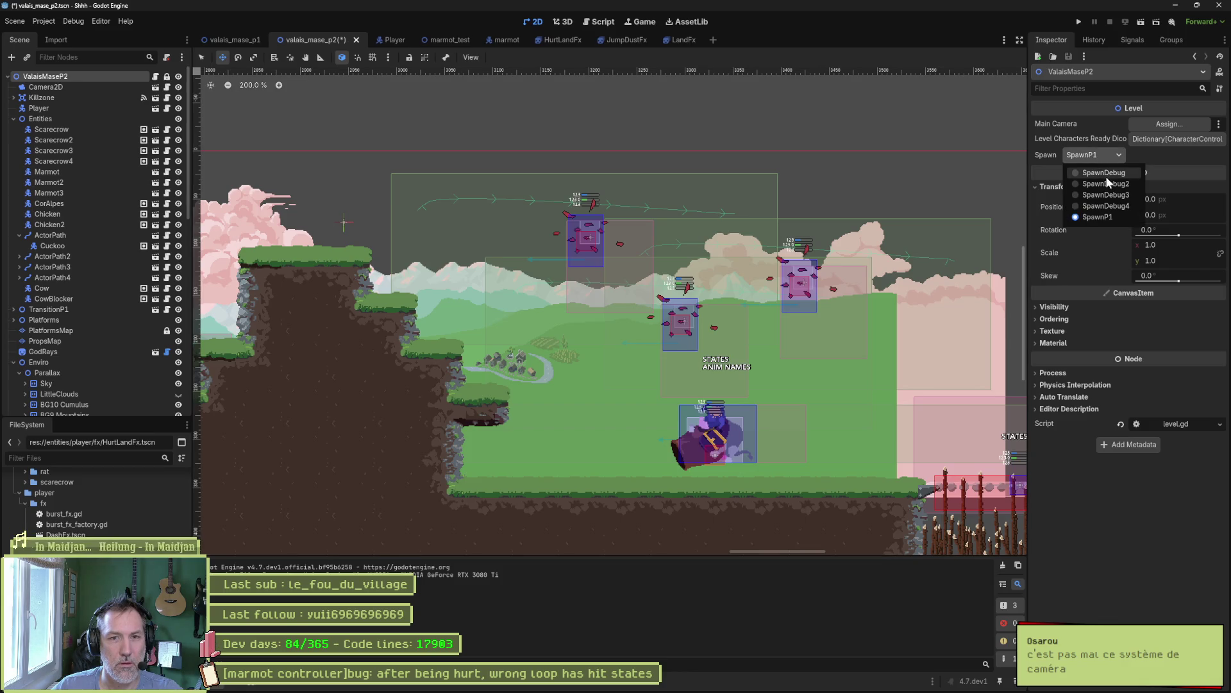
click(750, 510)
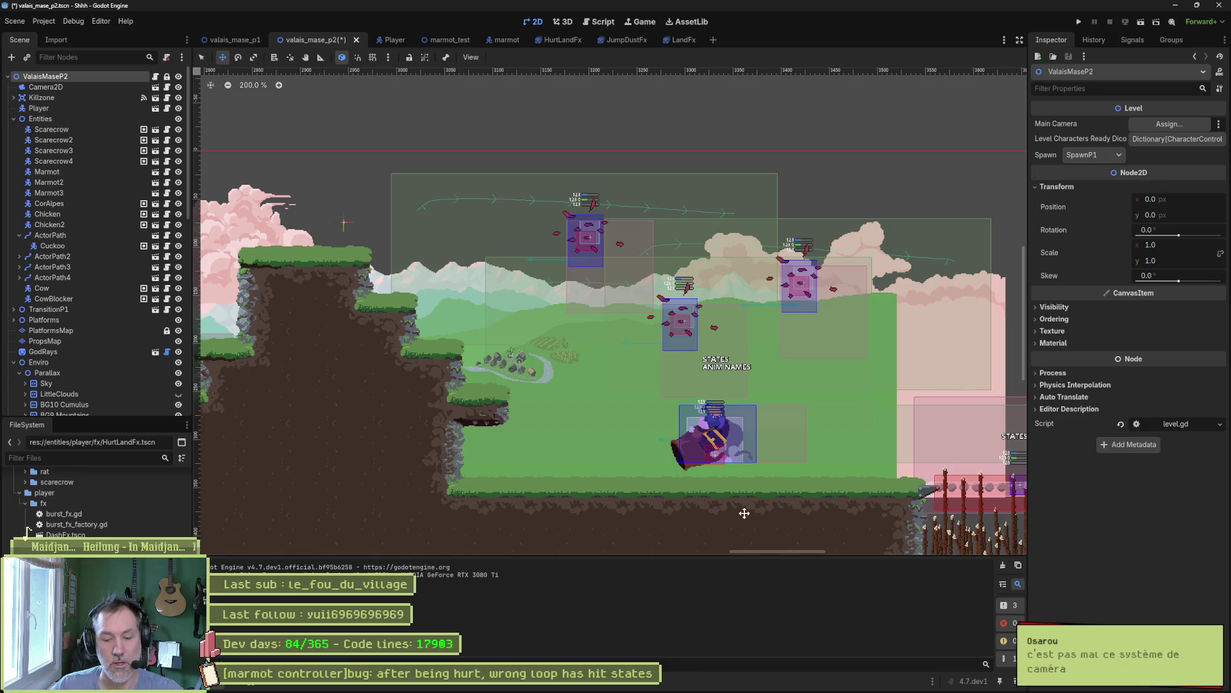
key(F6)
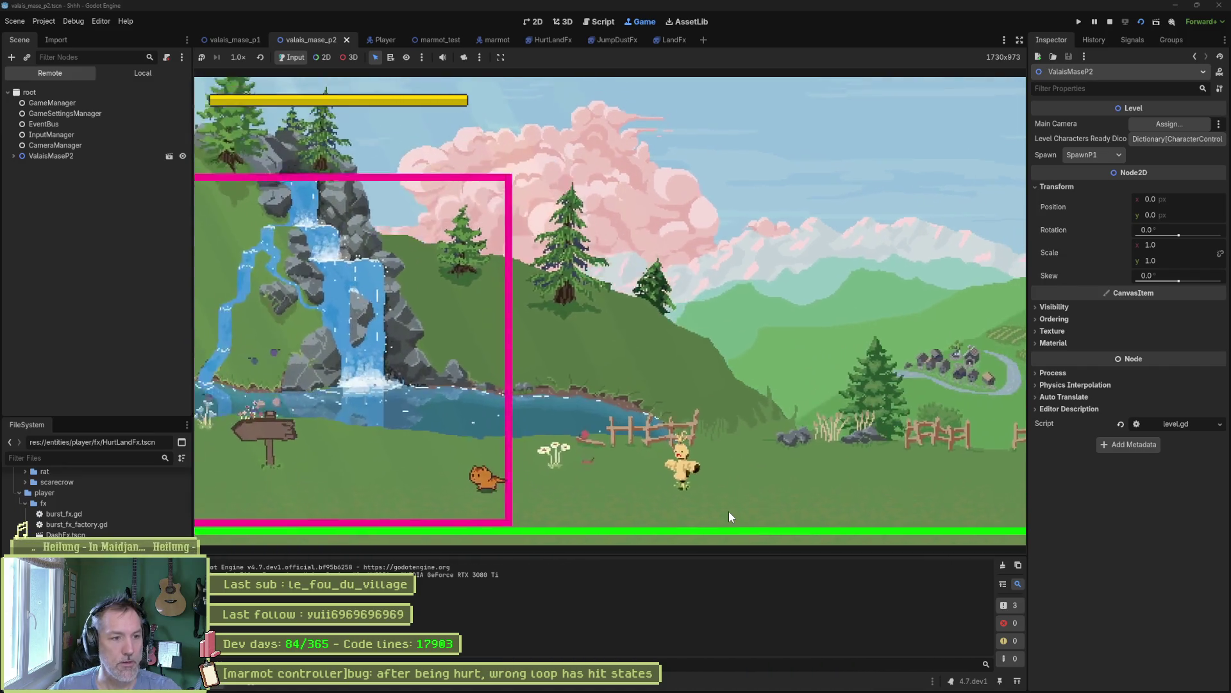
key(F8)
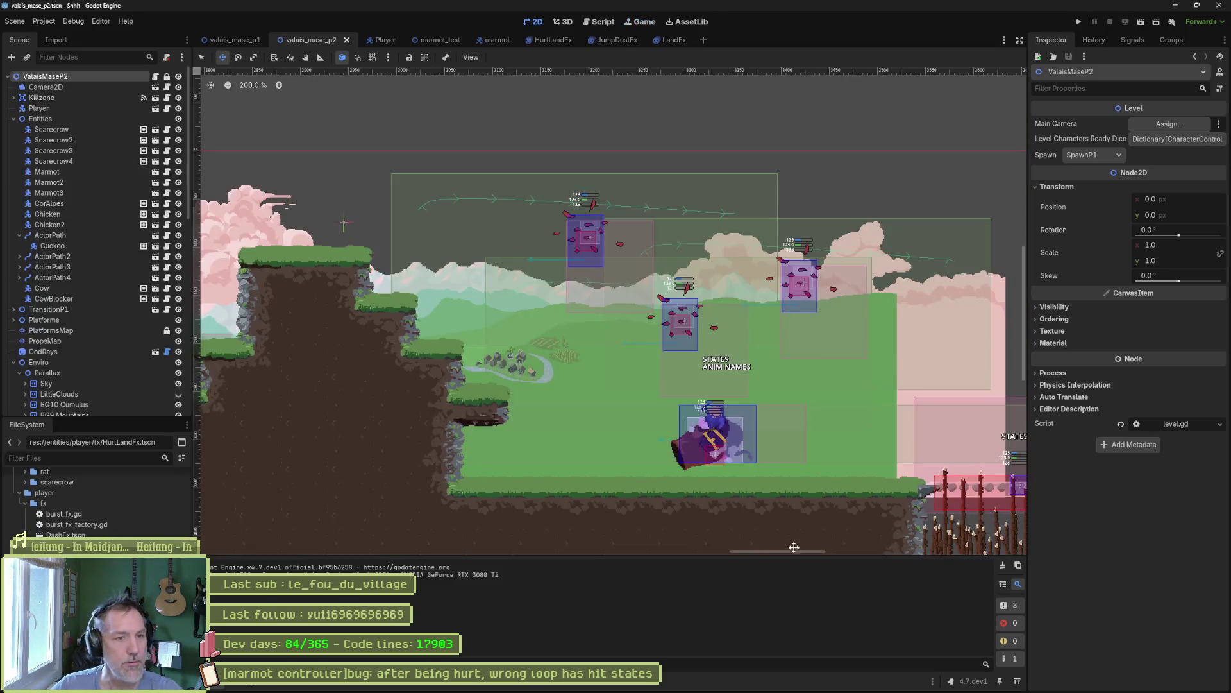
- Glance over the Asana task board, then return to the Godot editor
click(669, 685)
scroll(707, 409, up, 4)
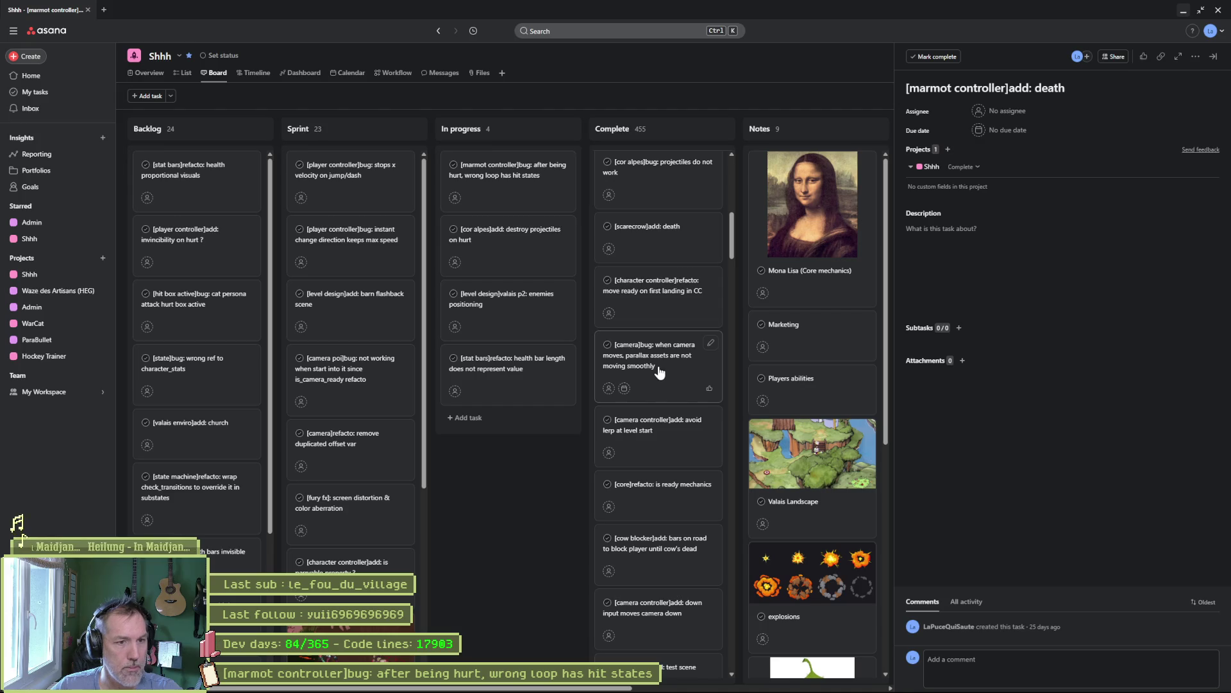
key(alt+Tab)
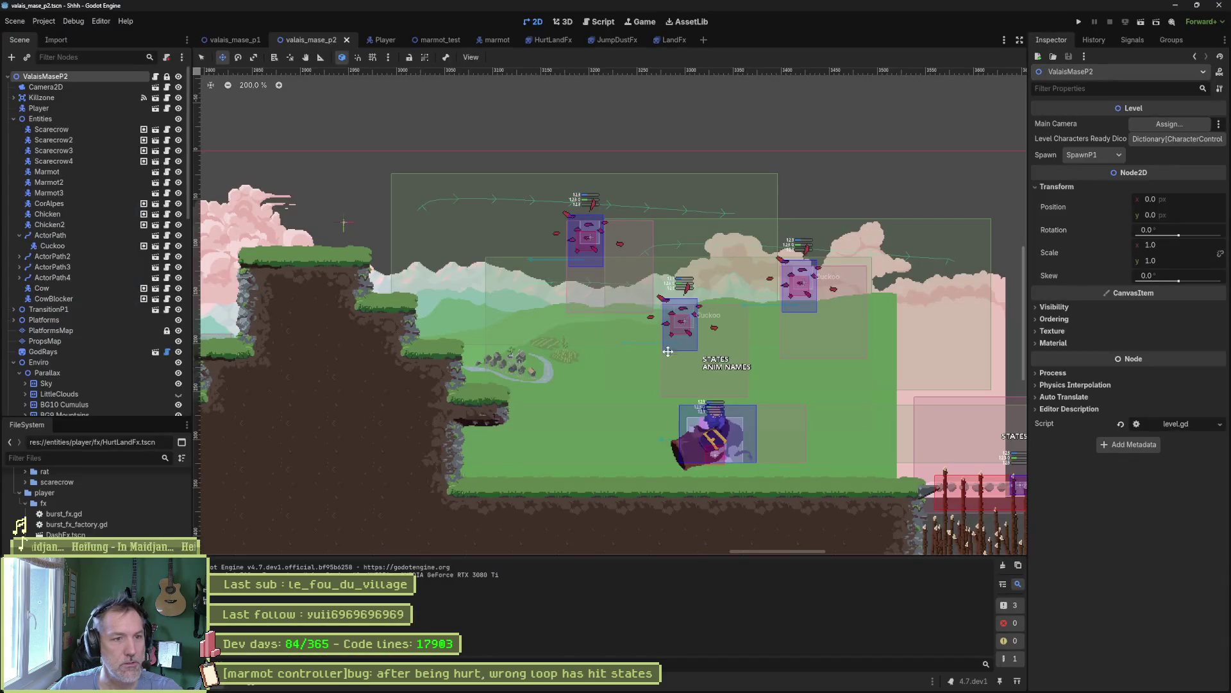
- Run the level, move right past the scarecrow and back left, stop, and return to Asana
key(F6)
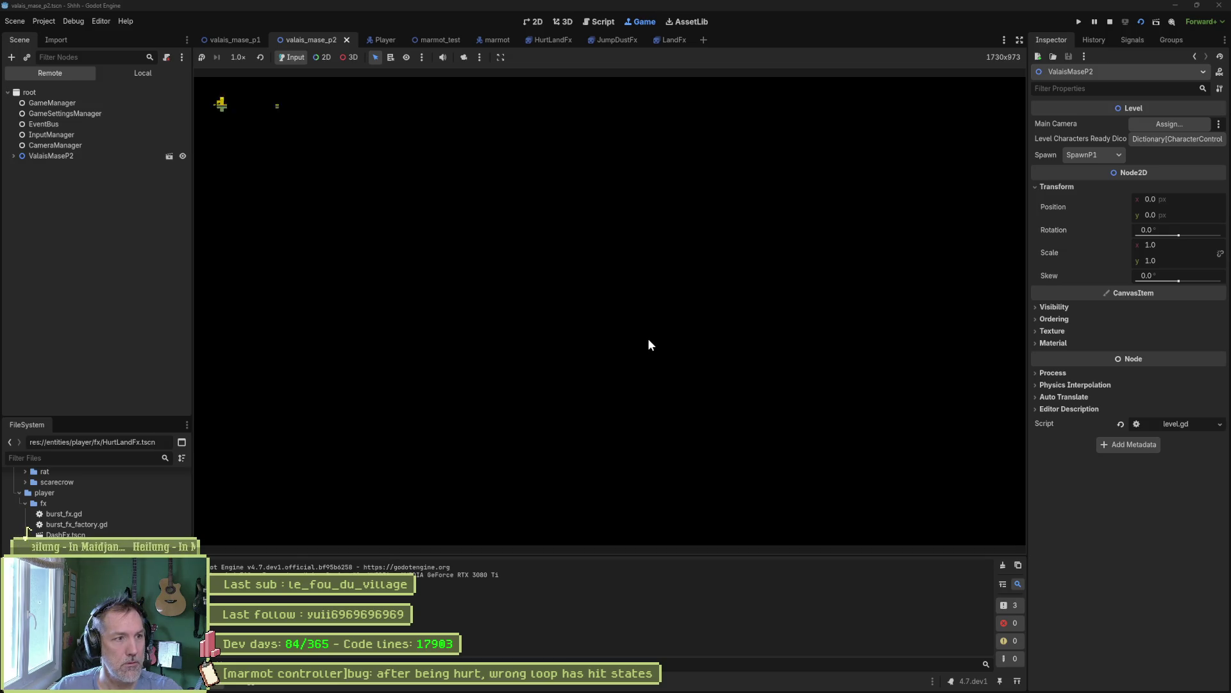
key(Right)
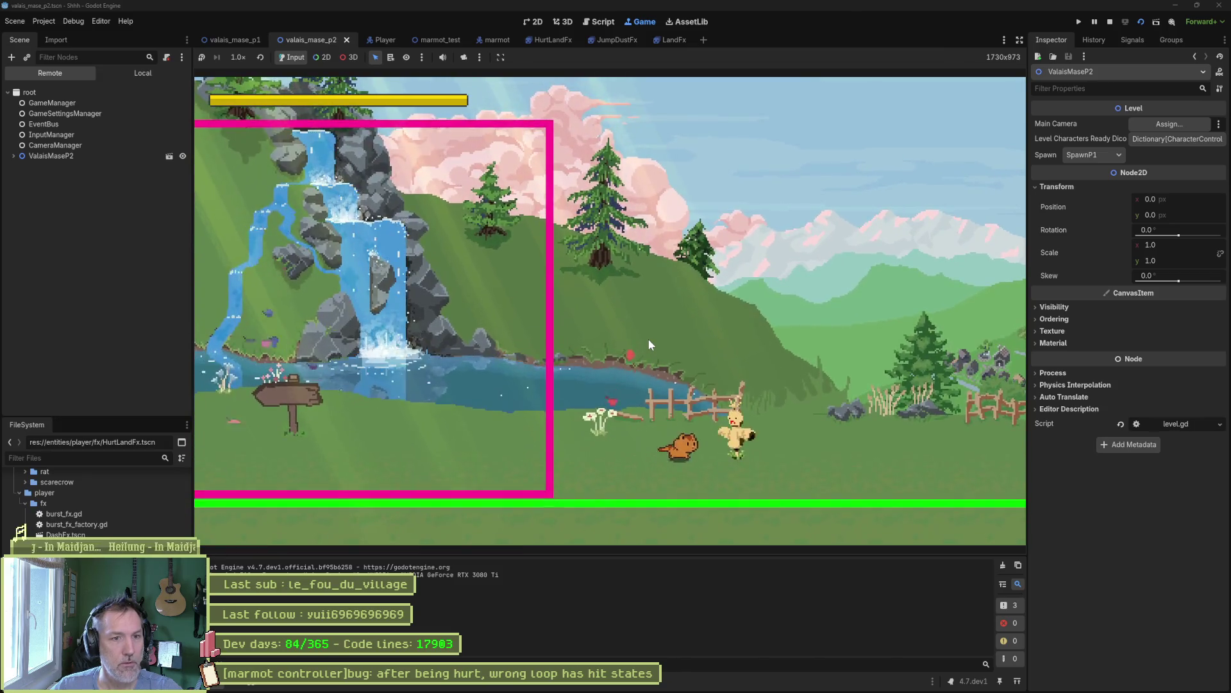
key(Right)
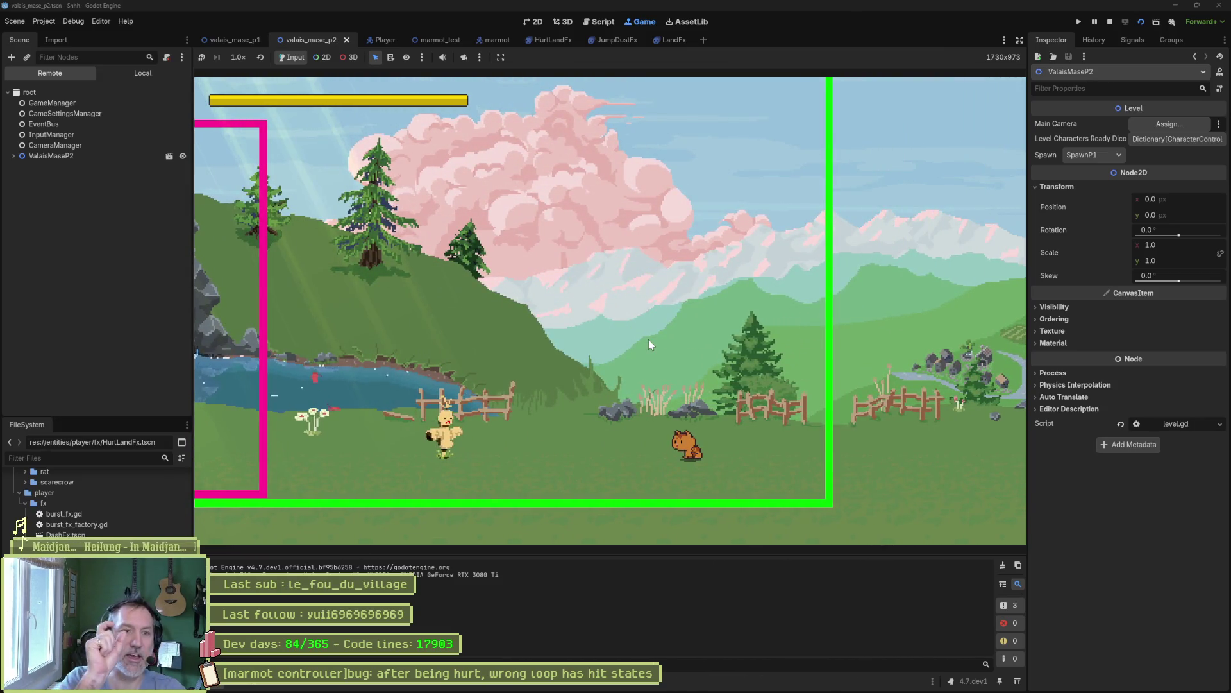
key(Right)
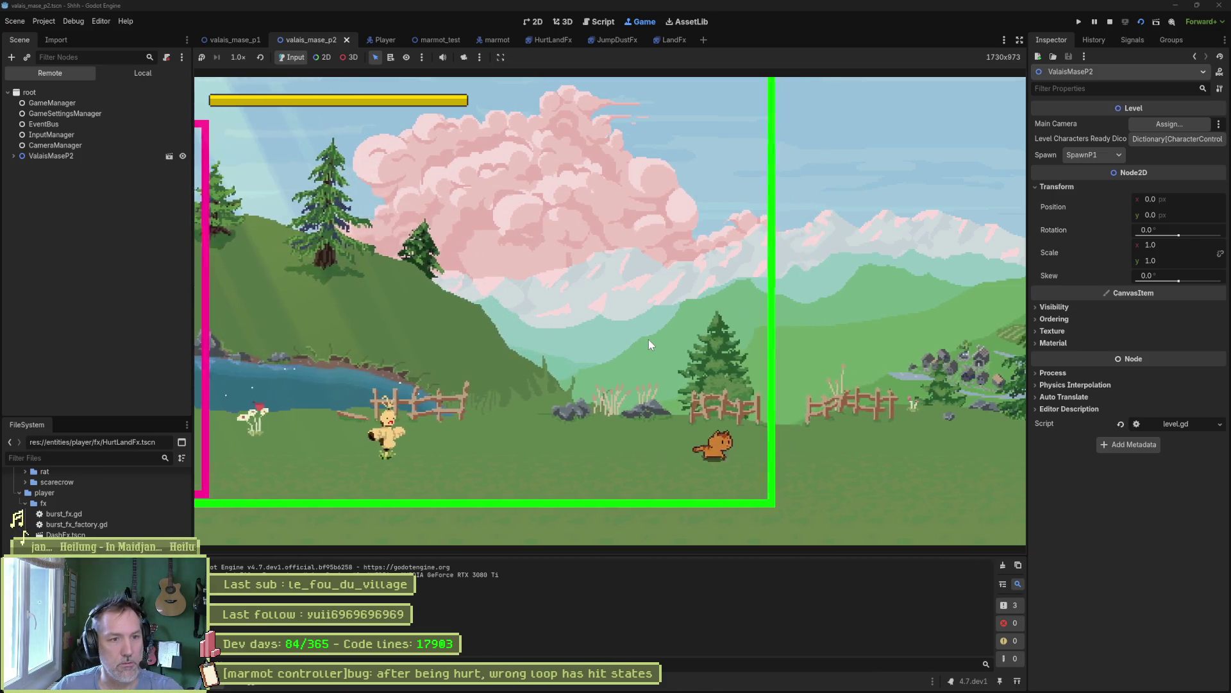
key(Left)
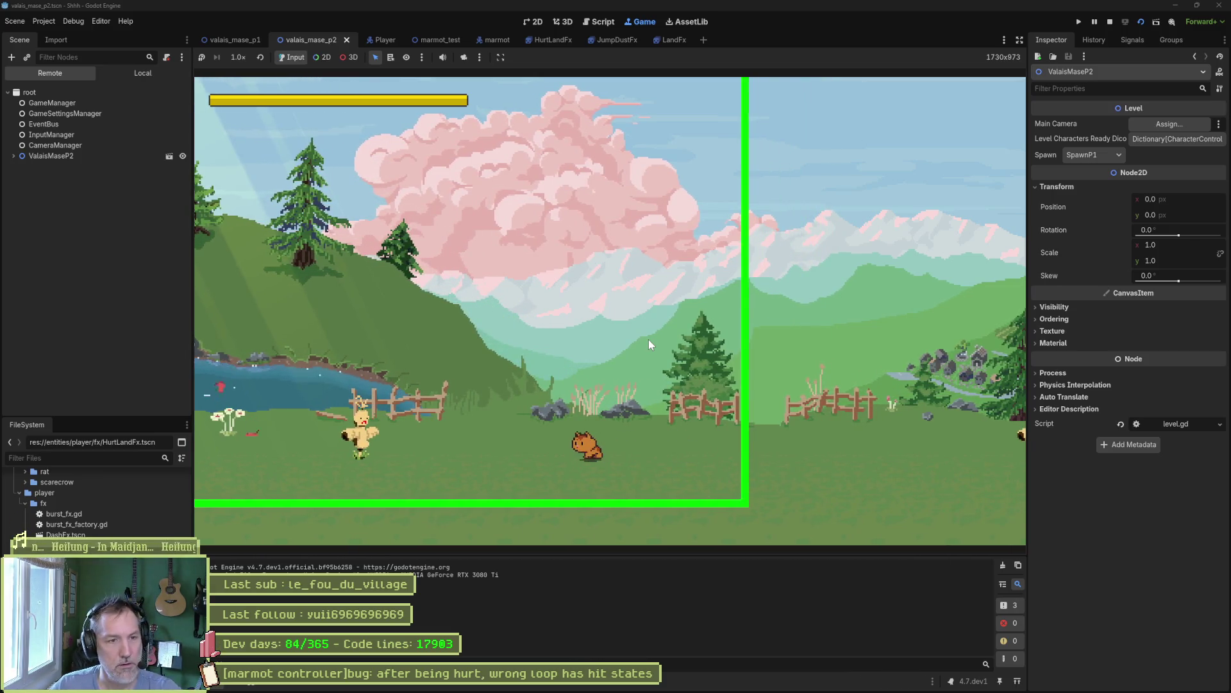
key(F8)
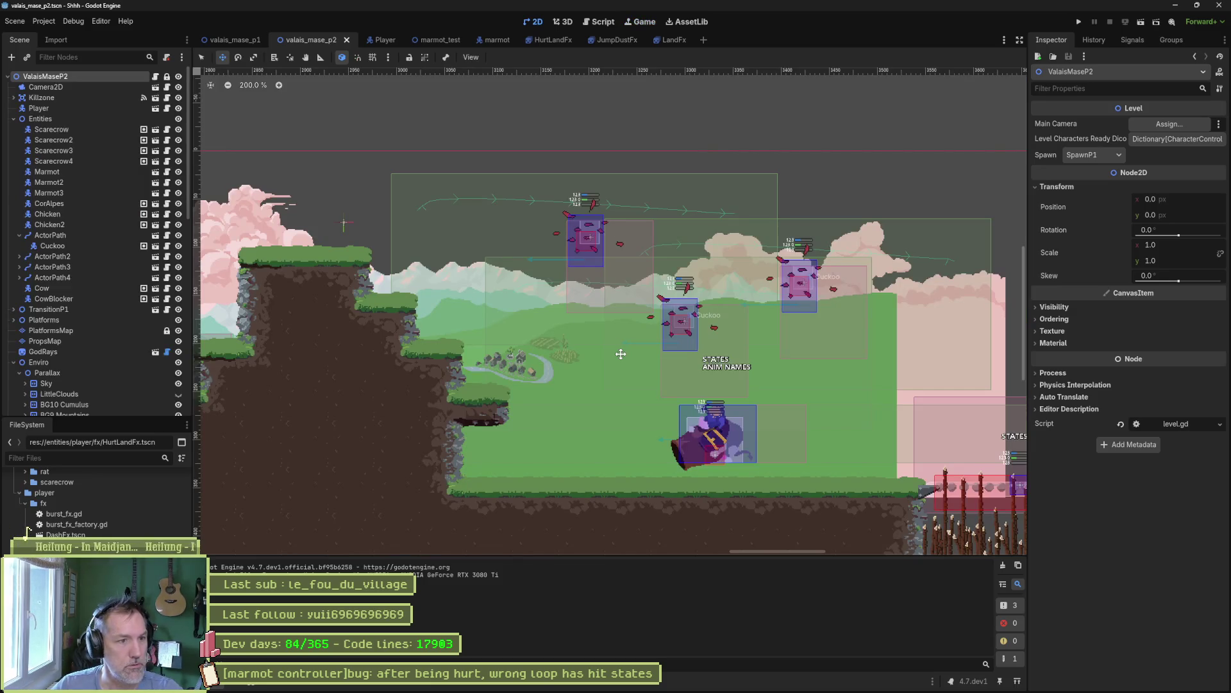
key(alt+Tab)
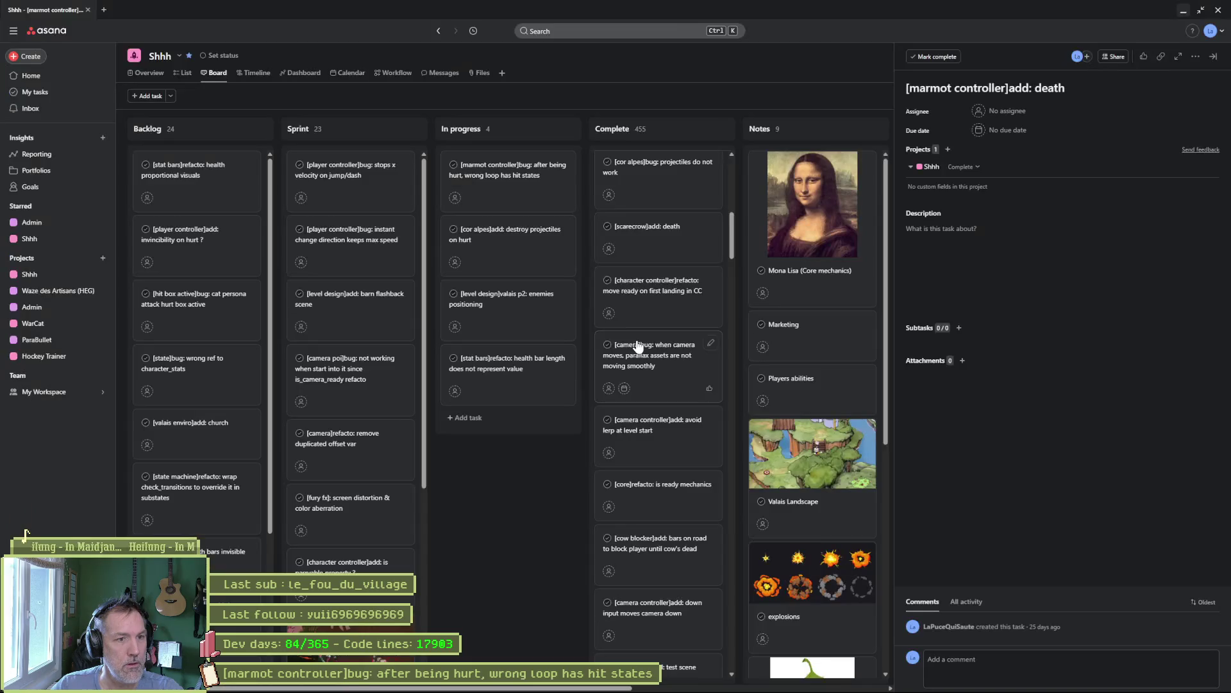
scroll(652, 346, up, 1)
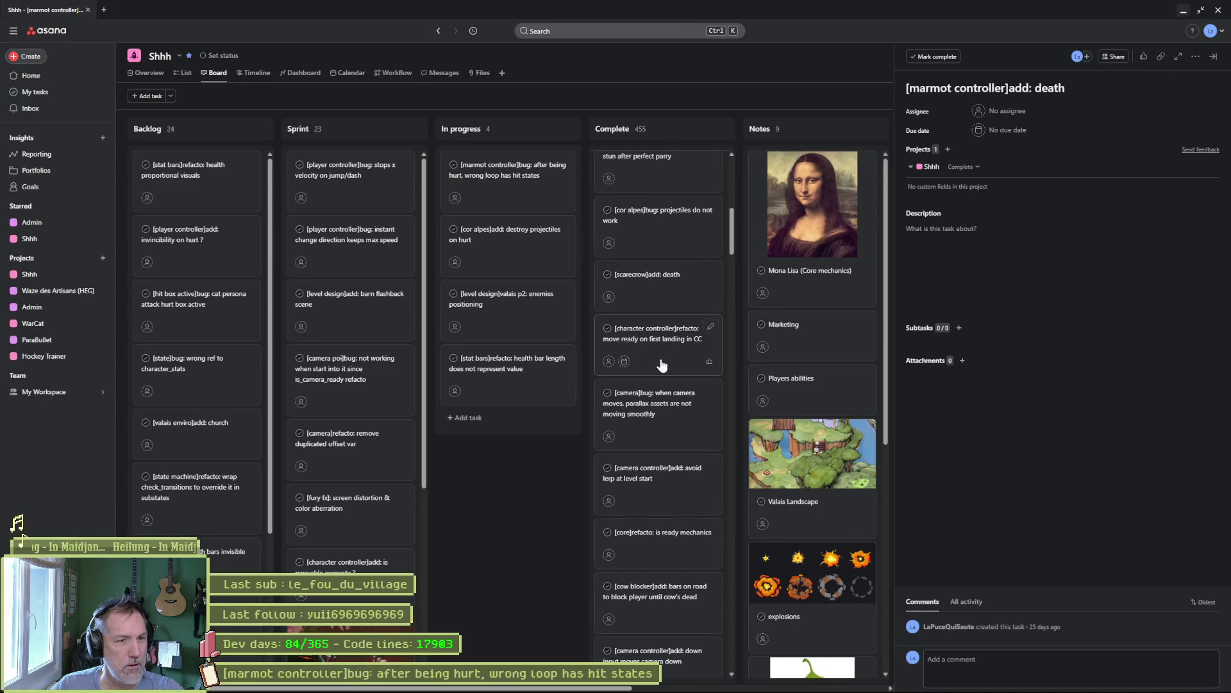
scroll(658, 358, up, 2)
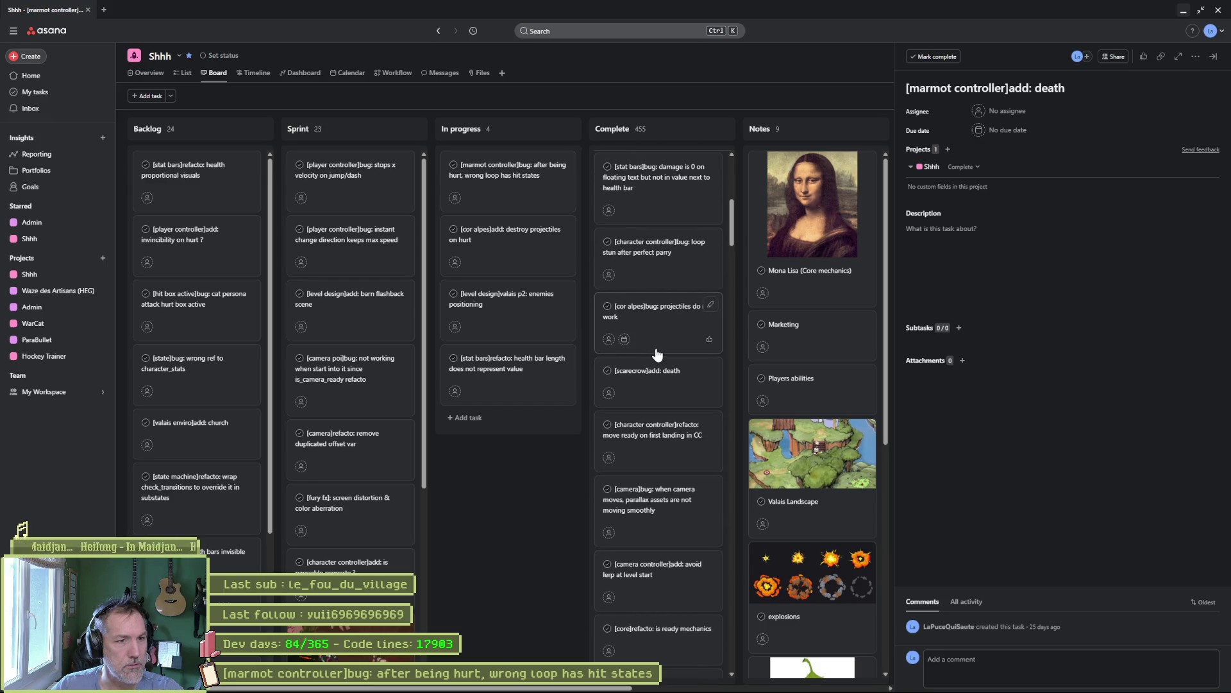
scroll(658, 355, up, 1)
scroll(659, 366, up, 1)
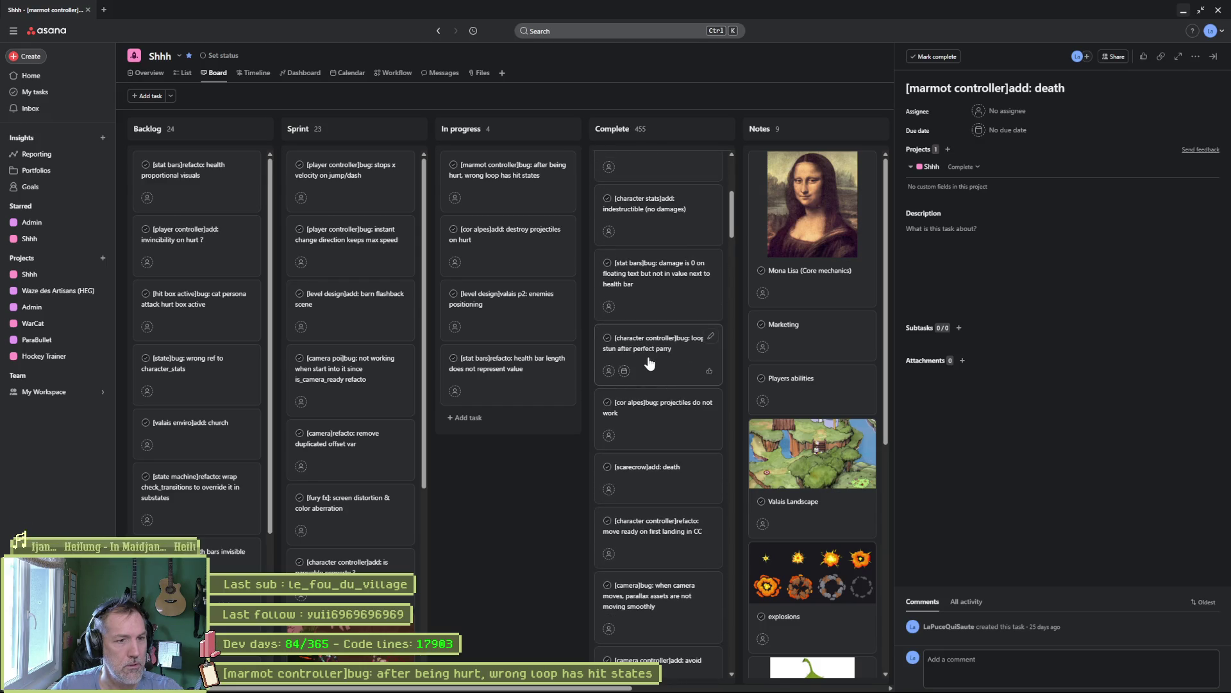
scroll(649, 359, up, 1)
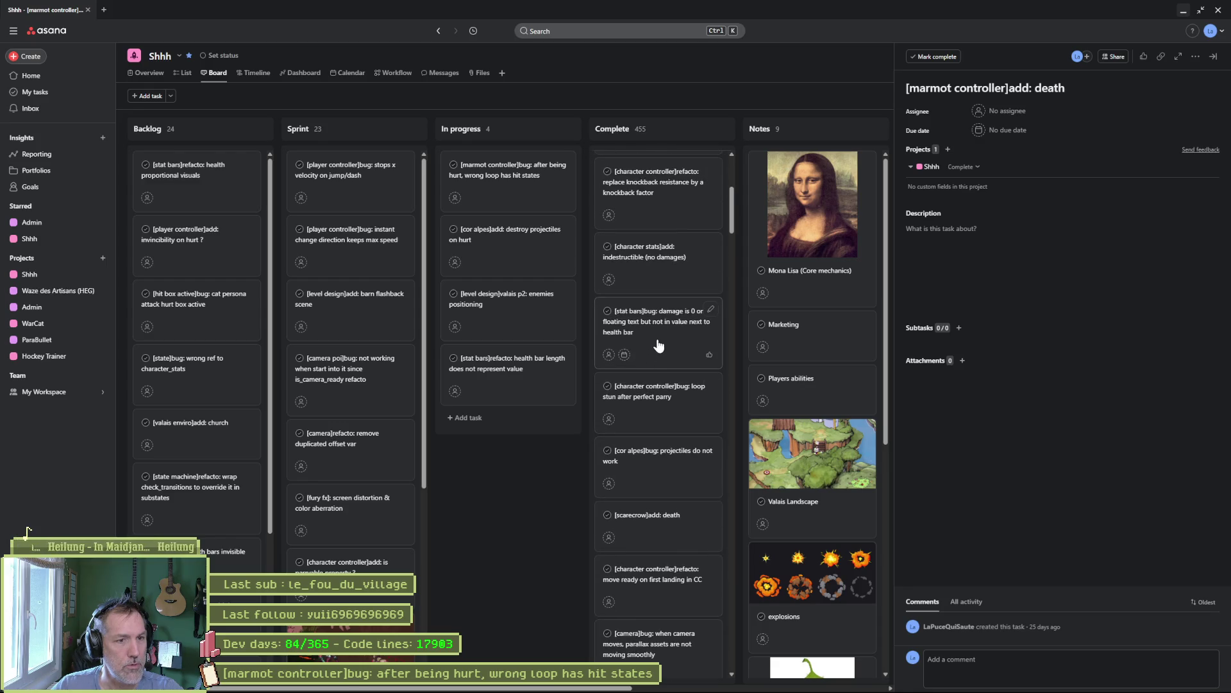
scroll(658, 345, up, 1)
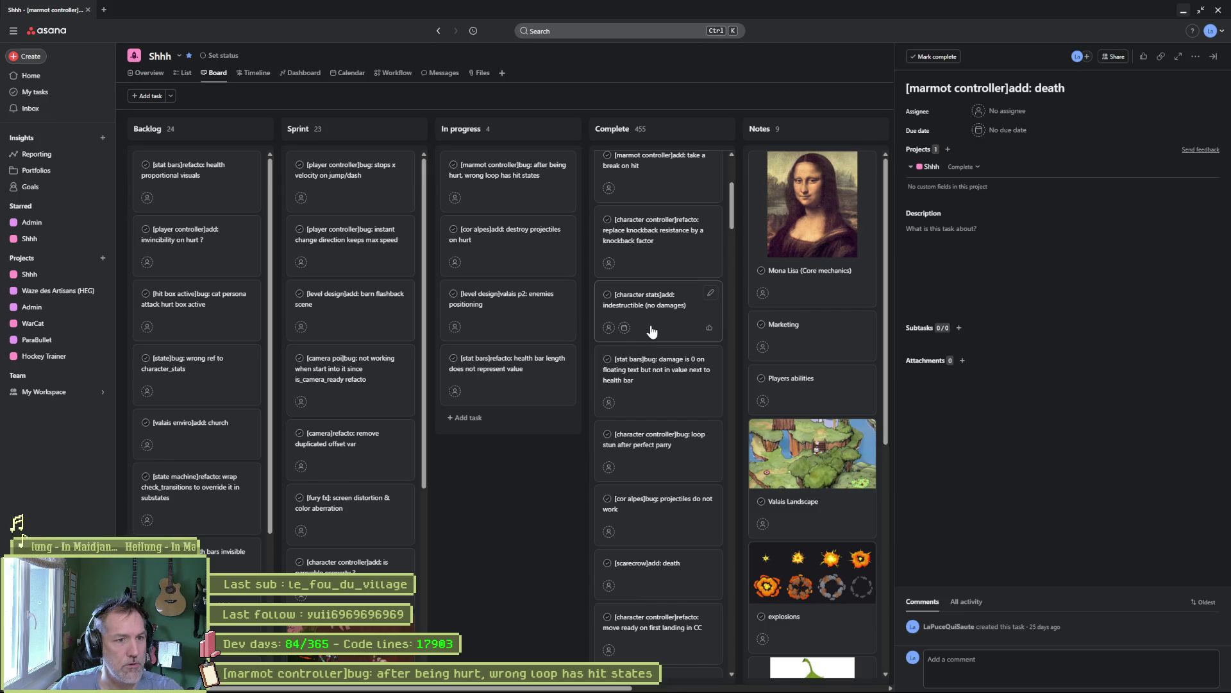
scroll(650, 332, up, 1)
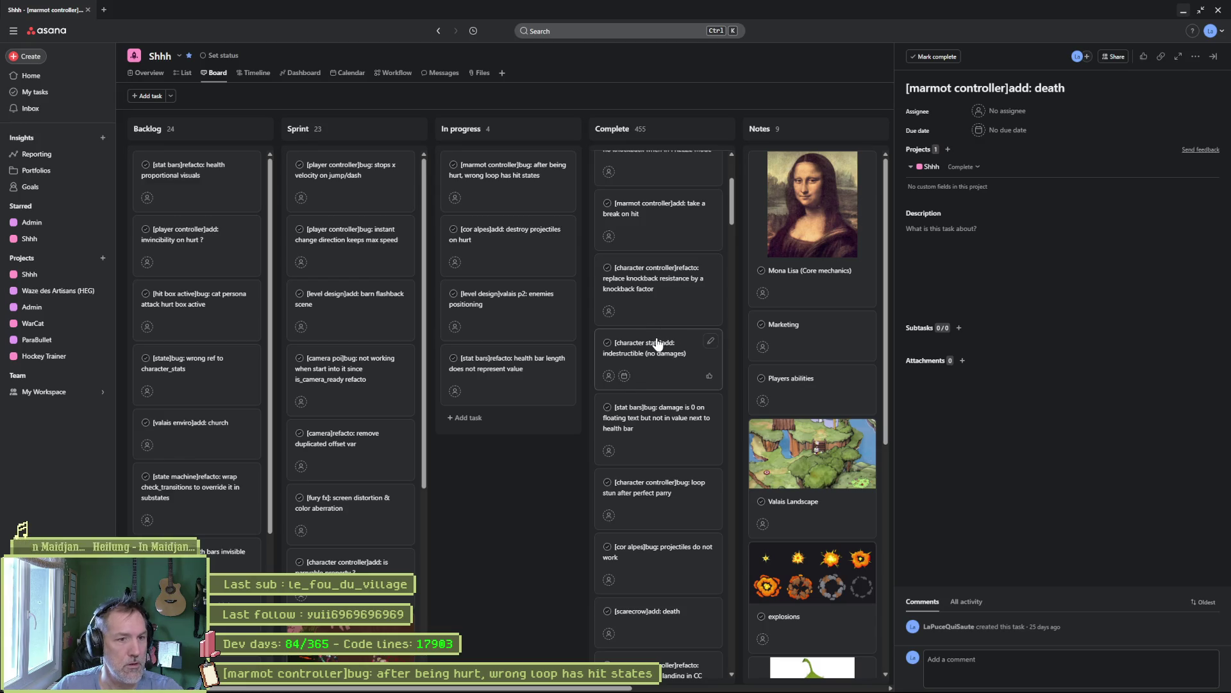
scroll(658, 344, up, 2)
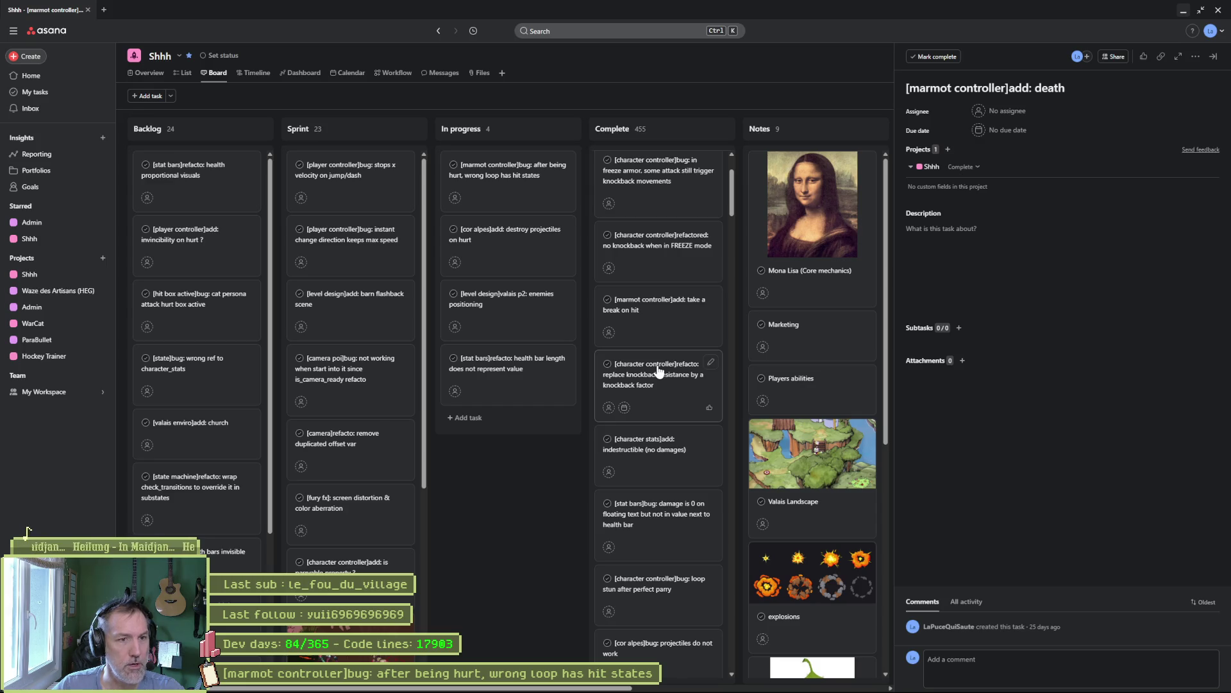
scroll(655, 385, up, 2)
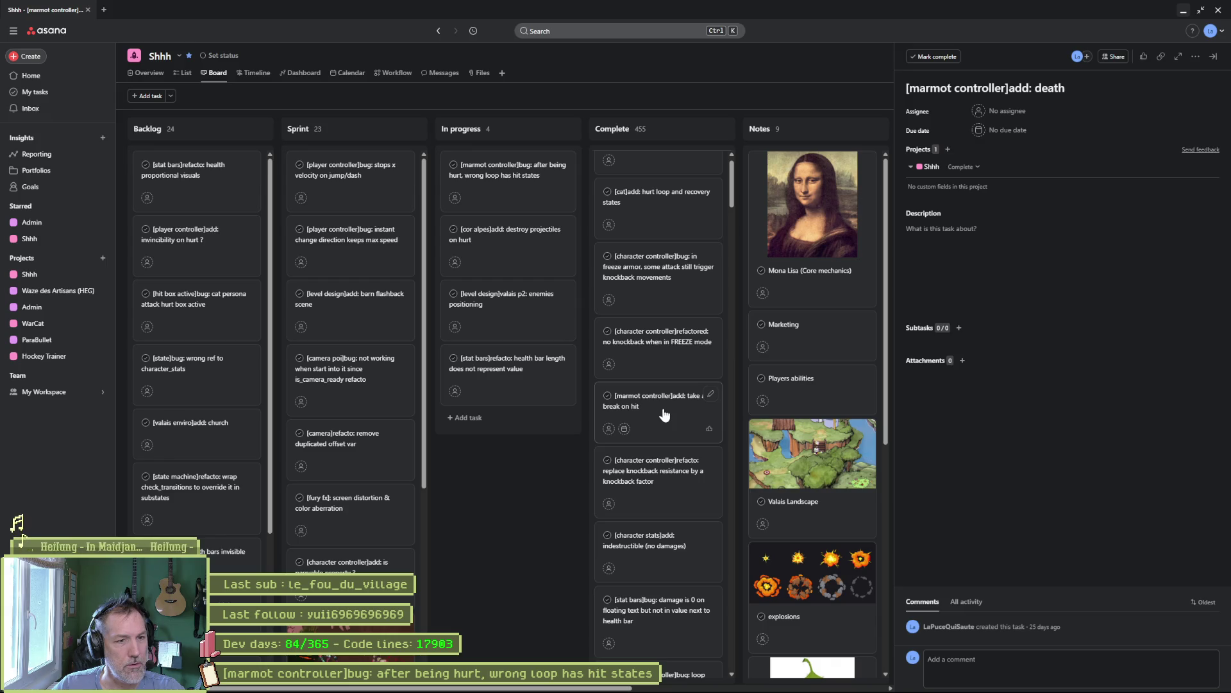
scroll(661, 398, up, 1)
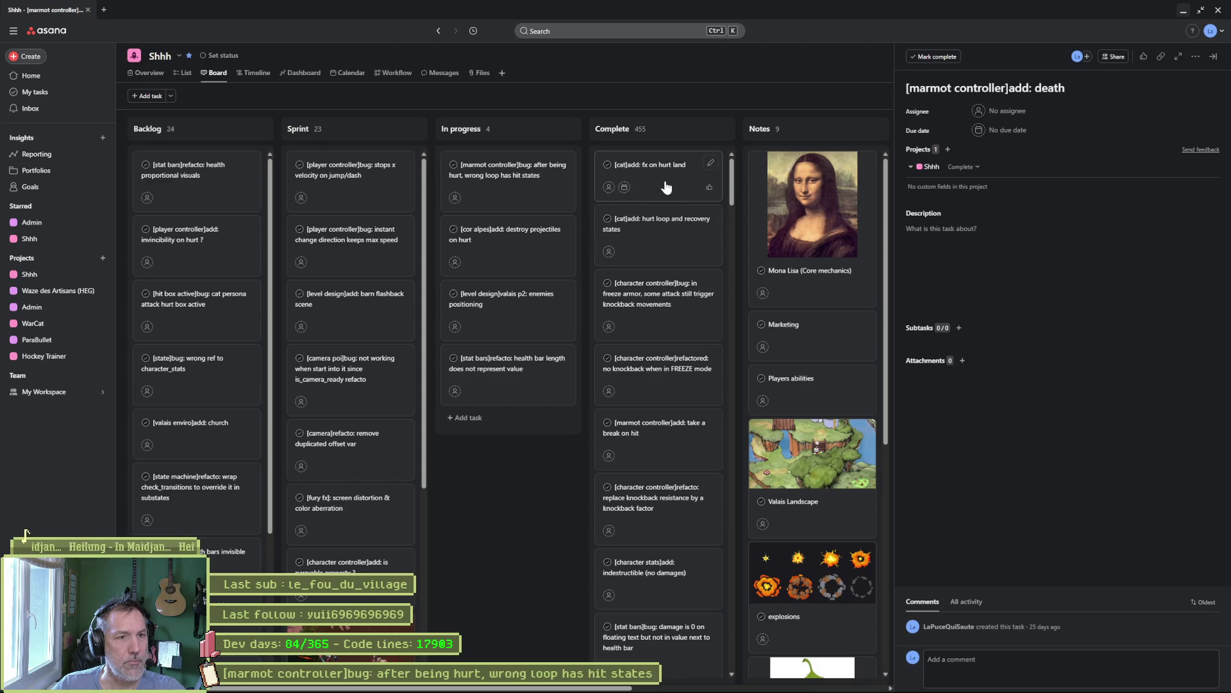
click(1183, 11)
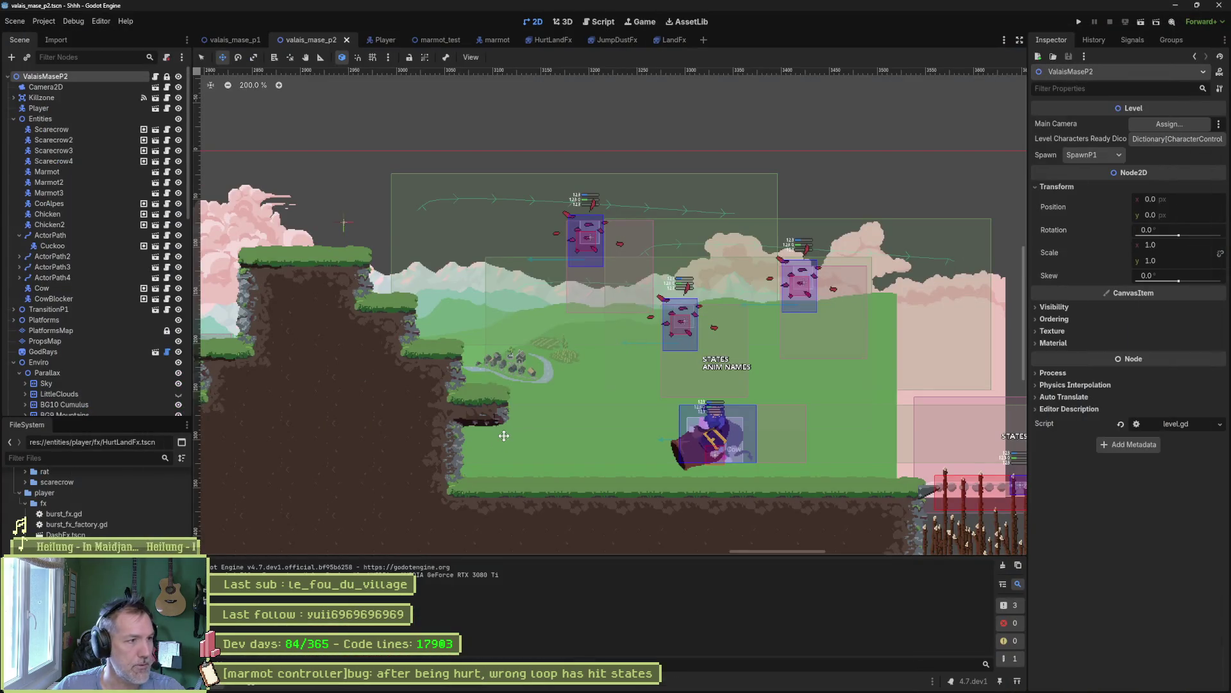
- Collapse the Entities and Enviro nodes in the scene tree and view the HurtLandFx scene
click(14, 119)
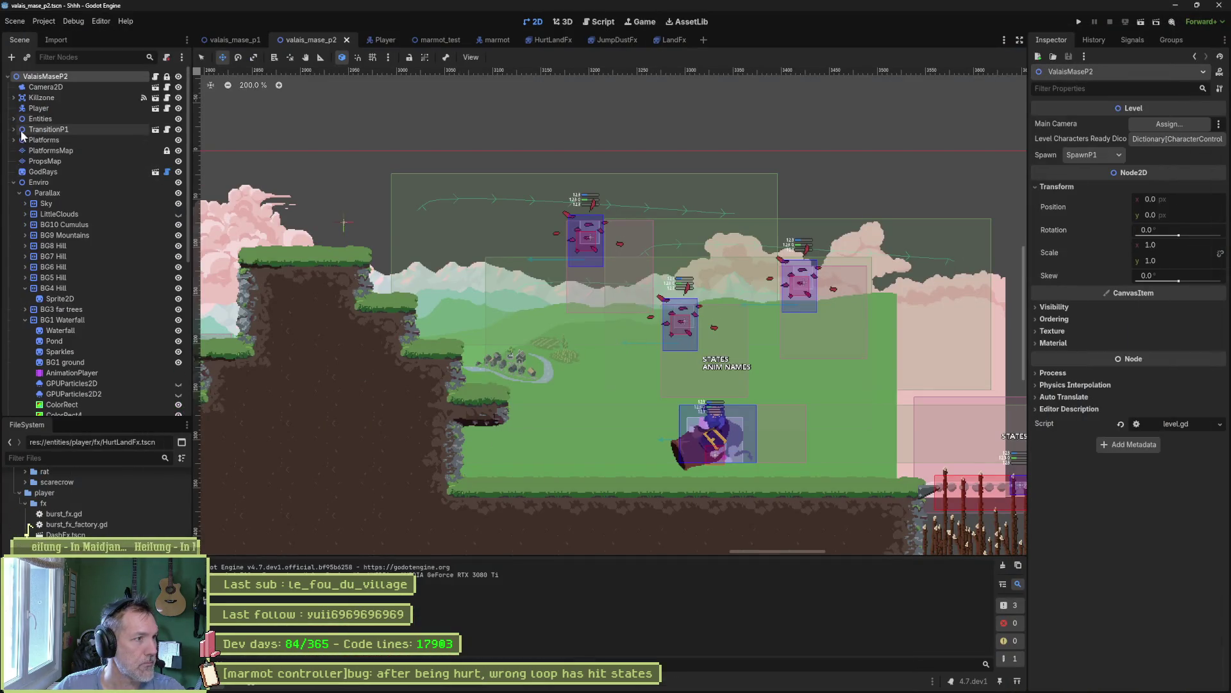
click(14, 182)
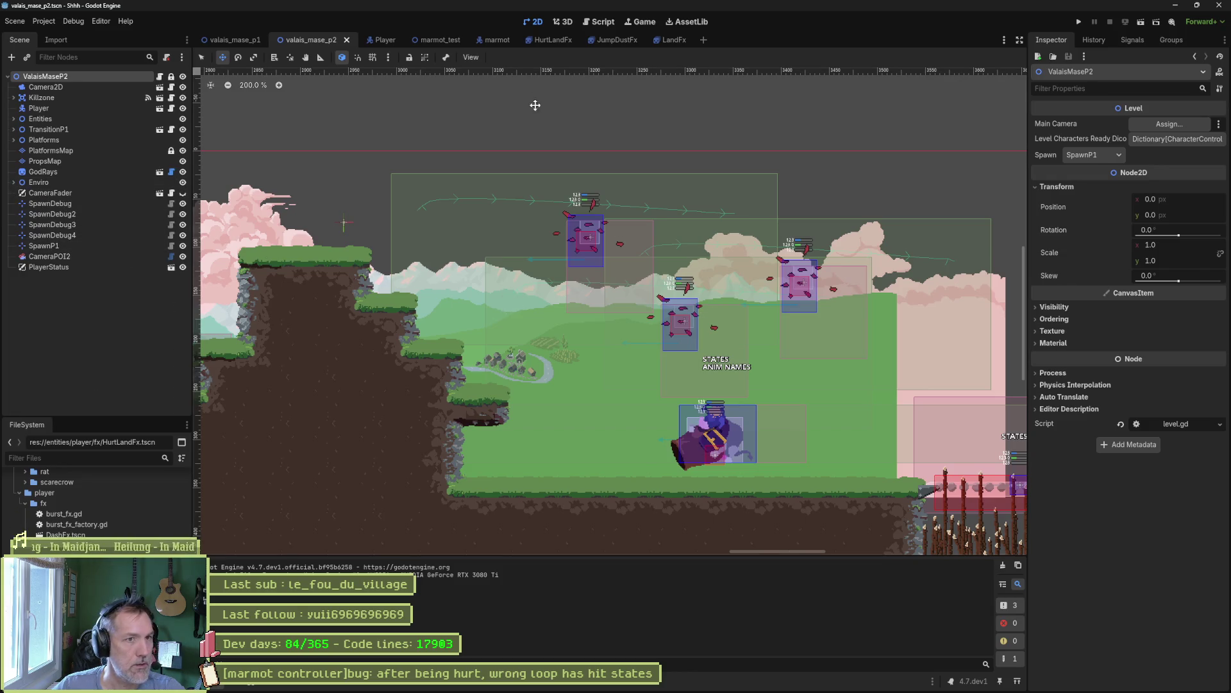
click(546, 41)
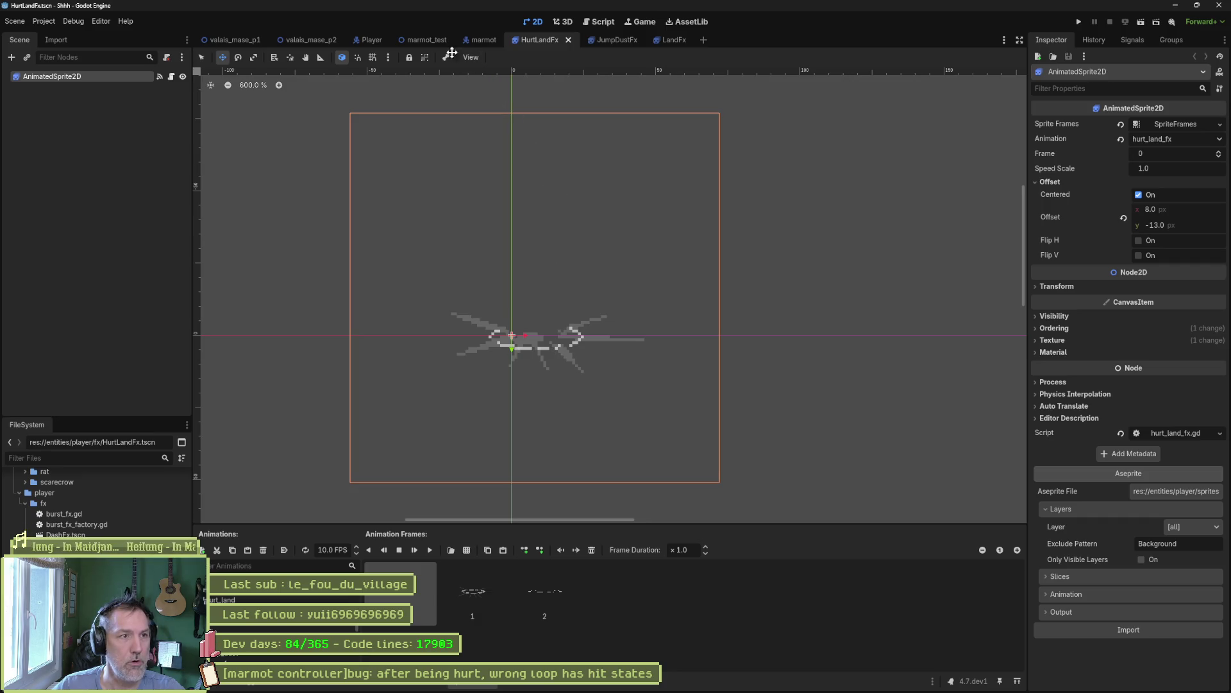
- Look at the Player scene, then bring up cat.aseprite in Aseprite
click(367, 42)
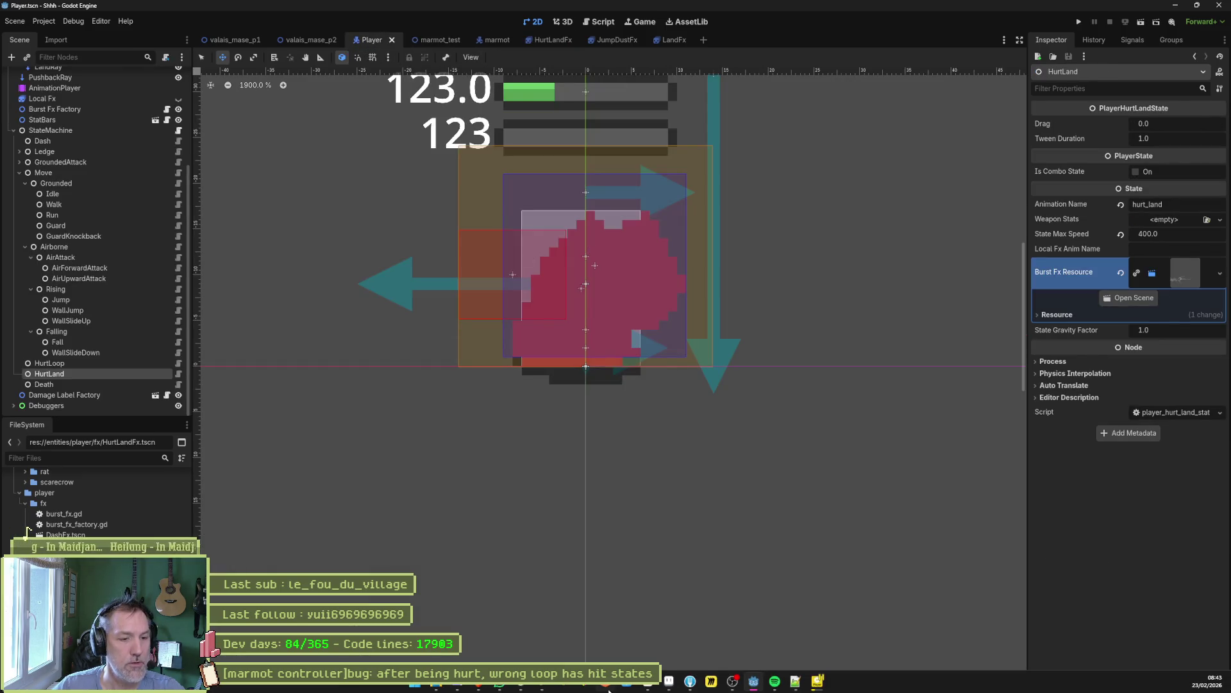
click(669, 681)
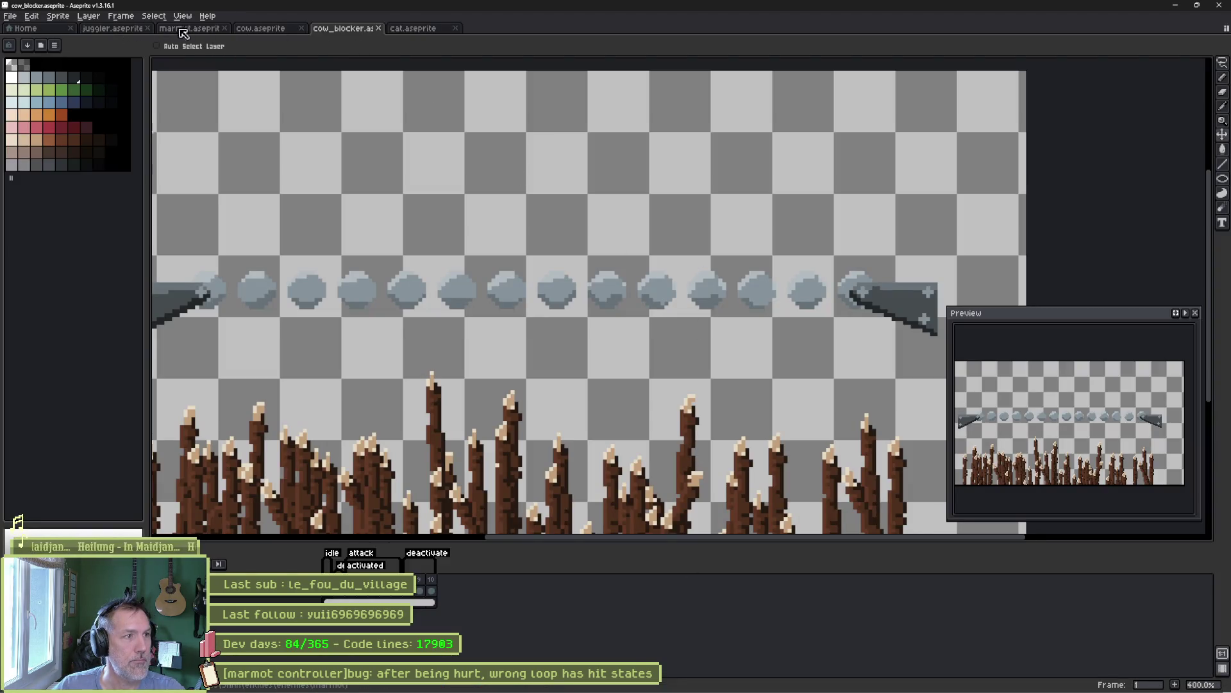
click(411, 32)
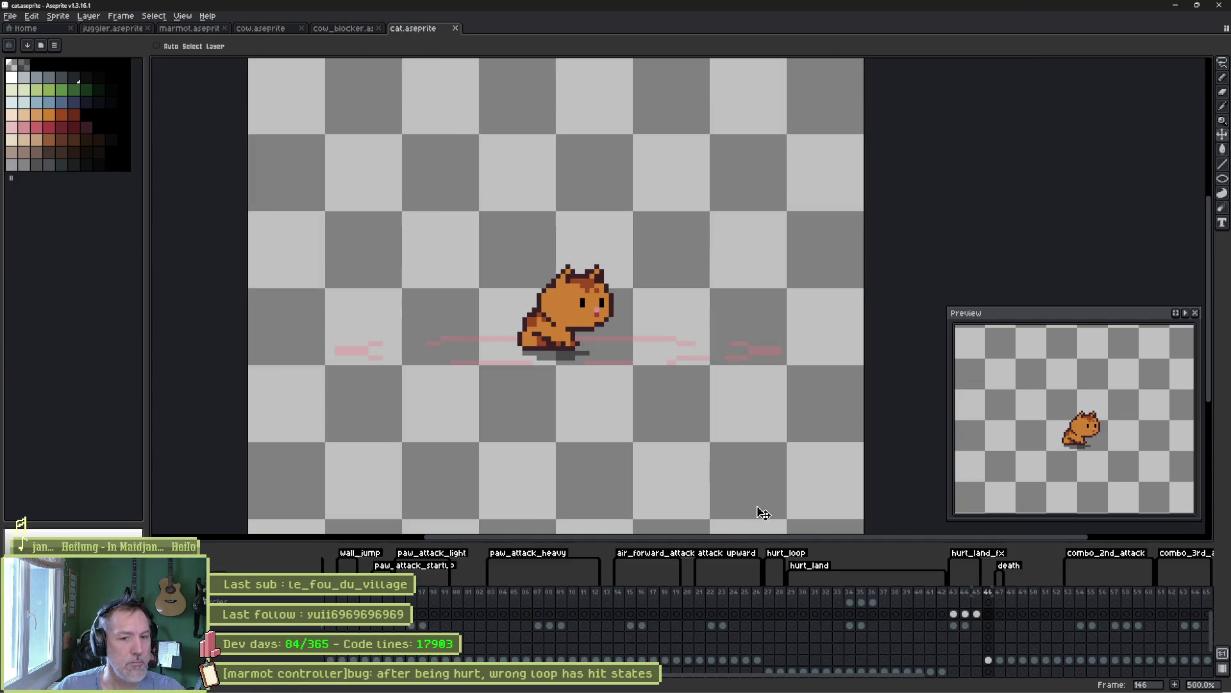
- Play the cat's hurt_loop animation from frame 127, select frames 127–134, then minimize Aseprite
click(770, 591)
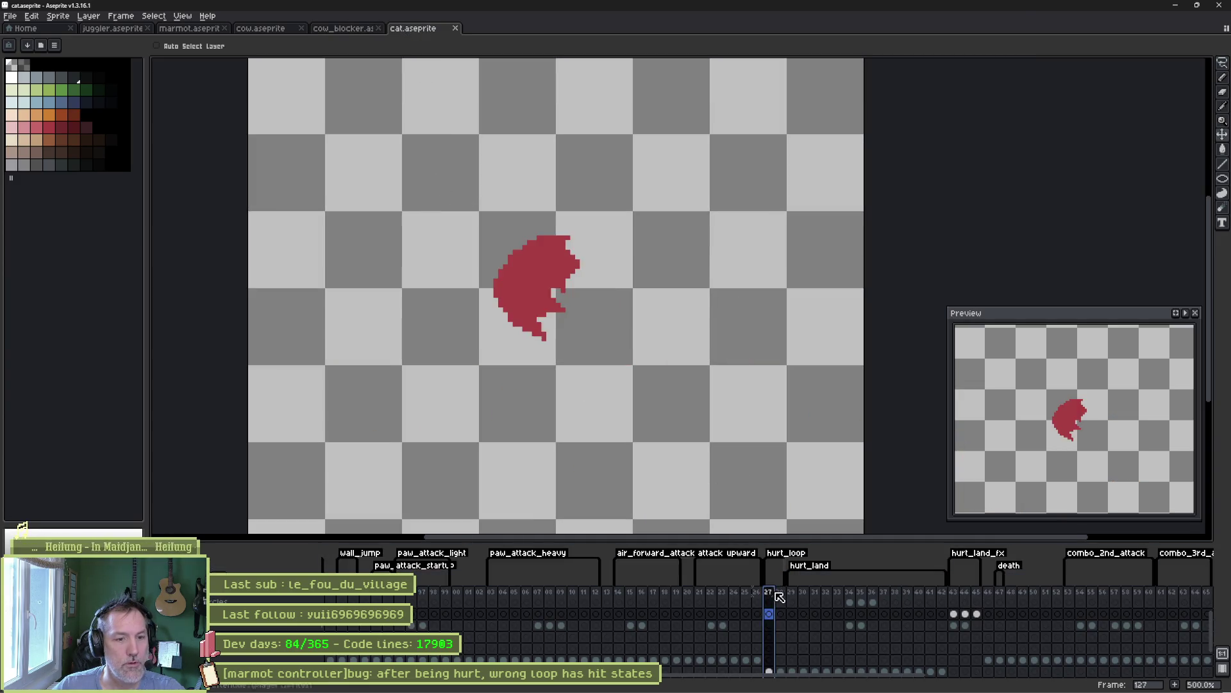
key(Return)
key(Return)
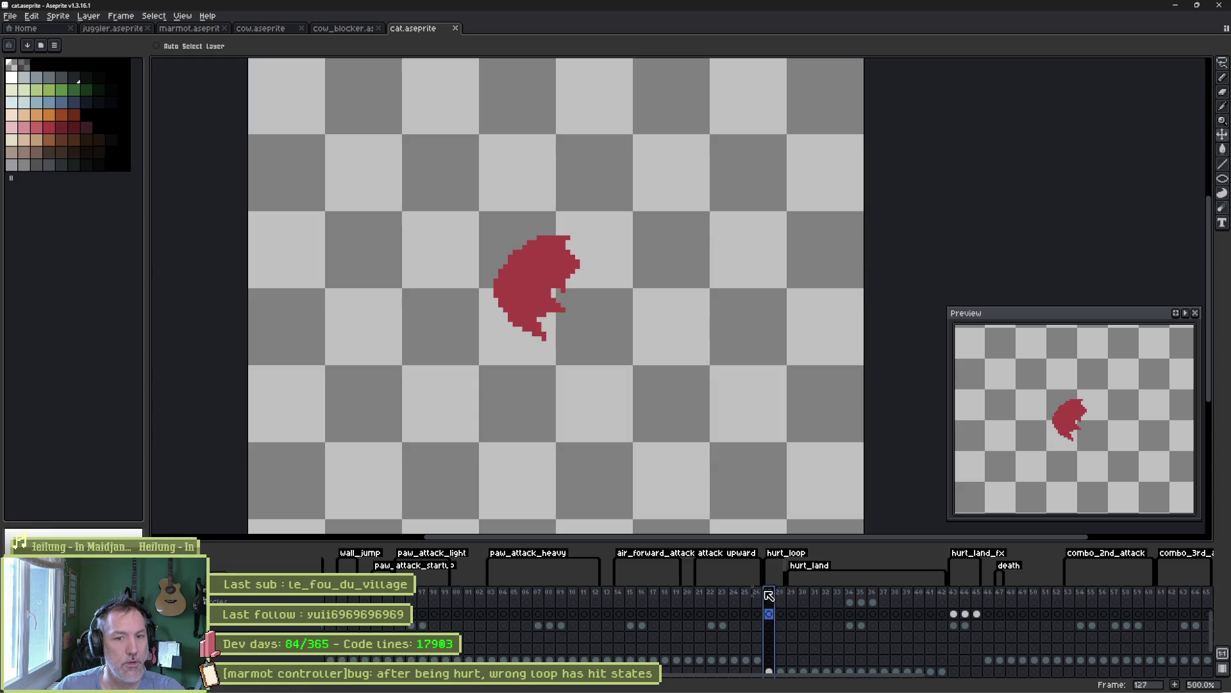
drag(769, 596, 976, 593)
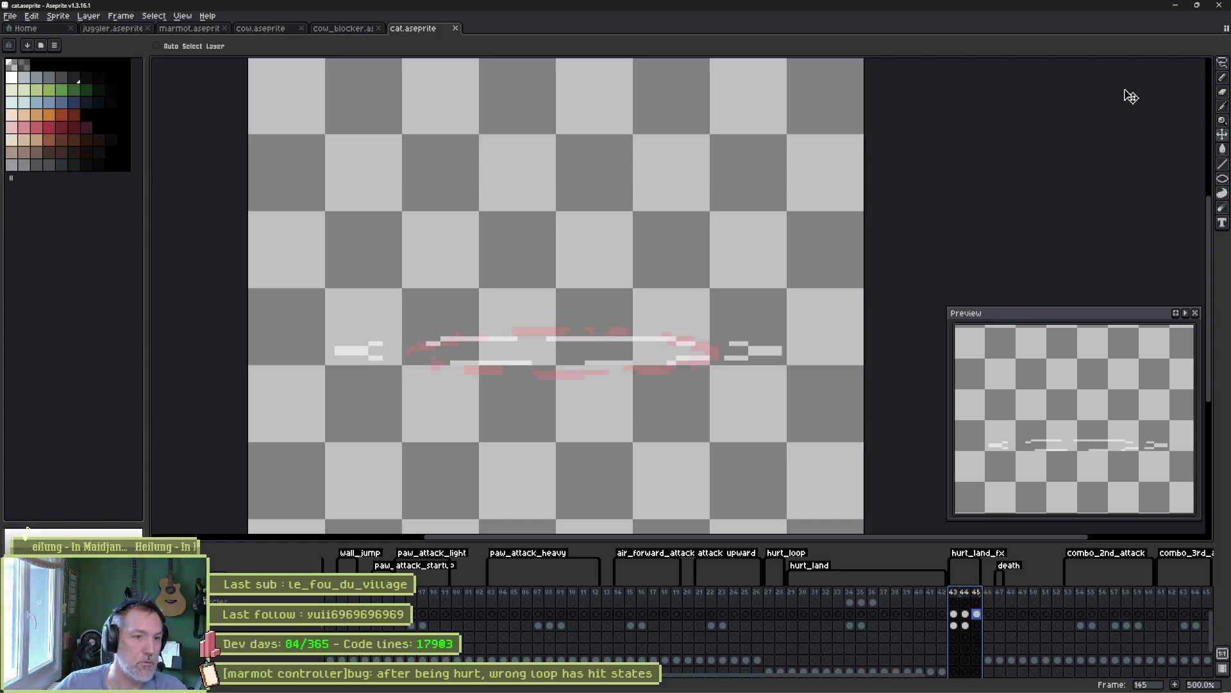
click(1176, 5)
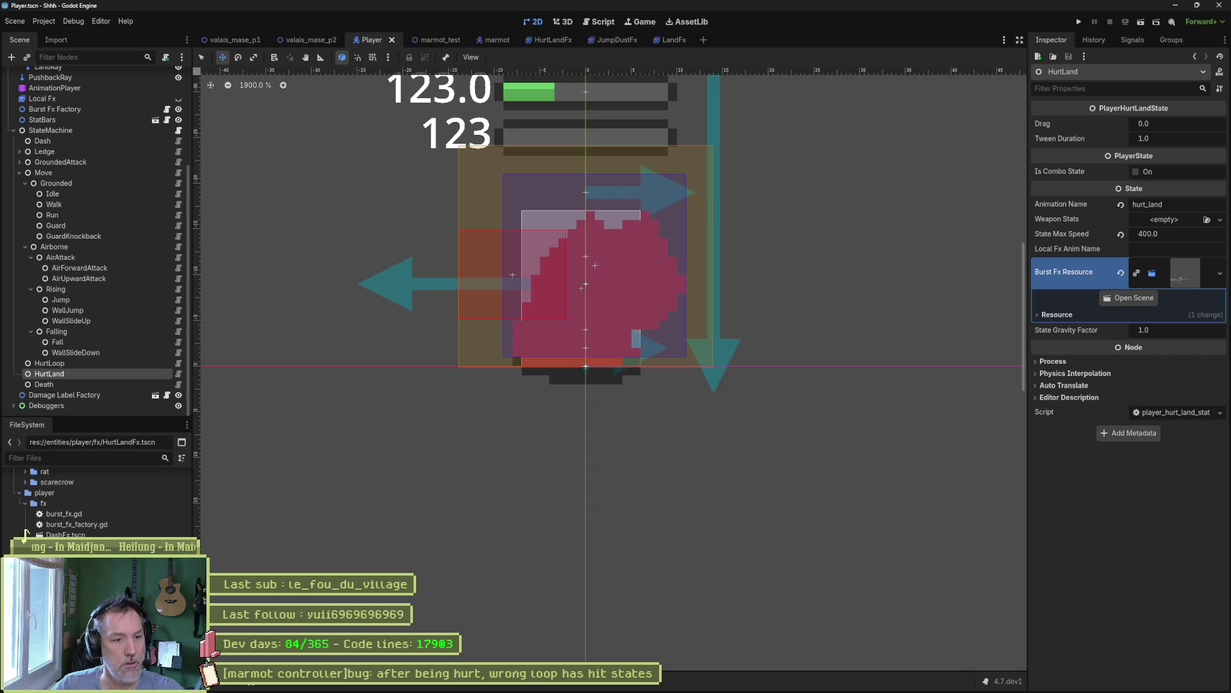
- Run the marmot_test scene, move the character right toward the marmot, then stop it
click(436, 40)
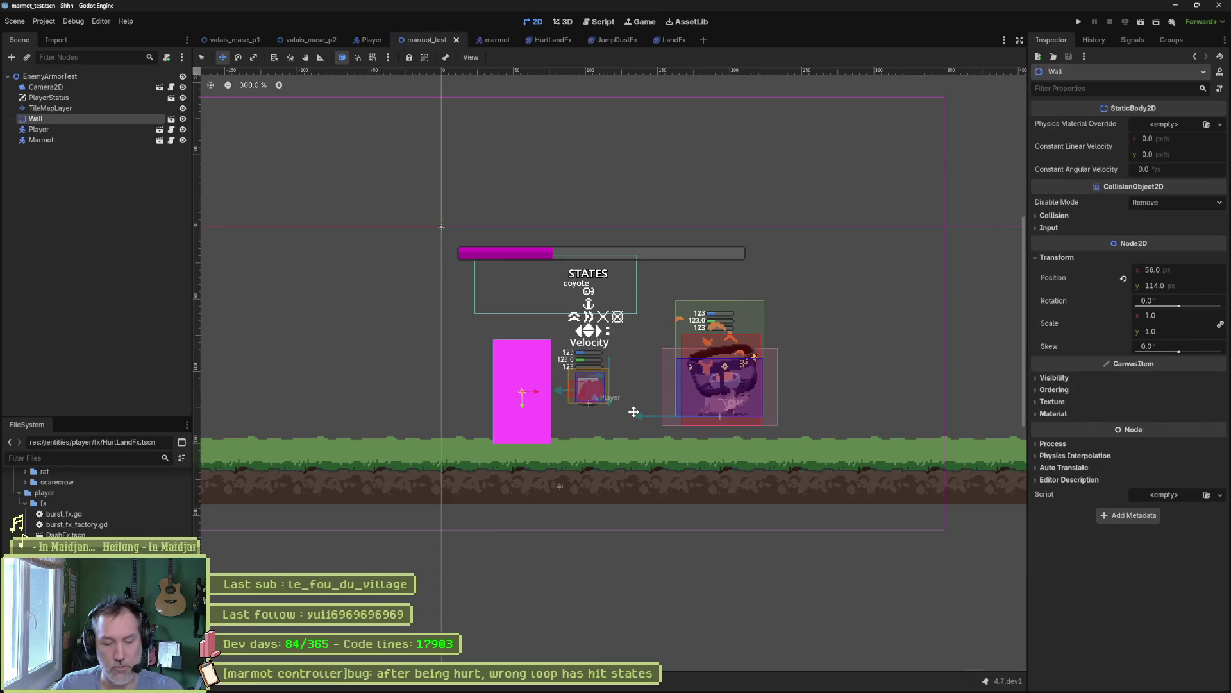
key(F5)
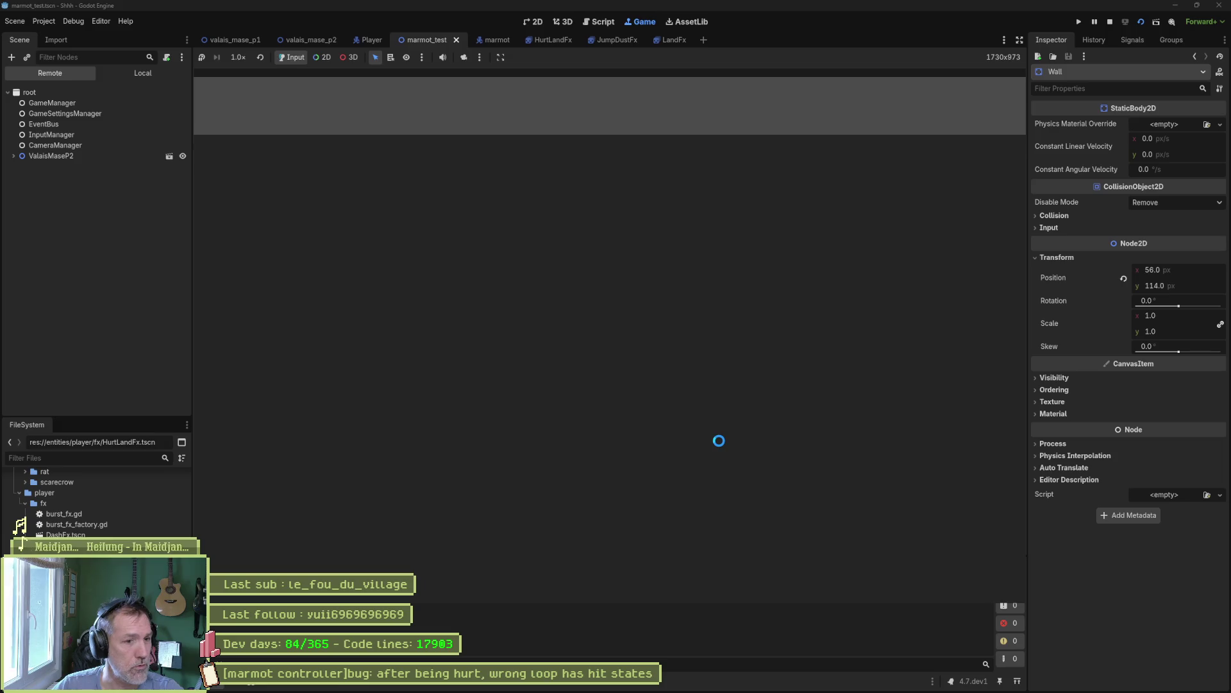
key(d)
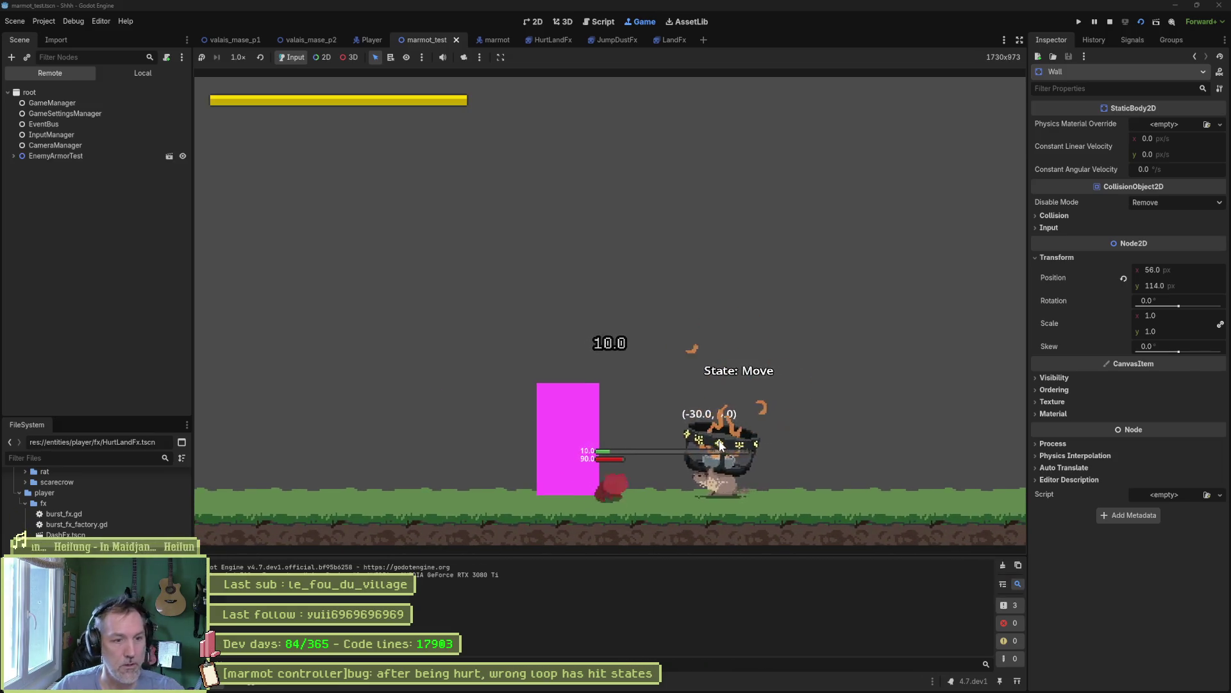
key(F8)
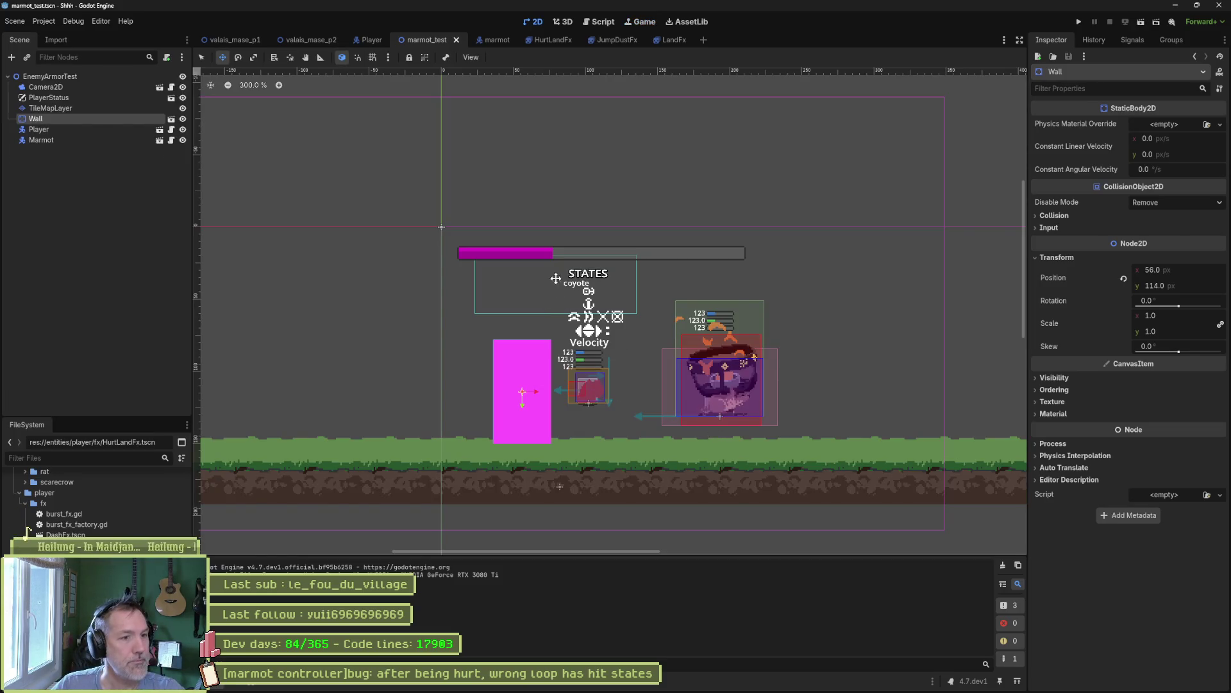
- Close the LandFx, JumpDustFx and HurtLandFx scene tabs and return to the marmot scene
middle_click(676, 41)
middle_click(621, 36)
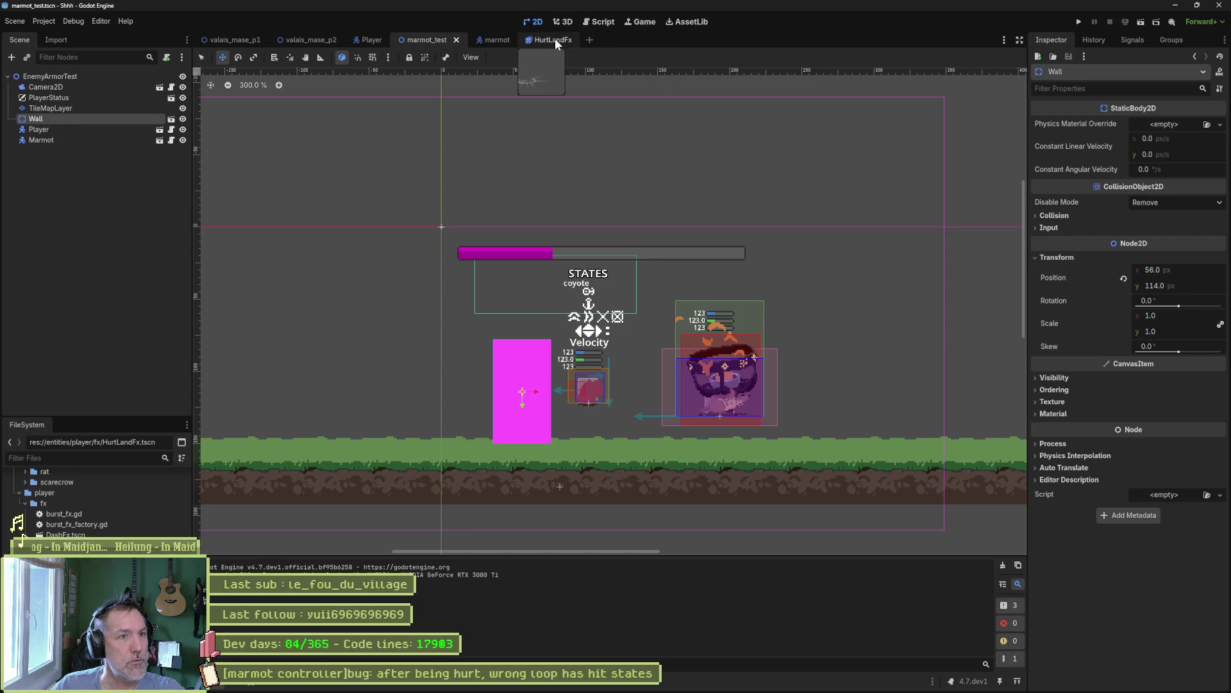
middle_click(555, 37)
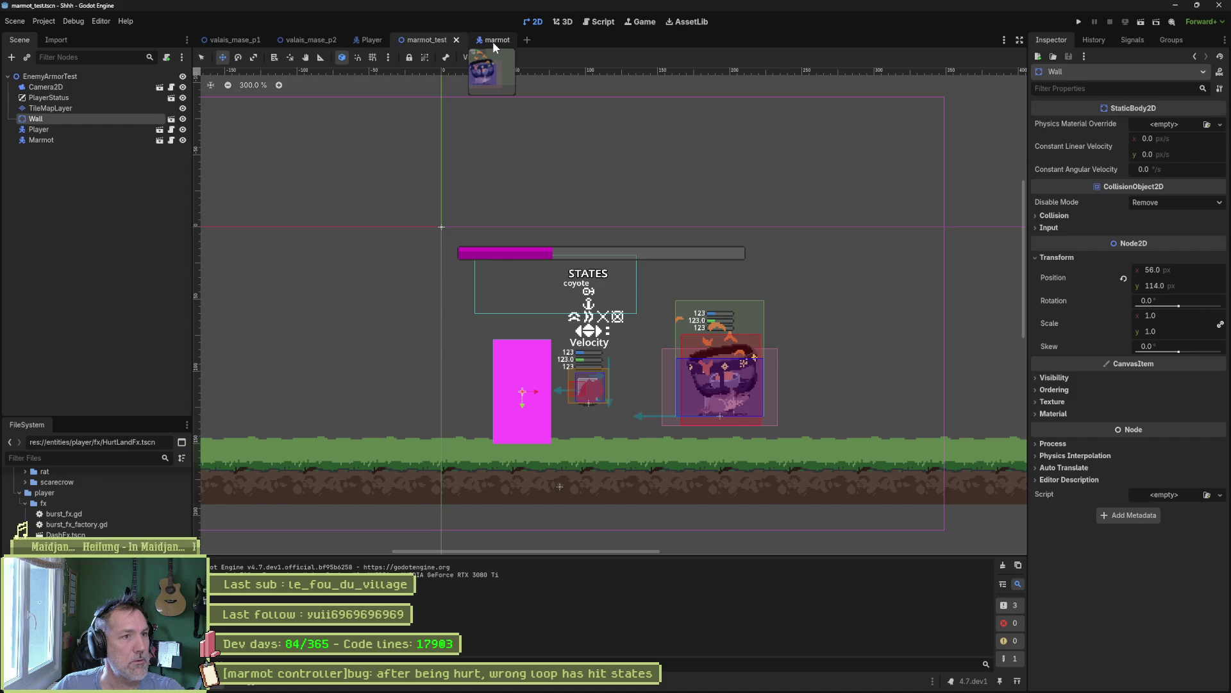
click(492, 41)
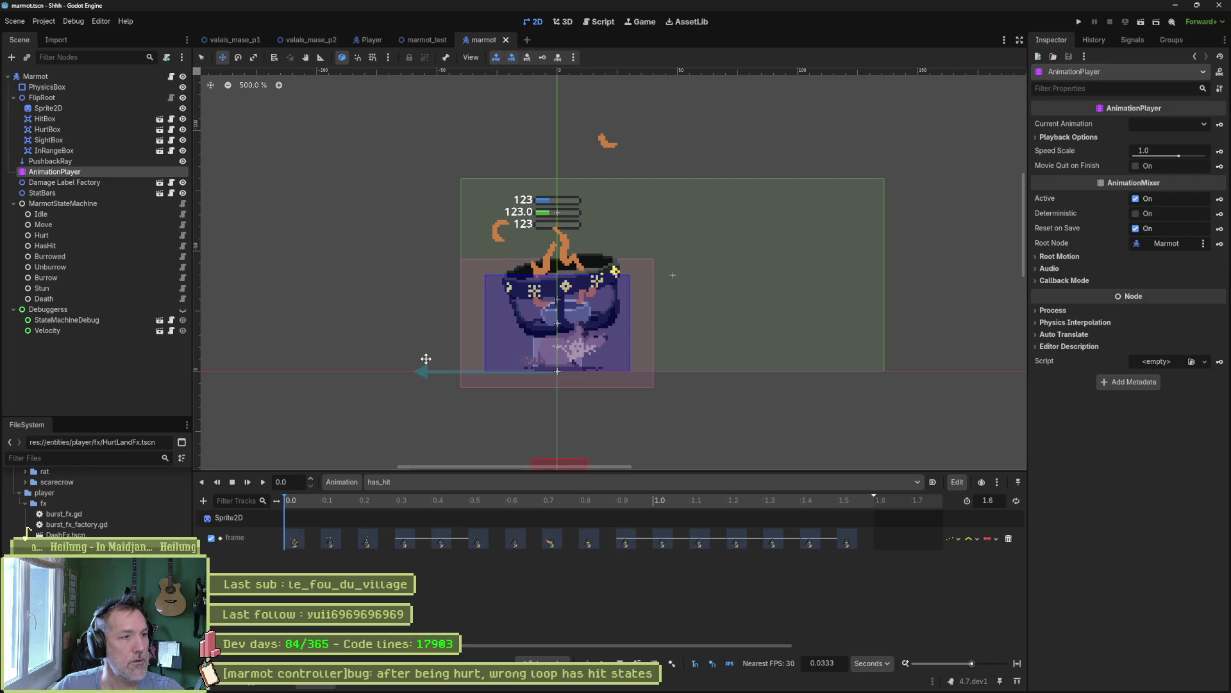
- Open state_machine.gd in the script editor and search all files for on_hit.connect
click(599, 22)
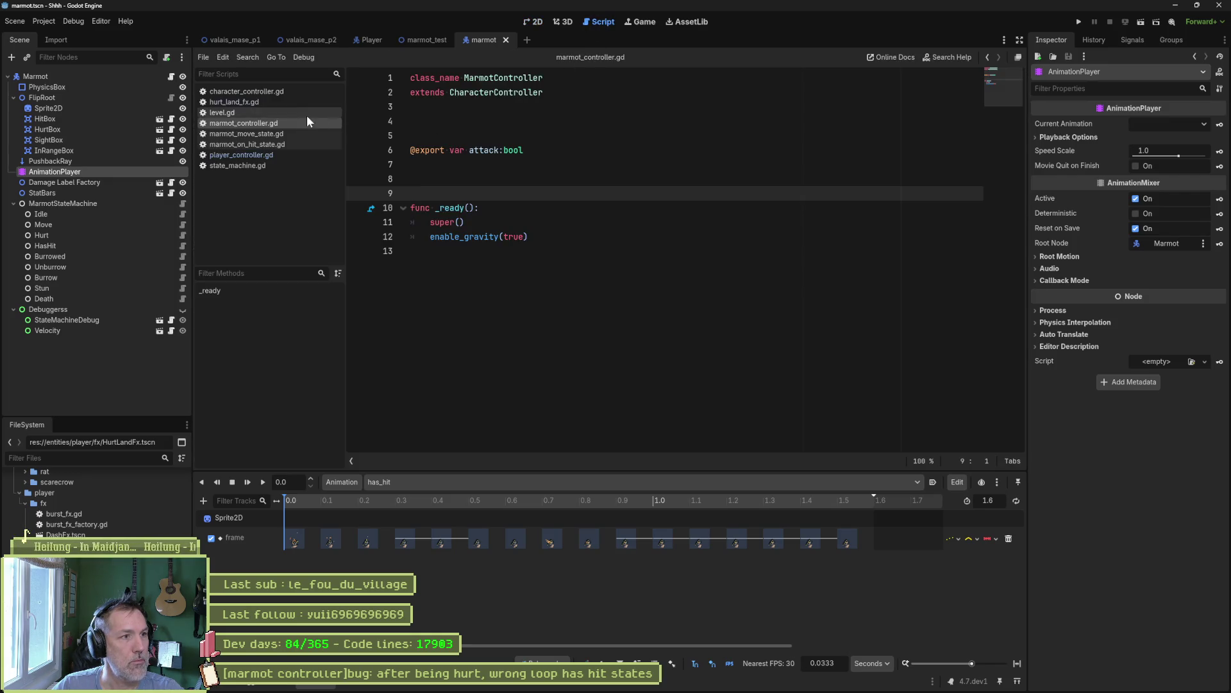
click(262, 167)
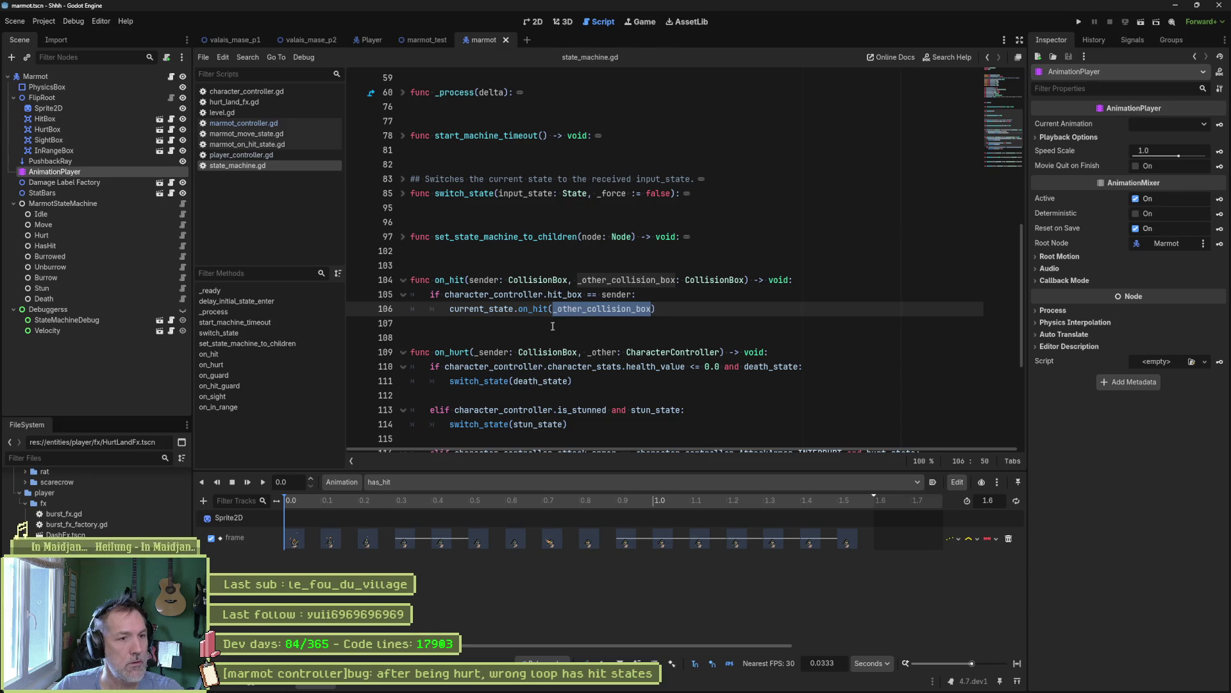
key(ctrl+shift+f)
text(on)
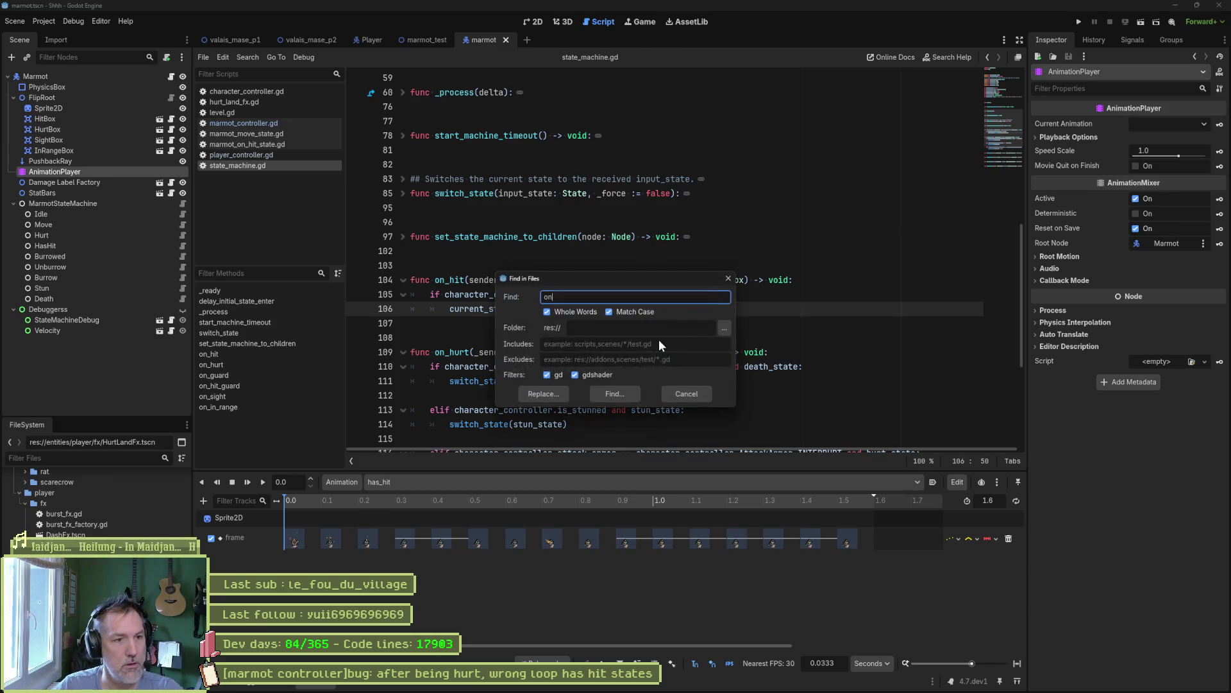
text(_hit.connect)
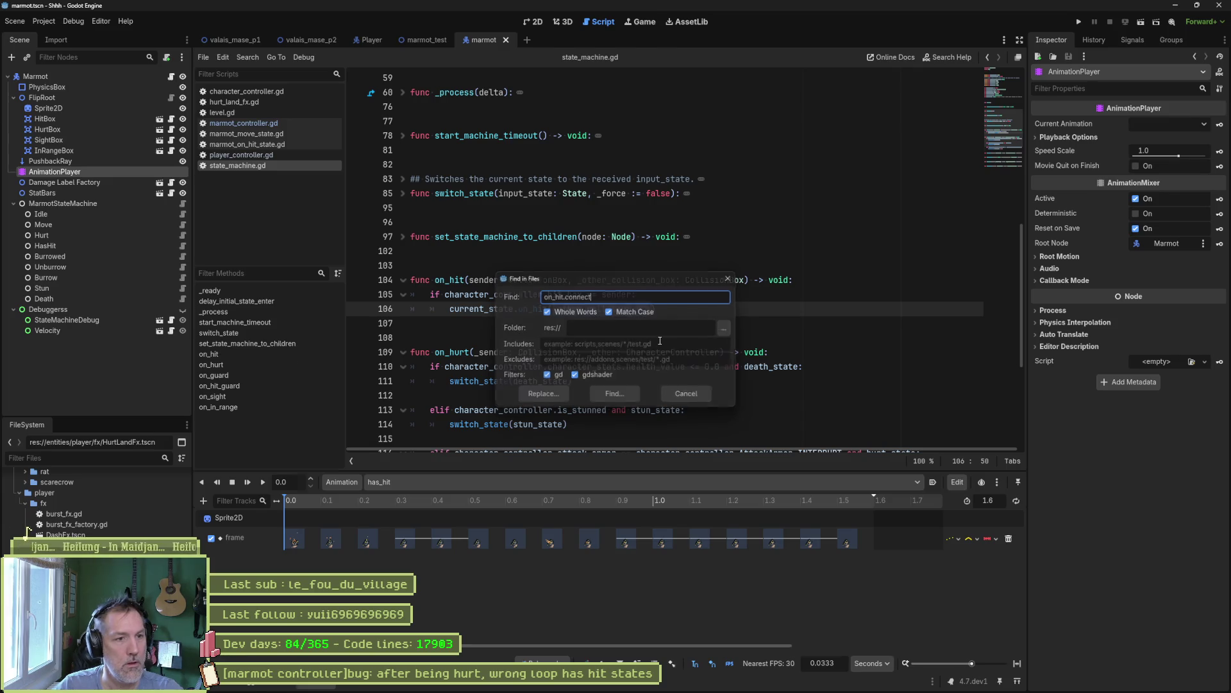
key(Return)
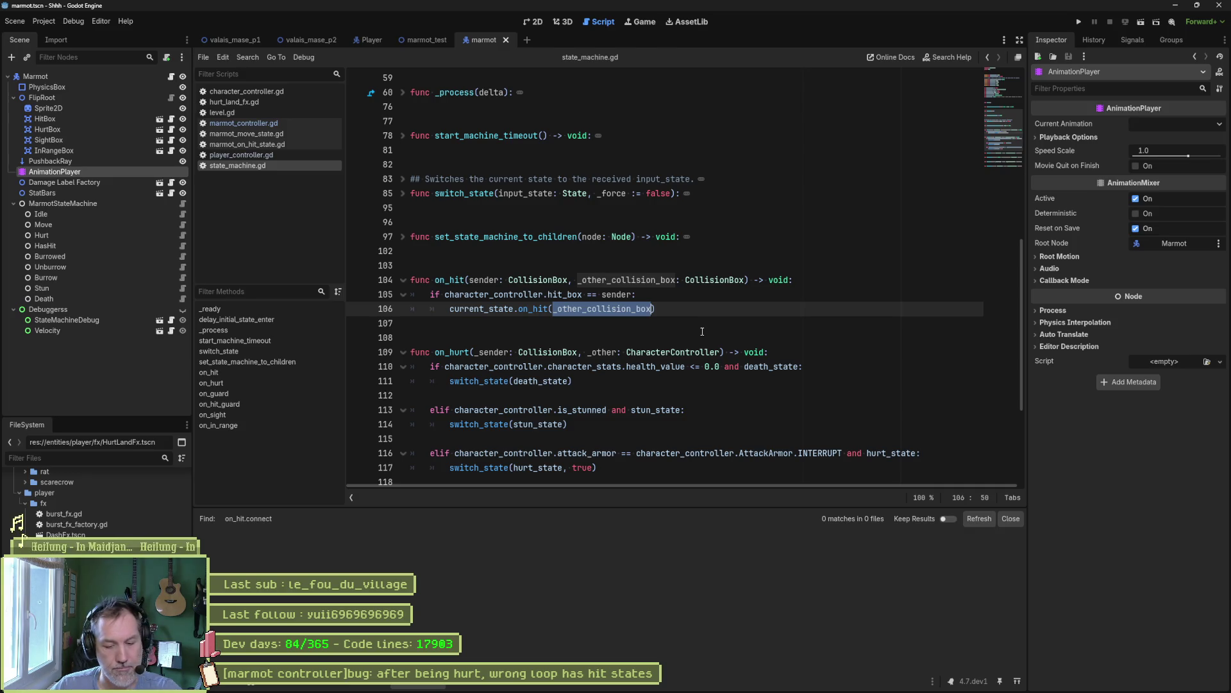
- Repeat the on_hit.connect search without whole-word matching, then search for on_hit from line 106
key(ctrl+shift+f)
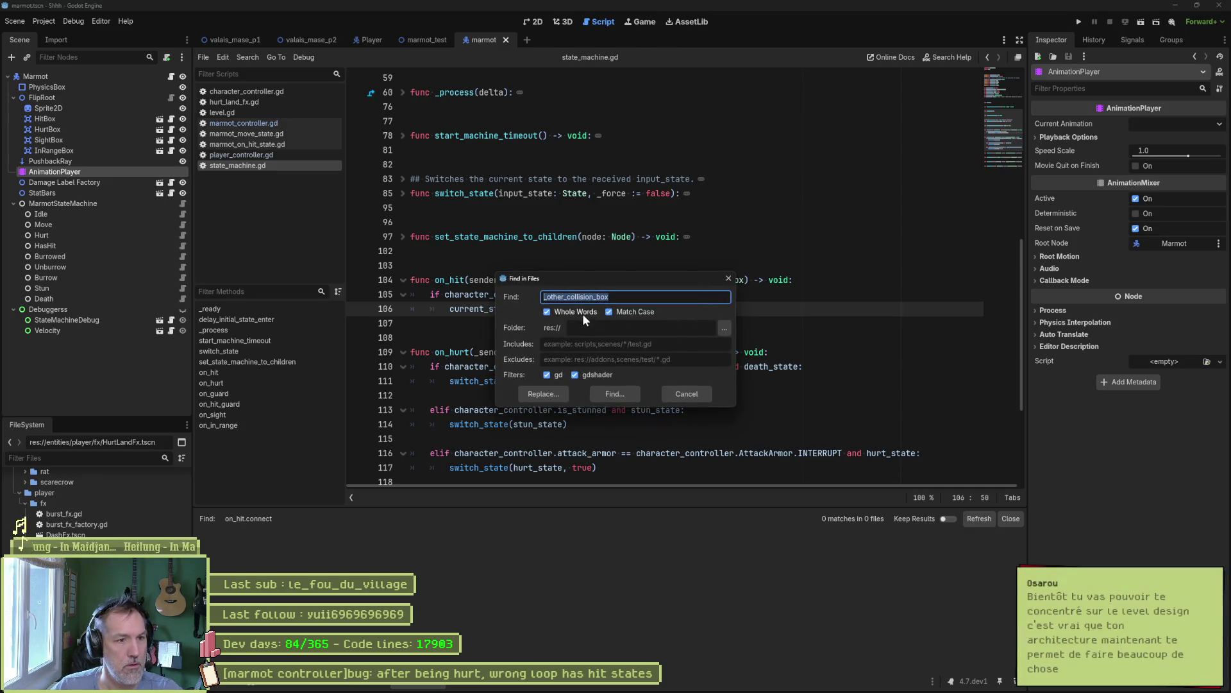
click(581, 313)
double_click(650, 304)
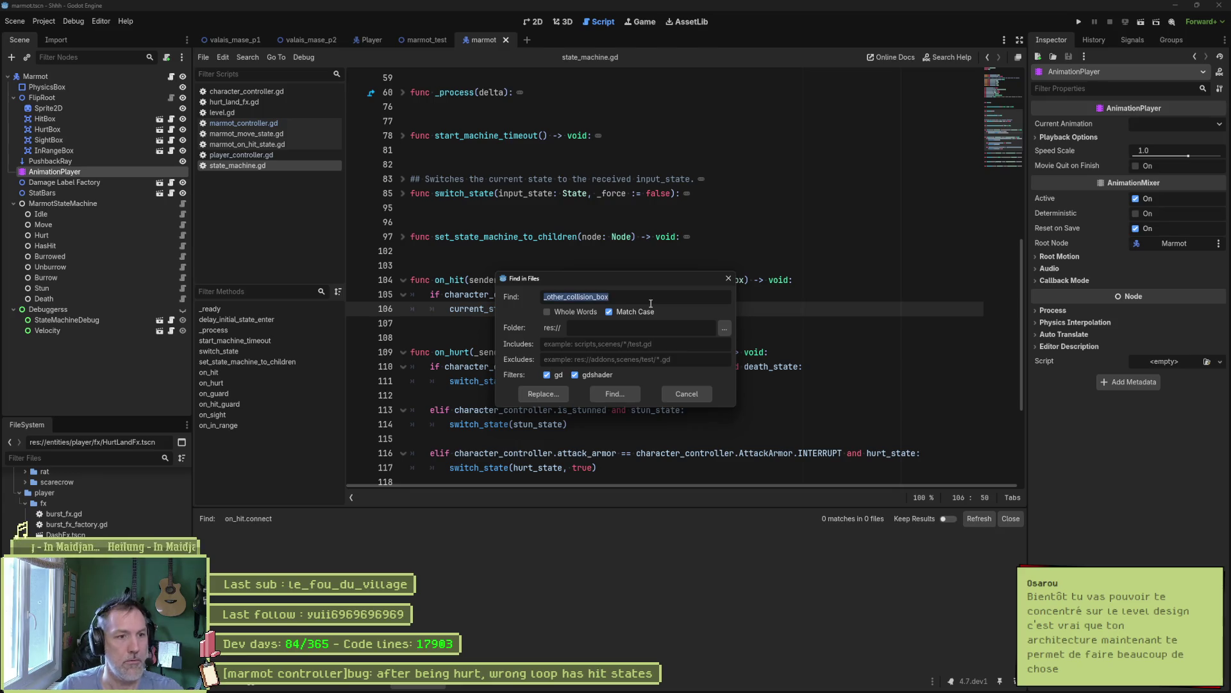
text(on_)
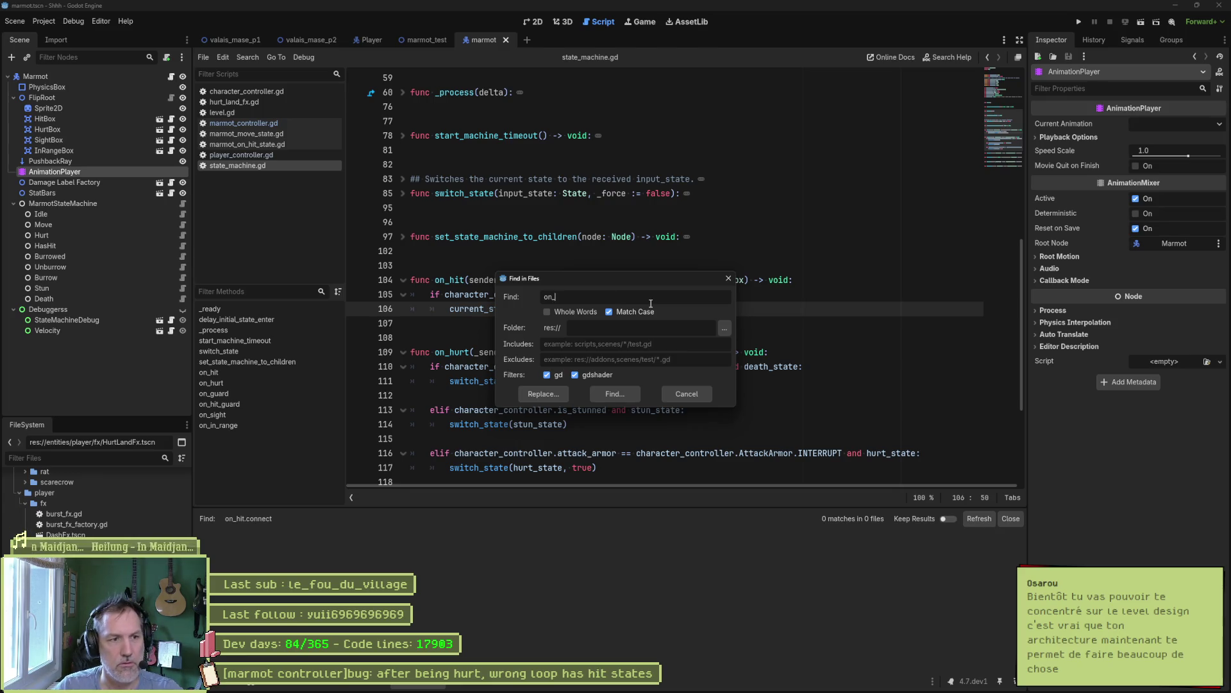
text(hit.connect)
key(Return)
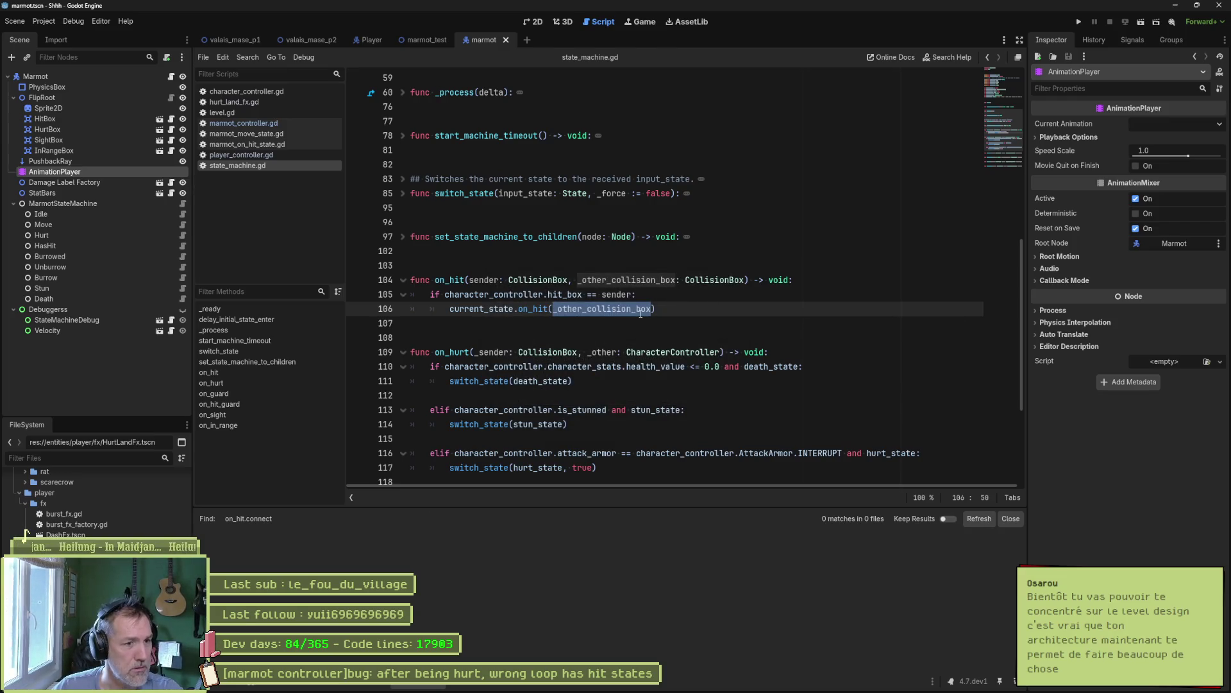
double_click(534, 309)
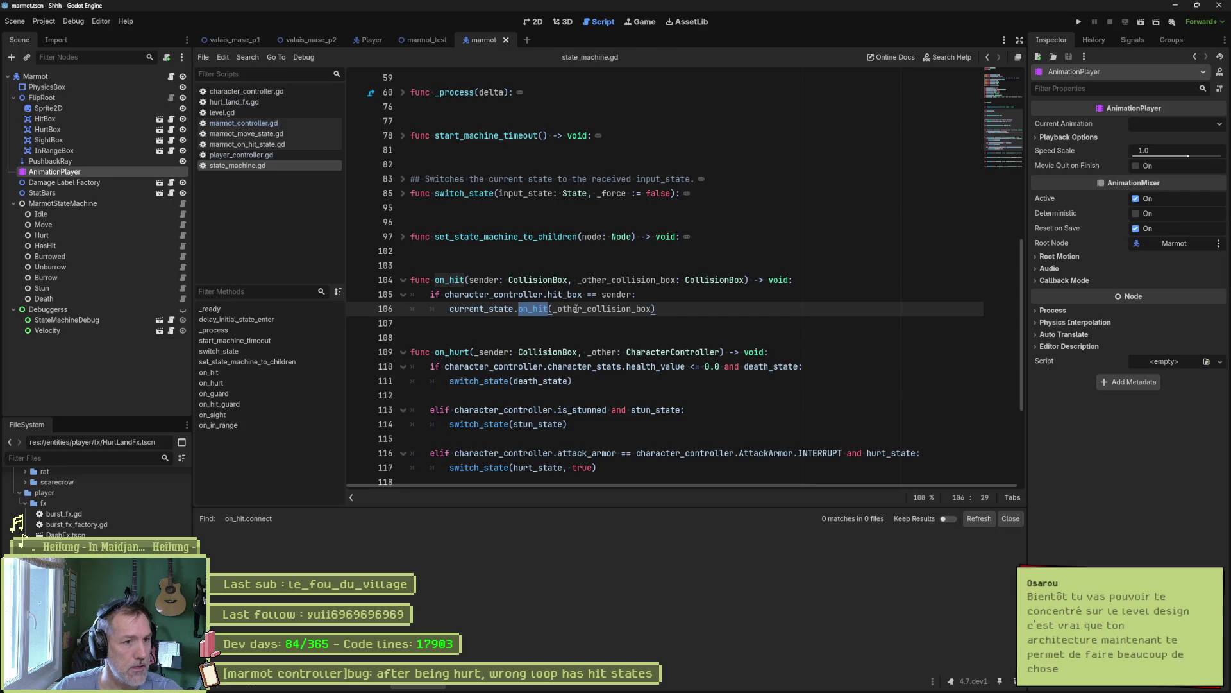
key(ctrl+shift+f)
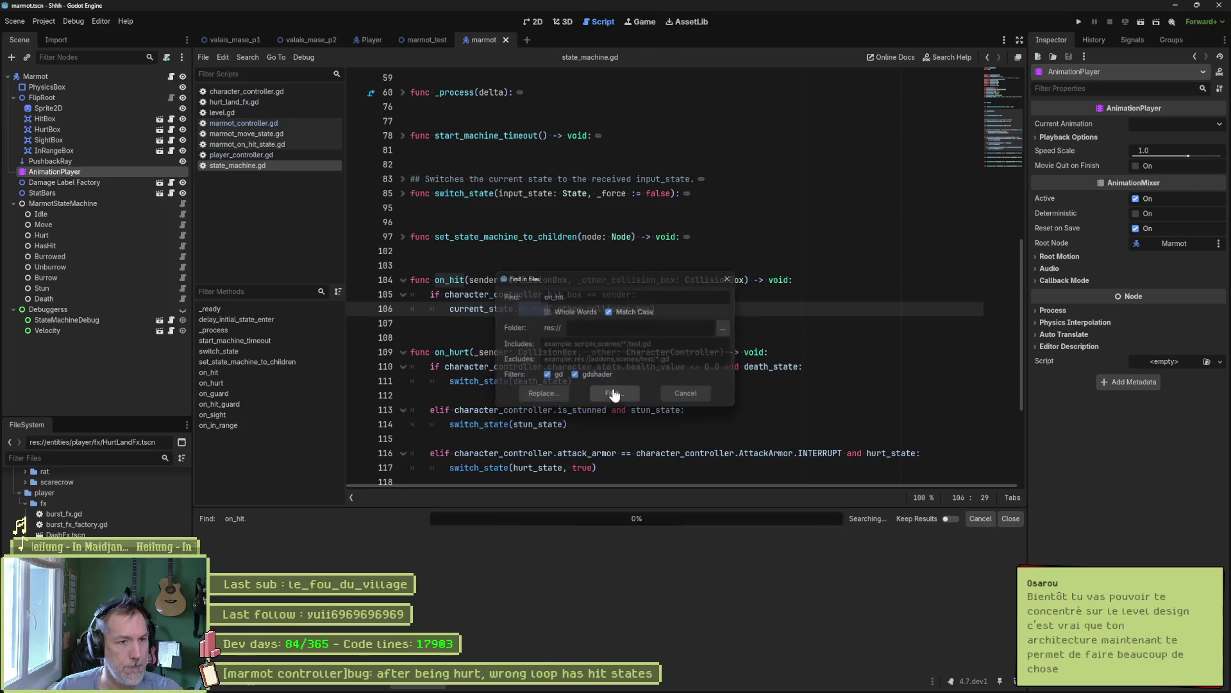
- Run the on_hit search and jump to the hit signal connection on line 33
click(614, 391)
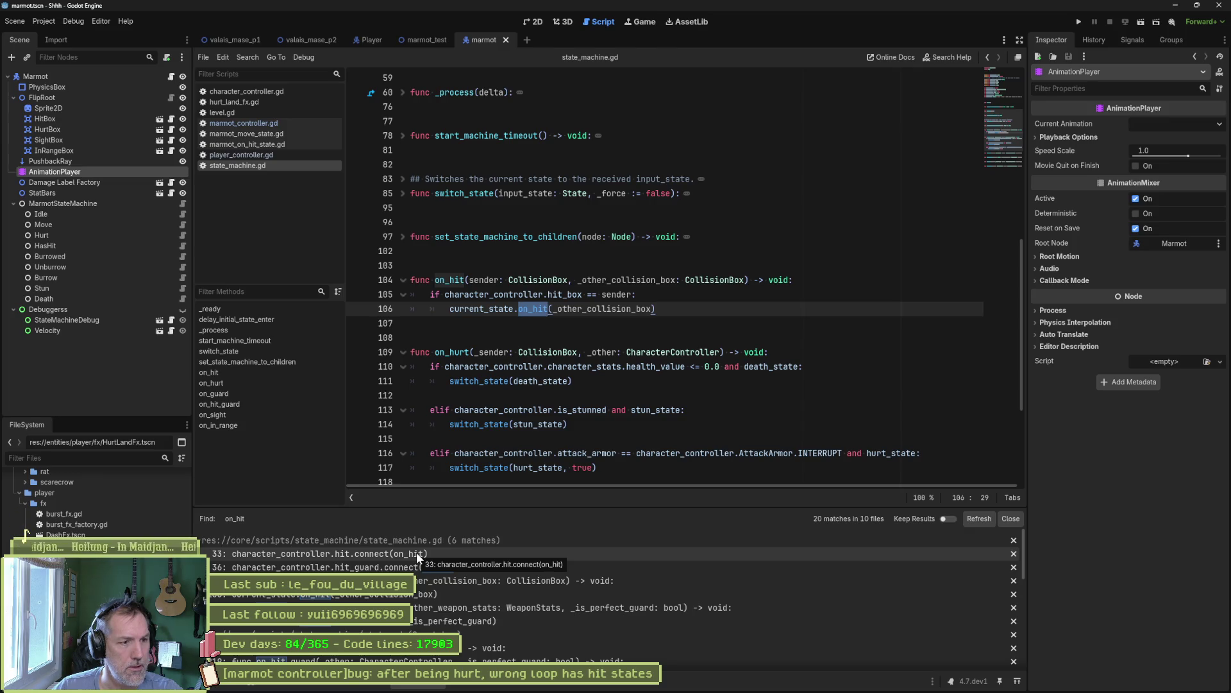
click(417, 552)
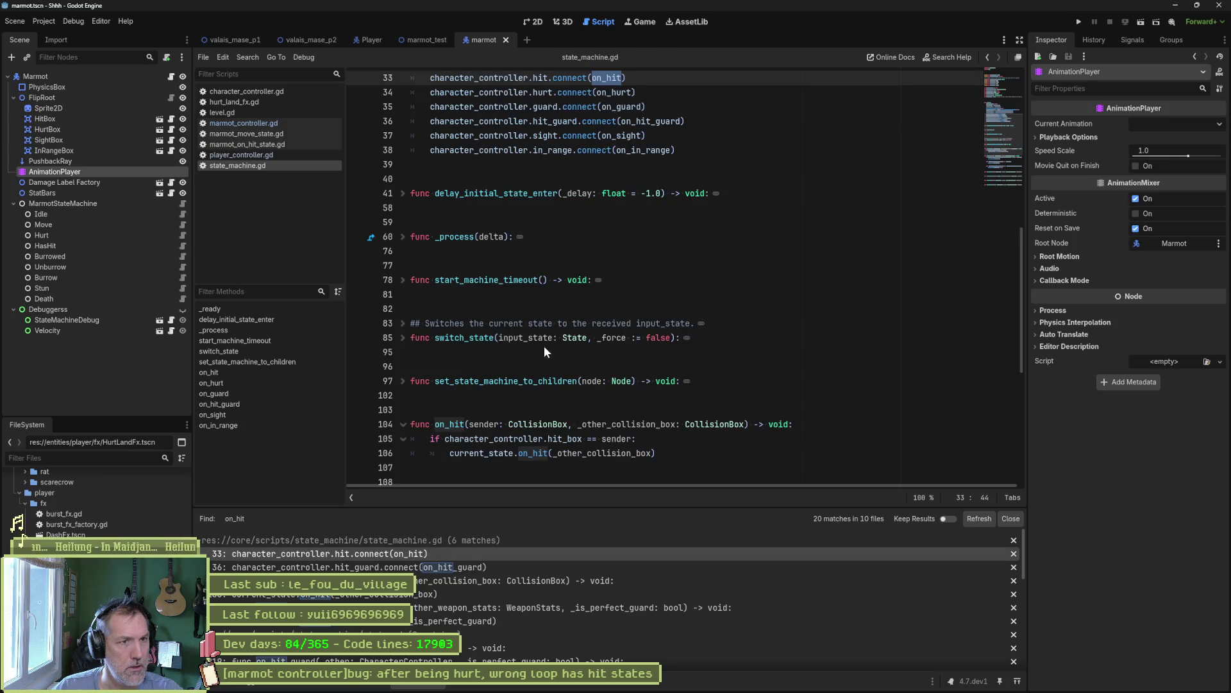
scroll(544, 347, up, 2)
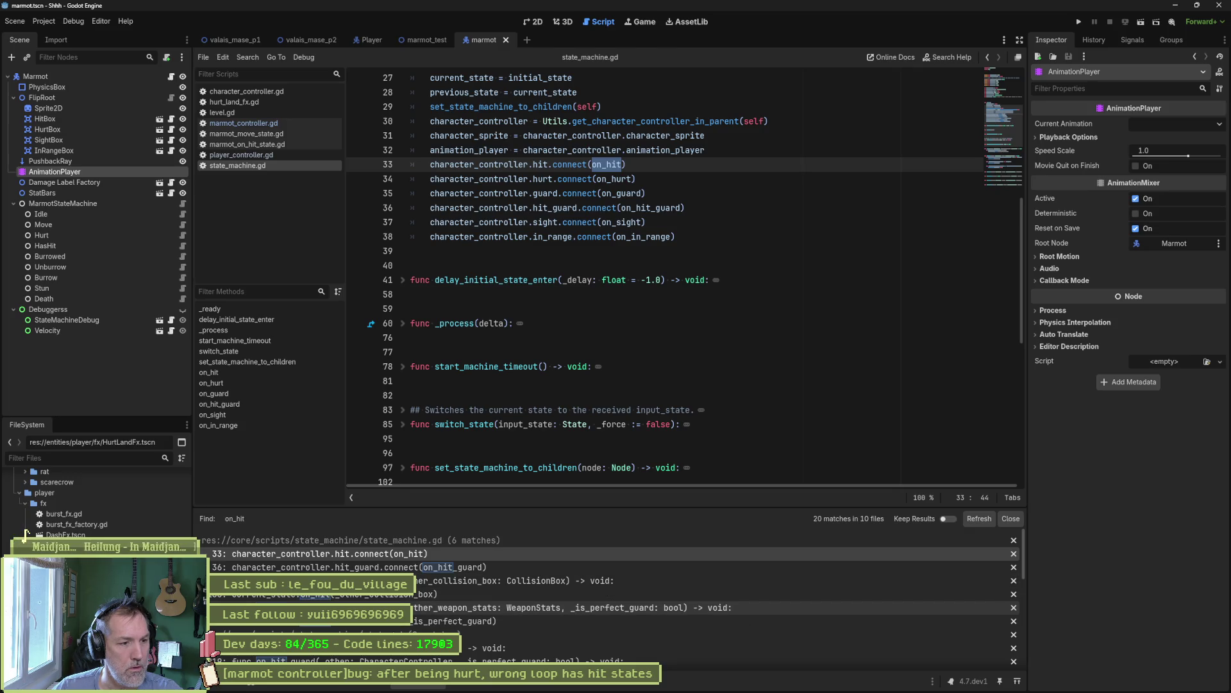
scroll(449, 632, down, 2)
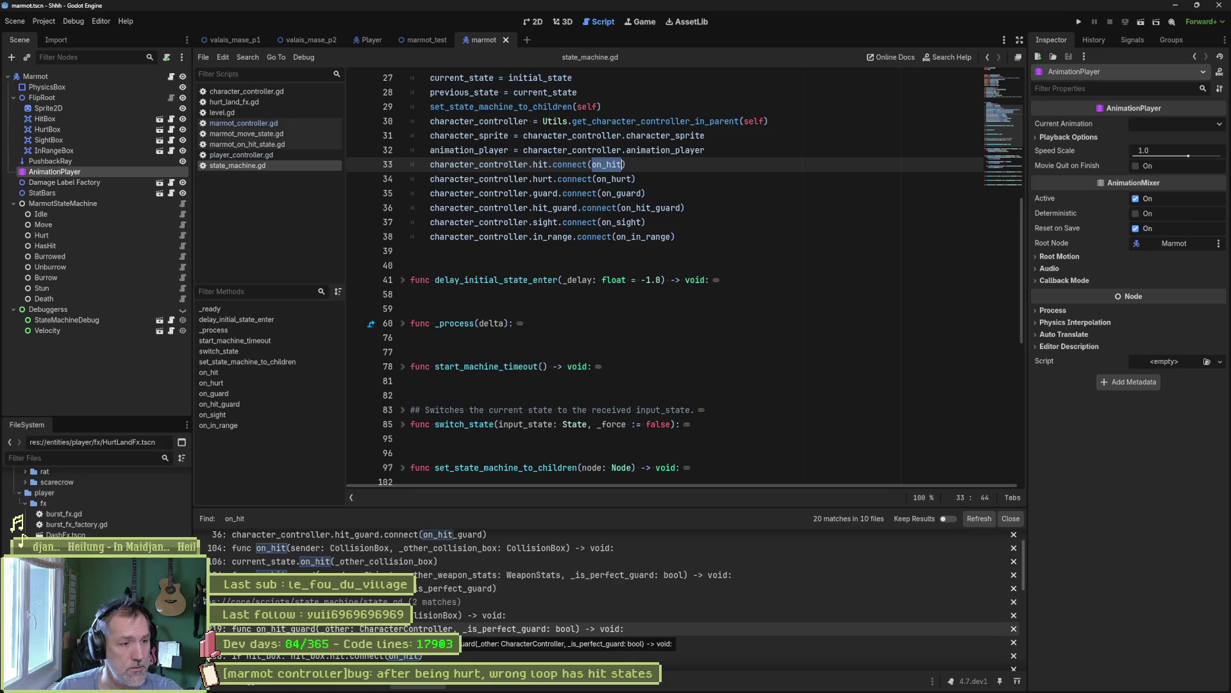
scroll(449, 632, up, 2)
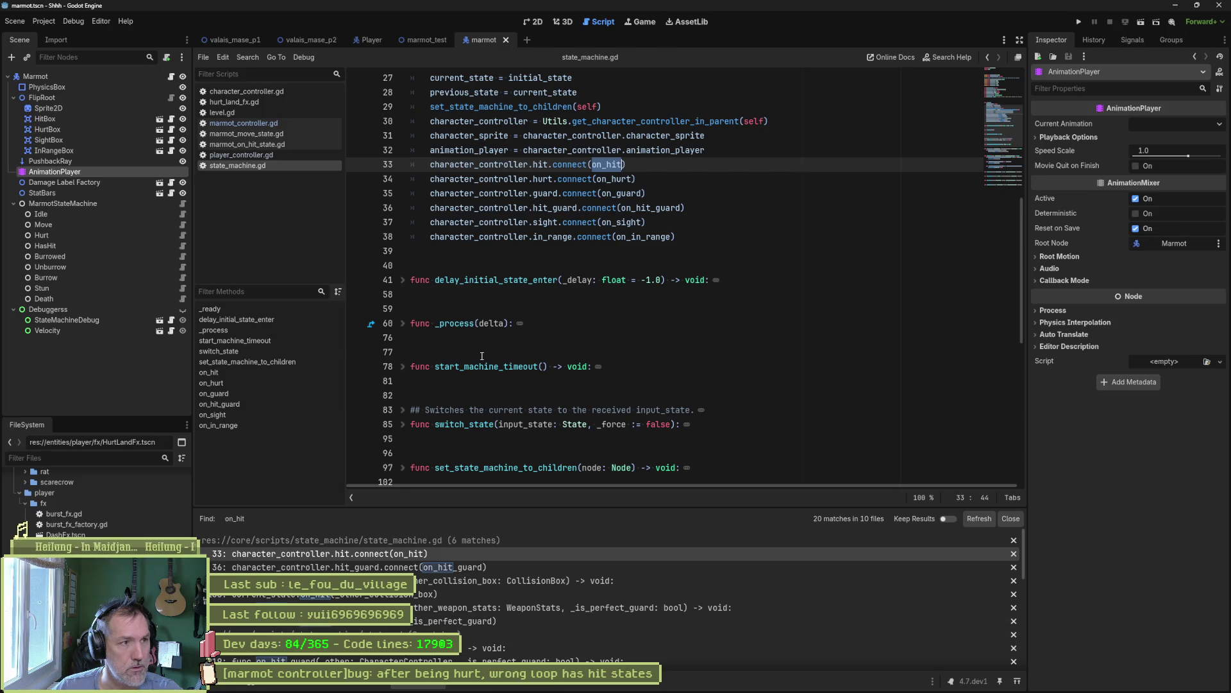
- Inspect the on_hit handler and its _other_collision_box parameter in marmot_move_state.gd
click(271, 133)
scroll(449, 385, down, 1)
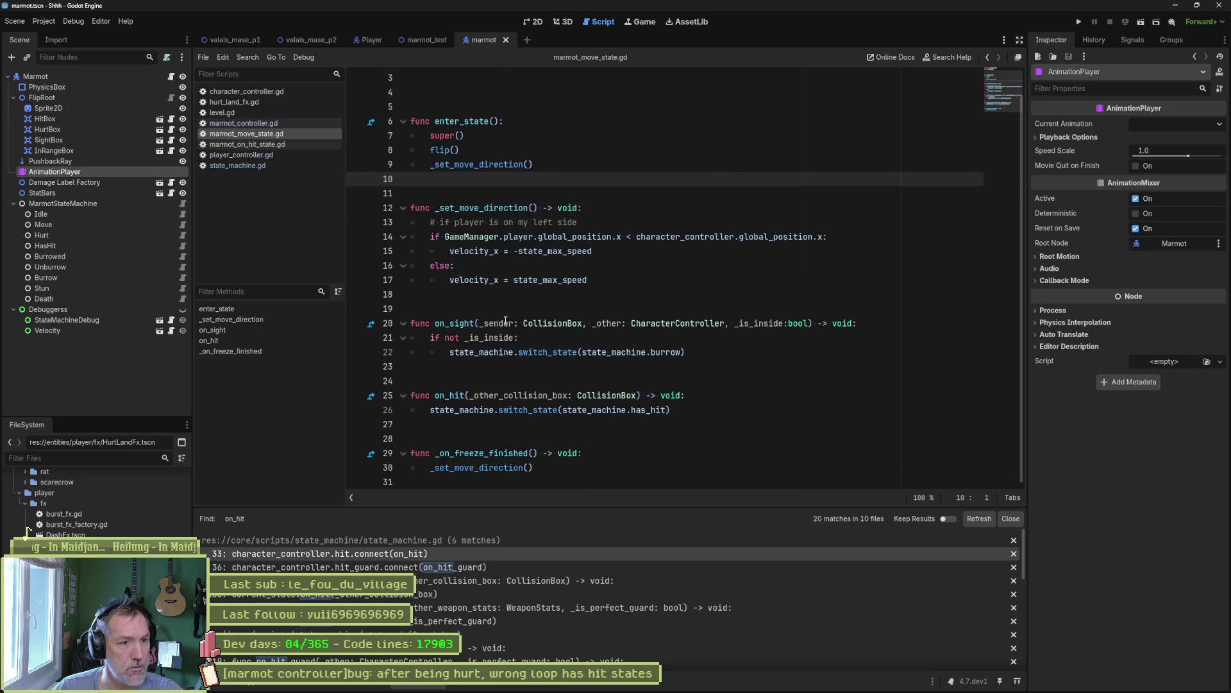
double_click(451, 395)
scroll(487, 393, up, 1)
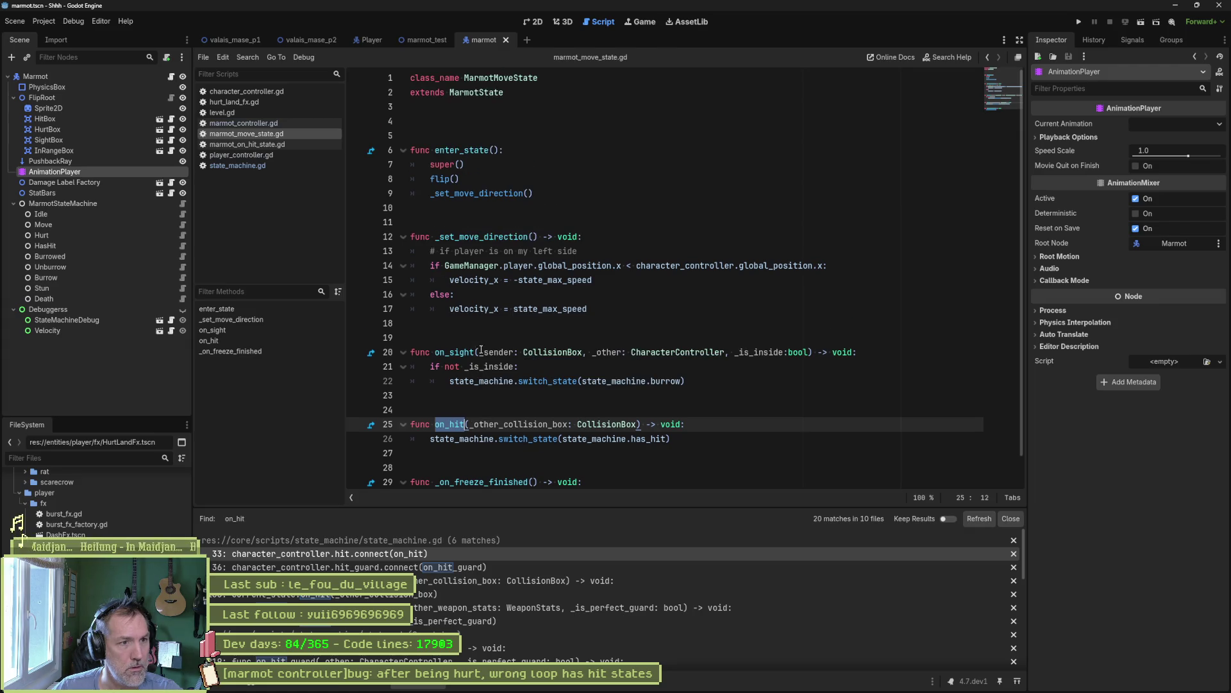
double_click(521, 425)
double_click(449, 425)
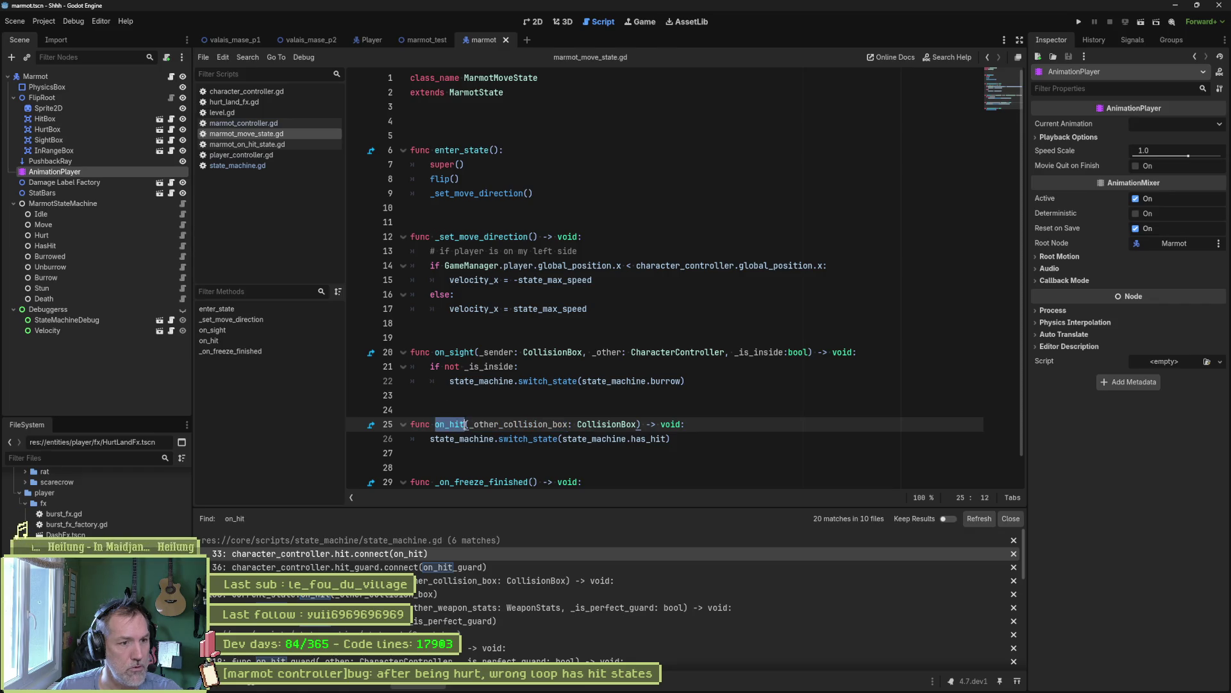
drag(518, 439, 515, 427)
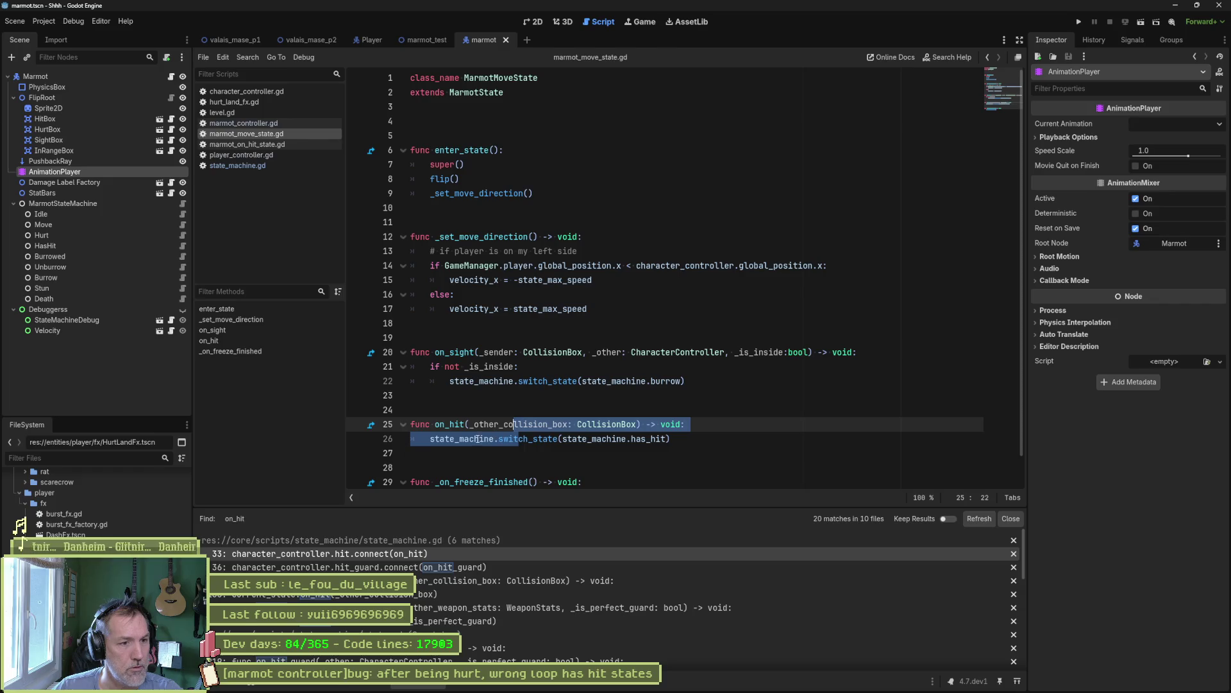
click(465, 424)
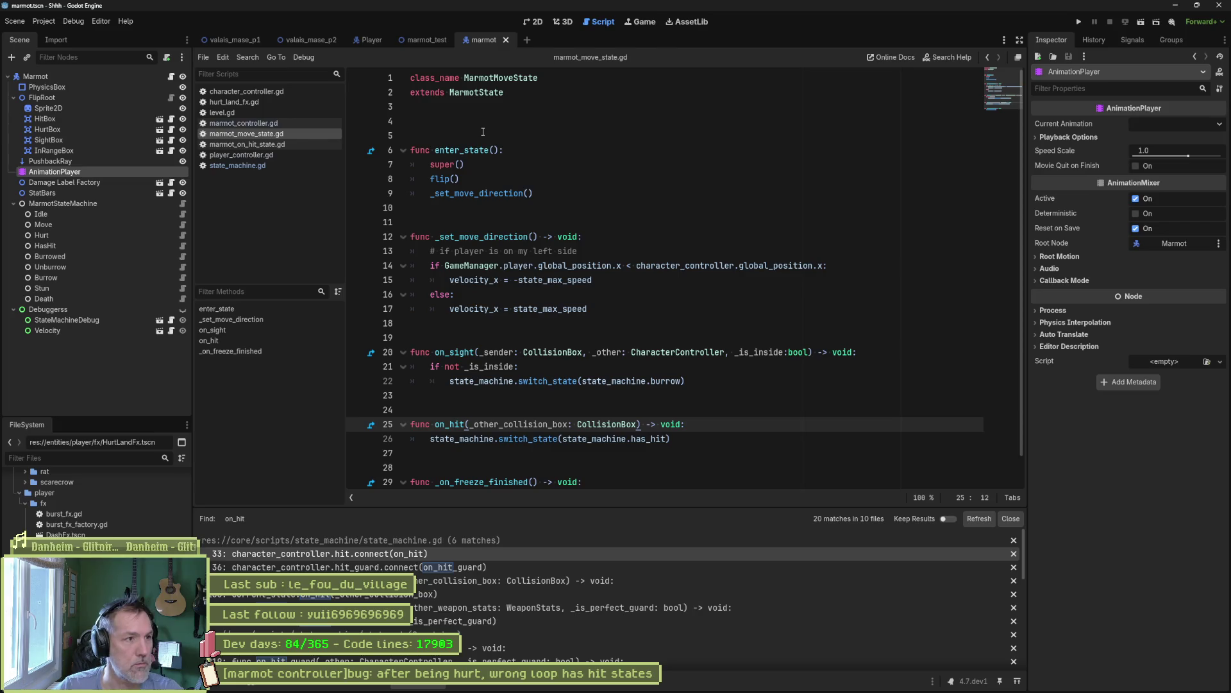
- Quick Open the state.gd script by filtering for 'state'
key(shift+alt+o)
text(state)
key(Return)
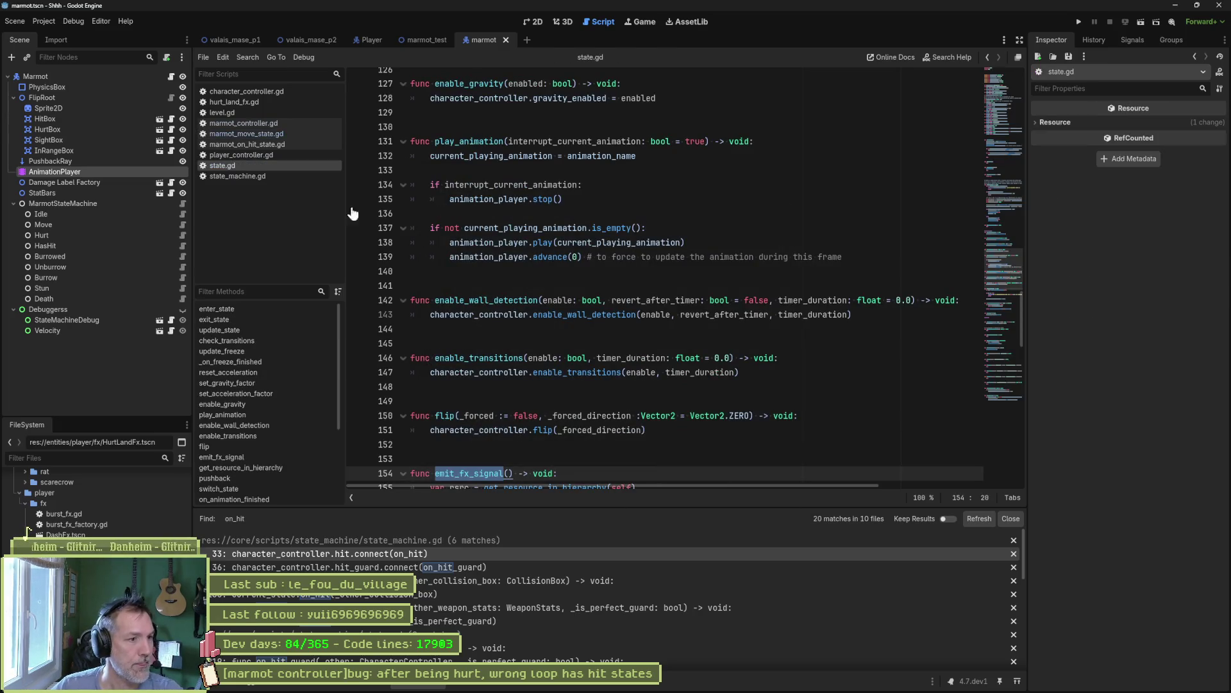
- Fold all functions in state.gd and browse its enter_state and on_hit functions
key(ctrl+alt+f)
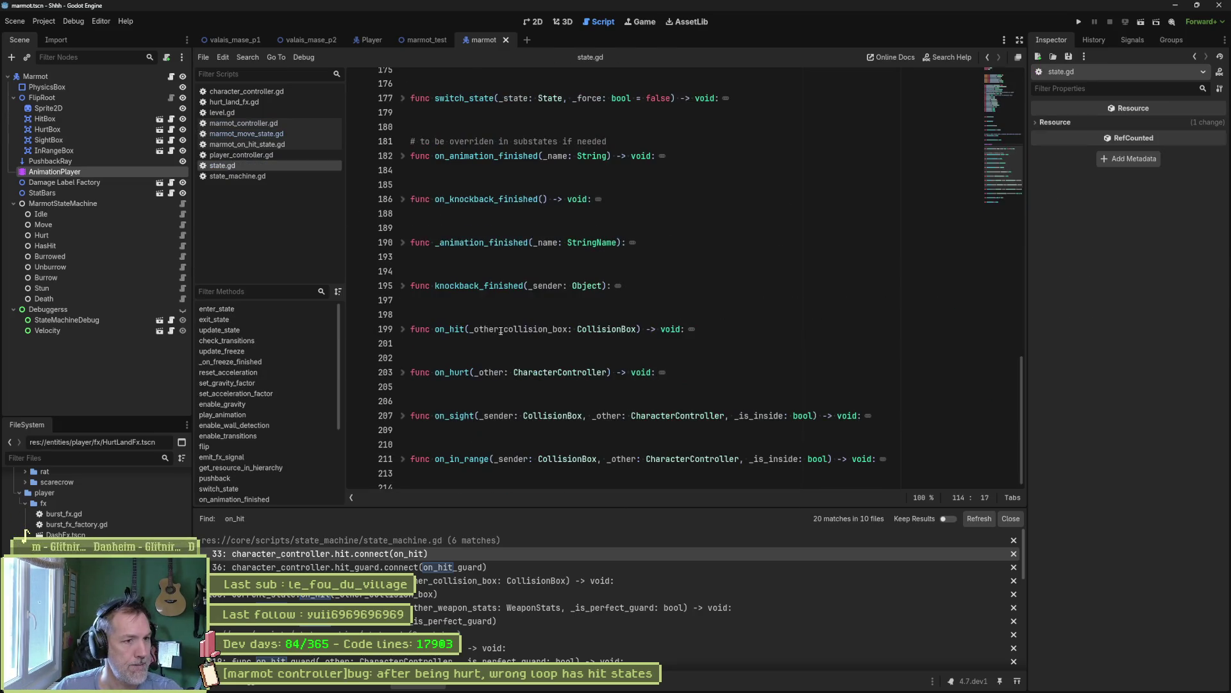
click(403, 335)
click(403, 336)
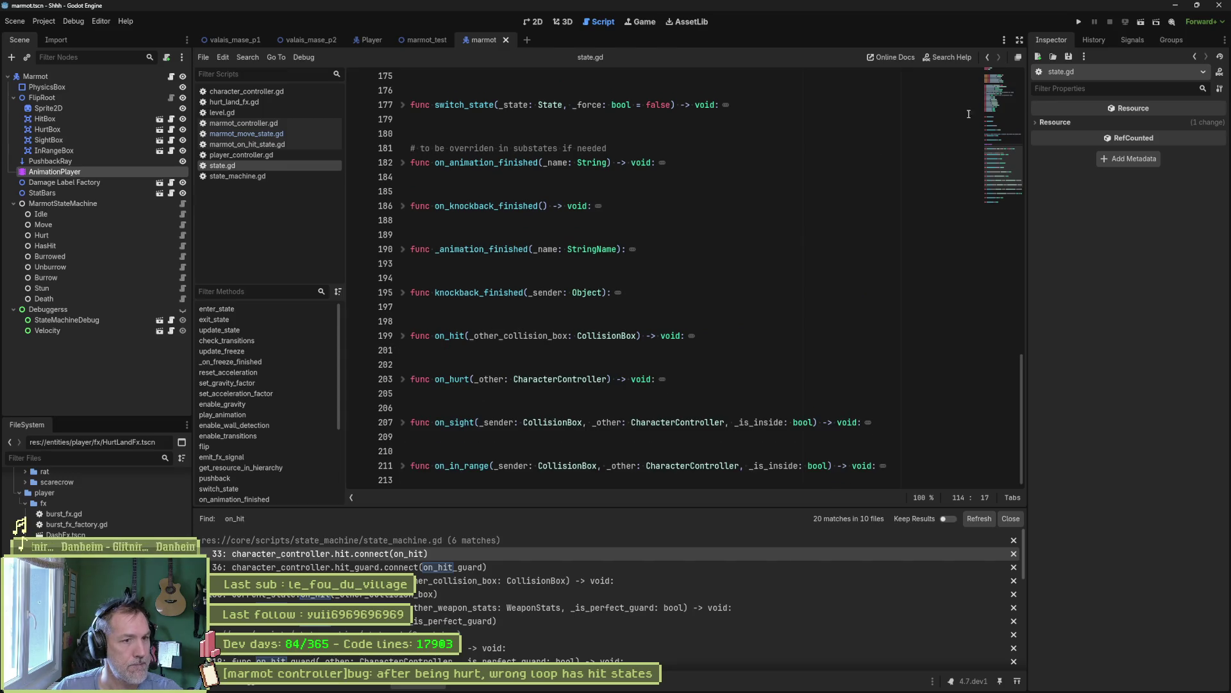
click(1005, 91)
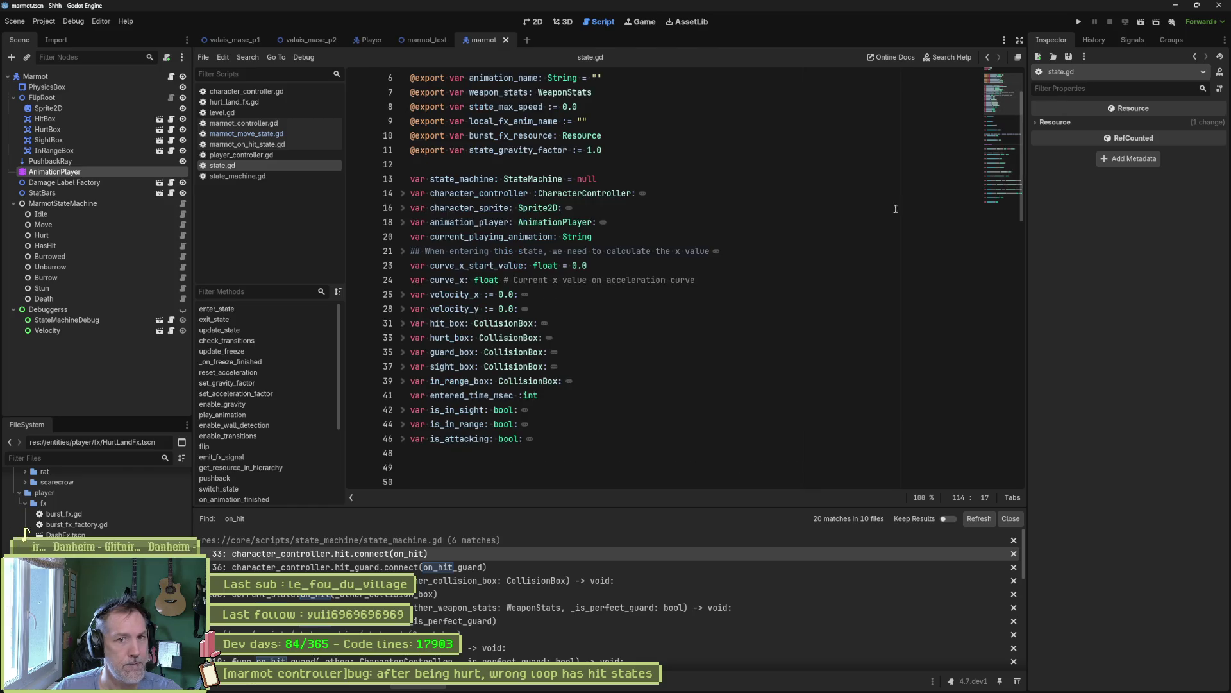
click(249, 309)
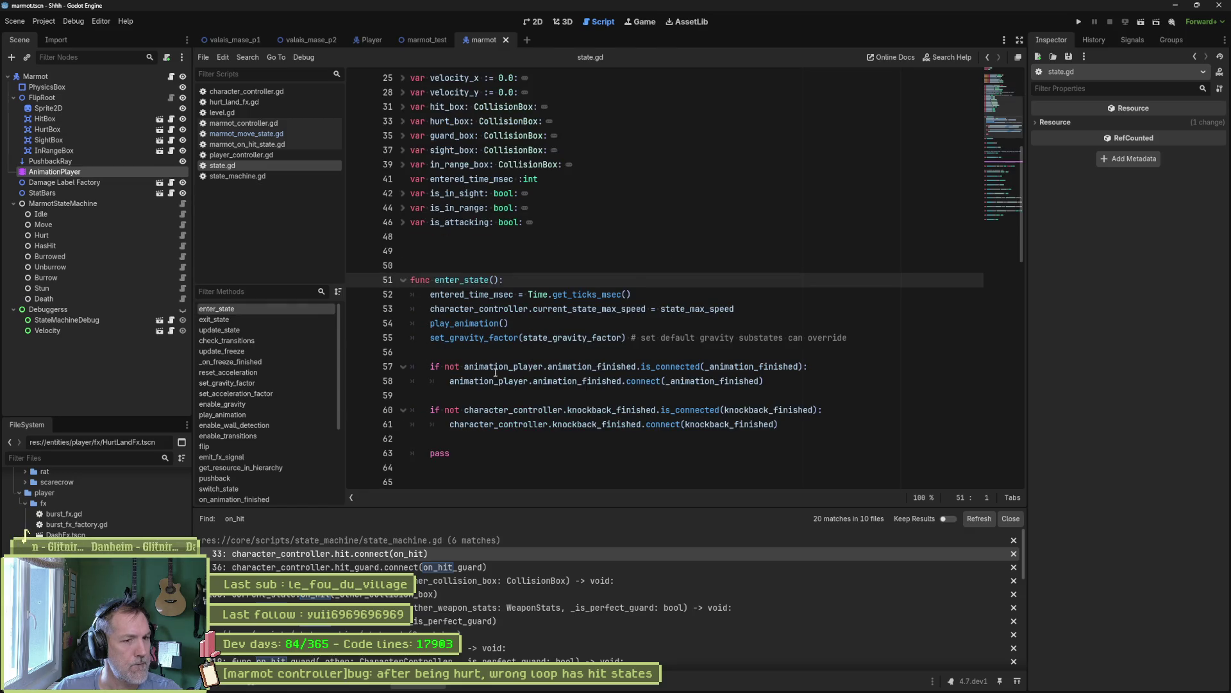
mouse_move(551, 385)
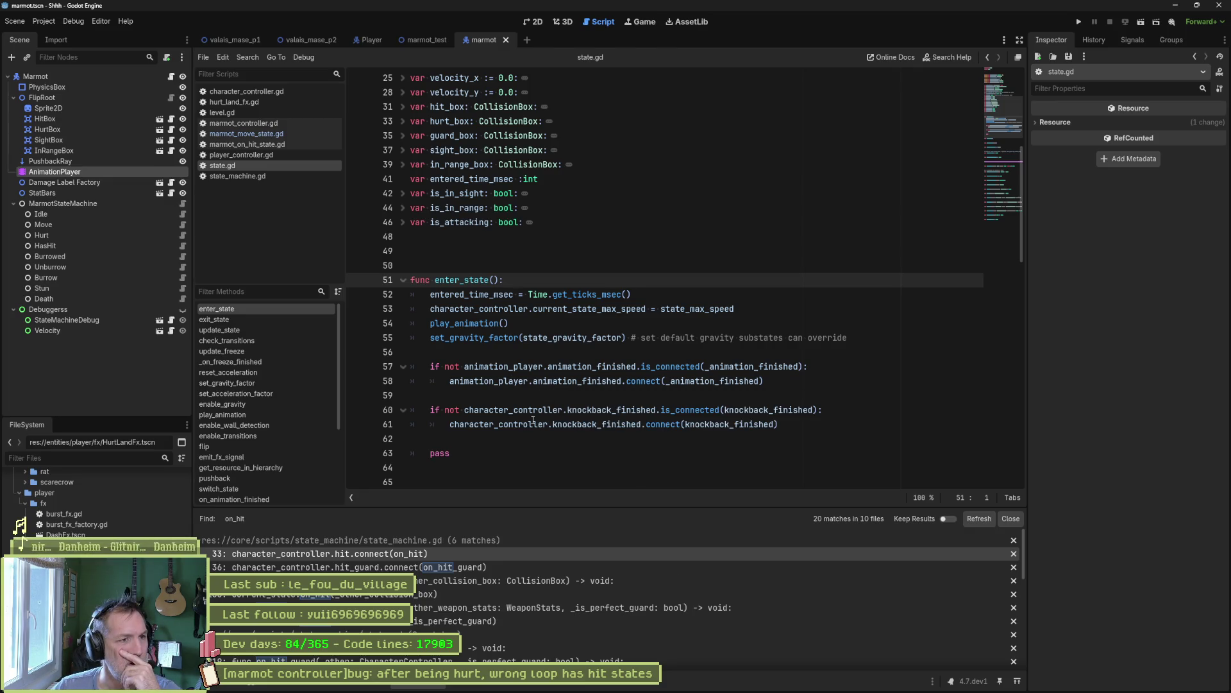
scroll(531, 419, up, 3)
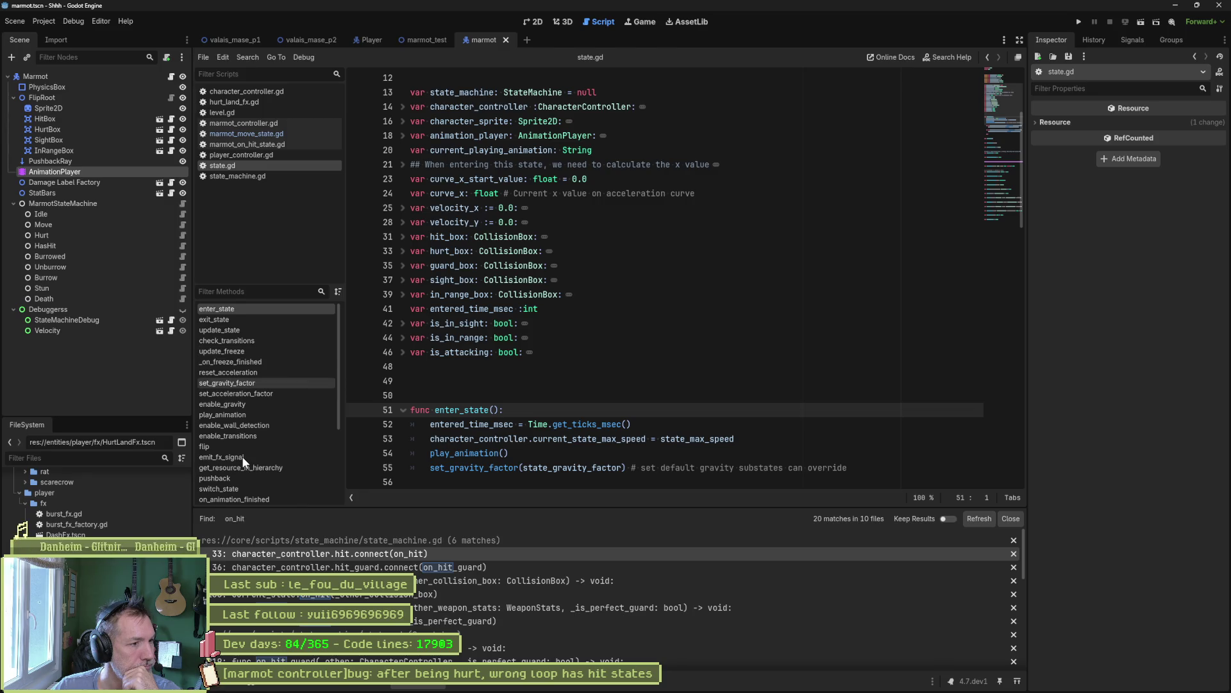
scroll(242, 456, down, 2)
scroll(243, 460, down, 1)
click(226, 468)
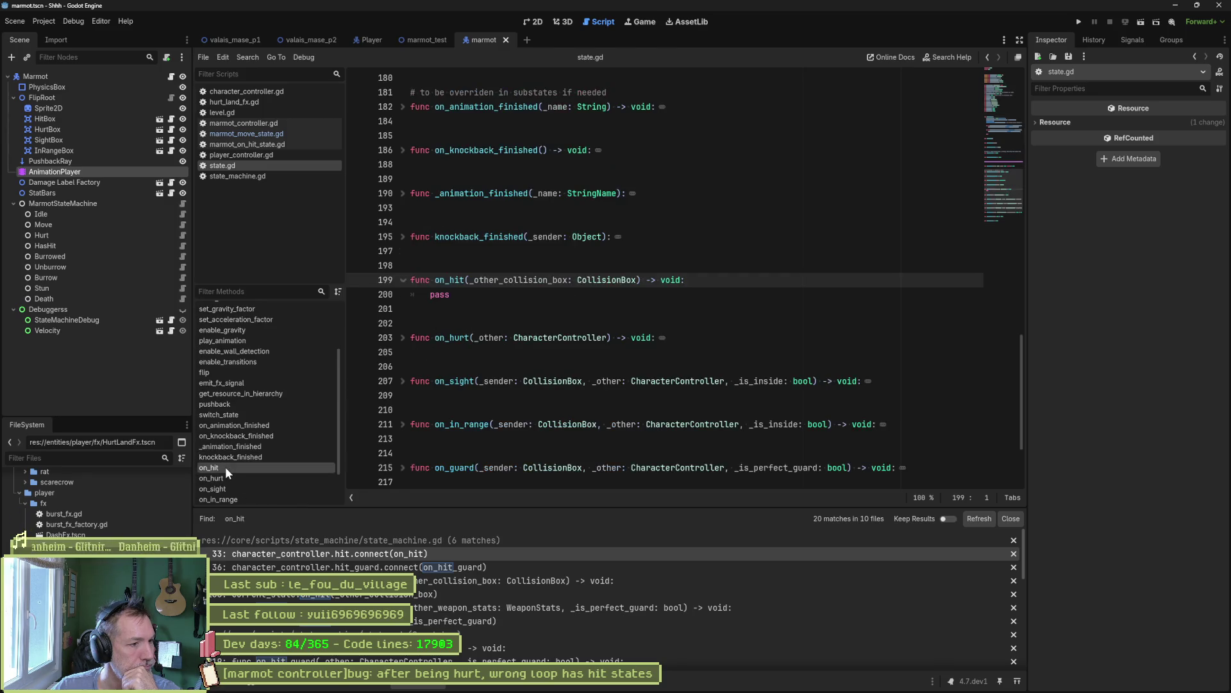
- Search the project for on_hit and open the state_machine.gd line 33 match
click(449, 279)
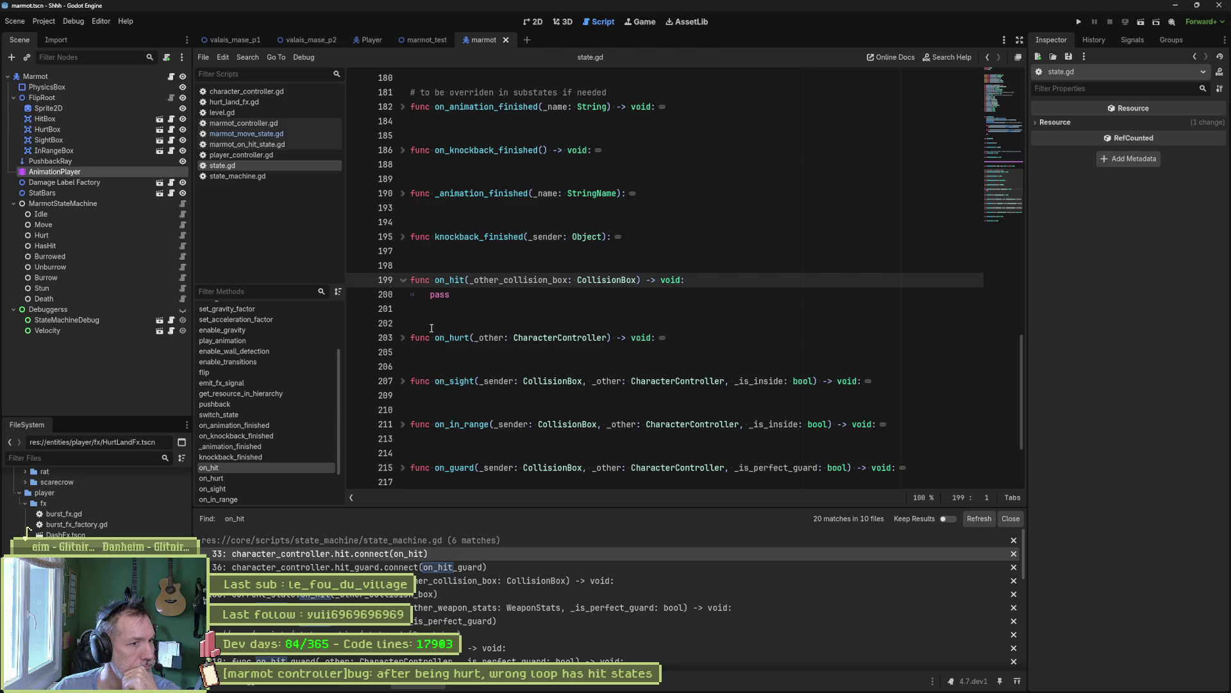
double_click(450, 280)
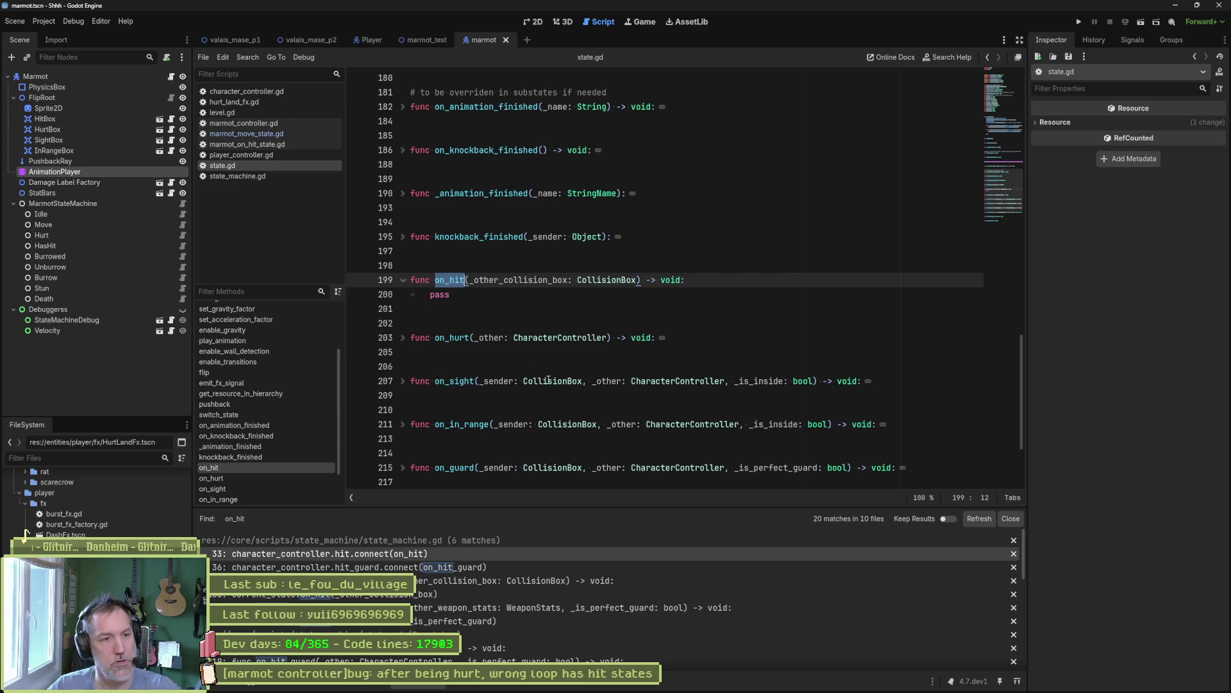
key(ctrl+shift+f)
click(609, 393)
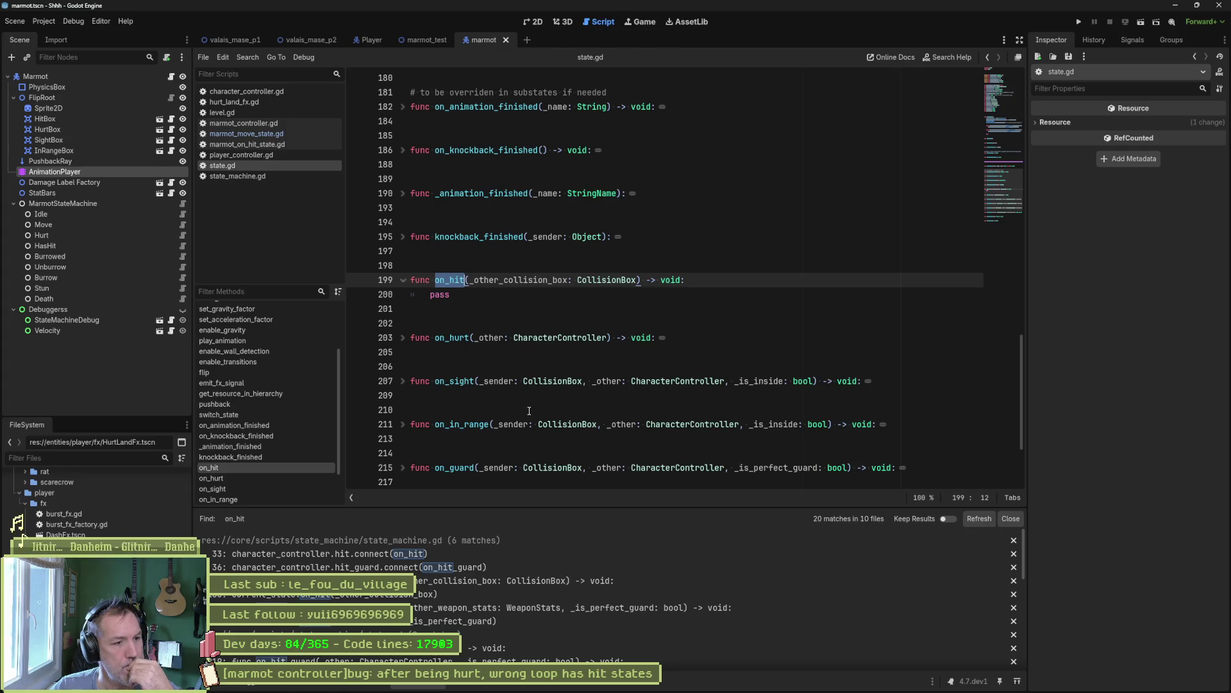
click(393, 553)
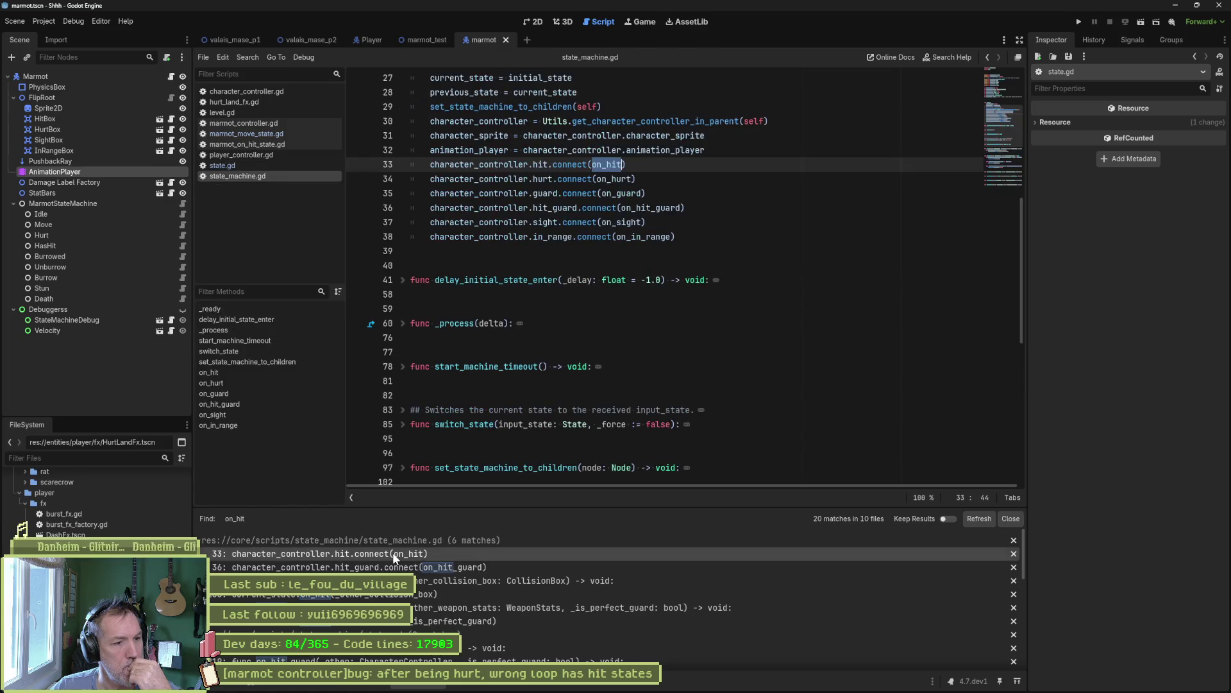
- Follow on_hit to line 104, review its hit_box check and current_state forwarding, then reopen state.gd
scroll(597, 314, up, 3)
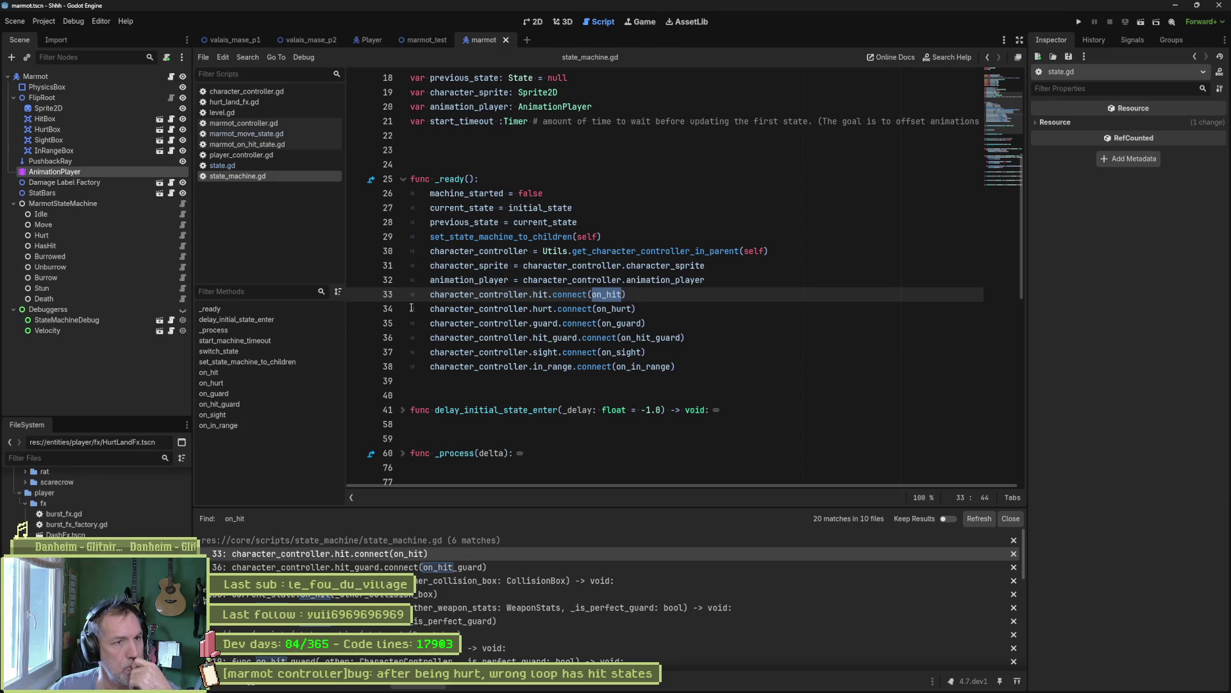
click(604, 294)
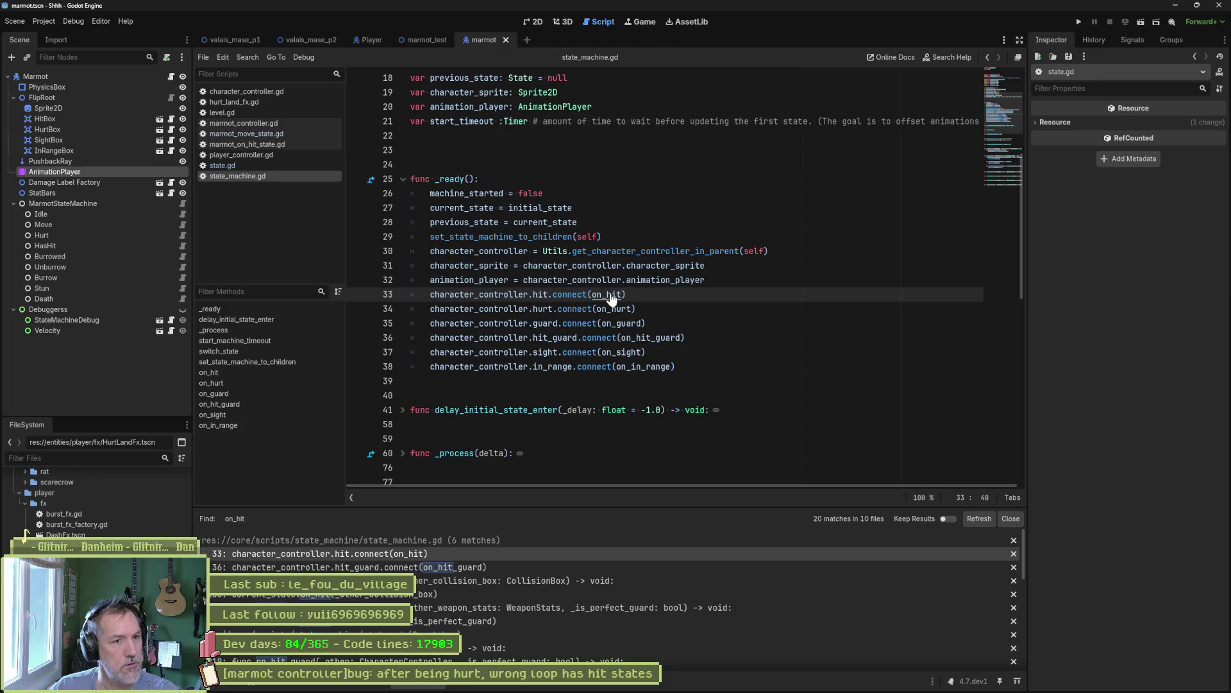
ctrl+click(609, 294)
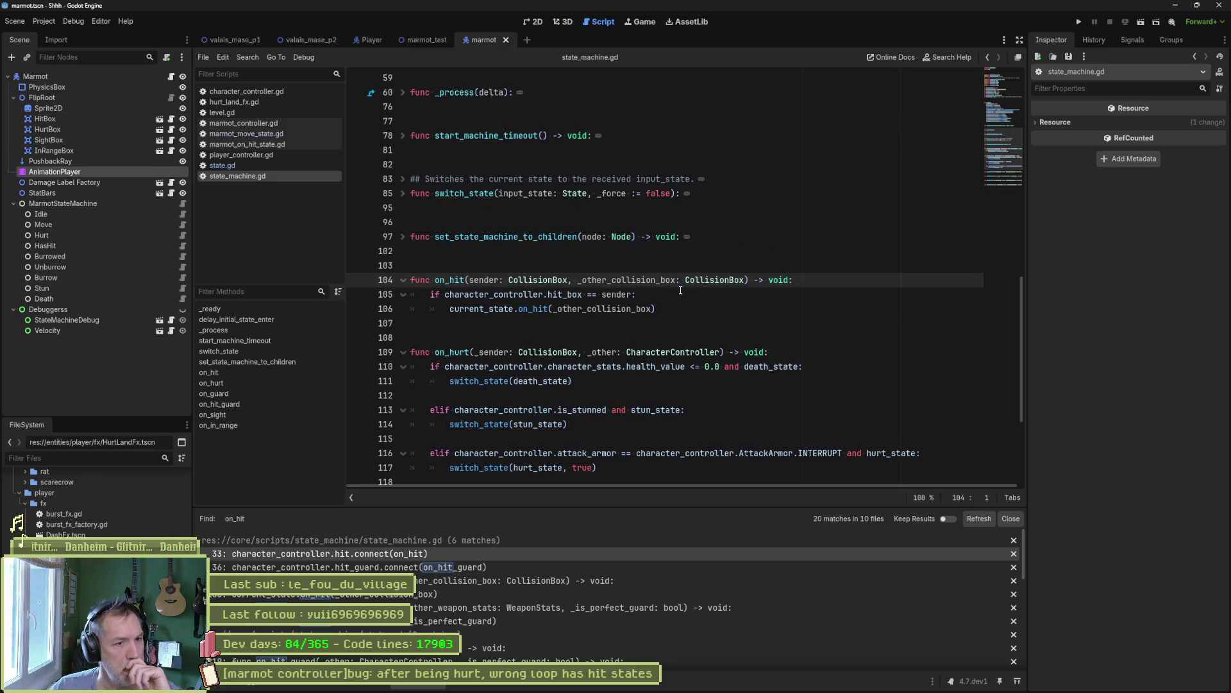
double_click(481, 309)
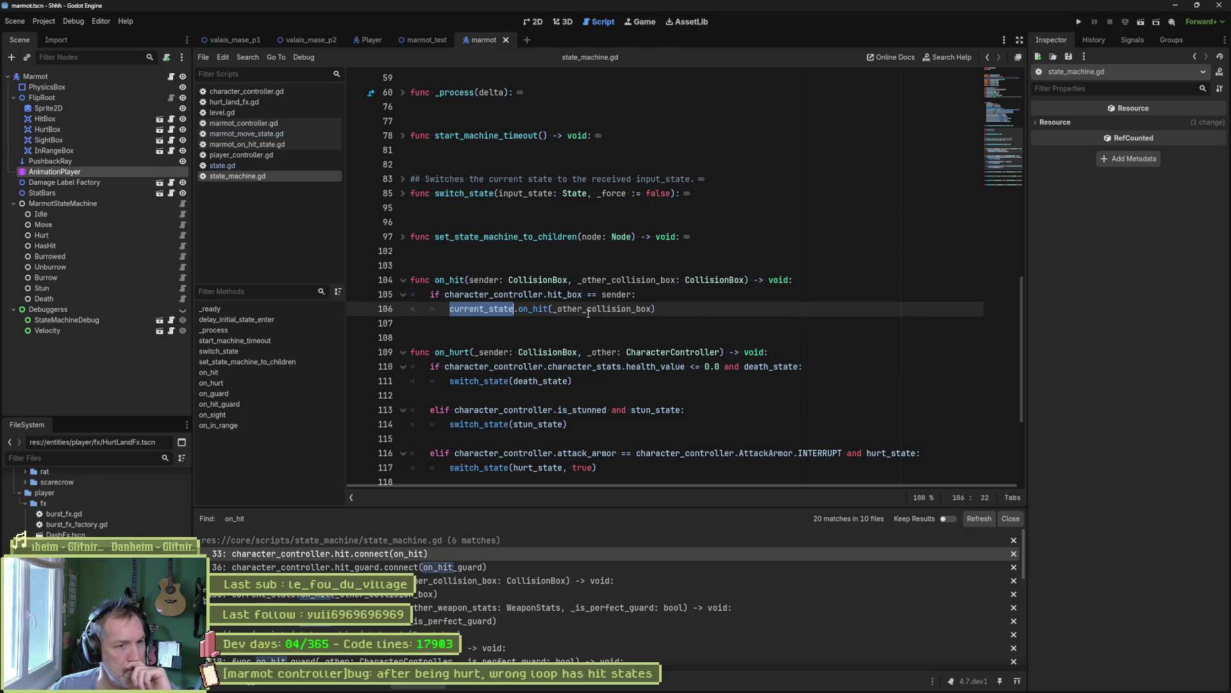
drag(635, 294, 424, 299)
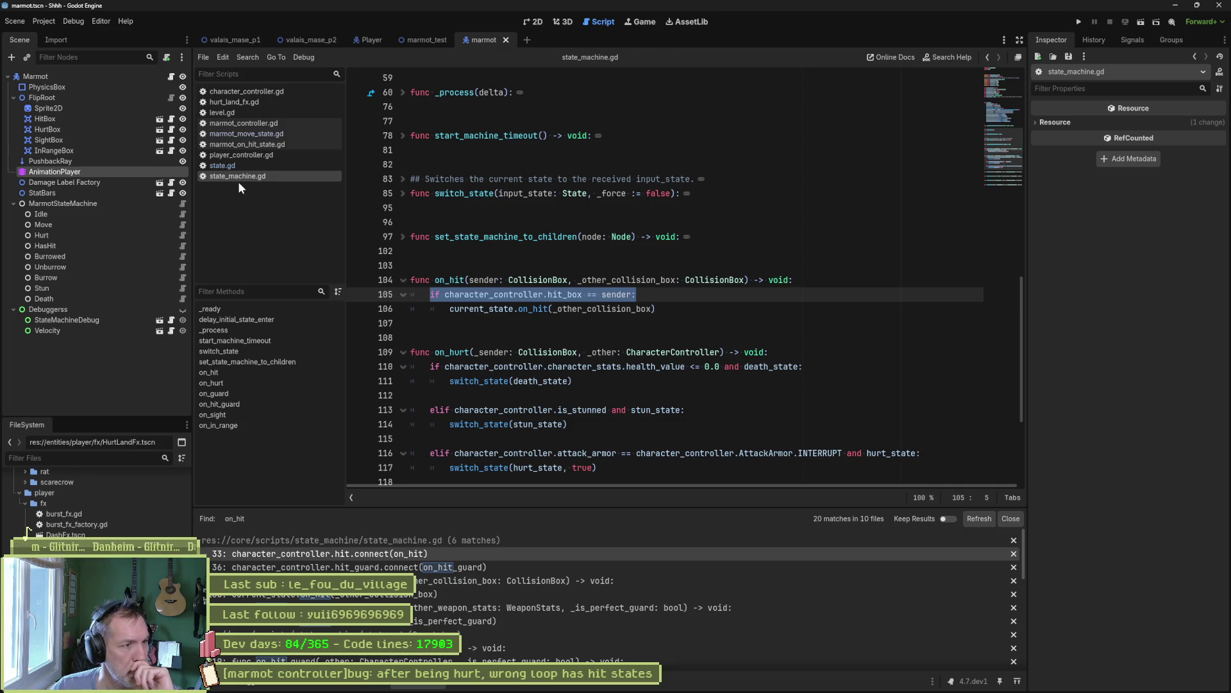
click(235, 165)
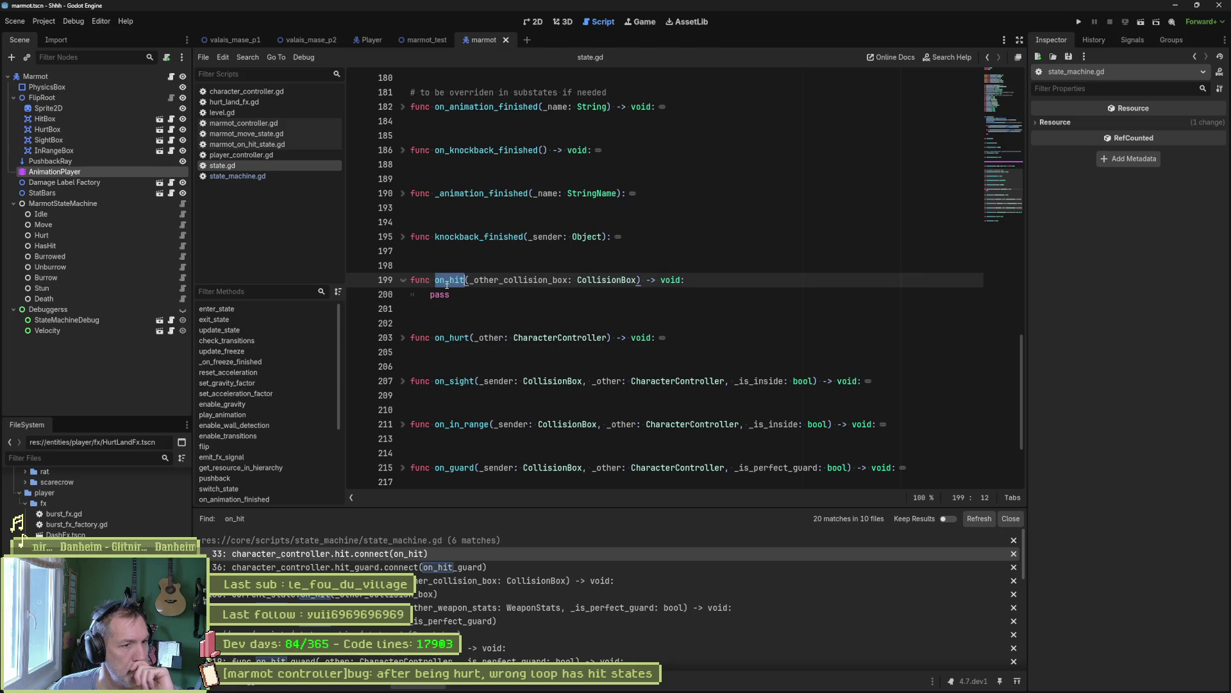
- Search the full on_hit signature, open marmot_move_state.gd's override, then open HasHit's script
drag(435, 281, 641, 281)
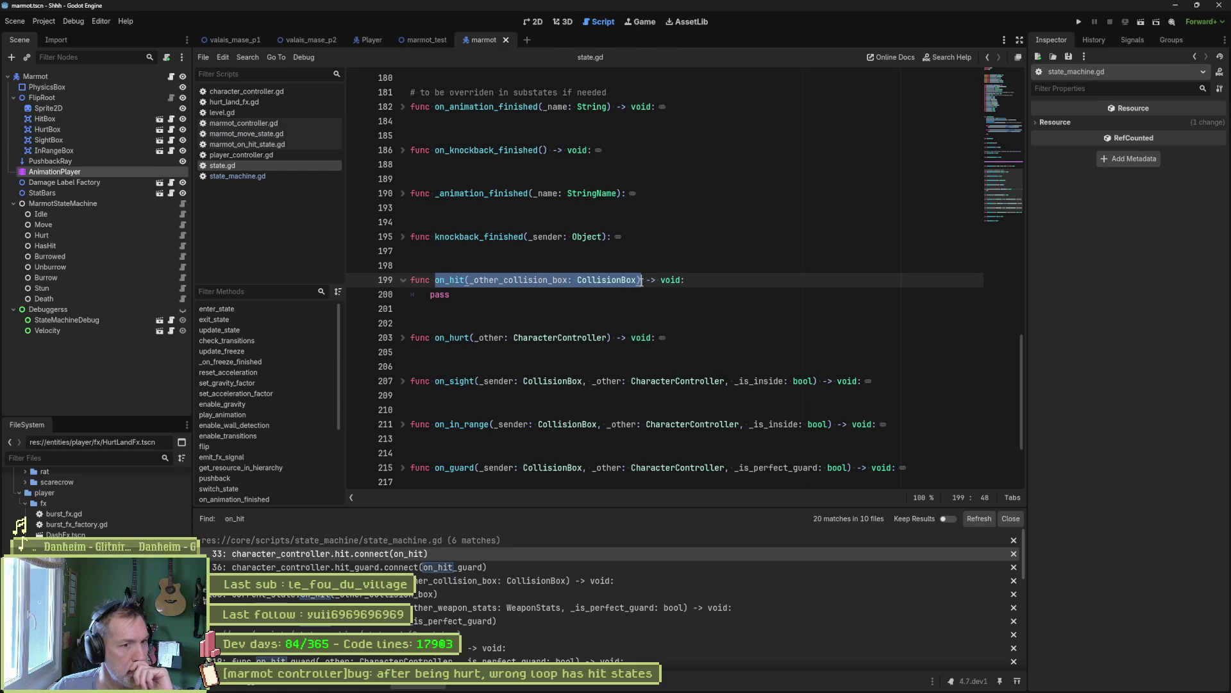
key(ctrl+shift+f)
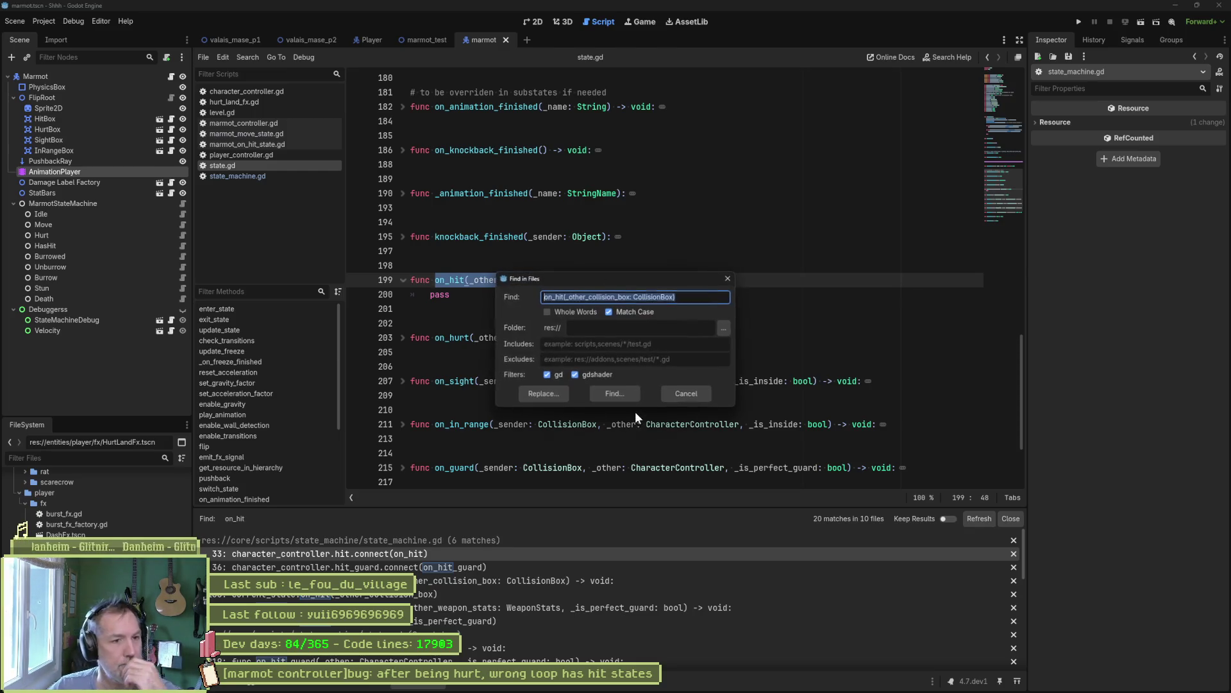
click(621, 388)
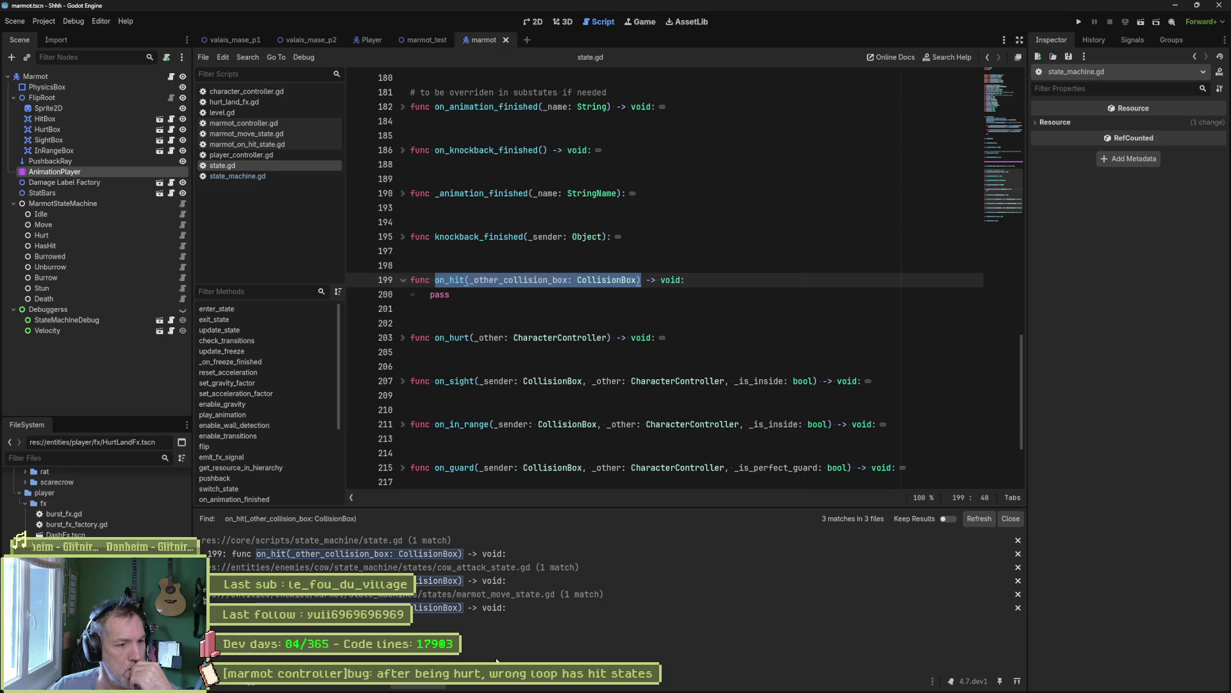
click(496, 608)
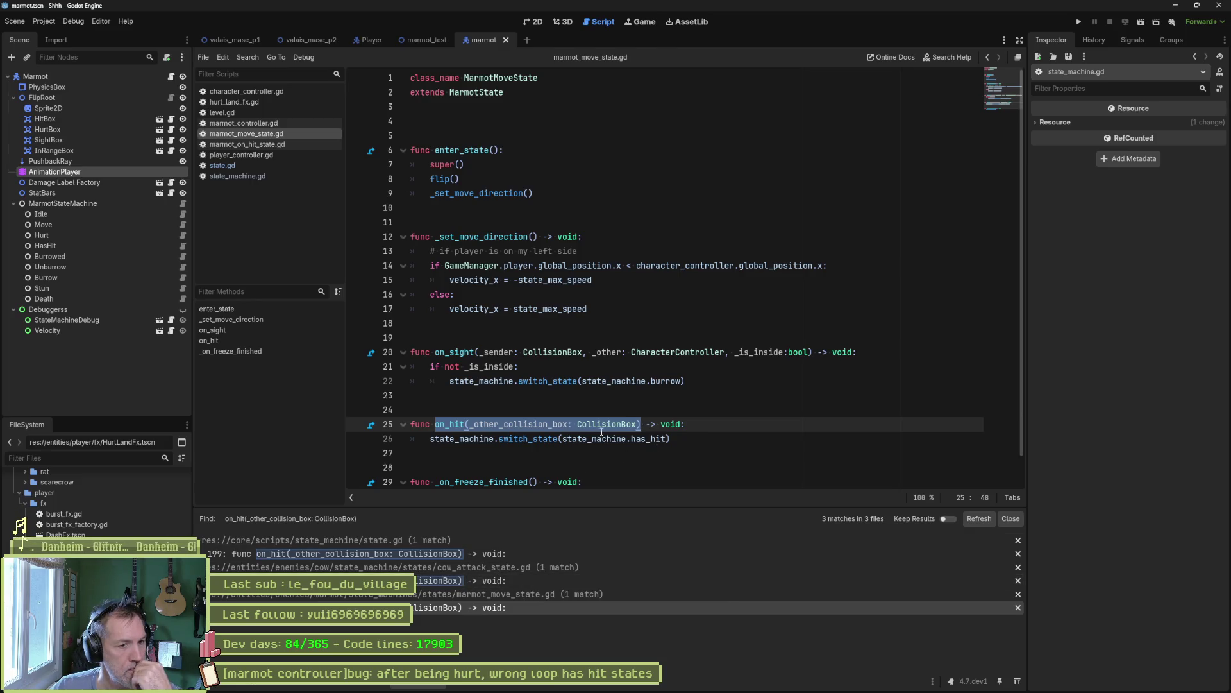
click(643, 439)
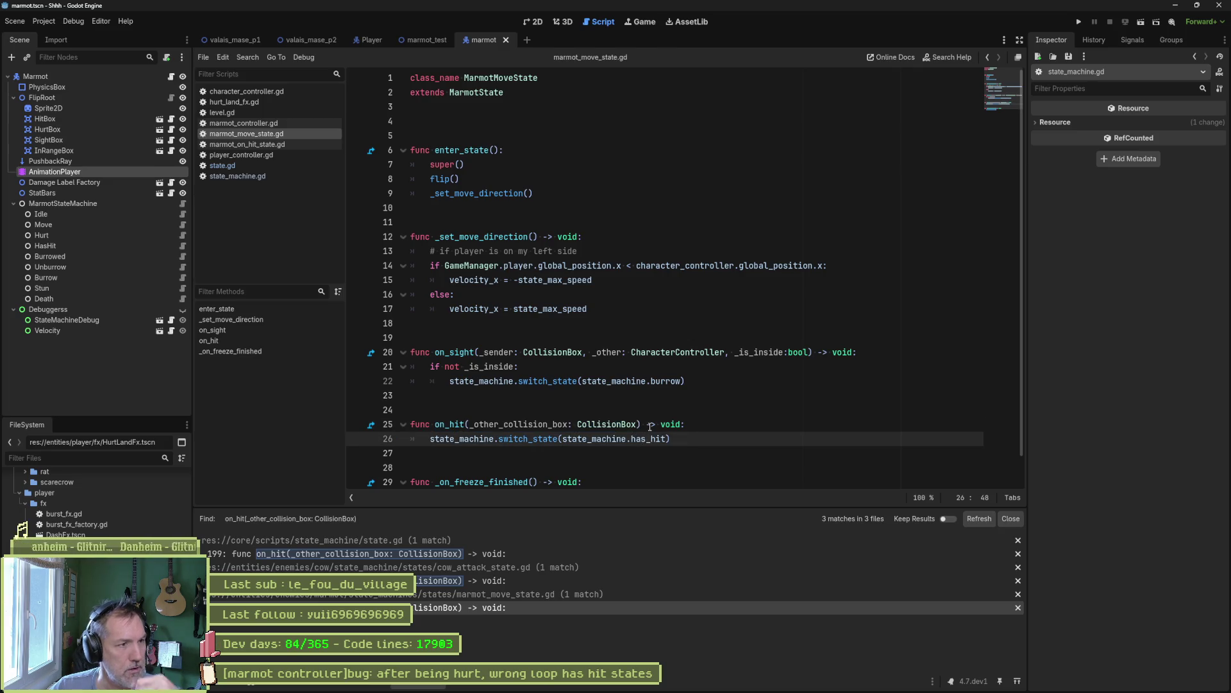
click(182, 245)
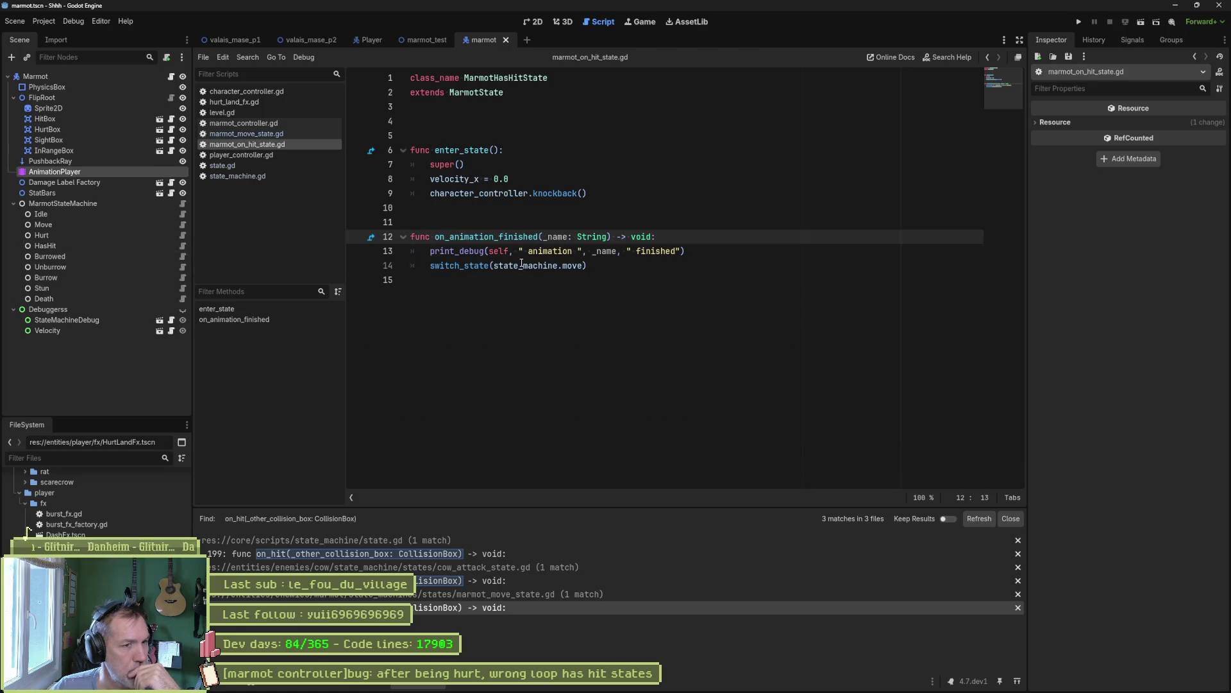
- Review lines 12–14 of marmot_on_hit_state.gd's animation-finished handler, then switch to valais_mase_p1
drag(499, 237, 501, 263)
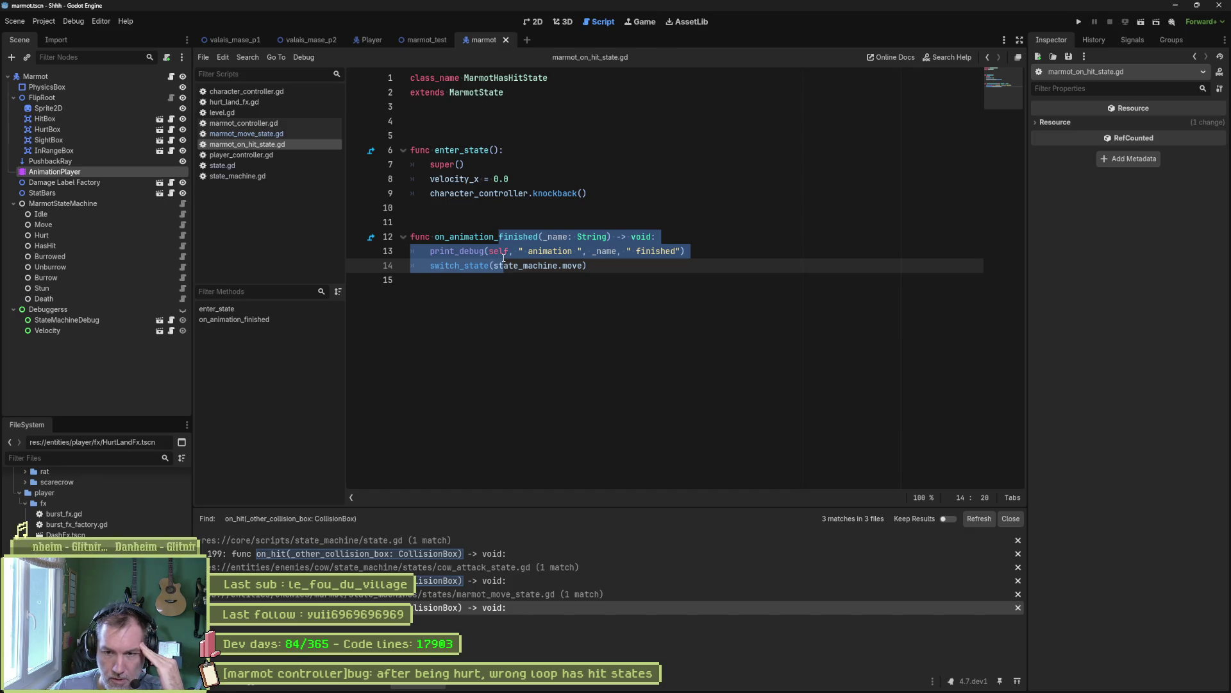
click(609, 266)
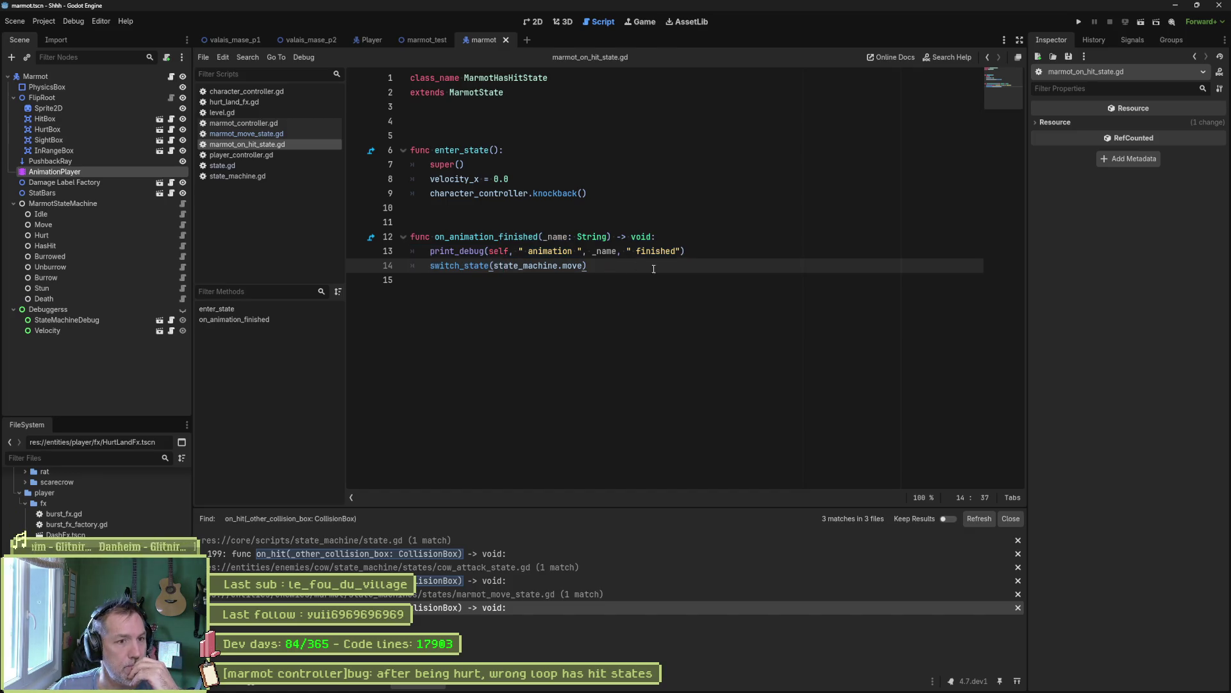
drag(693, 266, 703, 238)
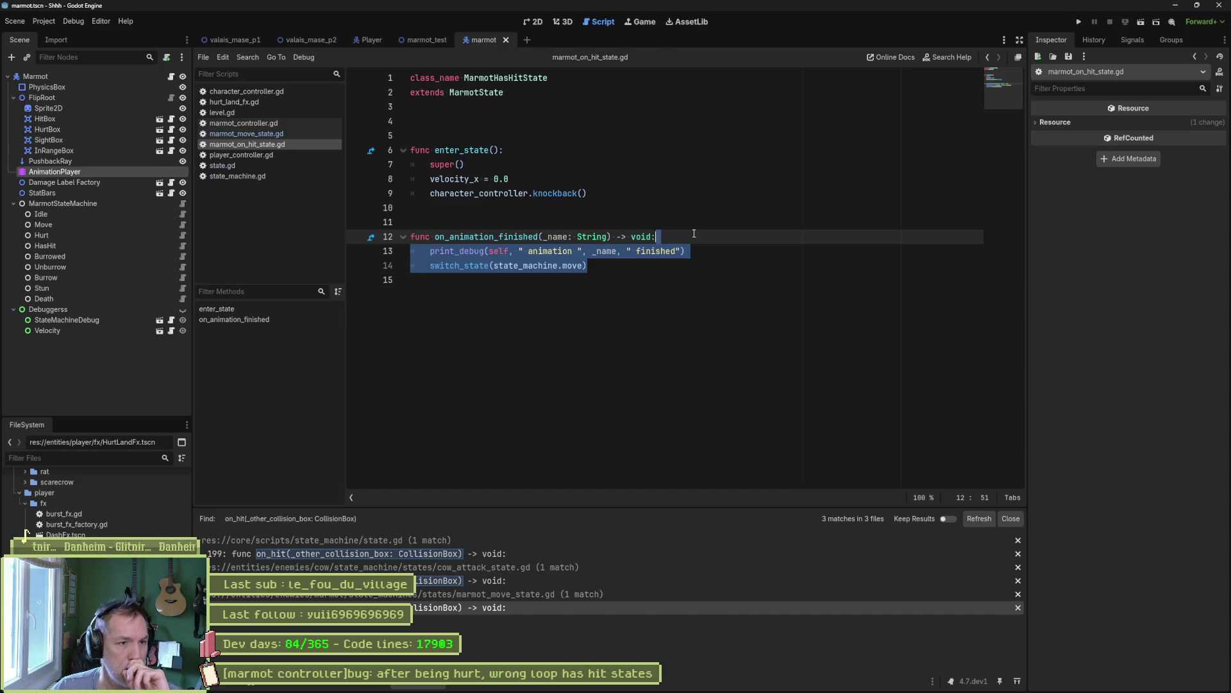
click(657, 265)
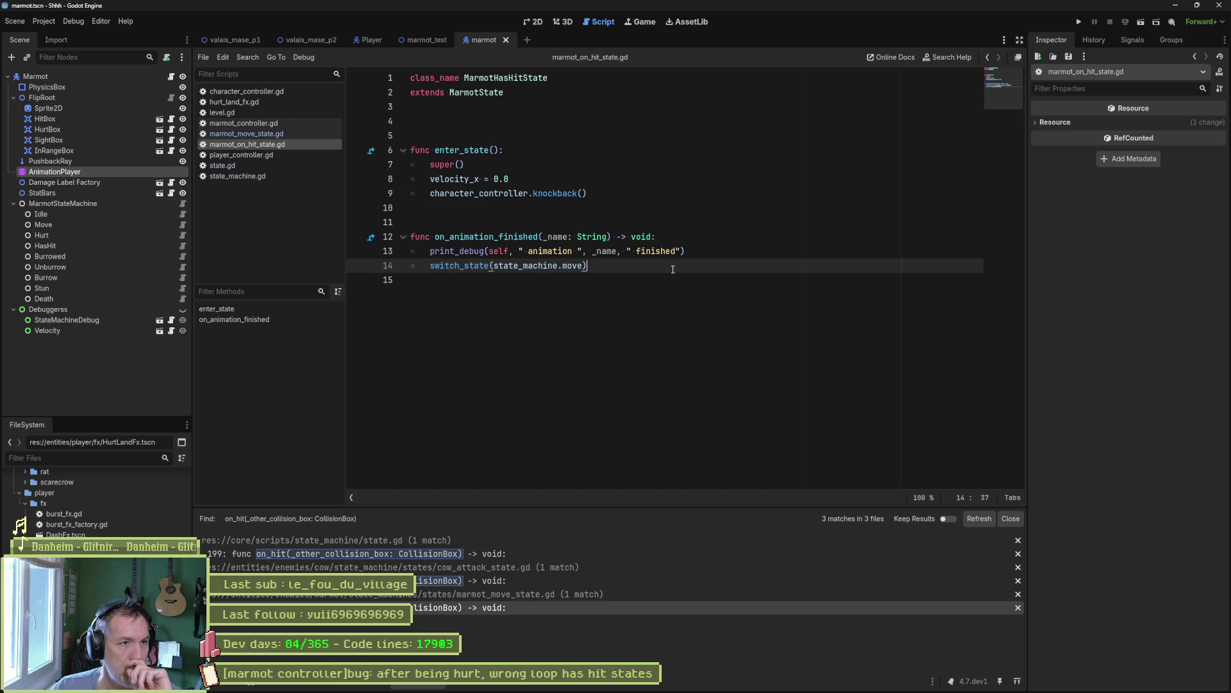
click(234, 40)
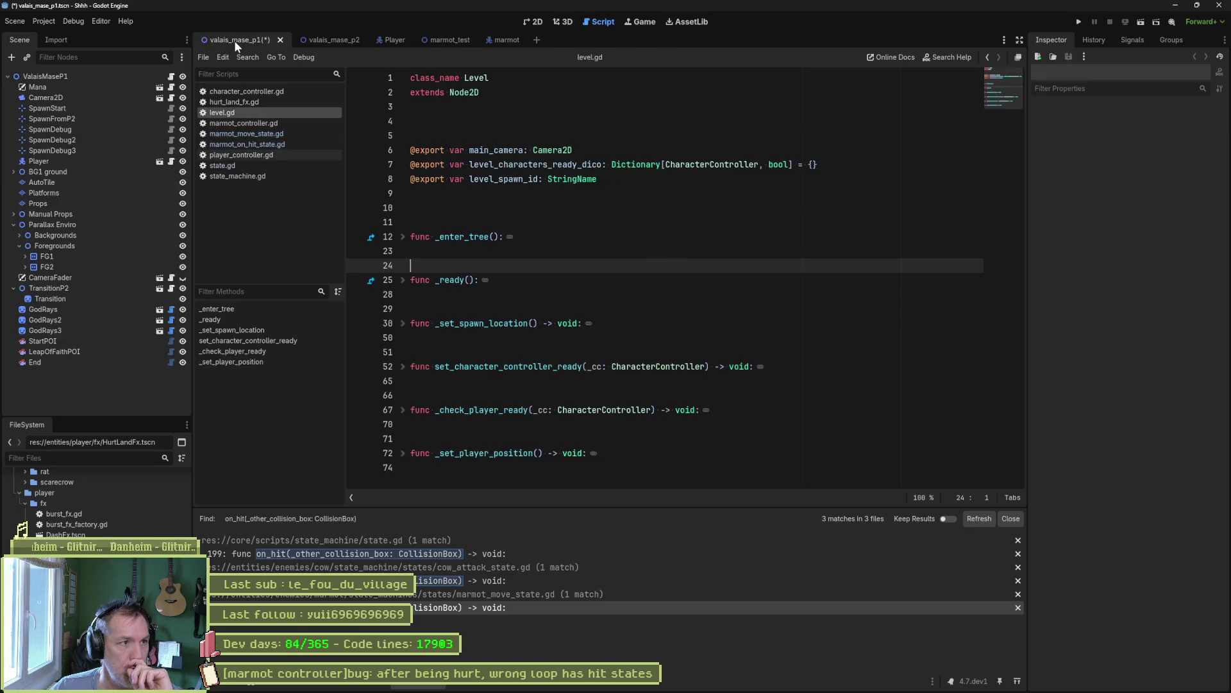
- View valais_mase_p2 in 2D, check character_controller.gd's on_hit, then open the marmot_test scene
click(533, 22)
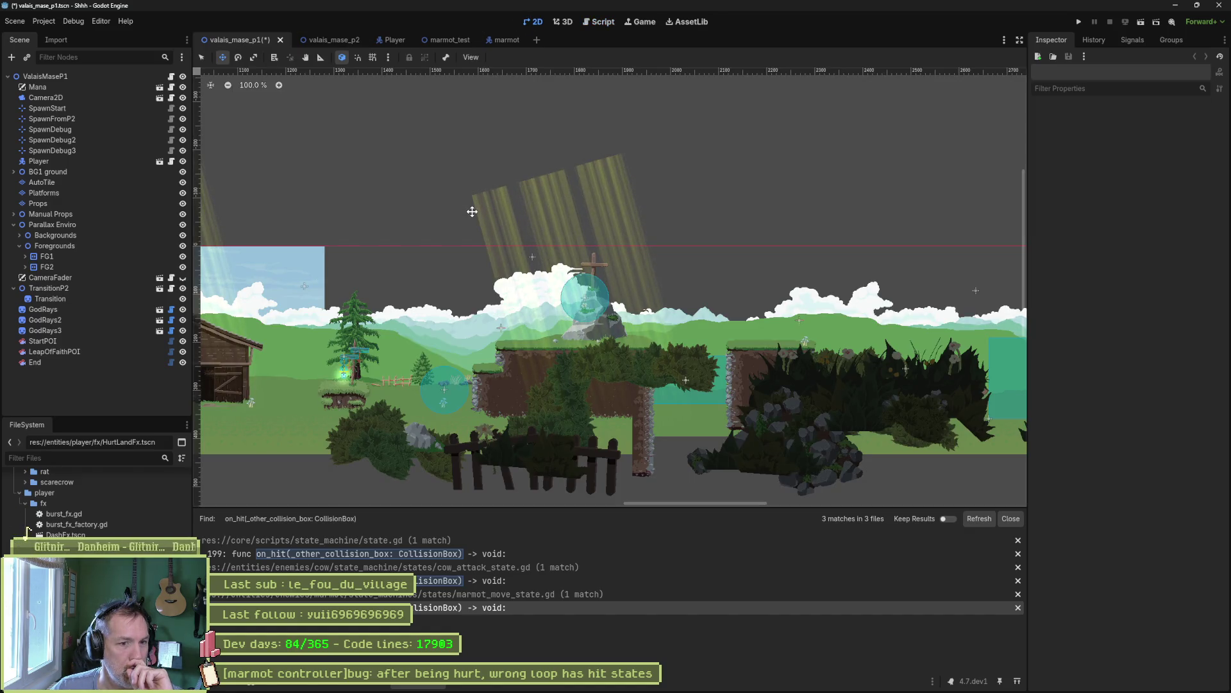
click(331, 40)
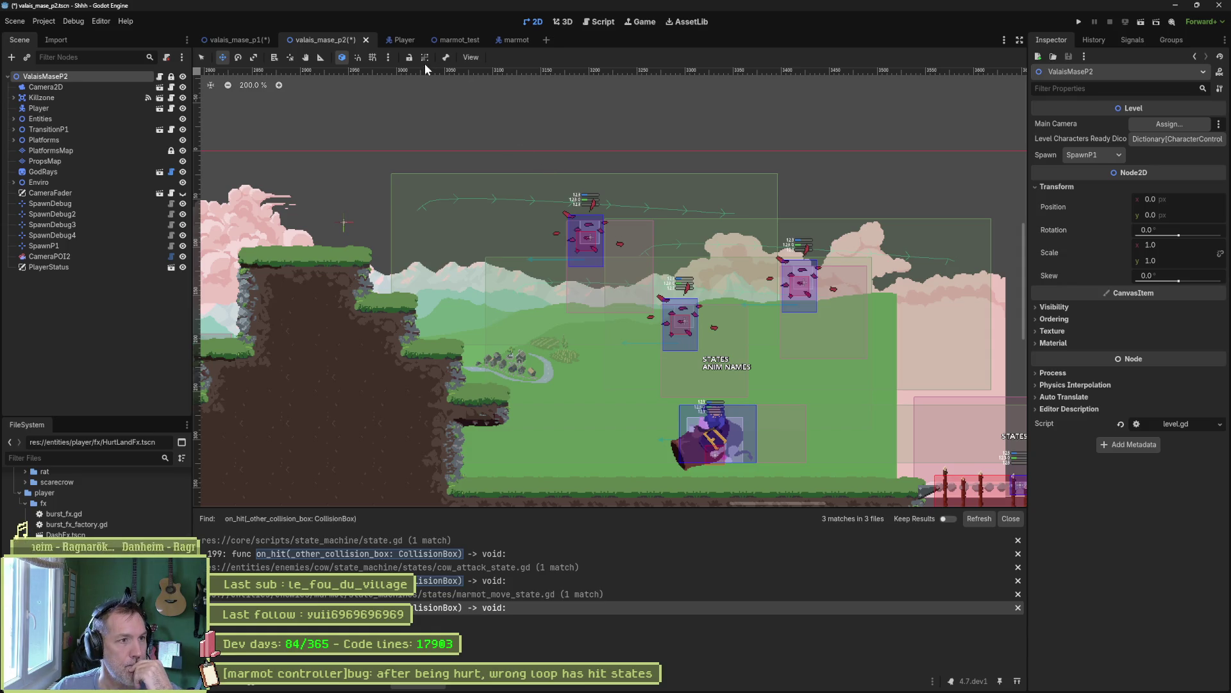
click(603, 23)
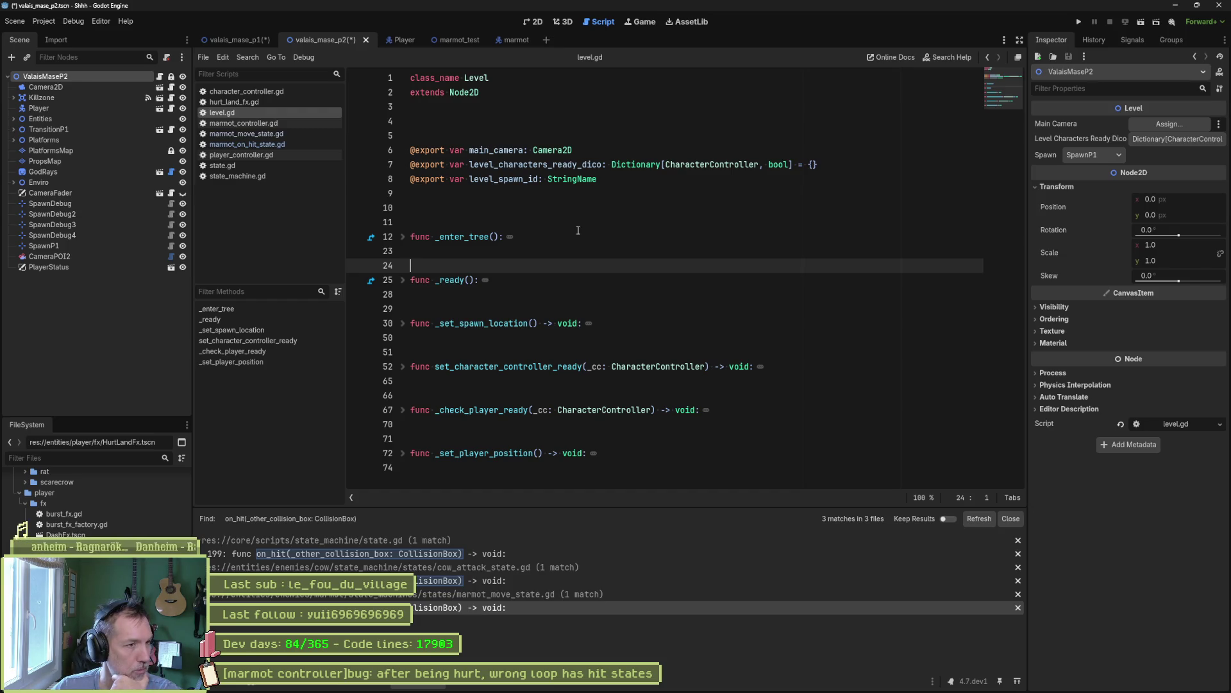
click(270, 92)
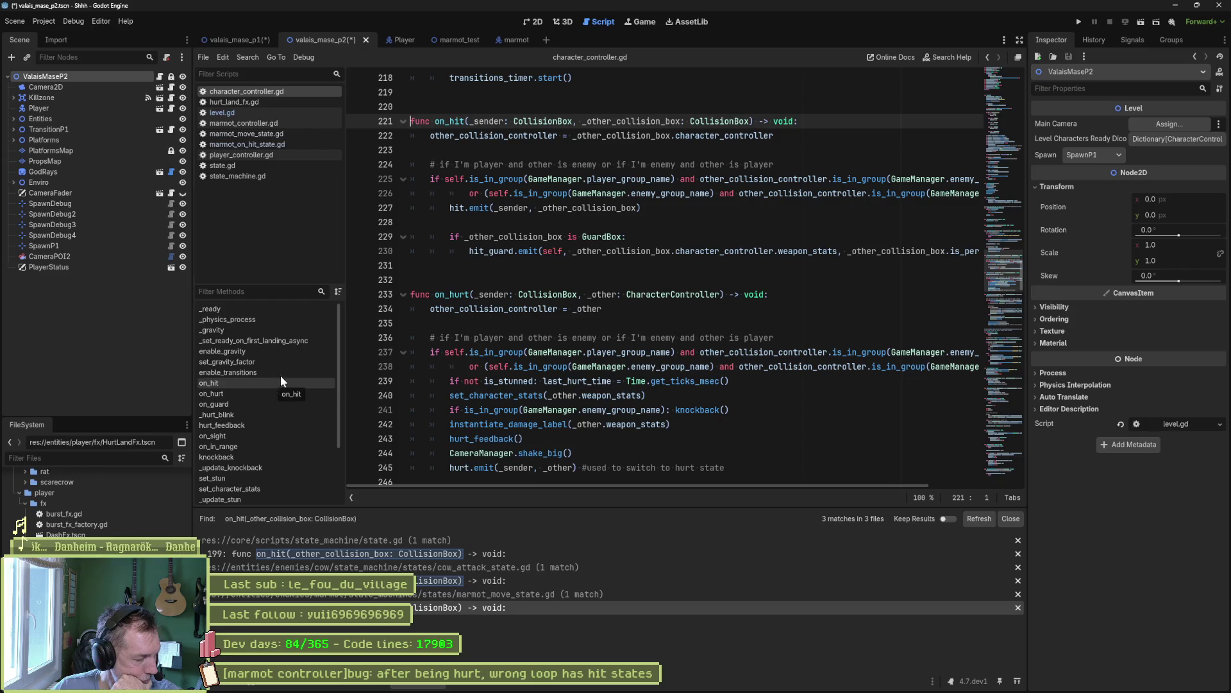
click(537, 26)
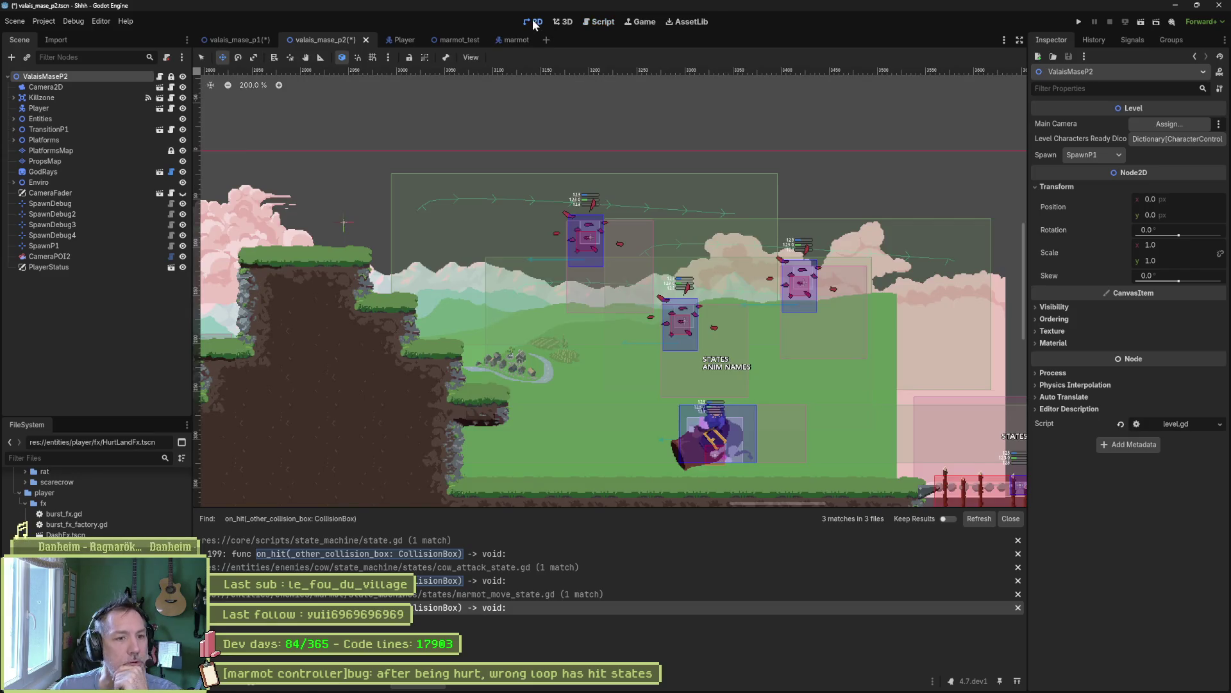
click(458, 40)
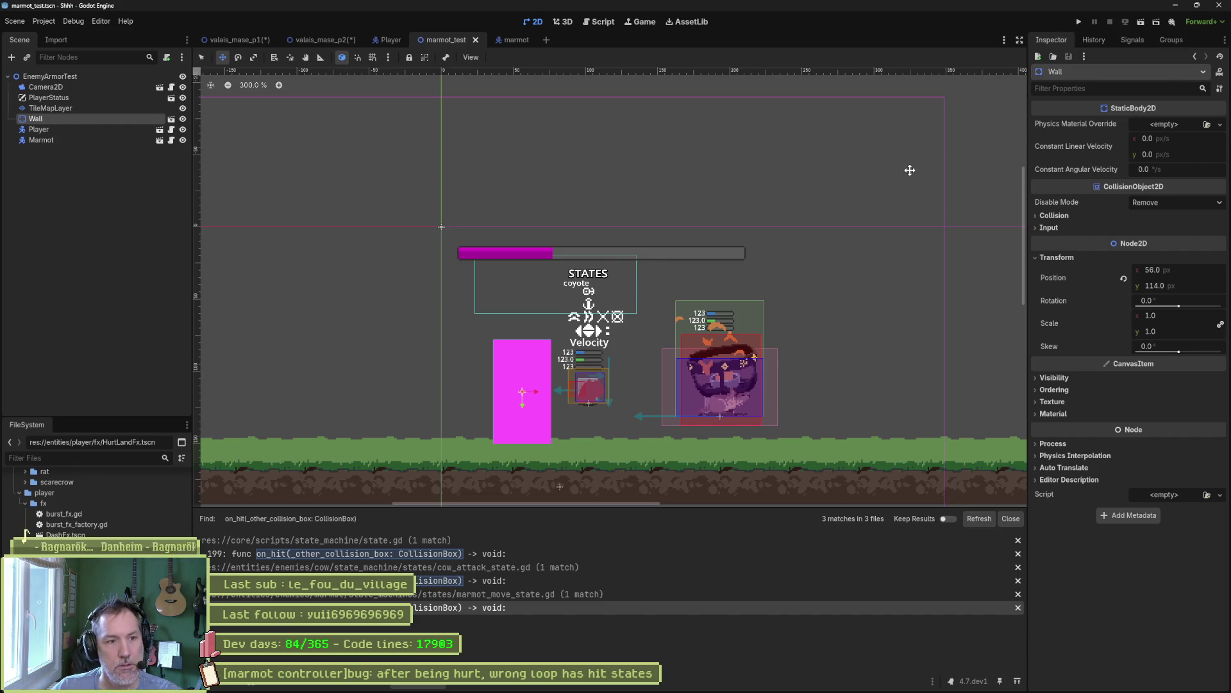
- Run the marmot_test scene with F6 and inspect the running Marmot node's properties
key(F6)
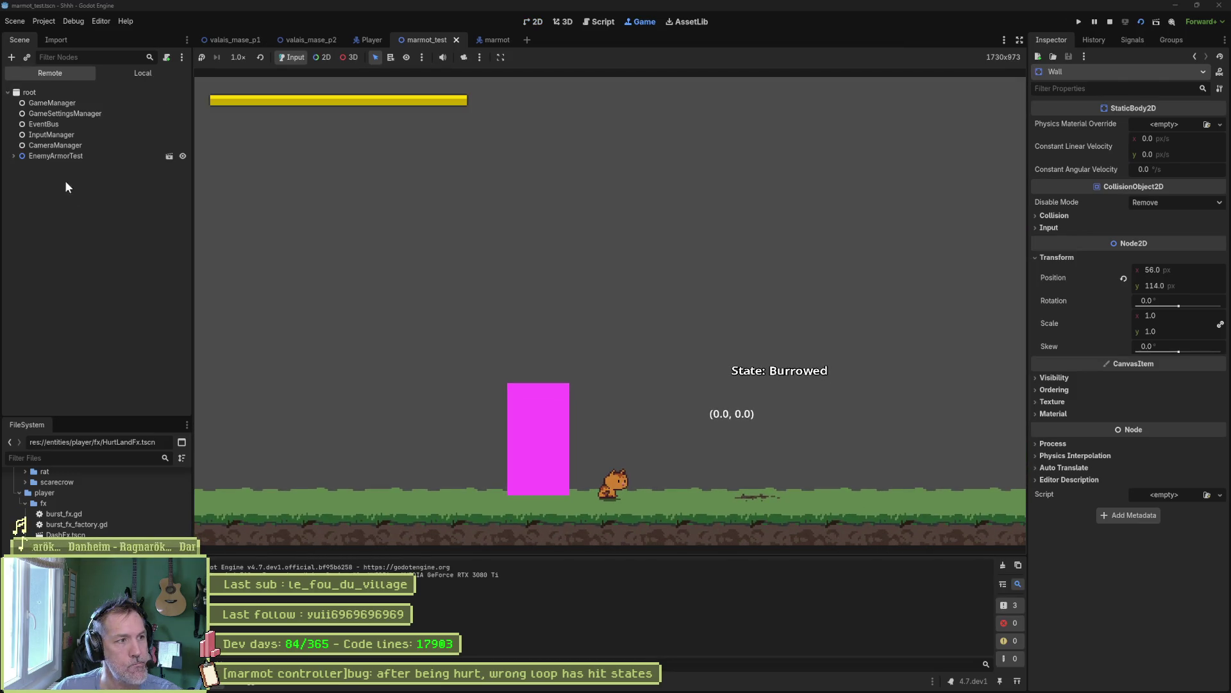
click(64, 219)
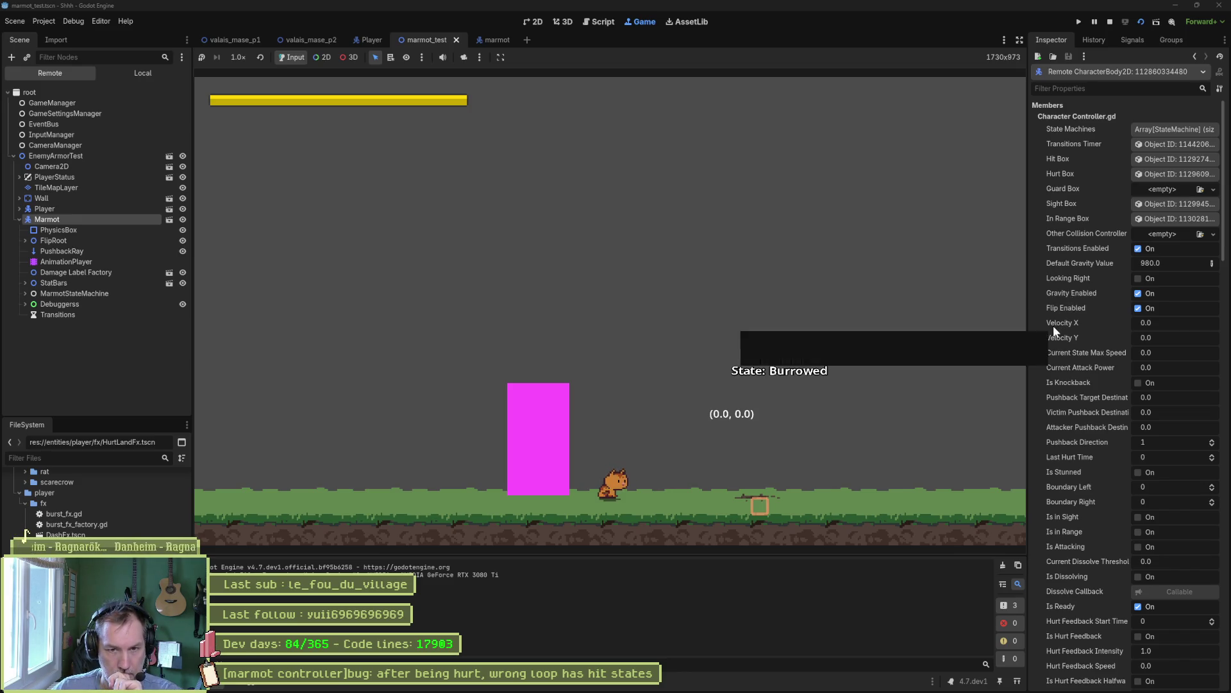
scroll(1065, 320, down, 5)
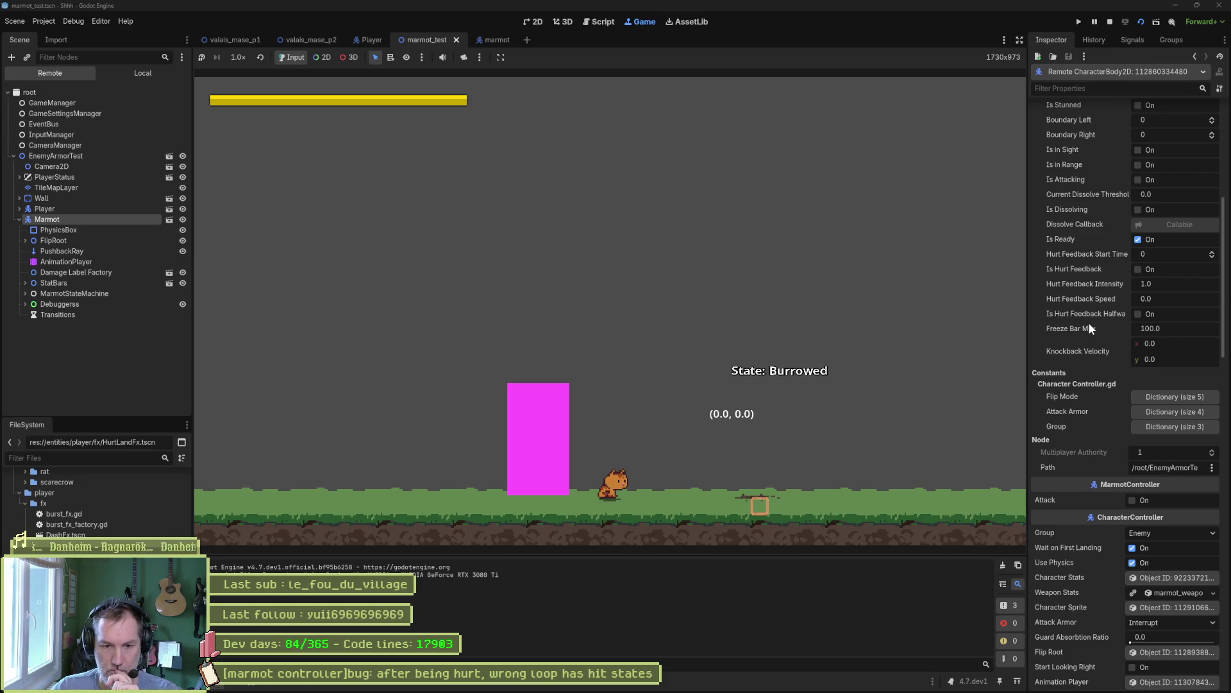
scroll(1089, 328, down, 2)
scroll(1090, 329, down, 2)
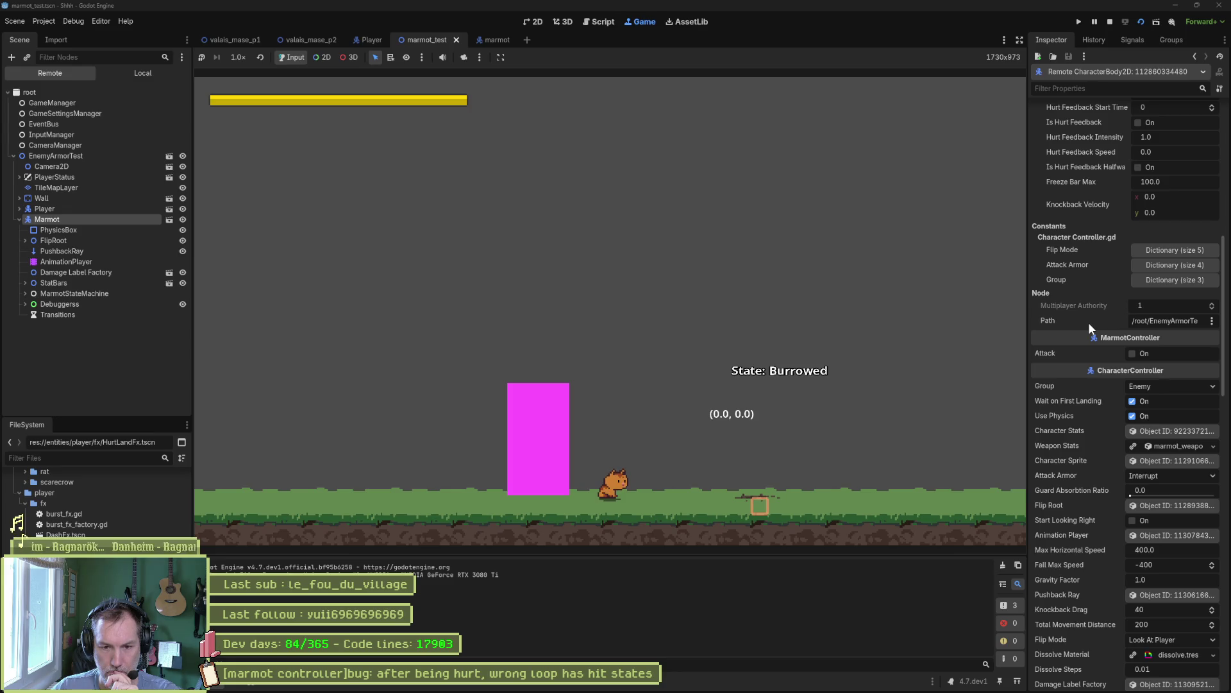
scroll(1088, 322, down, 2)
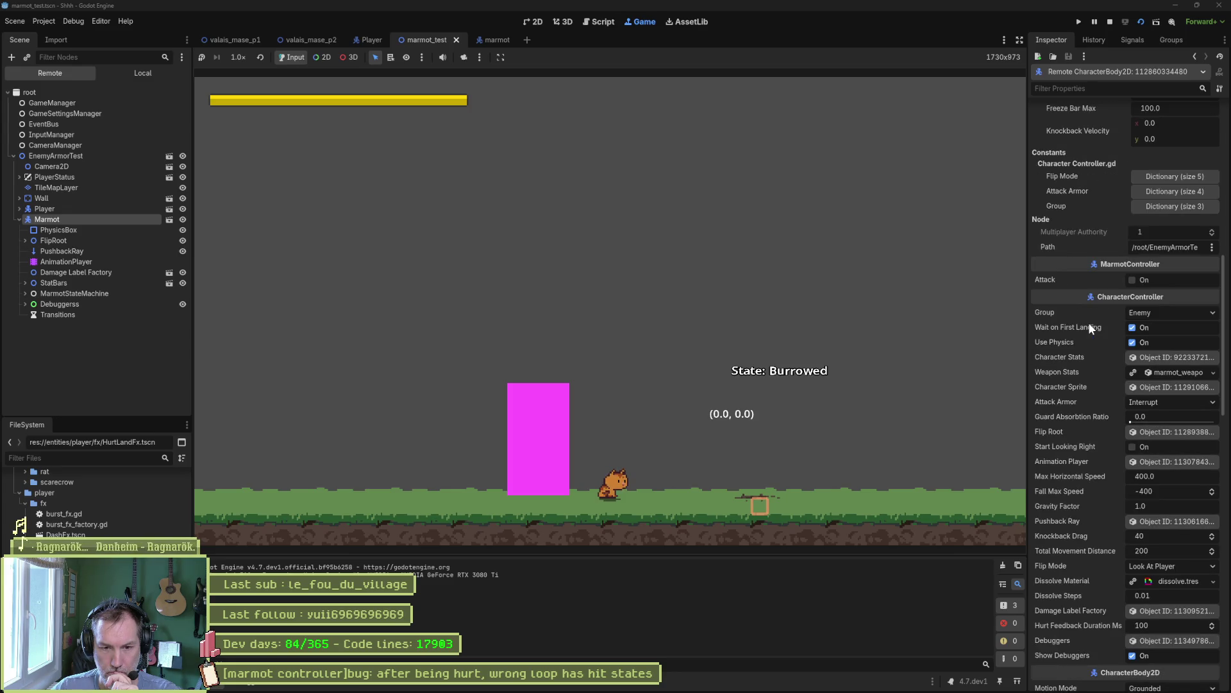
scroll(1088, 322, up, 2)
scroll(1088, 322, up, 2)
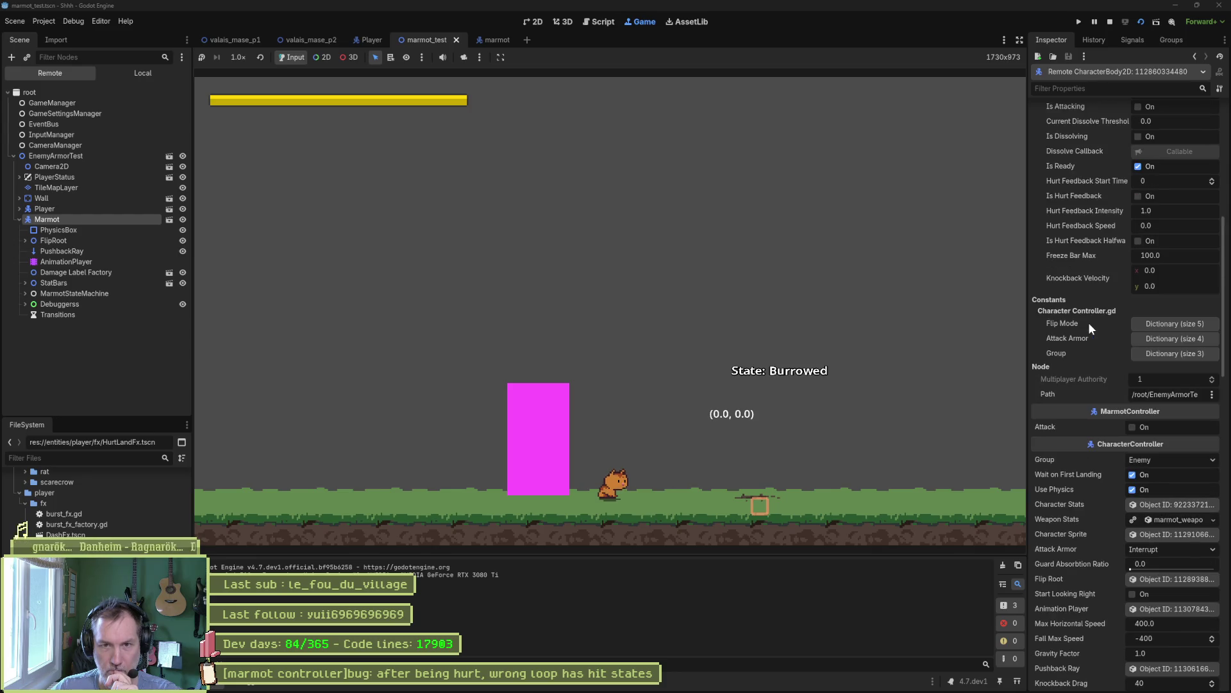
scroll(1088, 322, up, 2)
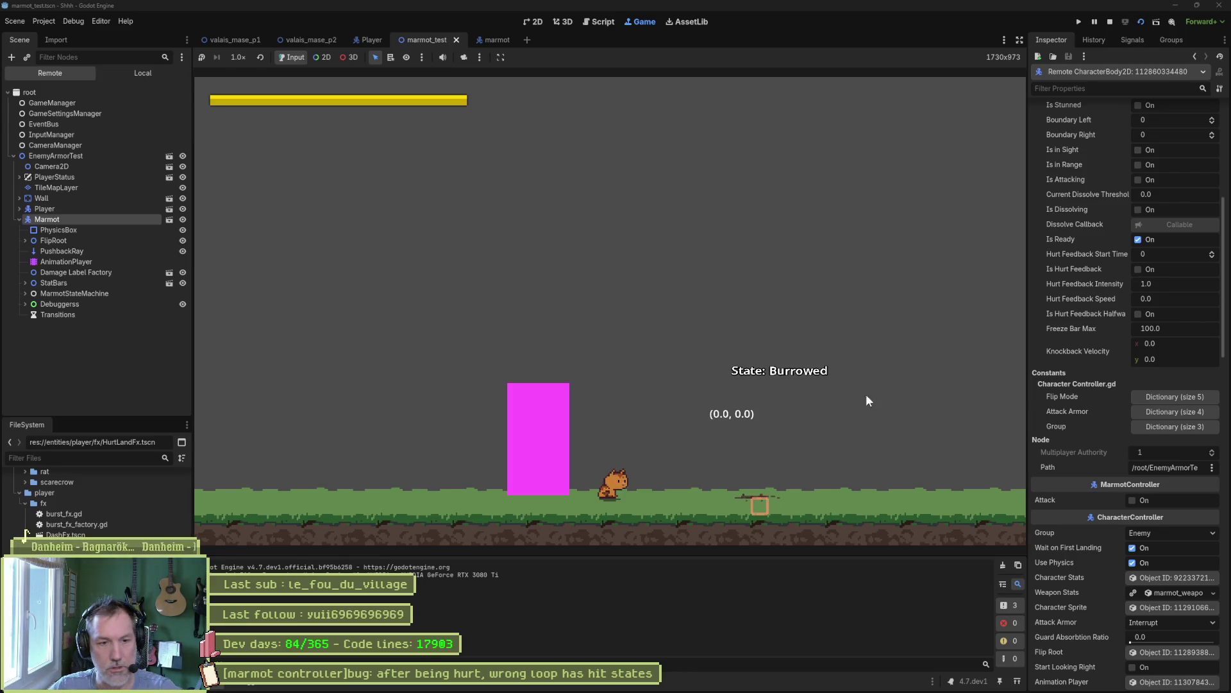
- Walk the player to the marmot, strike it, and stop the game with F8
key(d)
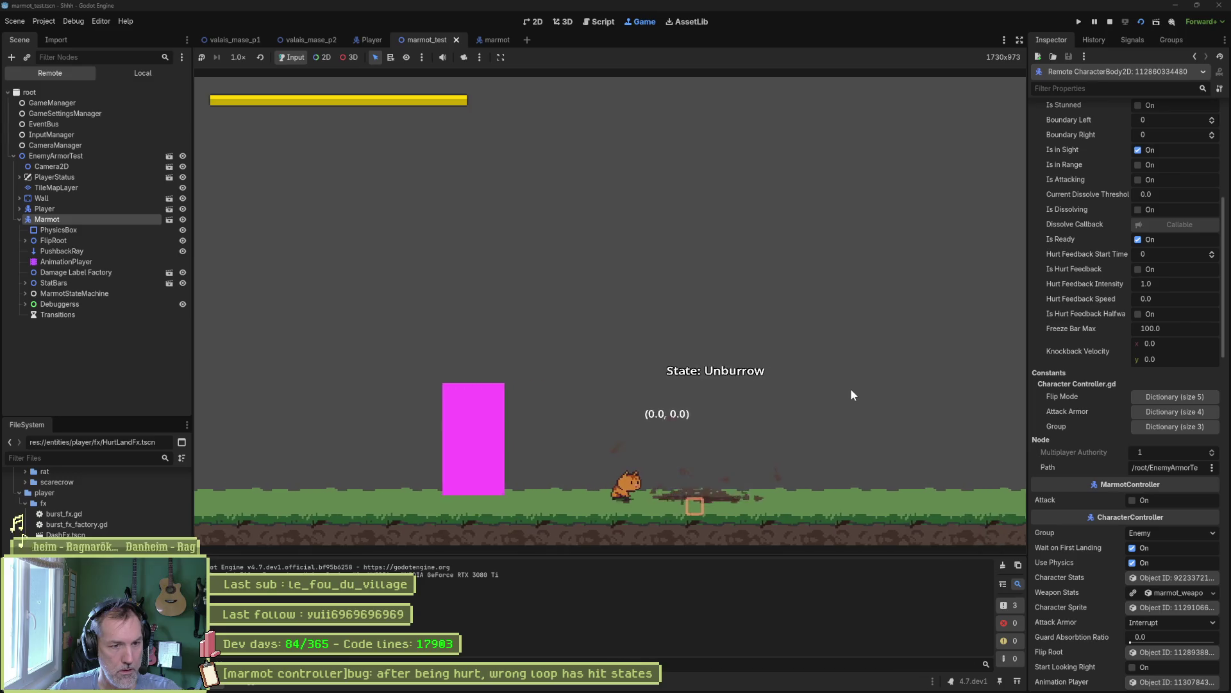
key(d)
click(850, 387)
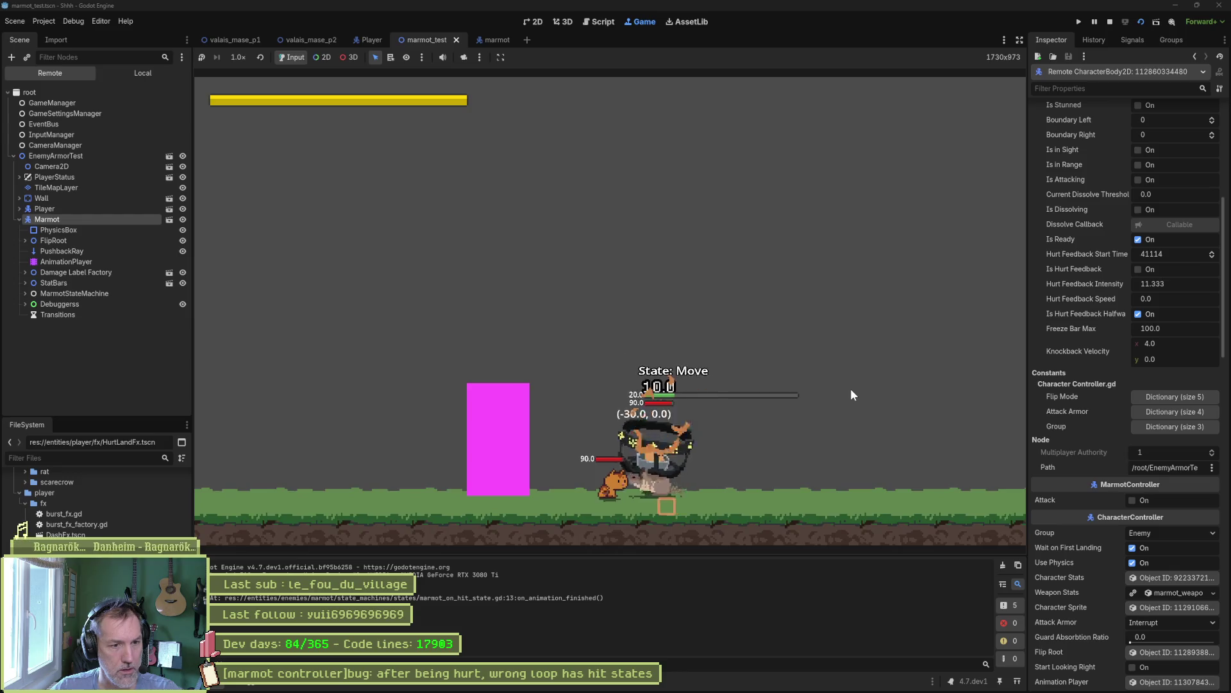
key(F8)
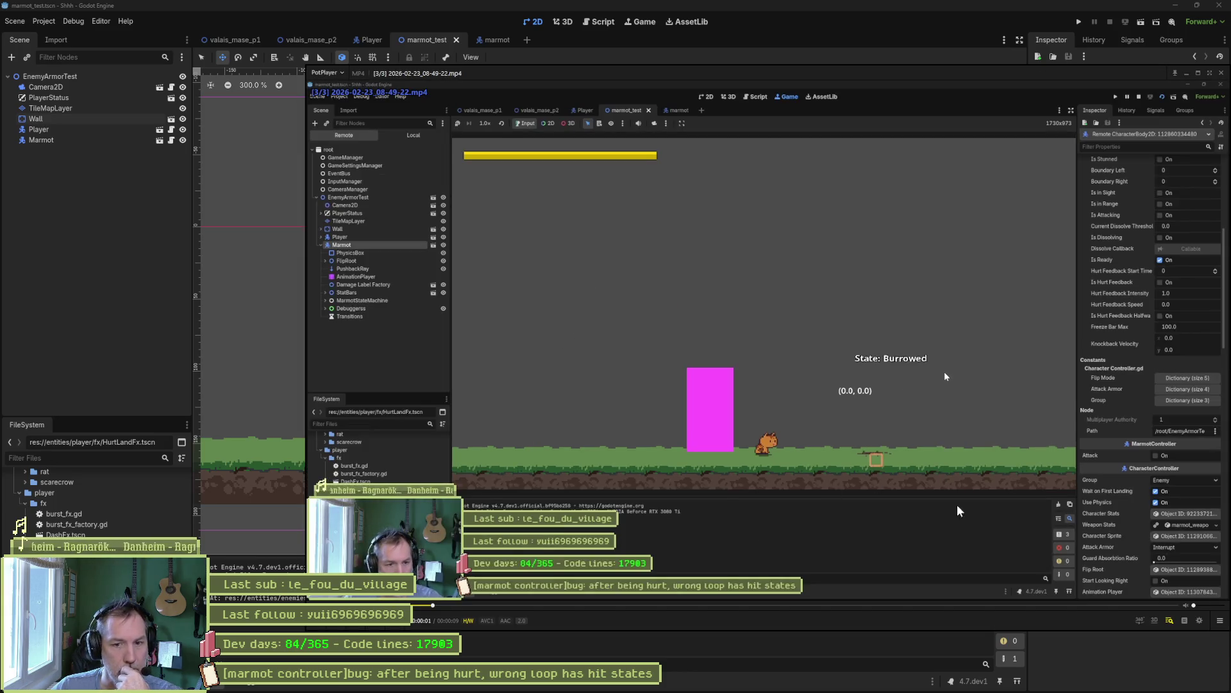
- Maximize the PotPlayer recording, rewind it, and pause it around the marmot's hit
click(1199, 73)
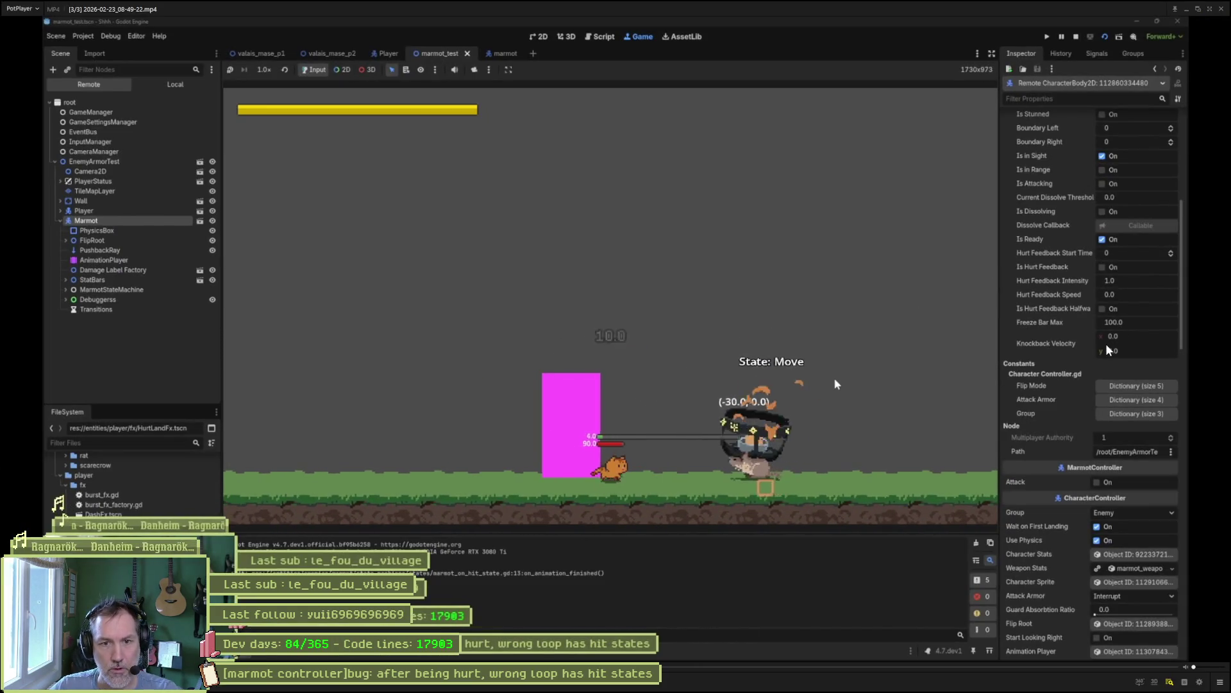
click(924, 355)
key(Left)
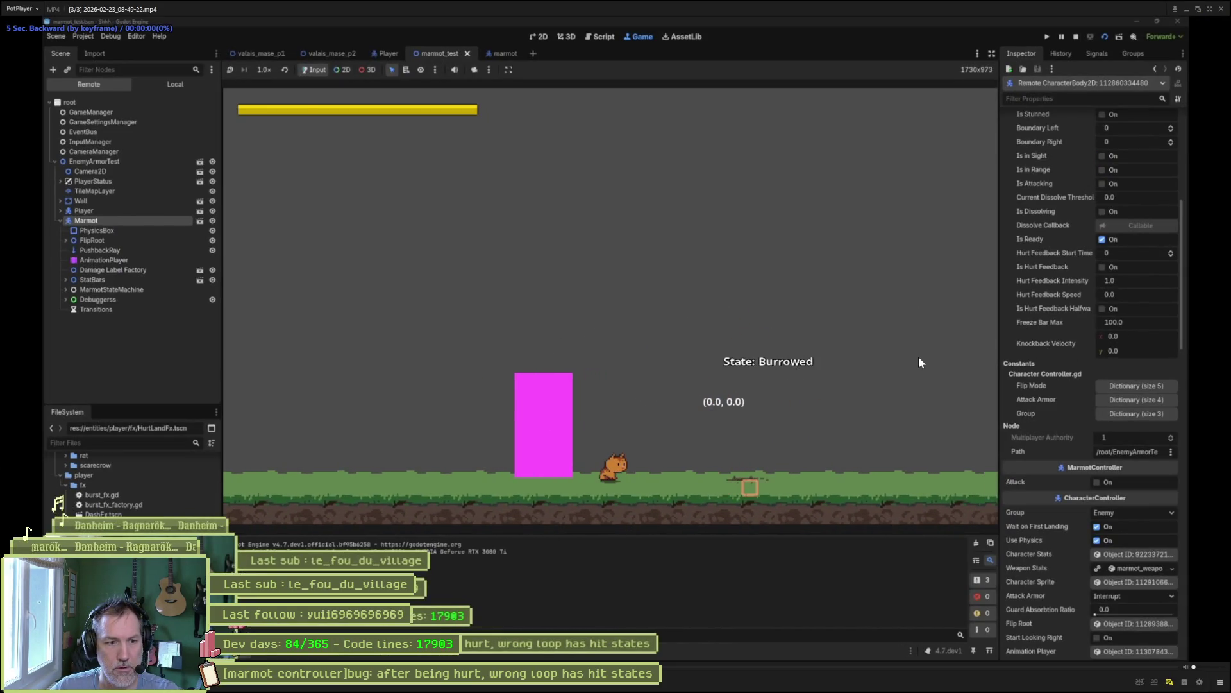
click(918, 356)
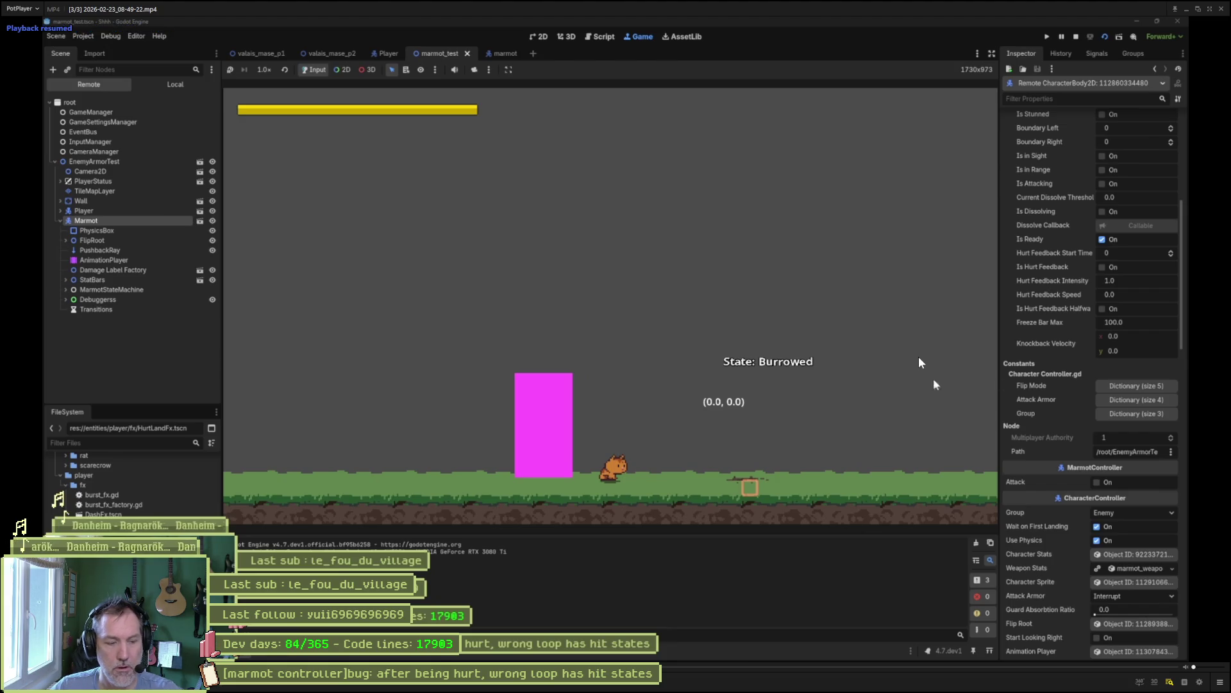
click(835, 384)
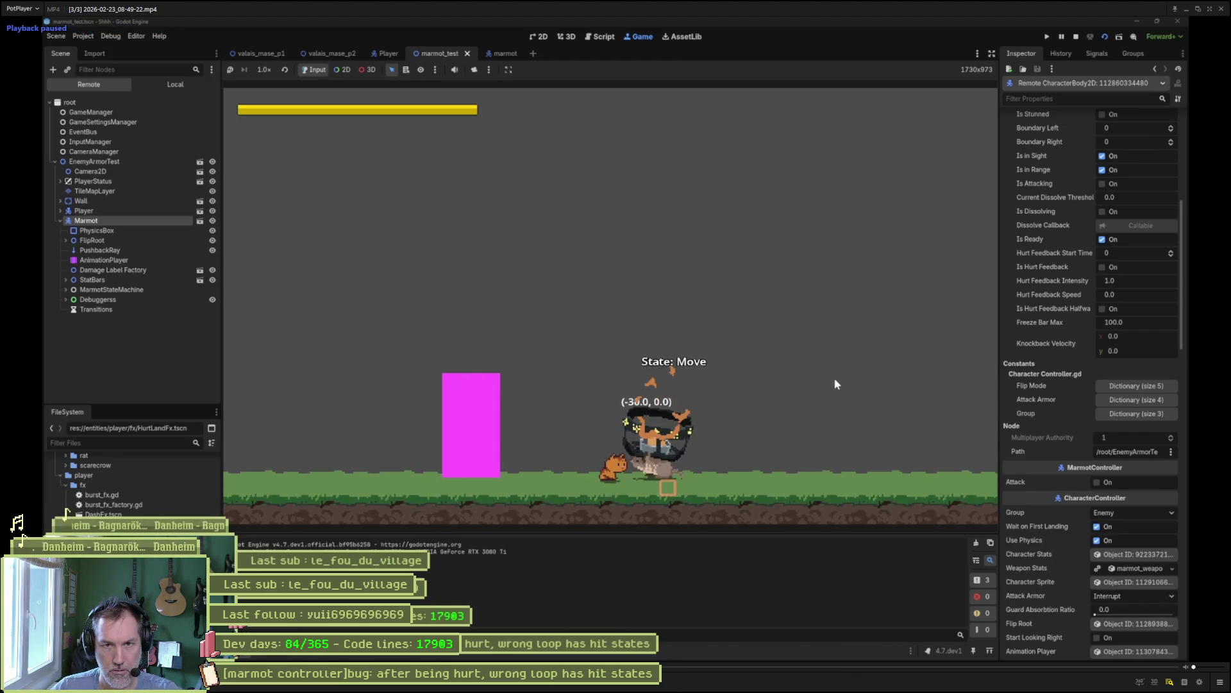
click(836, 384)
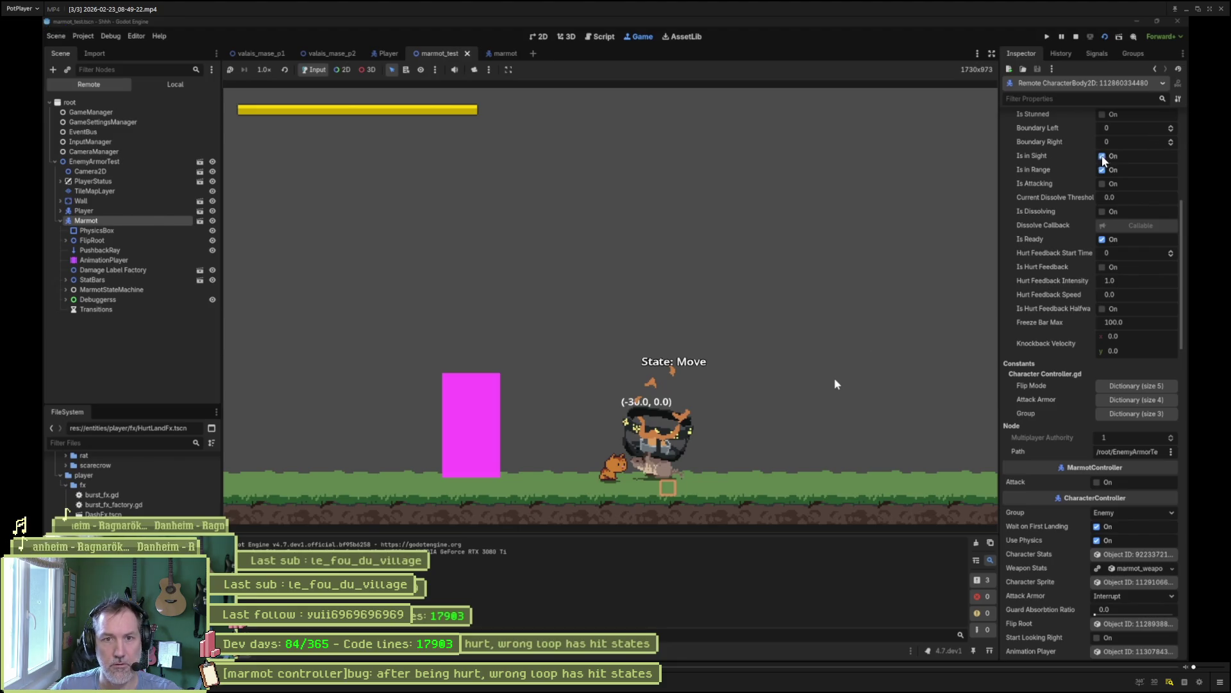
- Frame-step through the marmot's HasHit state with D/F, then briefly play the hit animation
key(d)
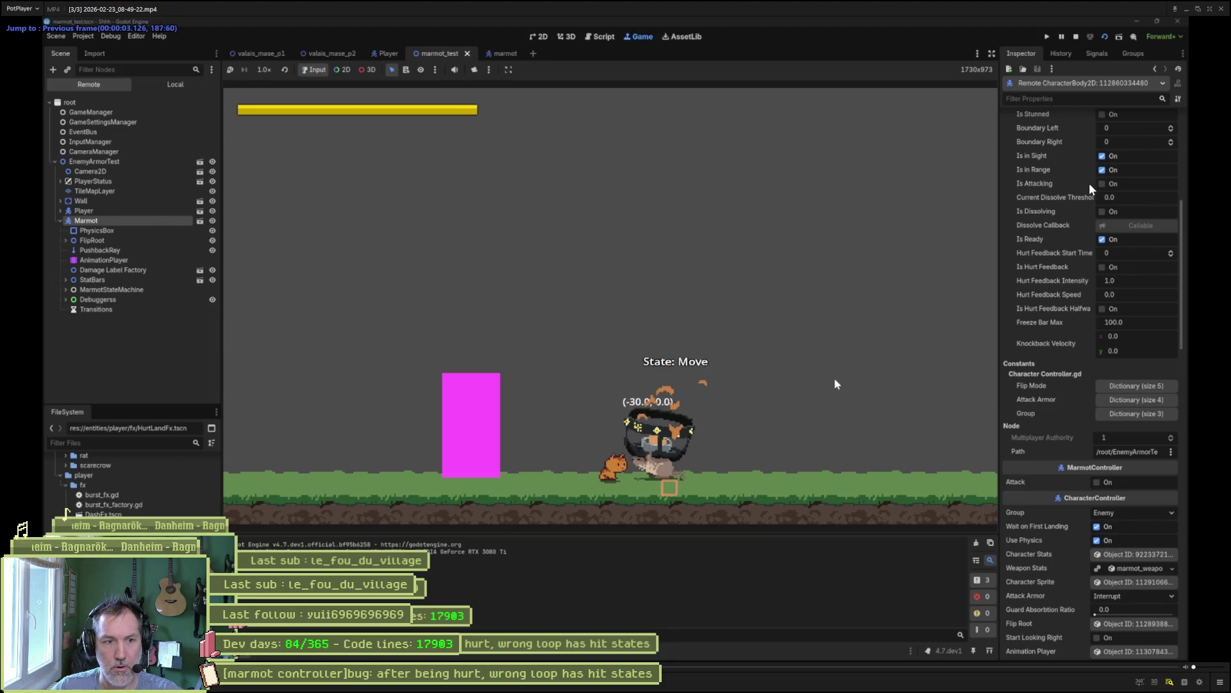
key(d)
key(d)
key(d)
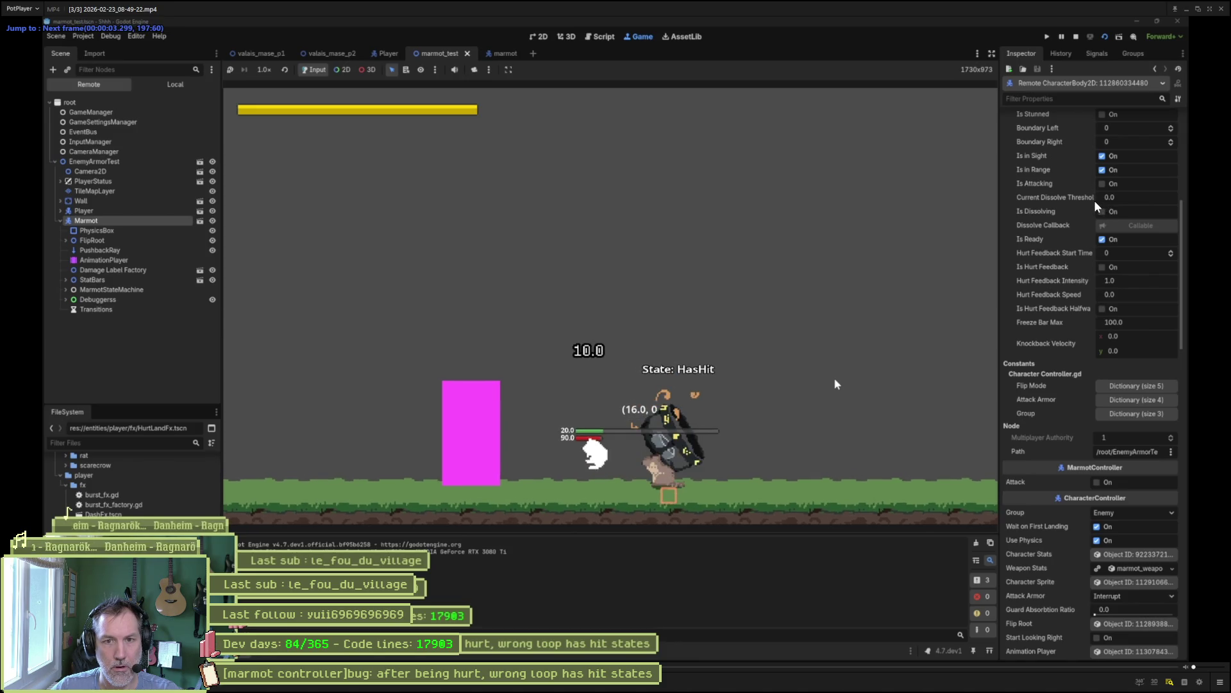
key(f)
key(f)
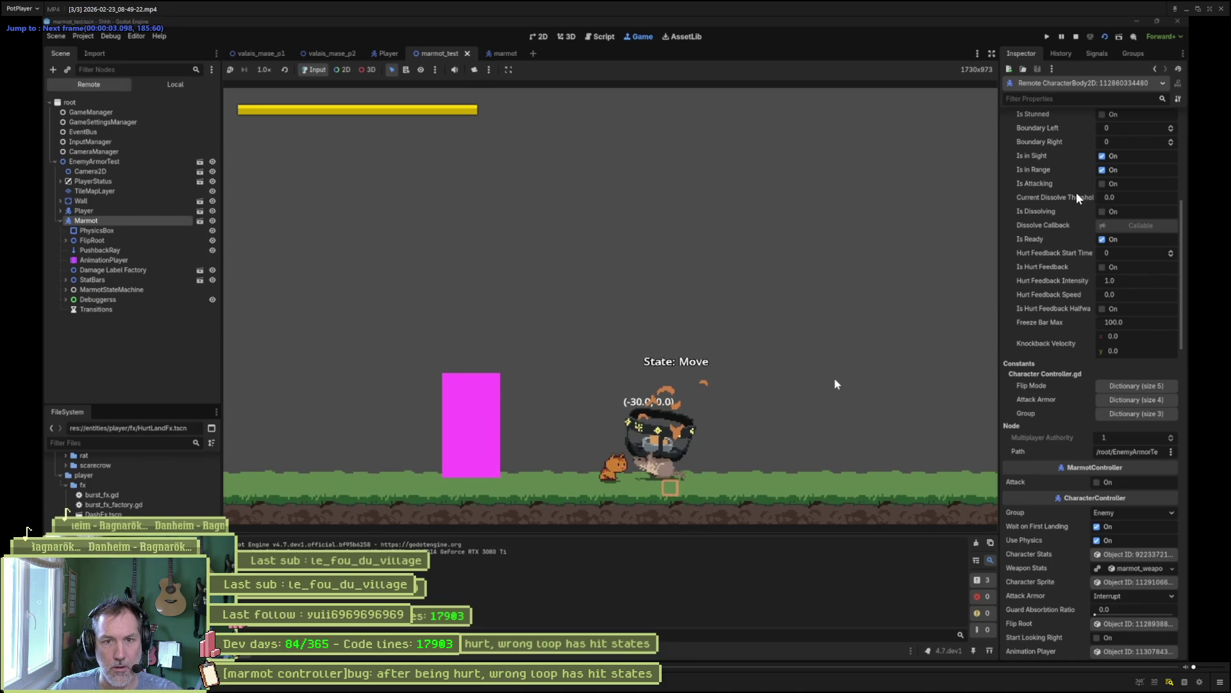
key(f)
key(f)
key(f)
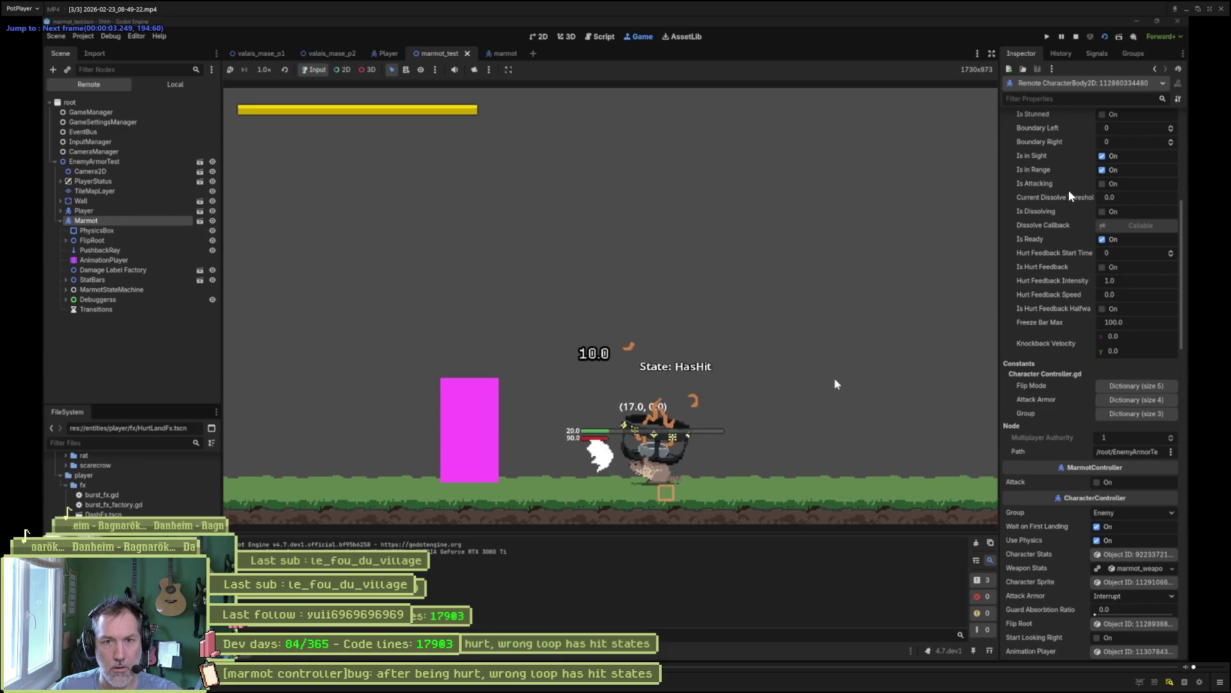
key(f)
key(f)
key(f)
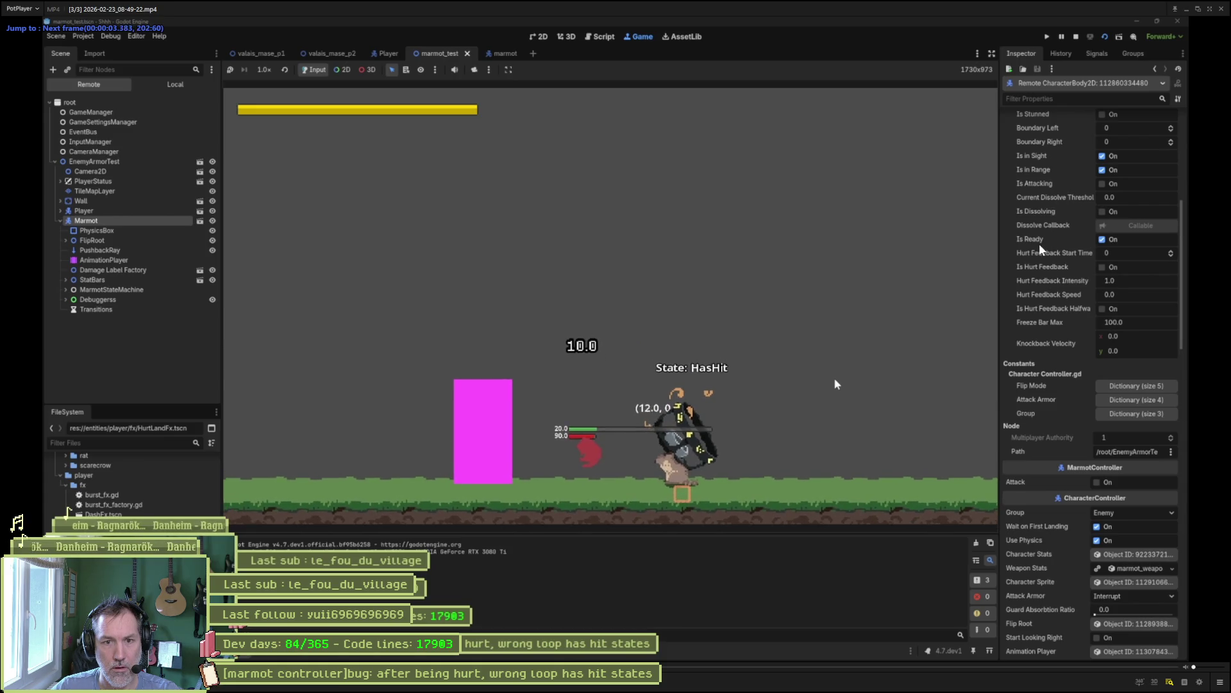
key(f)
key(f)
key(f)
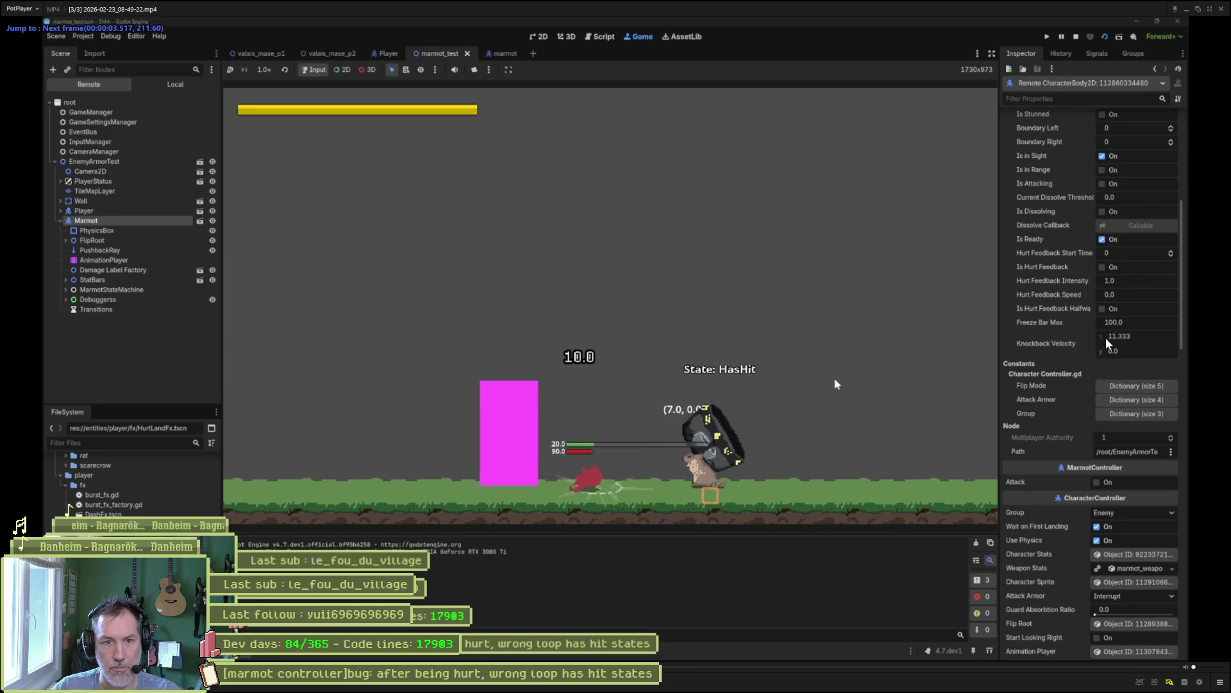
key(f)
key(f)
key(f)
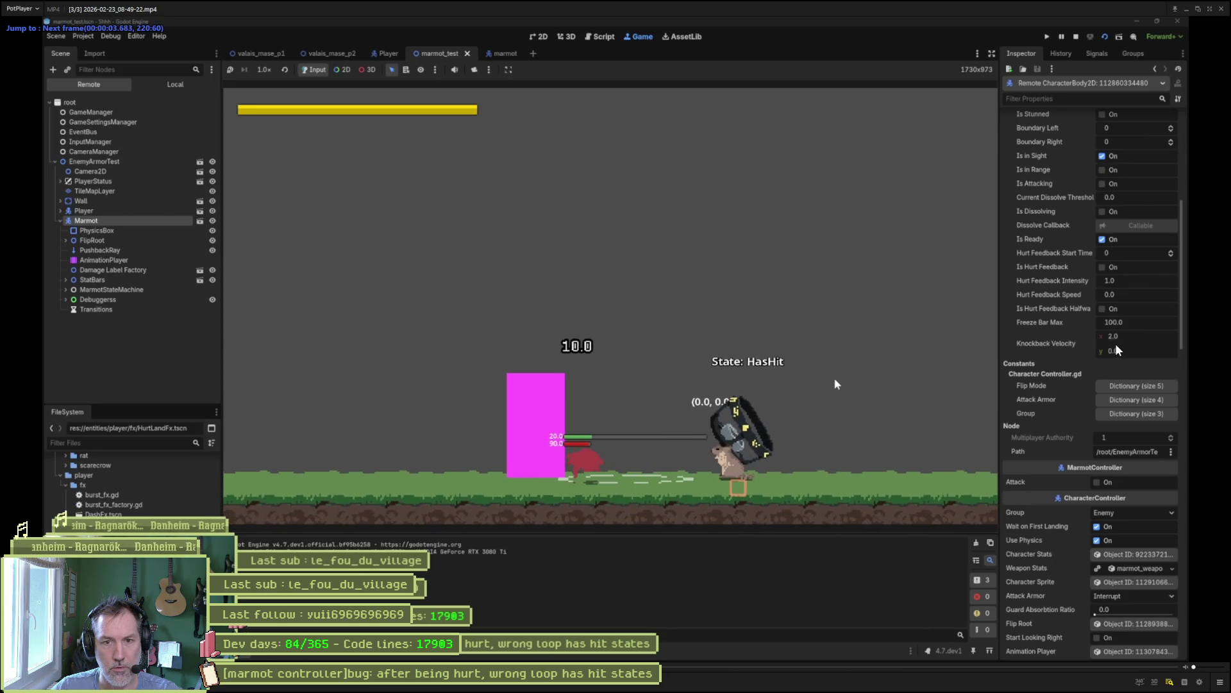
key(f)
key(f)
key(f)
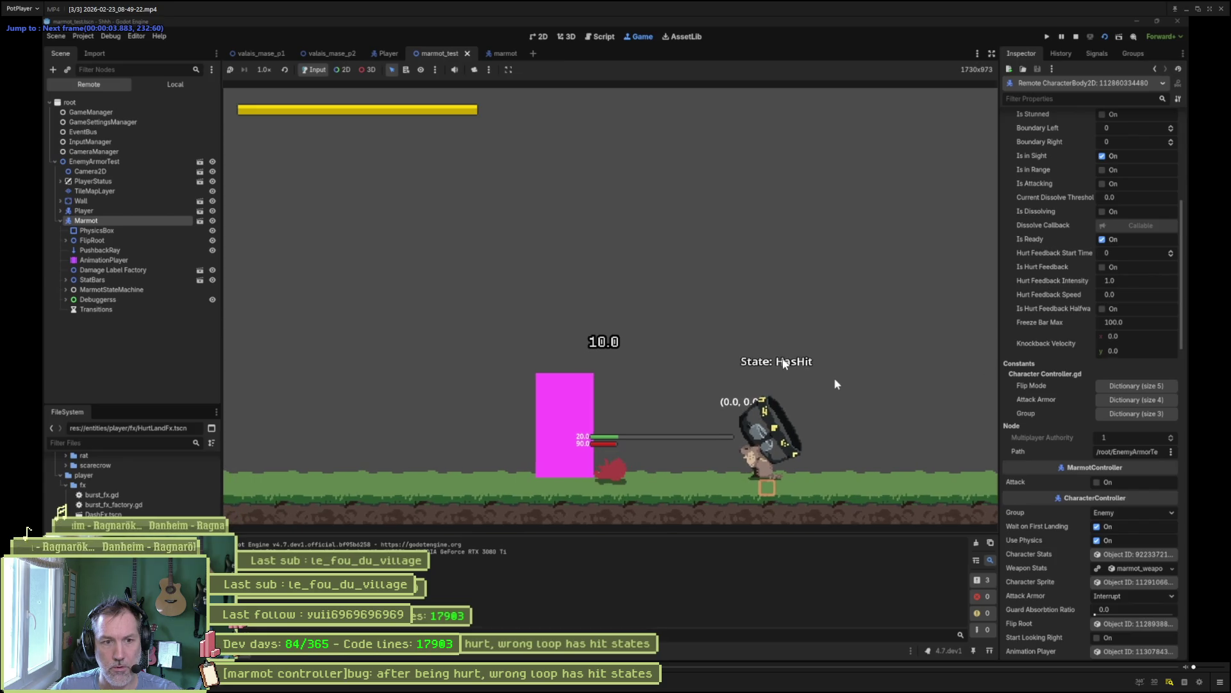
key(f)
key(f)
key(f)
key(f)
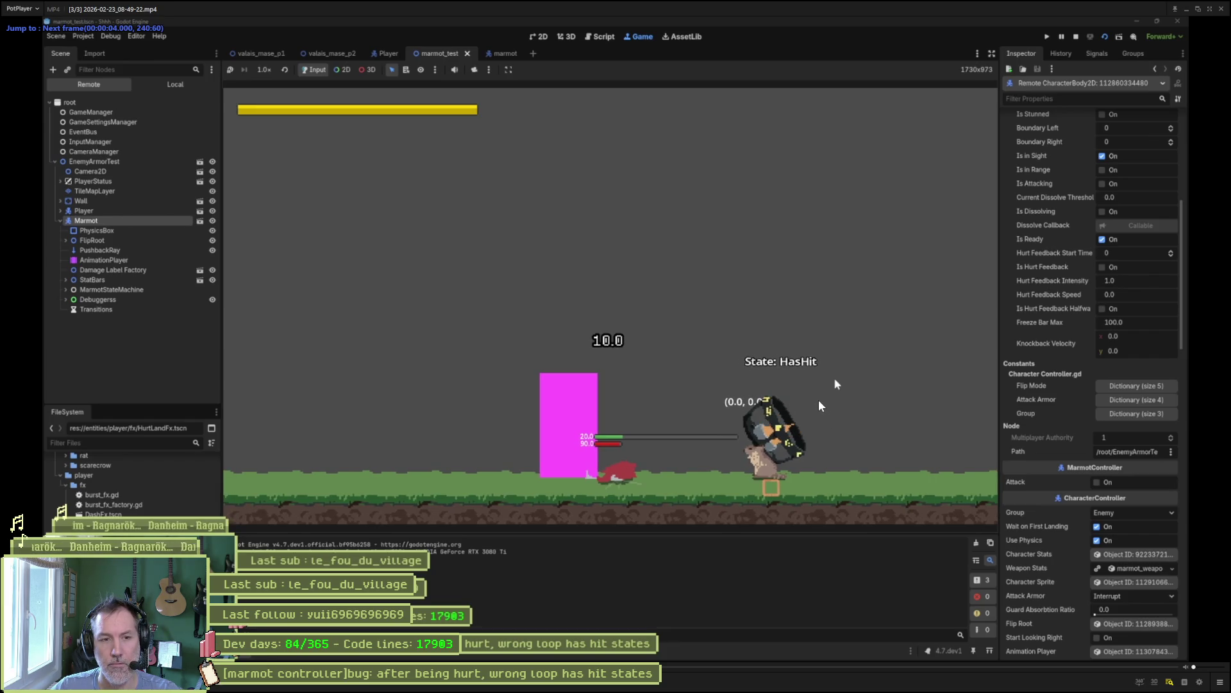
key(space)
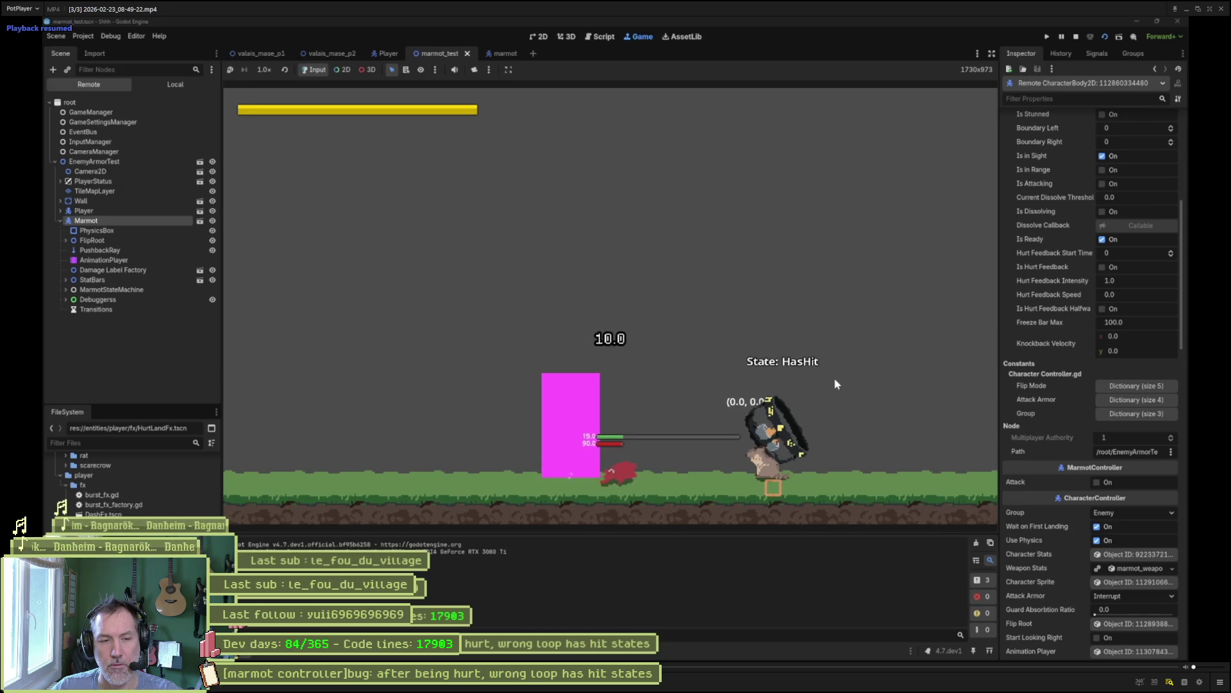
key(space)
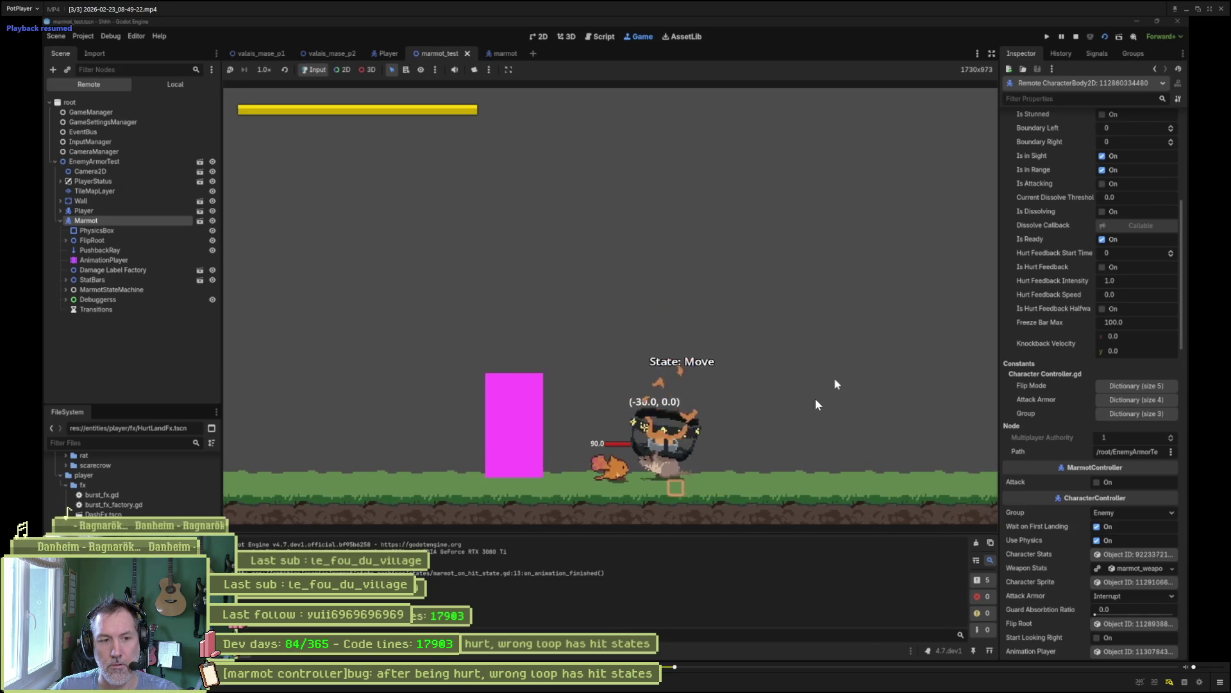
- Step the recording forward and back through the marmot's hit frames
key(f)
key(f)
key(f)
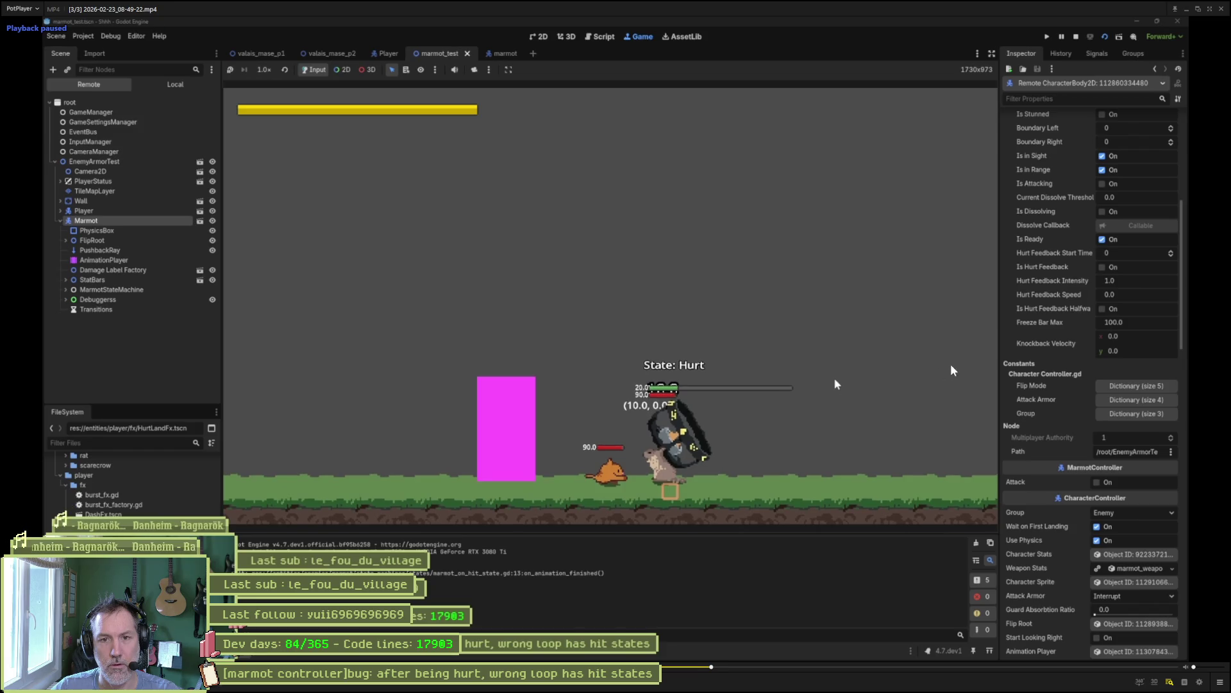
key(f)
key(f)
key(f)
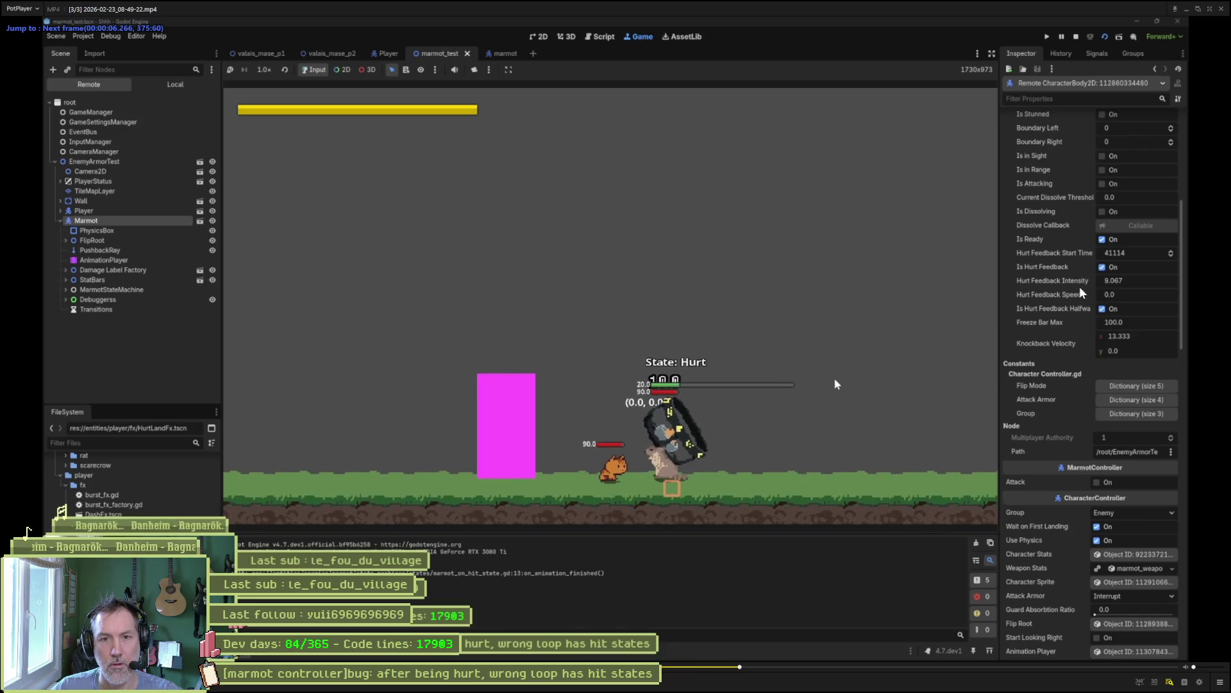
key(space)
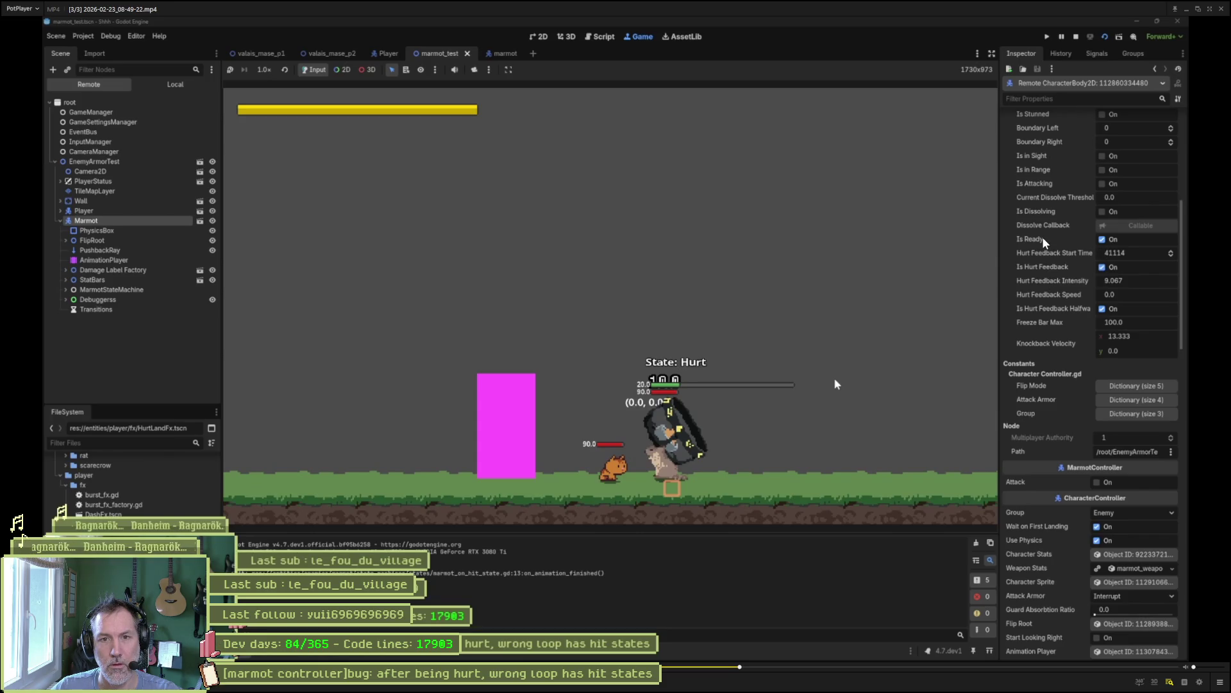
key(d)
key(d)
key(d)
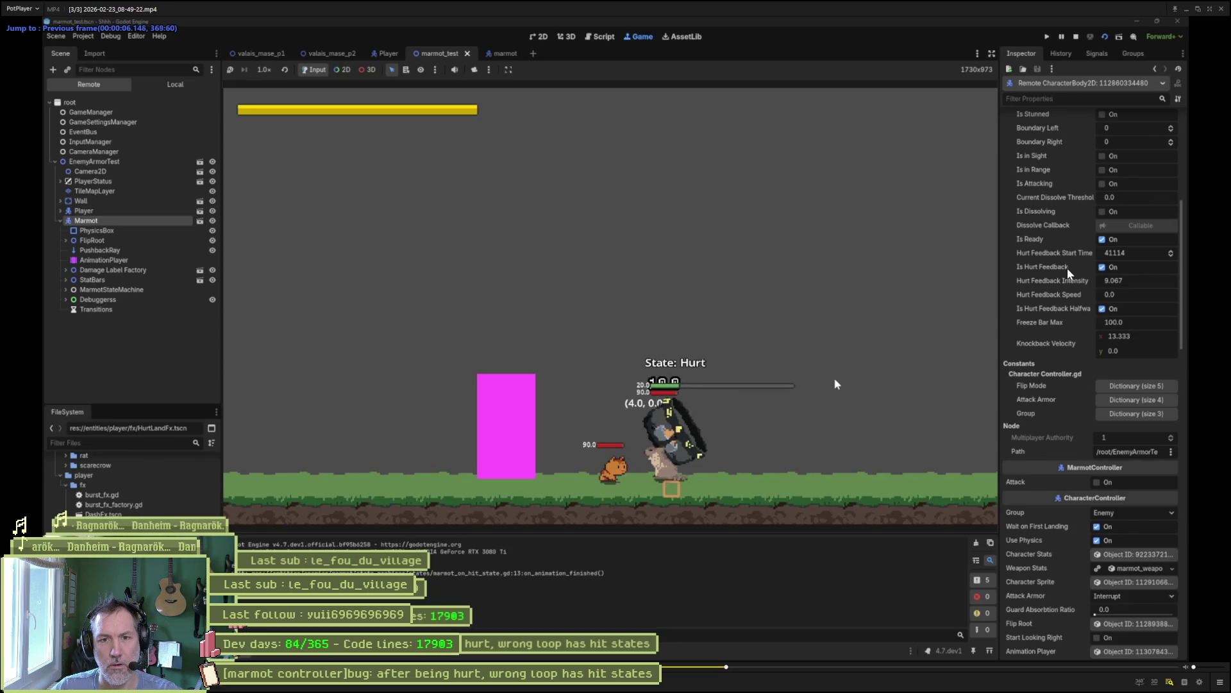
key(d)
key(d)
key(d)
key(f)
key(f)
key(f)
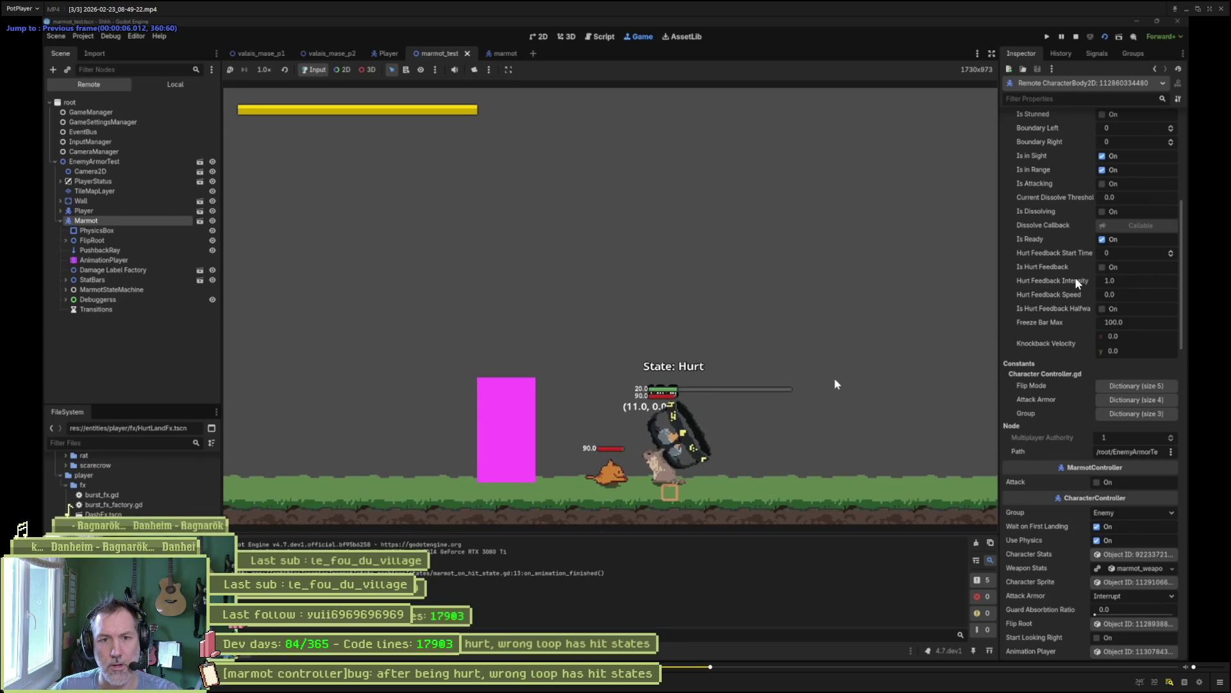
key(f)
key(f)
key(f)
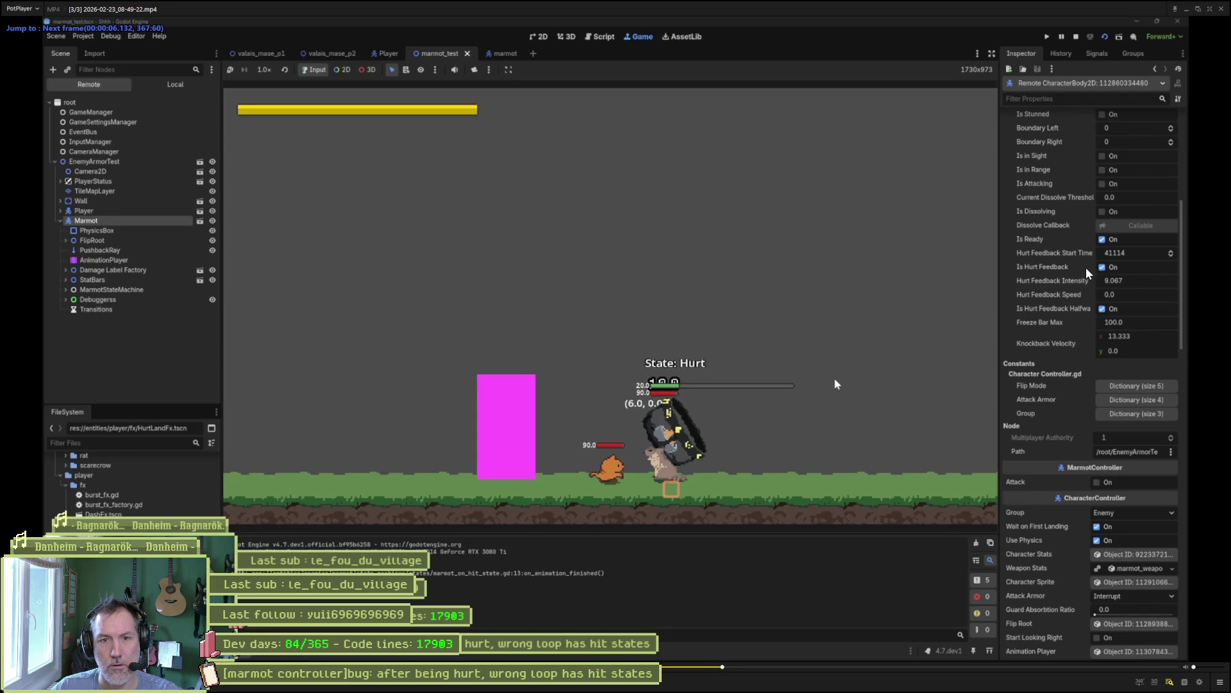
key(f)
key(f)
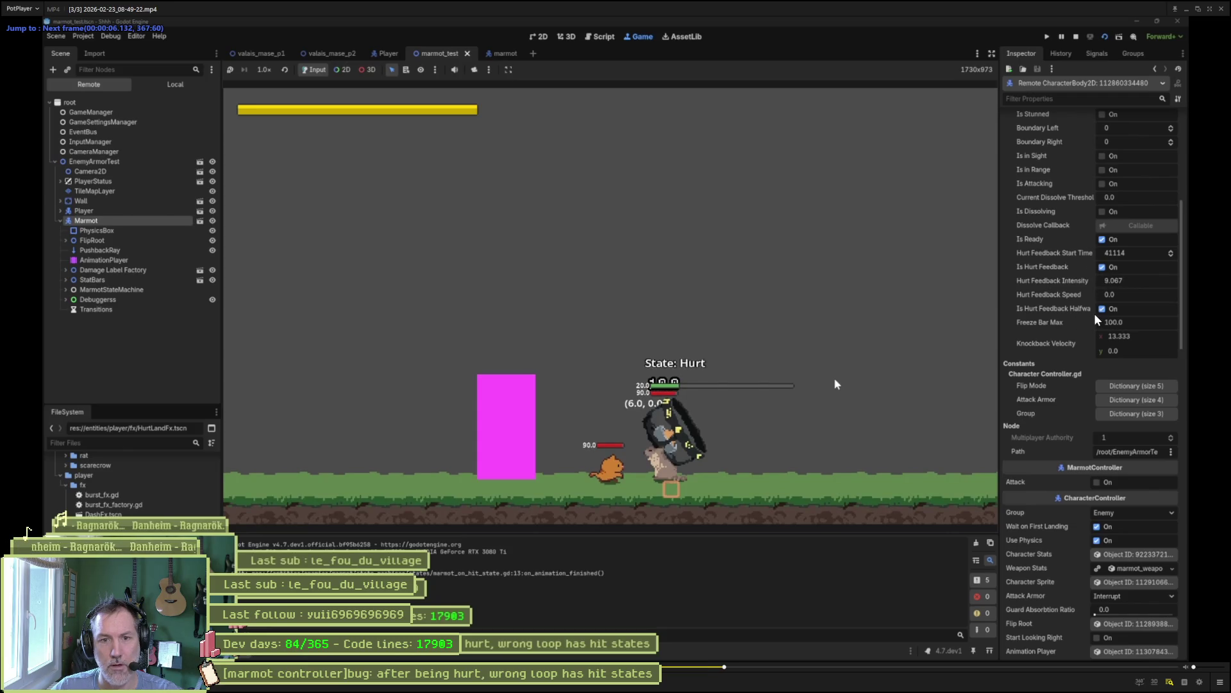
key(f)
key(f)
key(f)
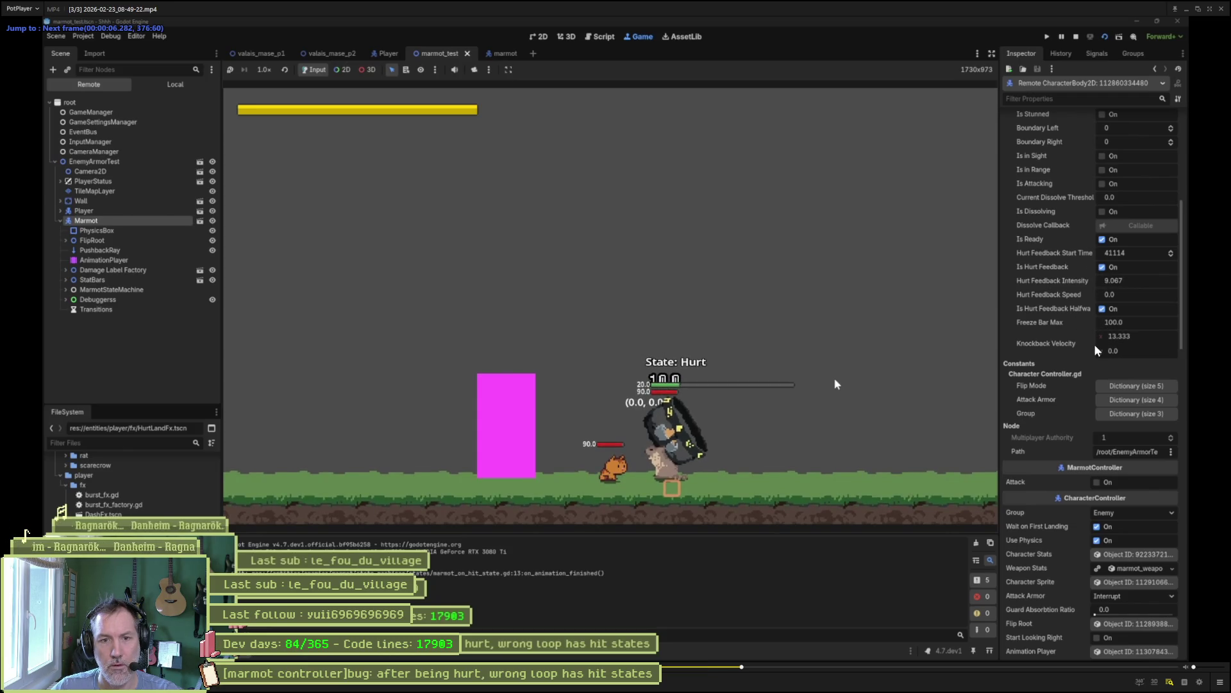
key(f)
key(f)
key(f)
key(f)
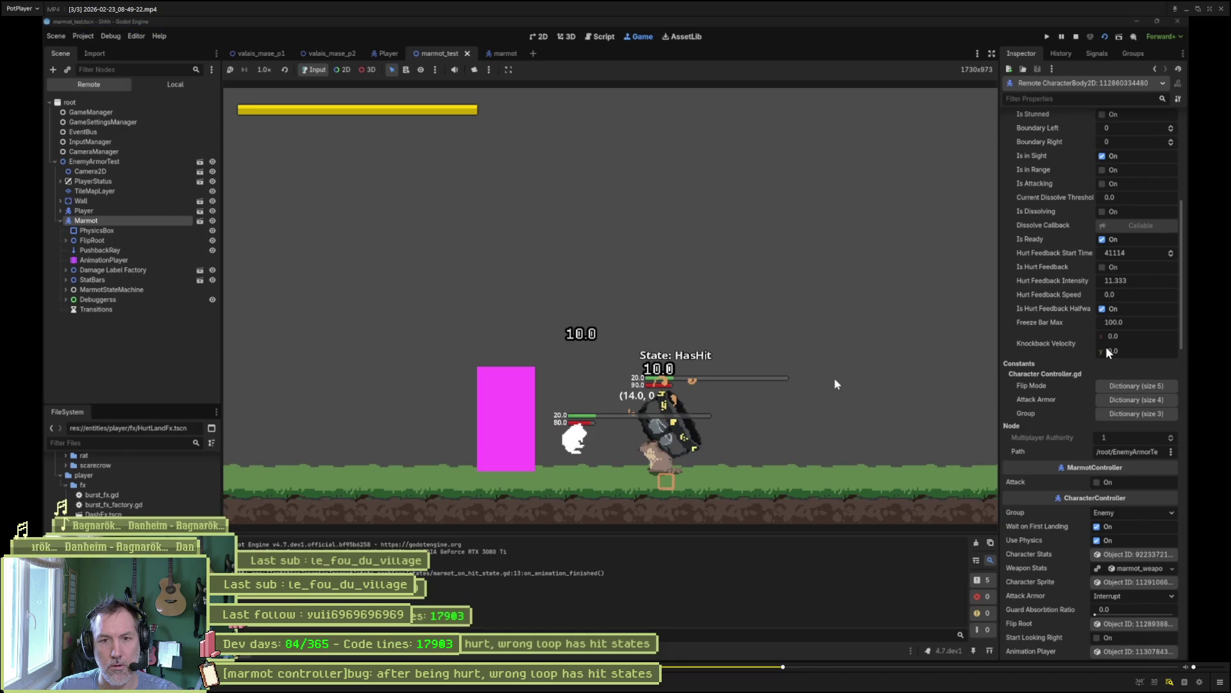
- Settle on the State: Move frame just before the hit and begin a region screenshot
key(d)
key(d)
key(d)
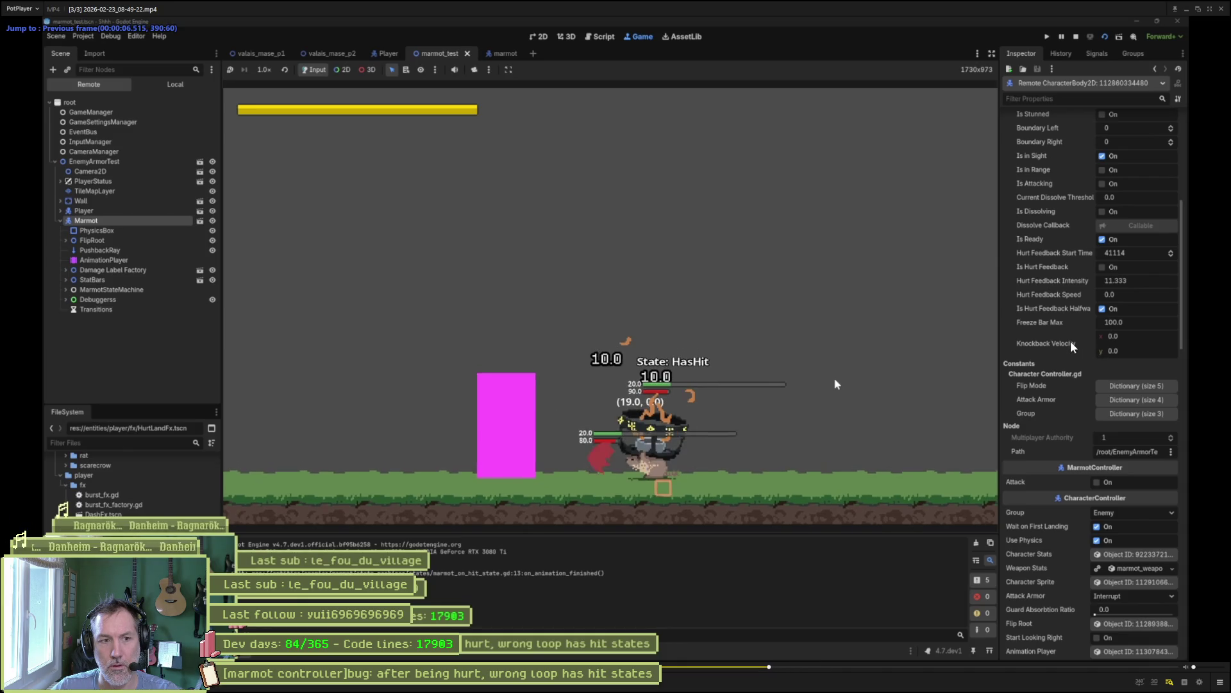
key(f)
key(f)
key(f)
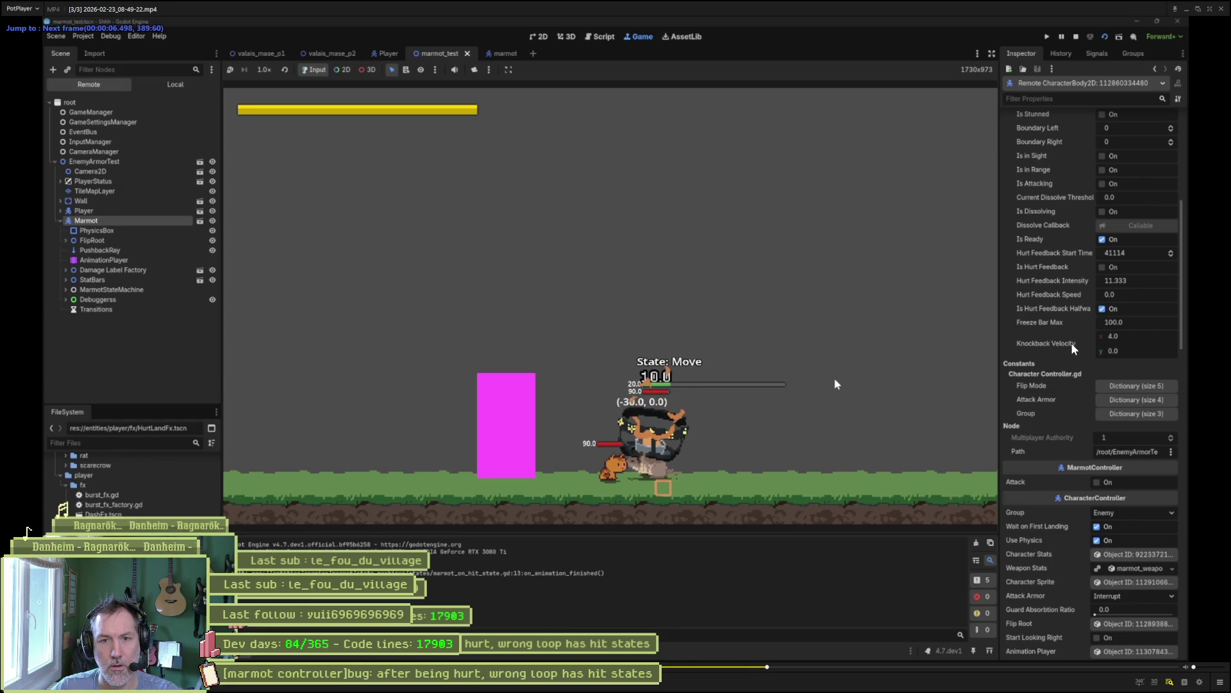
key(d)
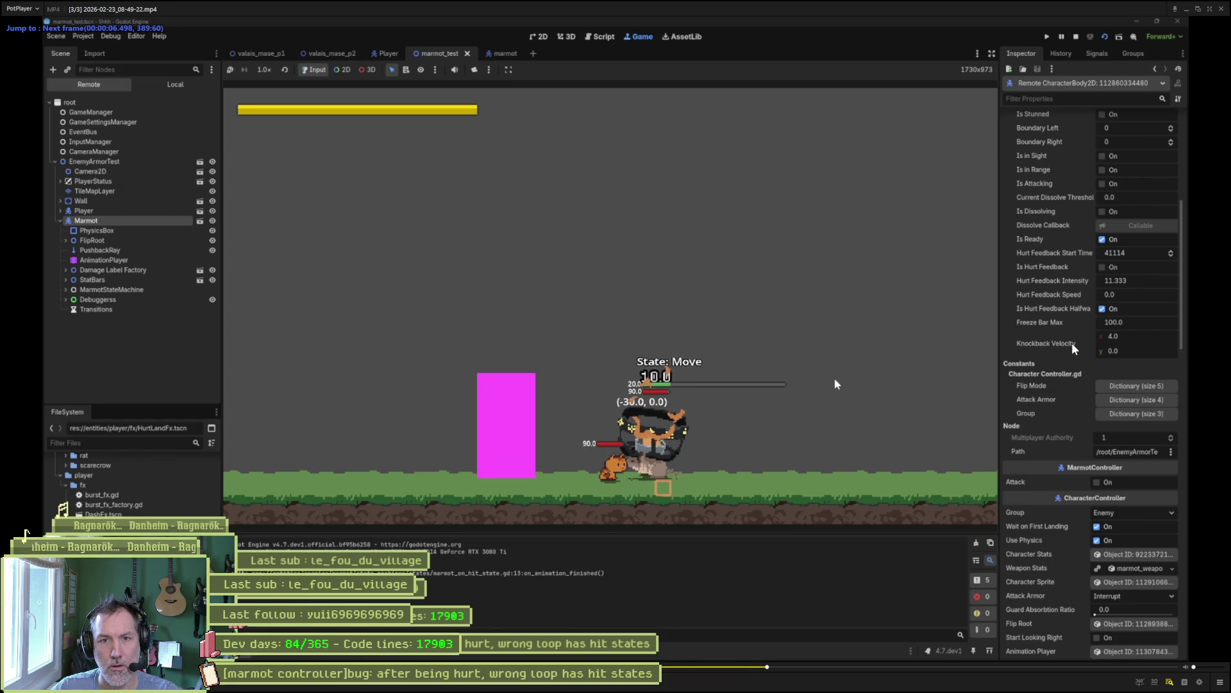
key(f)
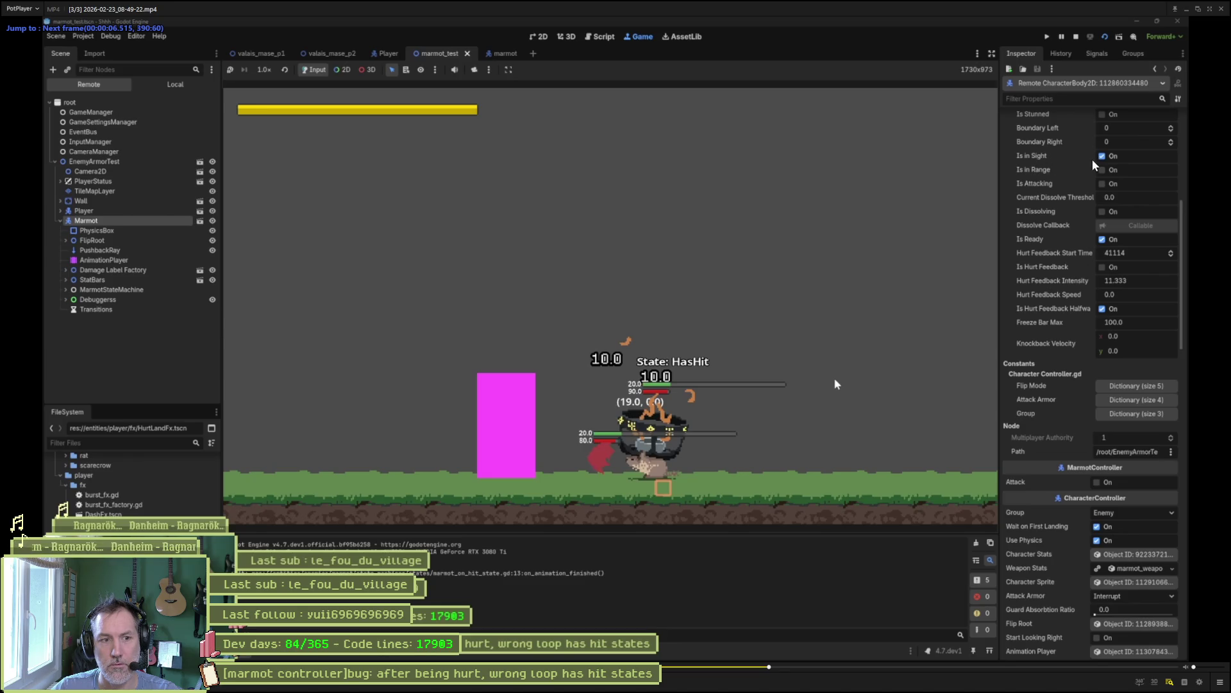
key(d)
key(d)
key(d)
key(d)
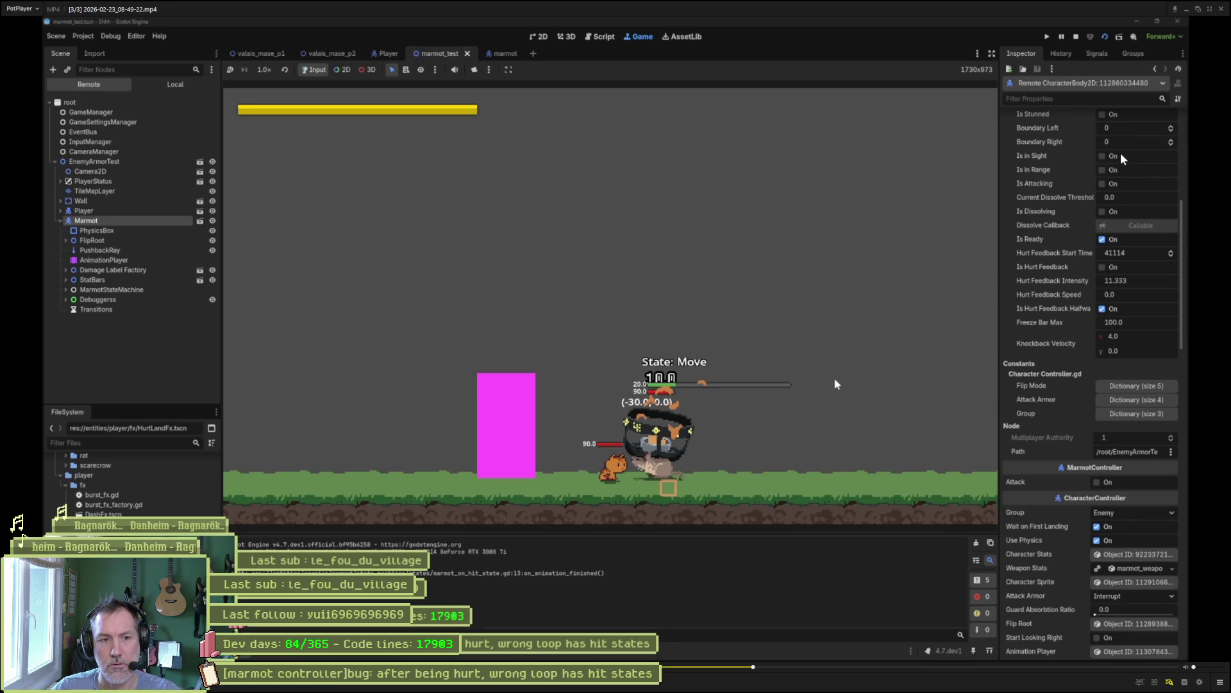
key(Print)
- Capture the game view and inspector, circle Is in Sight and Is in Range, copy, and close
mouse_move(541, 118)
mouse_down()
mouse_move(1012, 412)
mouse_move(1150, 480)
mouse_up()
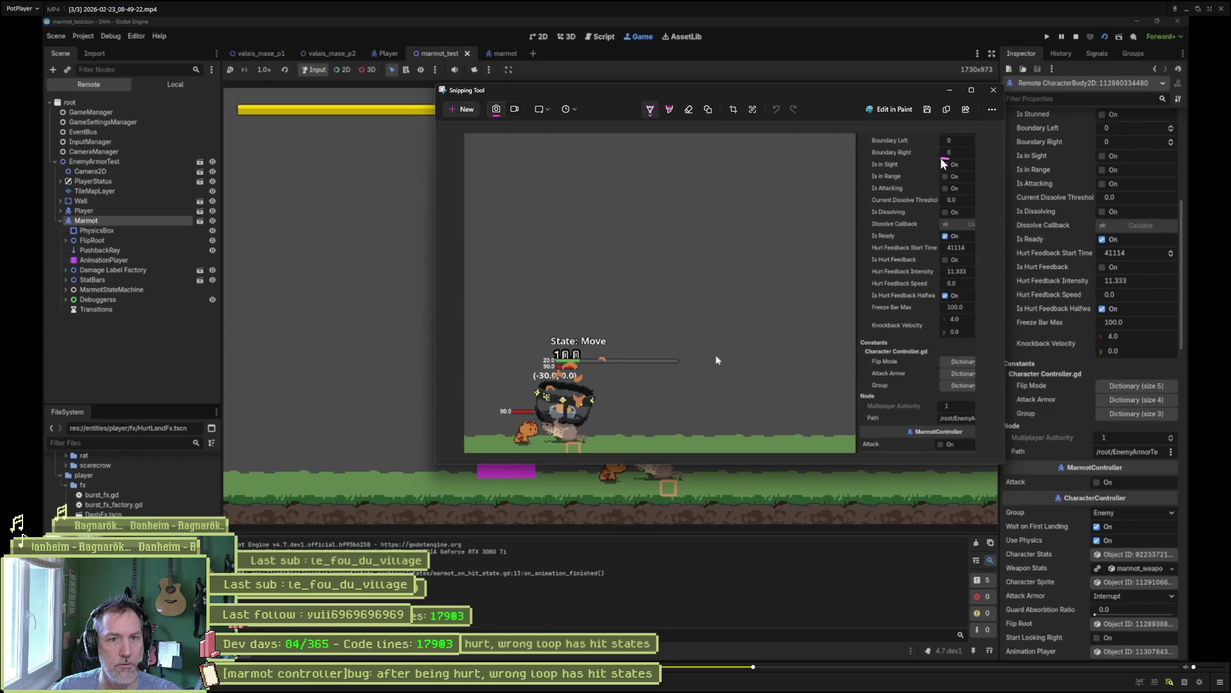
mouse_move(953, 188)
mouse_down()
mouse_move(965, 176)
mouse_move(948, 161)
mouse_move(829, 168)
mouse_move(594, 288)
mouse_move(530, 410)
mouse_up()
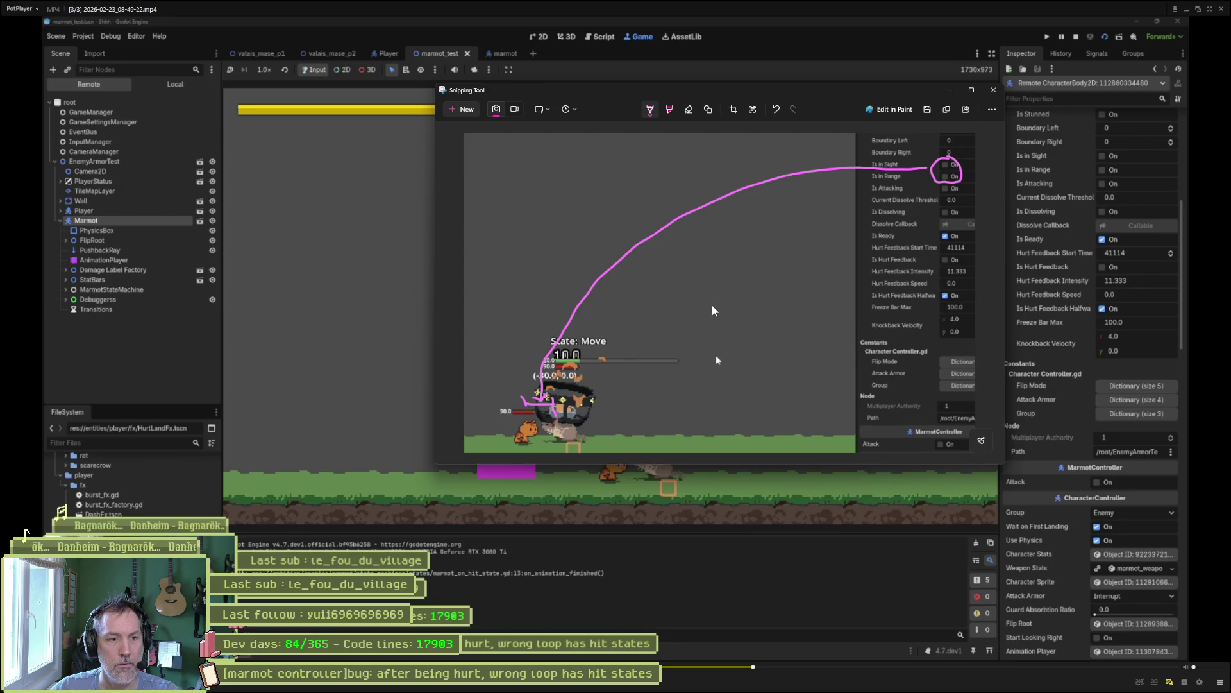
click(947, 111)
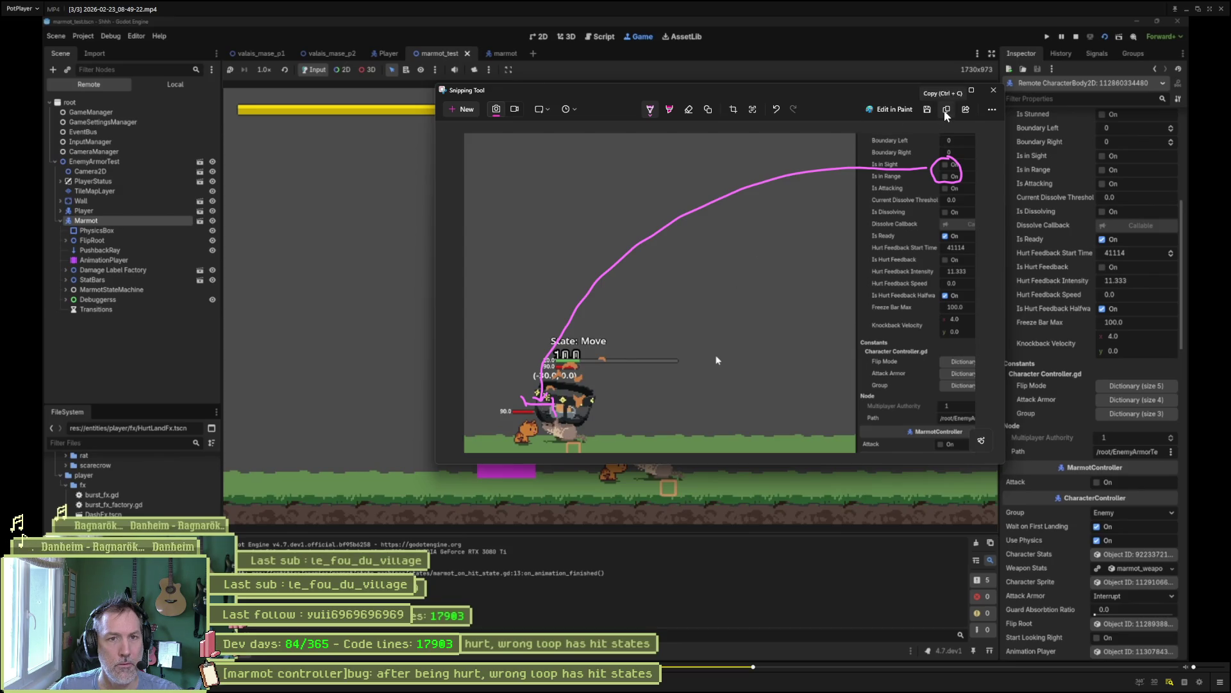
click(994, 91)
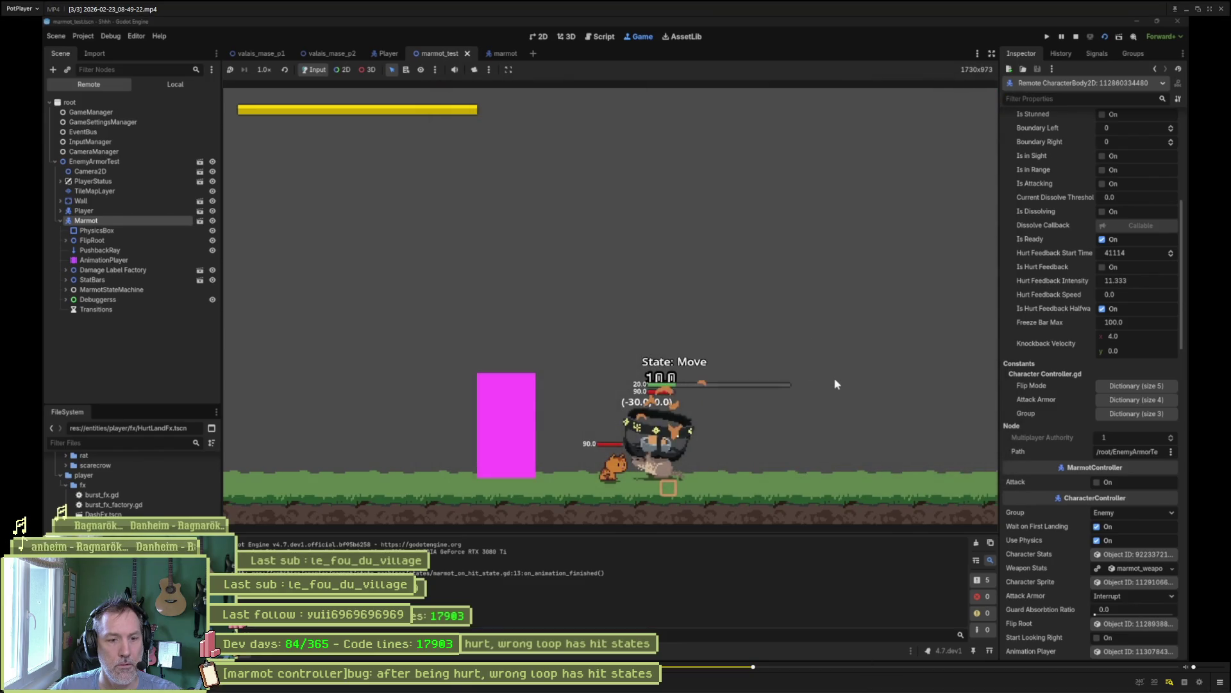
- Add an In progress task titled with the in_sight/in_range bug and paste the screenshot into its description
click(636, 687)
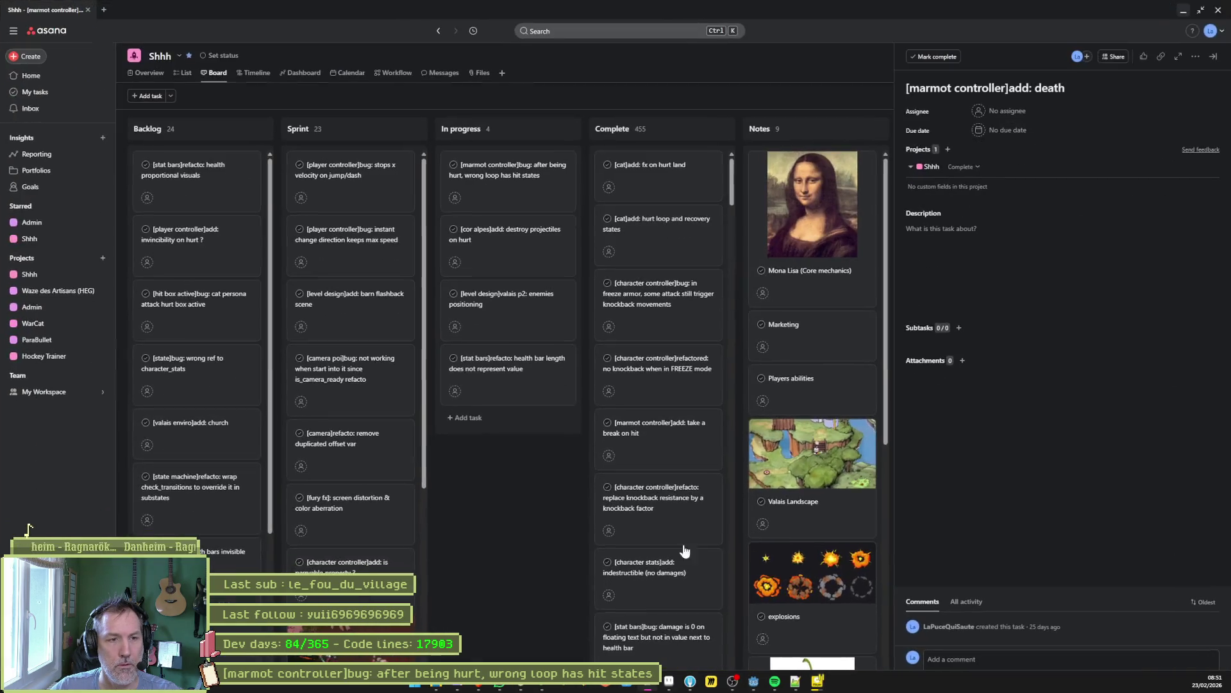
click(530, 417)
click(965, 91)
text([]marmot controller)
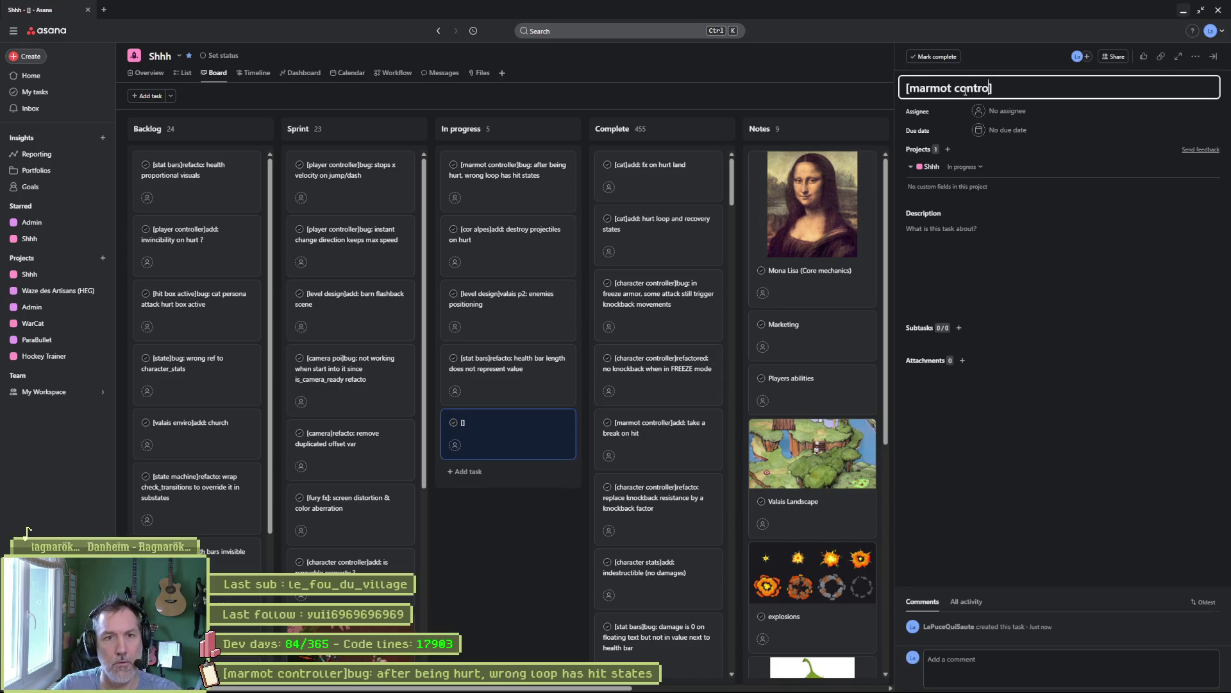
key(Right)
text(bug: )
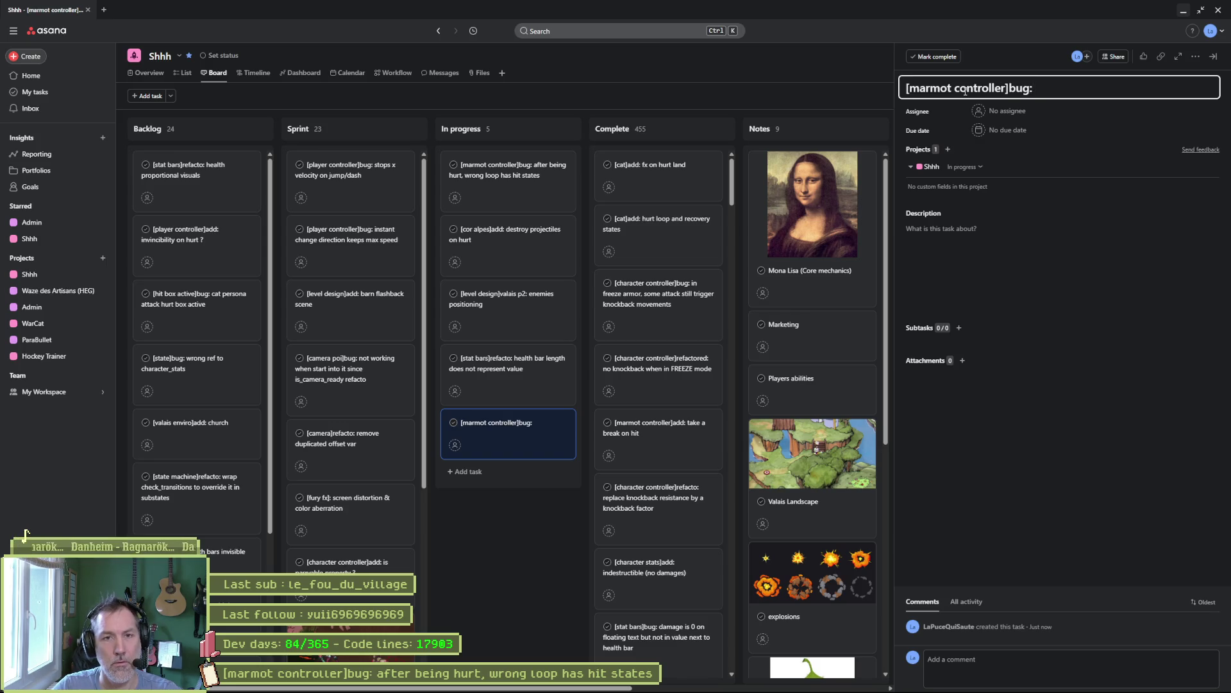
text(in_sight)
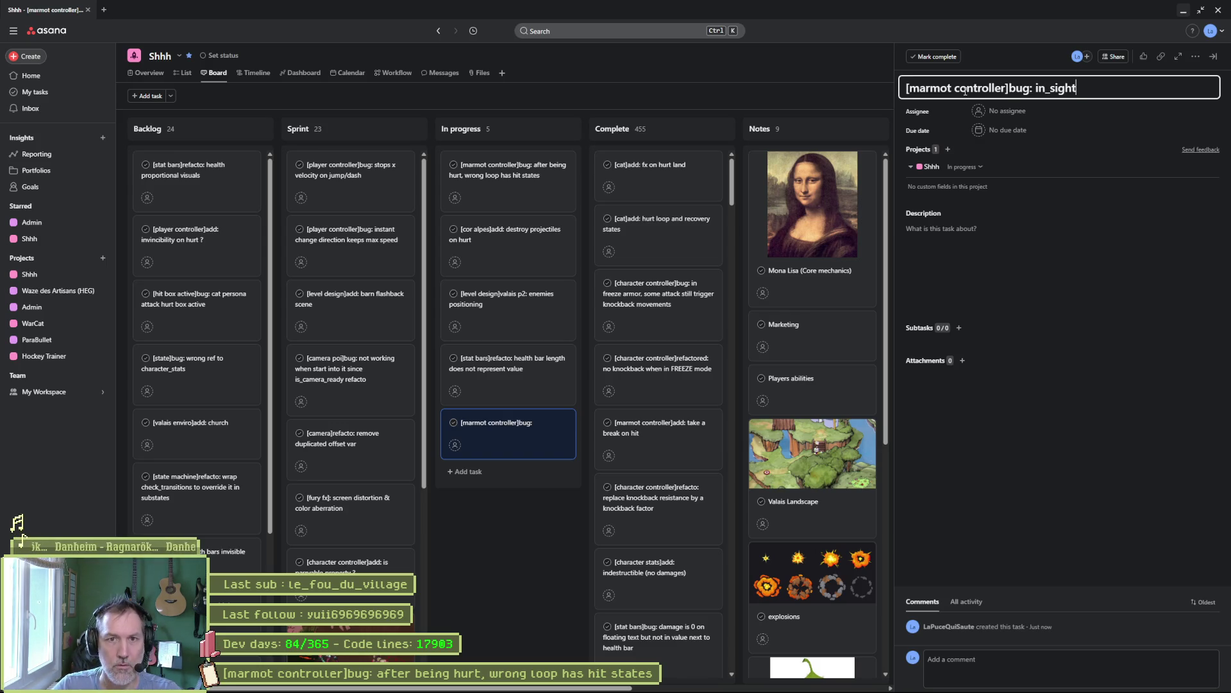
text( and in_range)
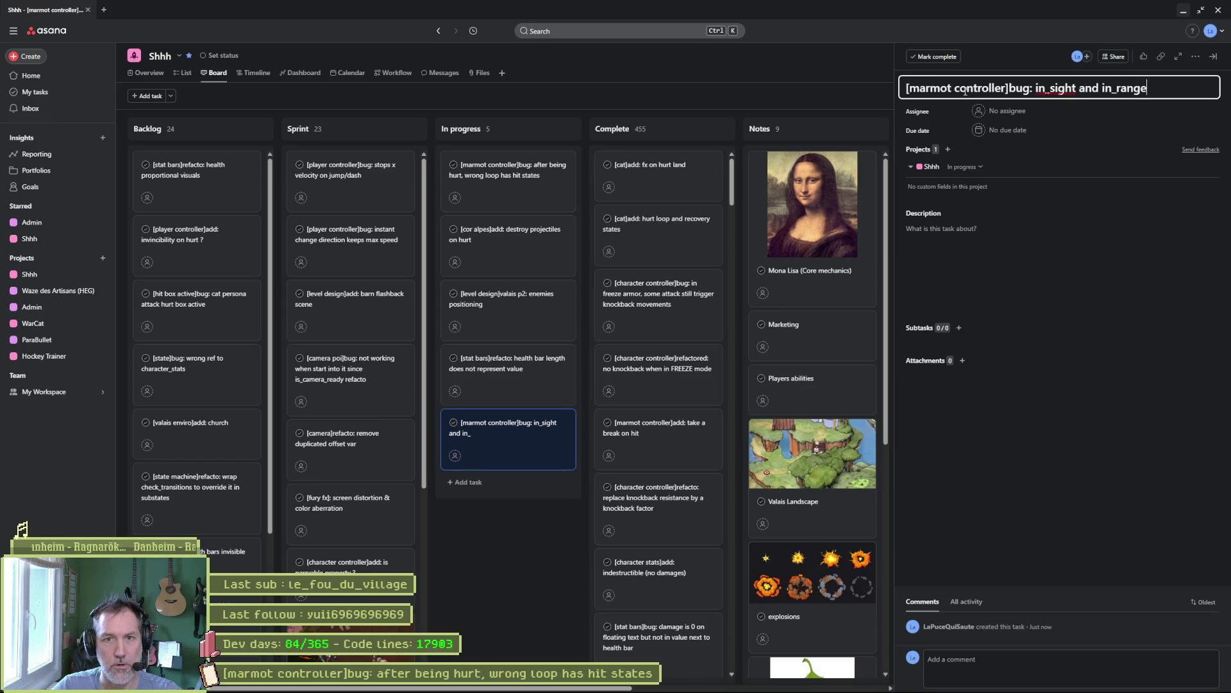
text( not )
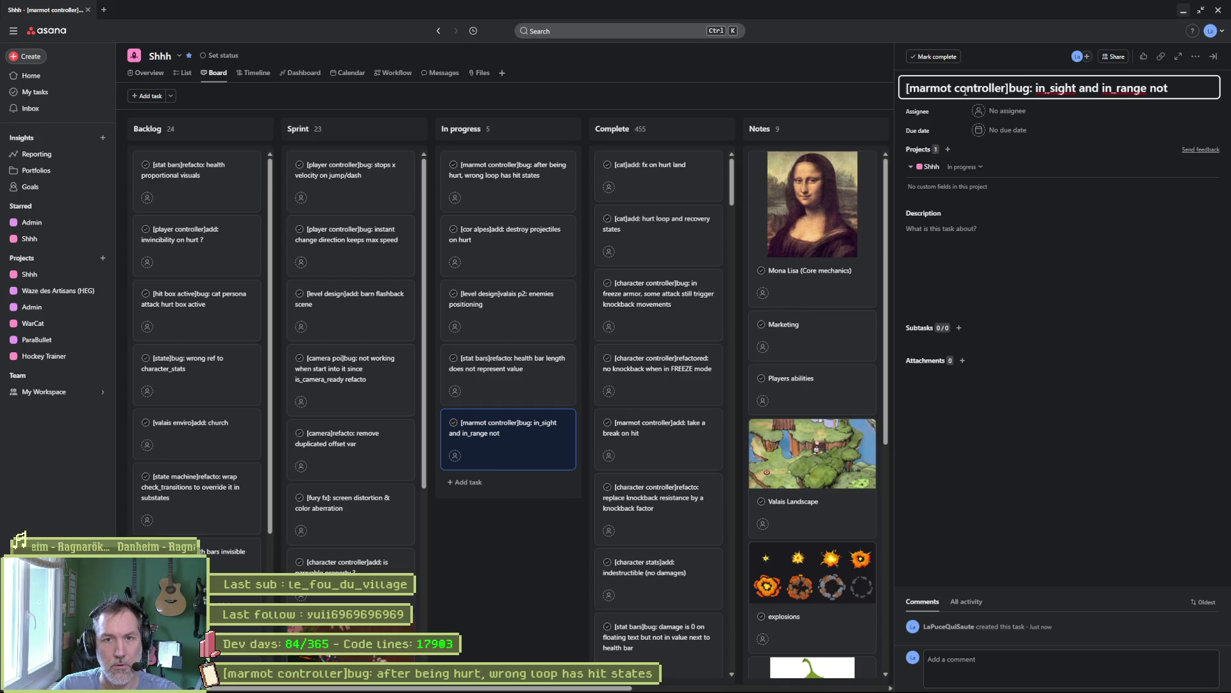
text(always)
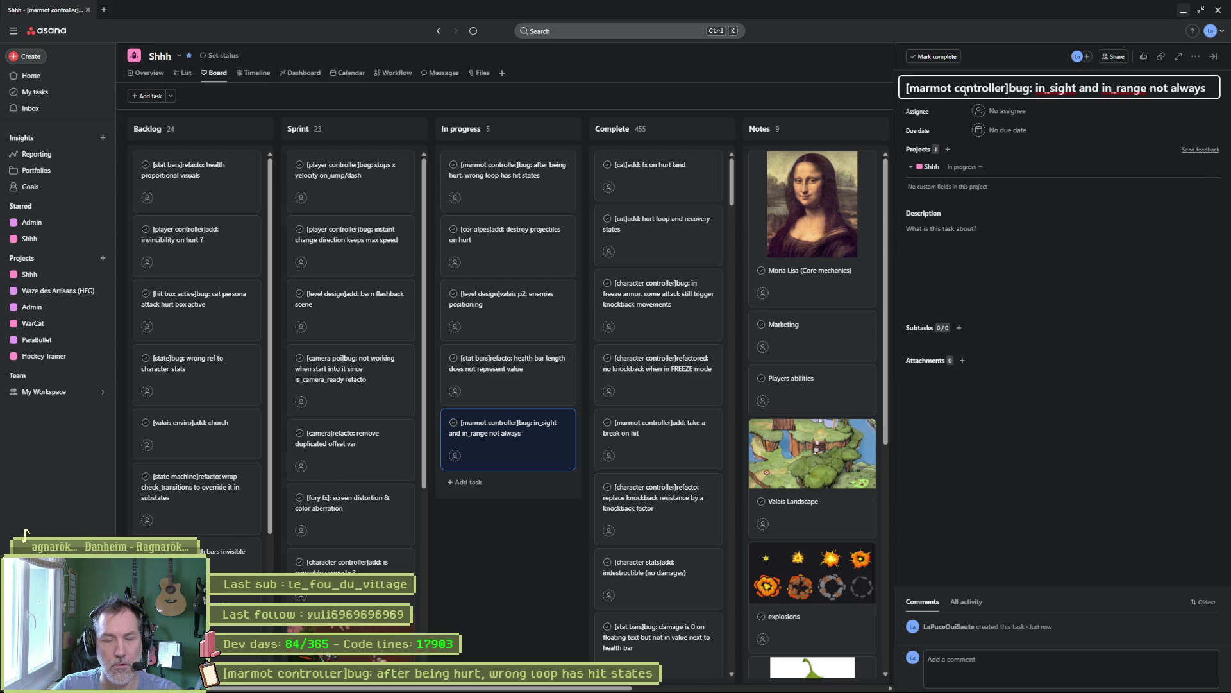
key(ctrl+BackSpace)
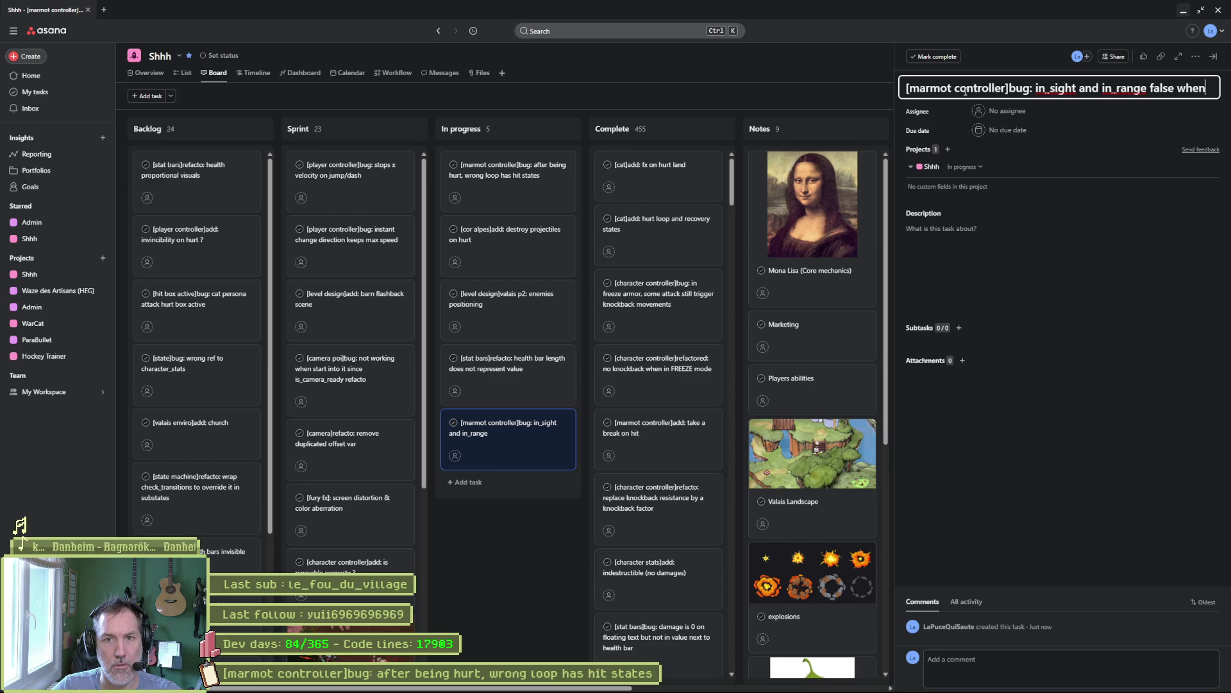
text( should be true)
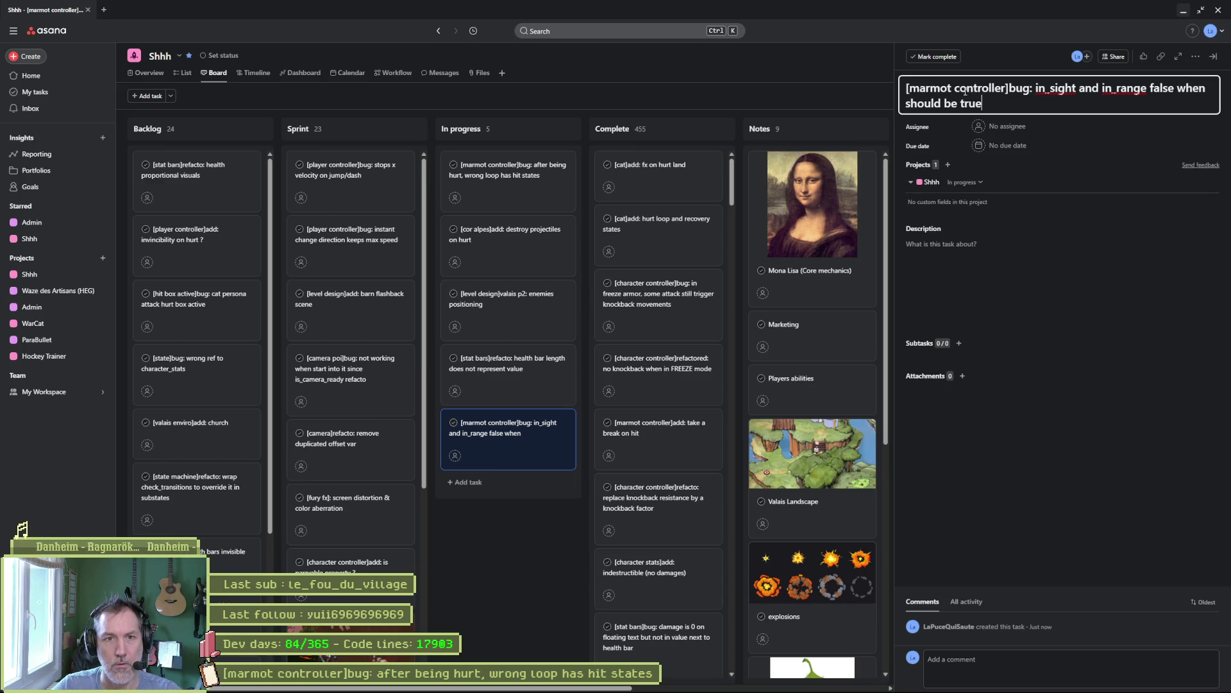
key(Tab)
key(ctrl+v)
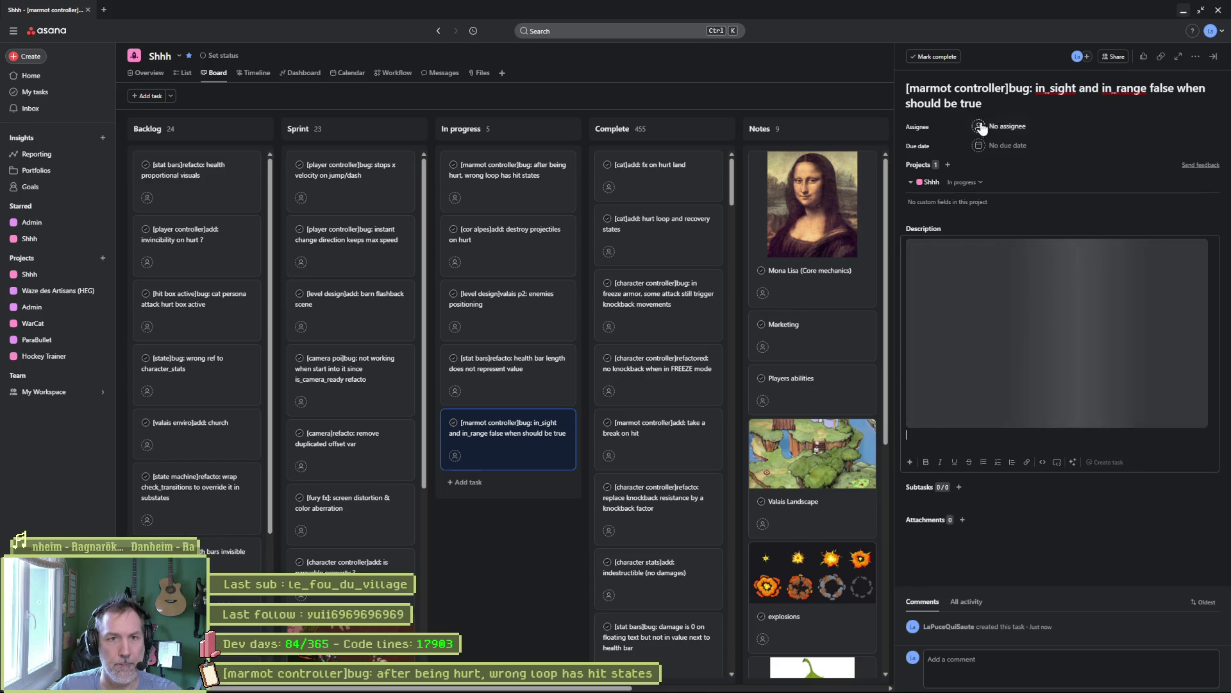
- Change the title tag to [character controller] and move the card to the top of In progress
drag(907, 88, 954, 88)
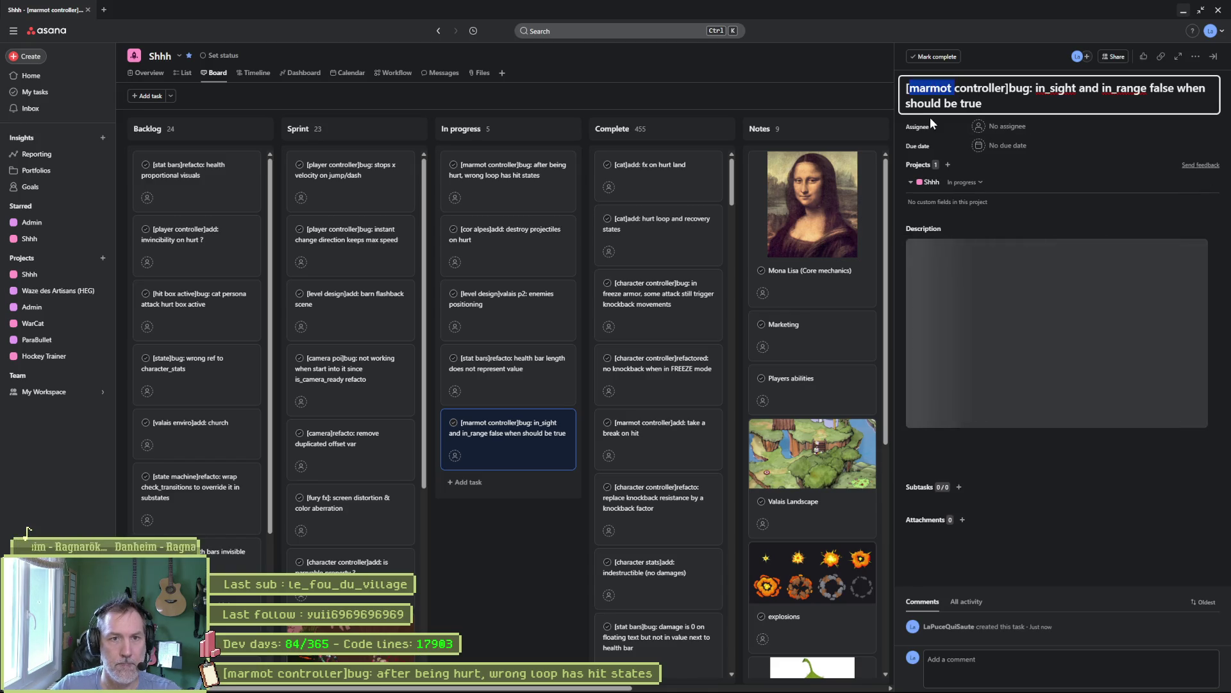
text([character)
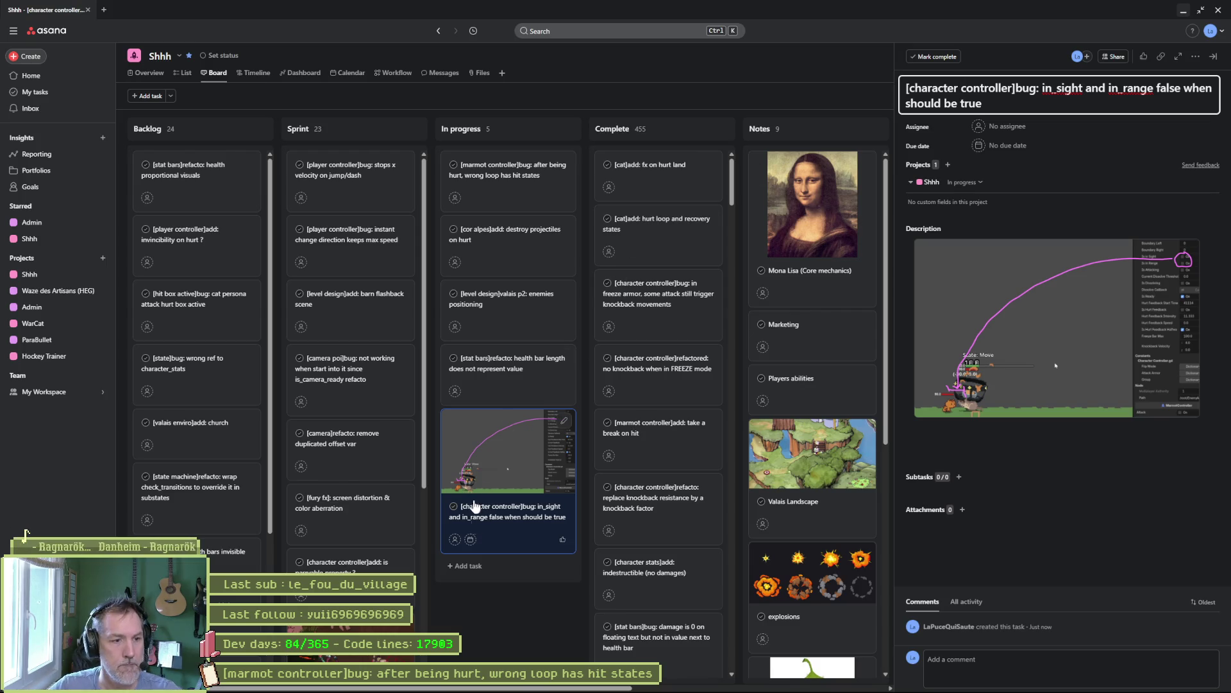
key(Escape)
mouse_move(516, 449)
mouse_down()
mouse_move(498, 231)
mouse_move(526, 253)
mouse_up()
key(alt+Tab)
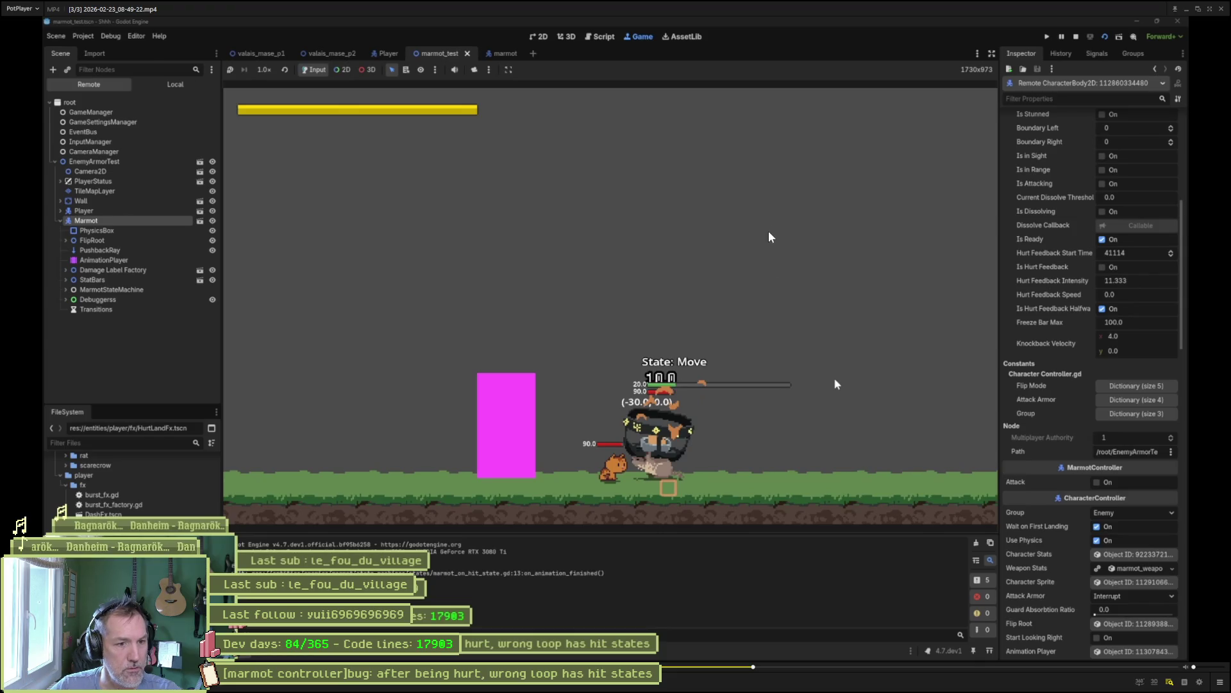
- Step the paused recording frame by frame to the HasHit frame with knockback velocity x 14.0
key(f)
key(f)
key(f)
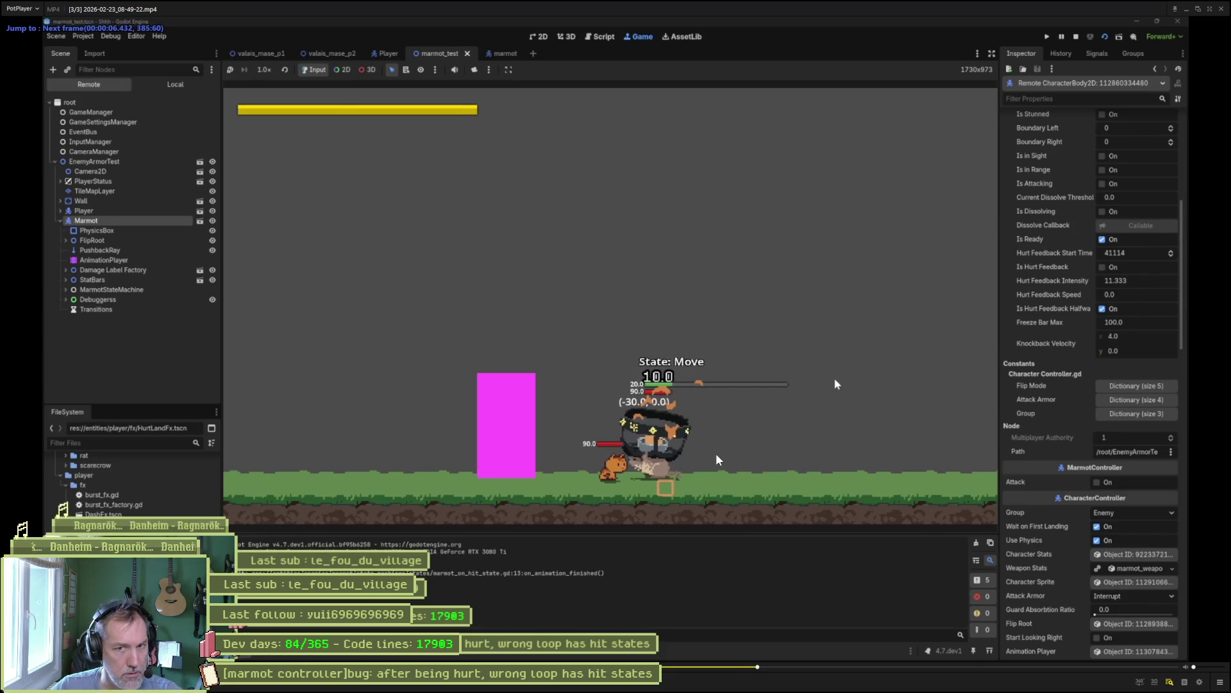
key(f)
key(f)
key(f)
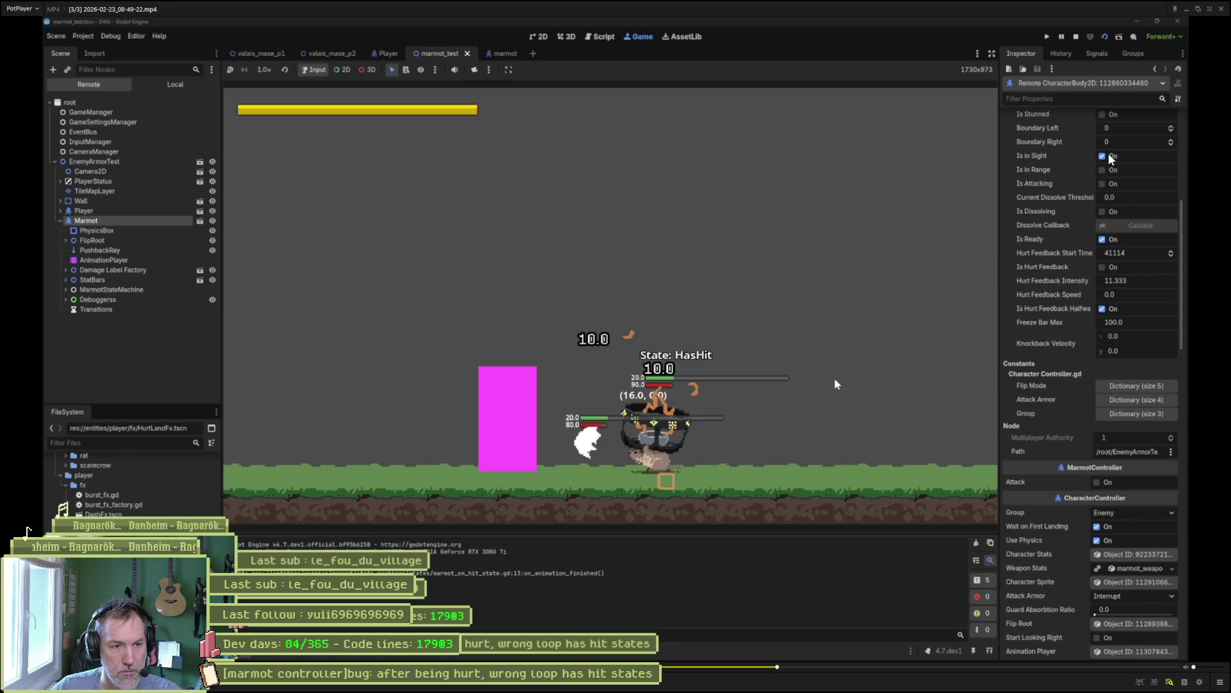
key(d)
key(d)
key(d)
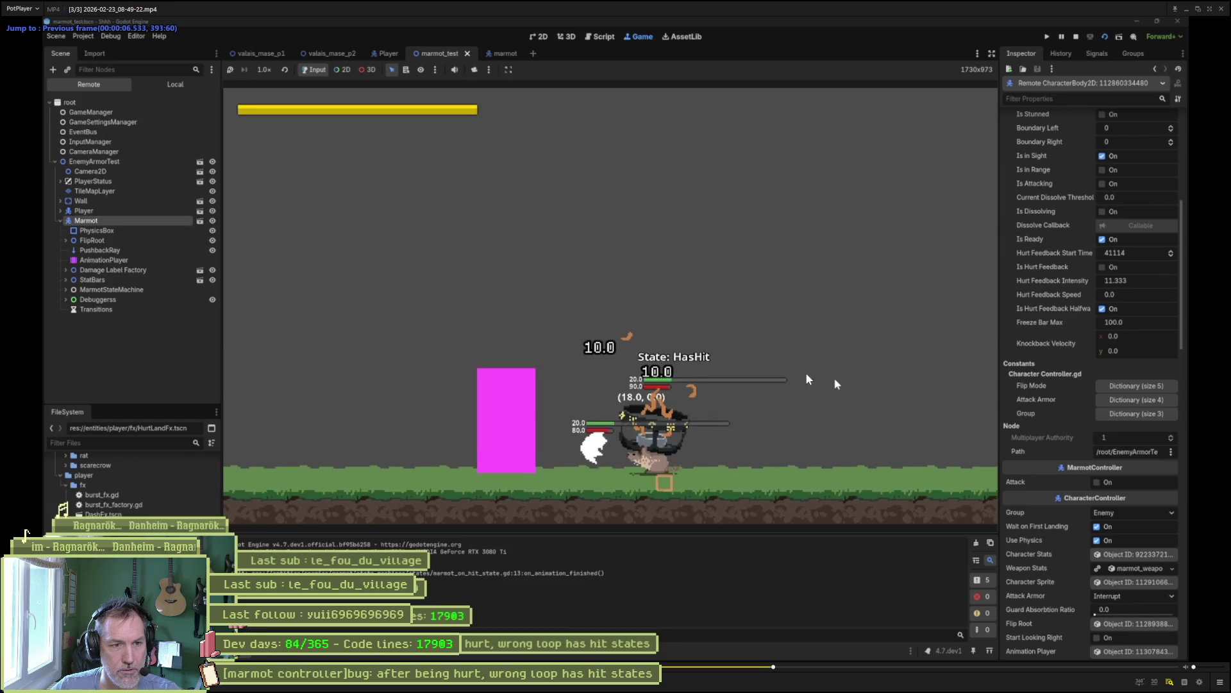
key(f)
key(f)
key(f)
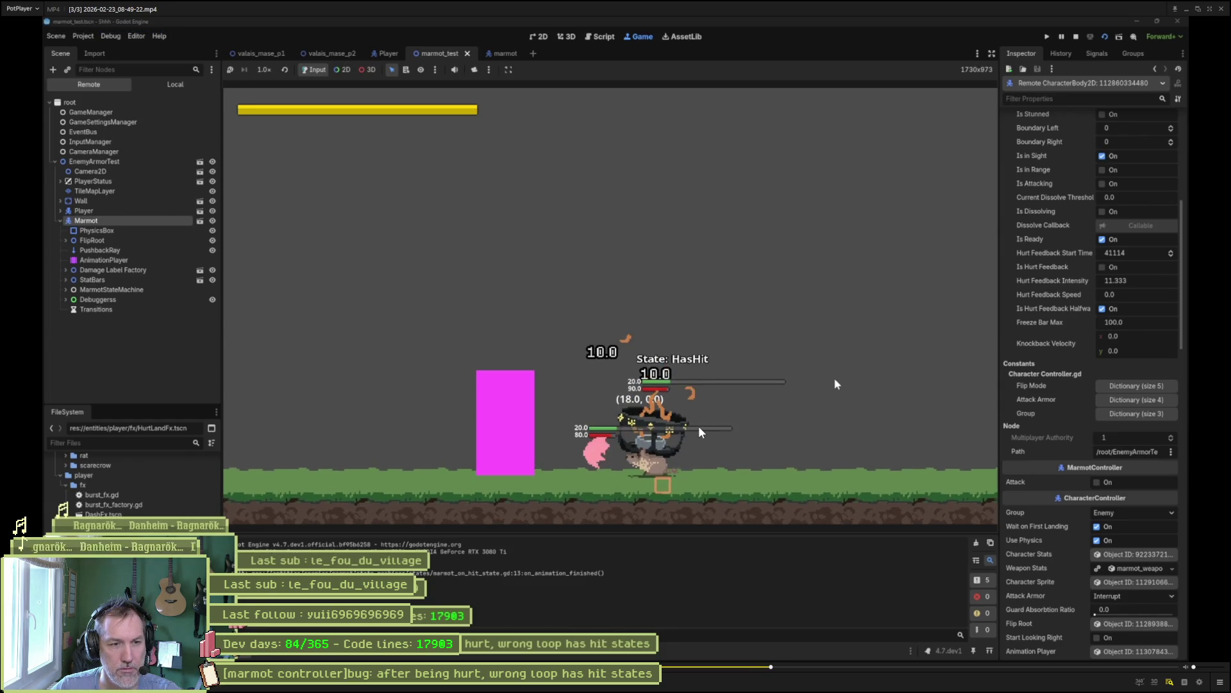
key(f)
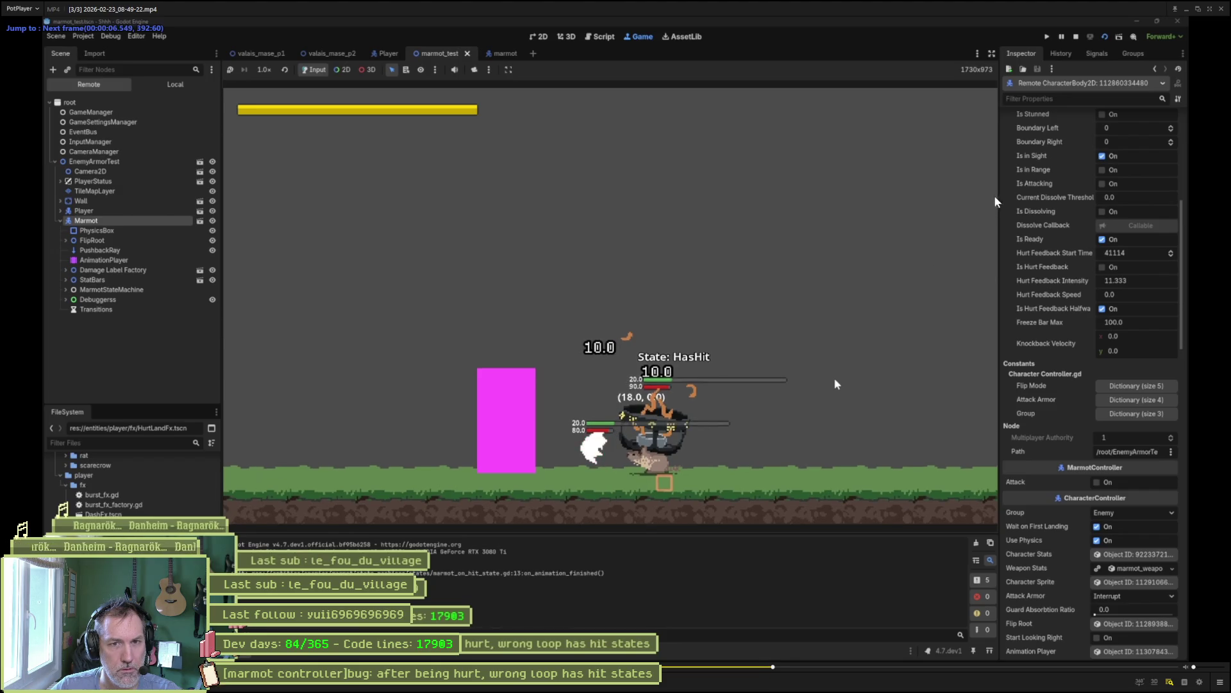
key(d)
key(f)
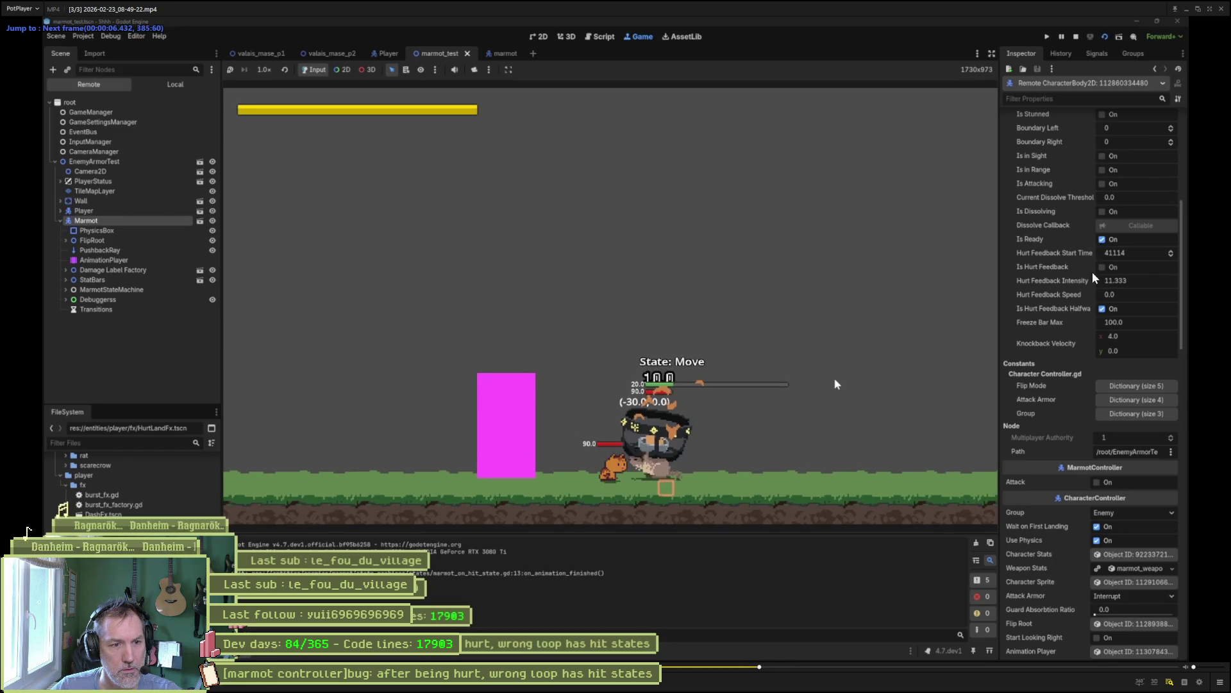
key(f)
key(f)
key(f)
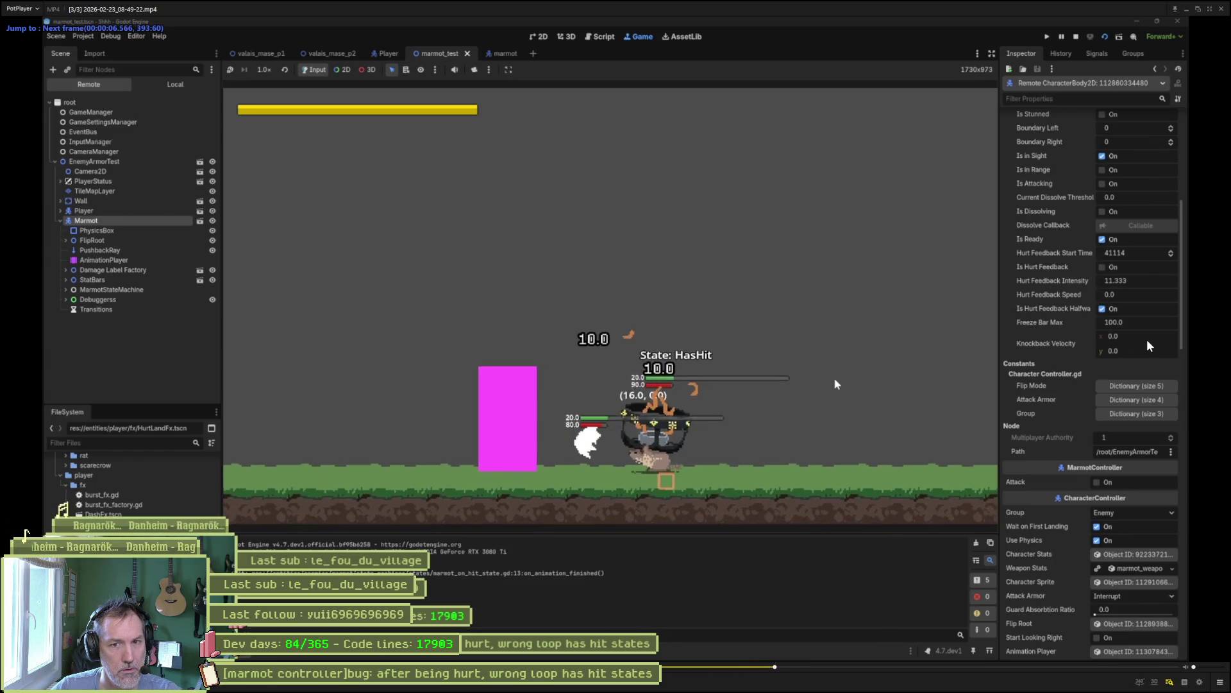
key(f)
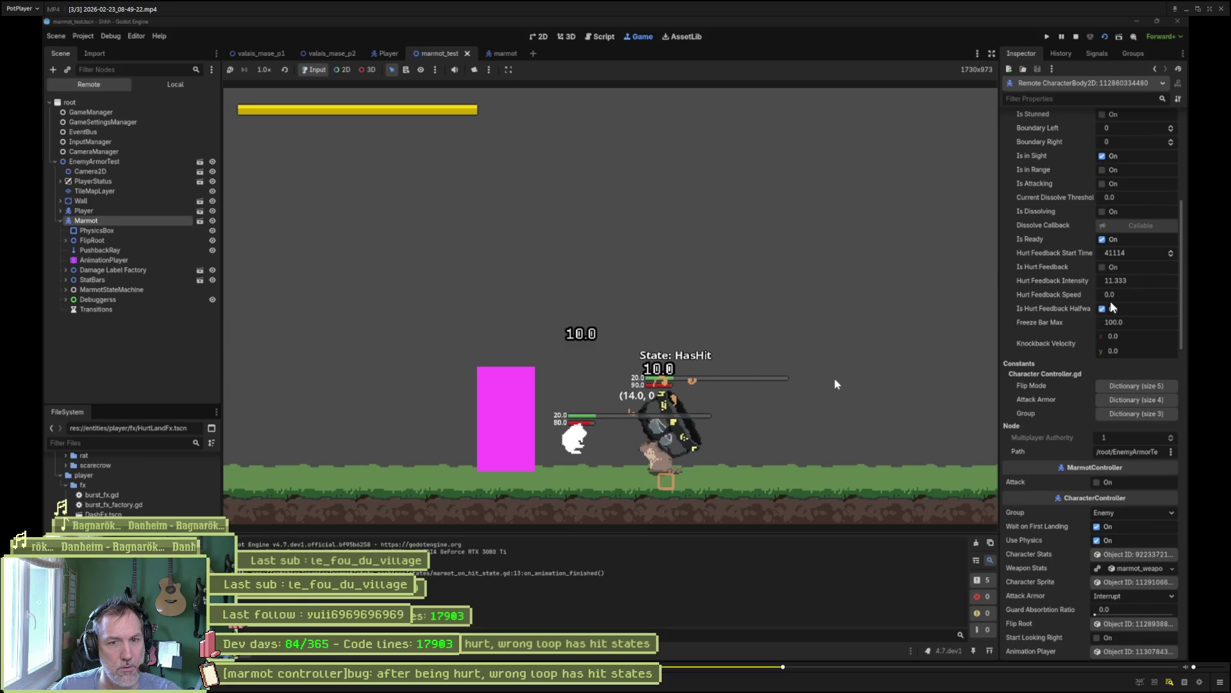
key(f)
key(f)
key(f)
key(f)
key(f)
key(f)
key(f)
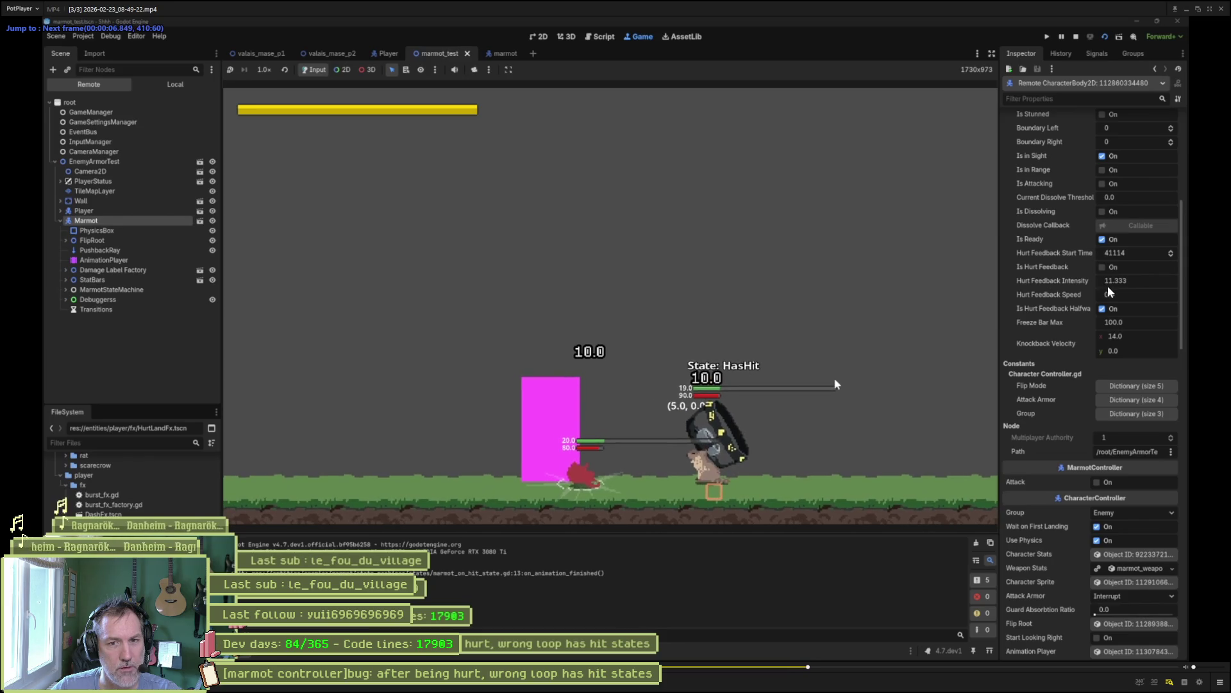
key(f)
key(f)
key(f)
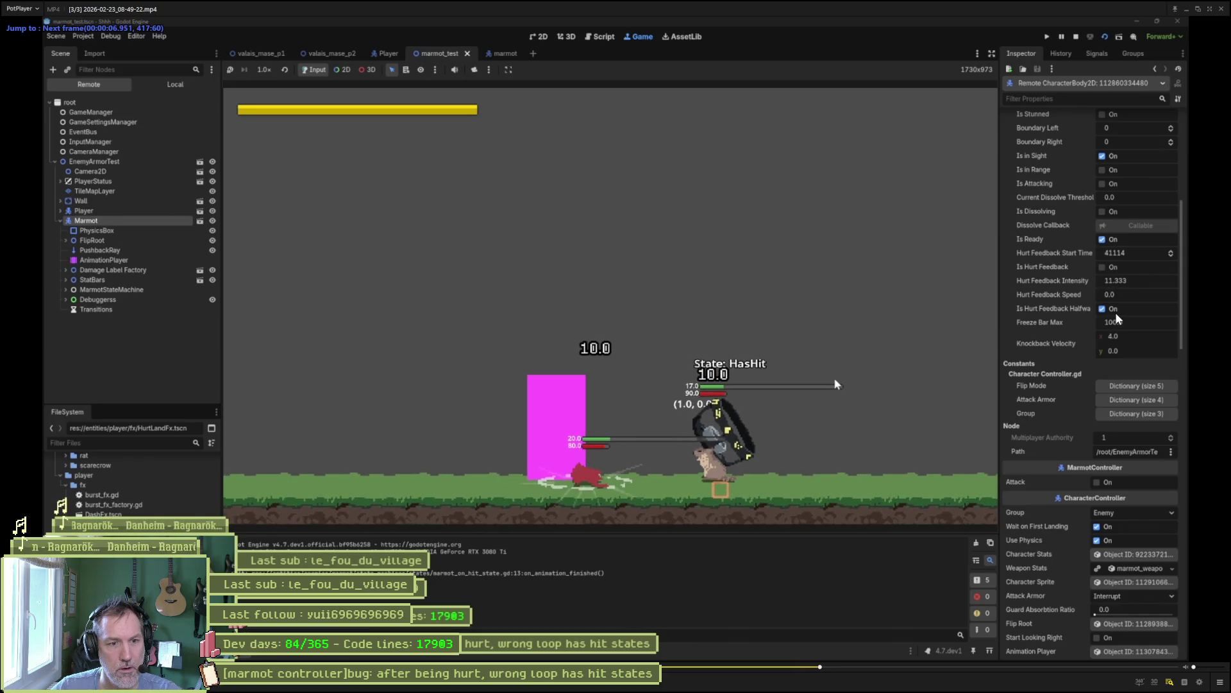
- Scrub back and forth around the hit to watch the marmot switch between Move and HasHit
key(d)
key(d)
key(d)
key(d)
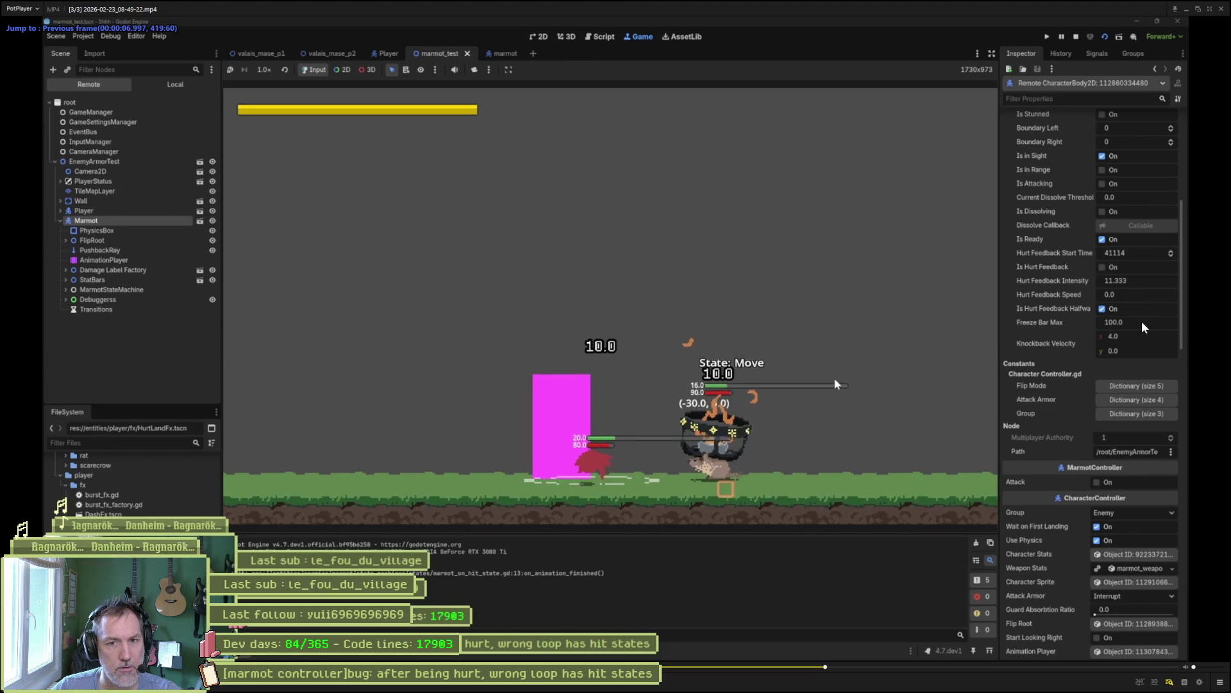
key(f)
key(f)
key(f)
key(f)
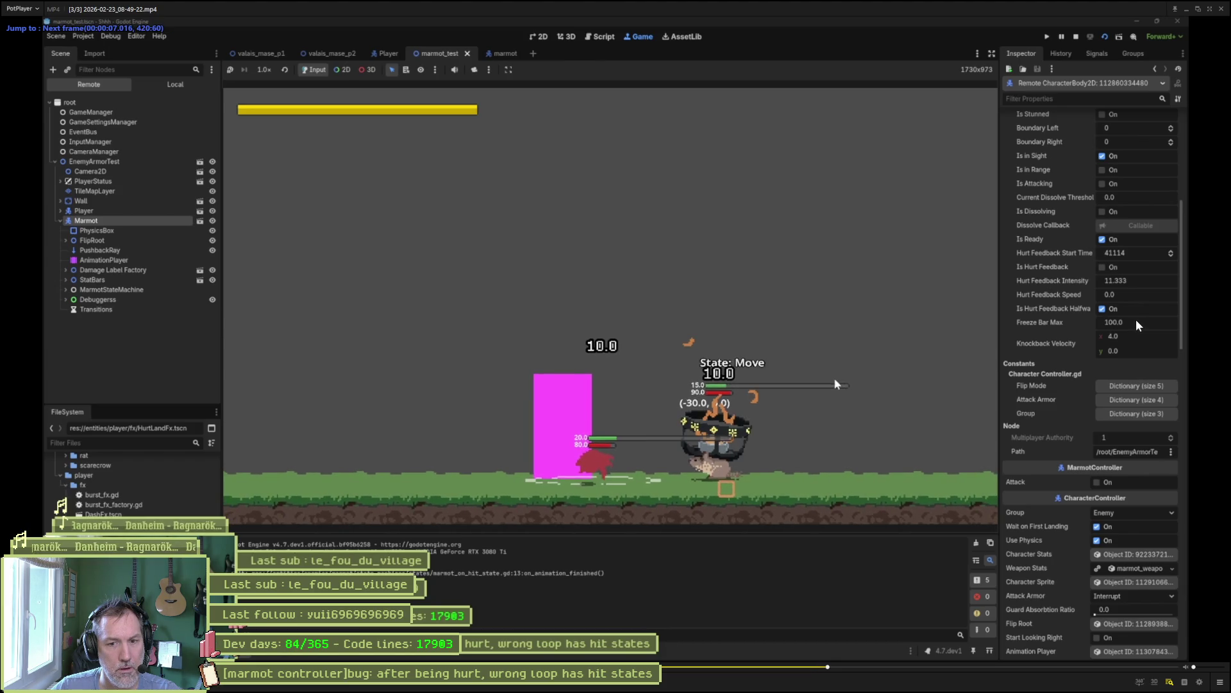
key(d)
key(d)
key(d)
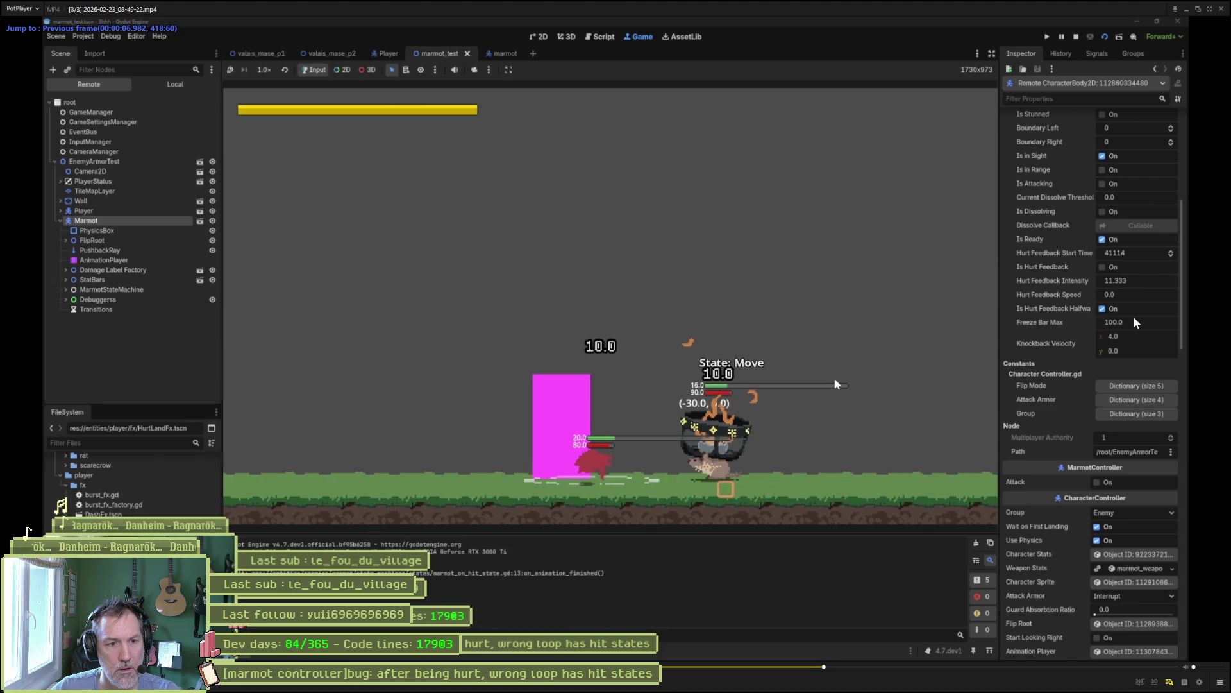
key(f)
key(d)
key(f)
key(d)
key(d)
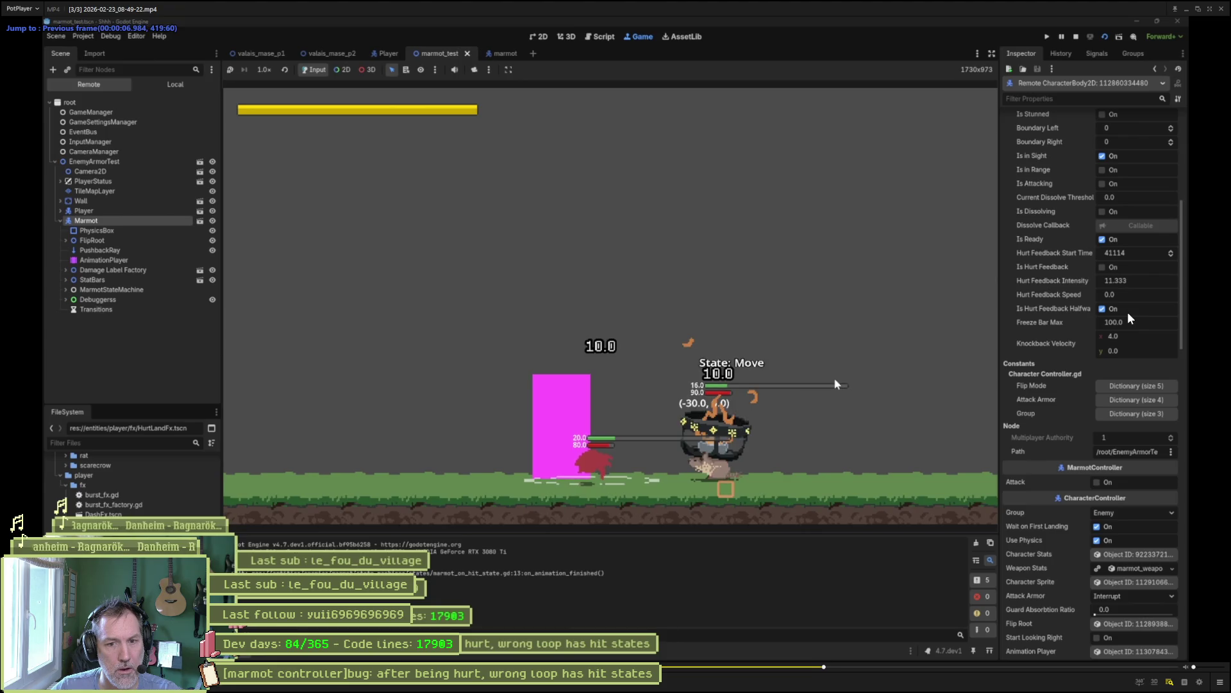
key(f)
key(f)
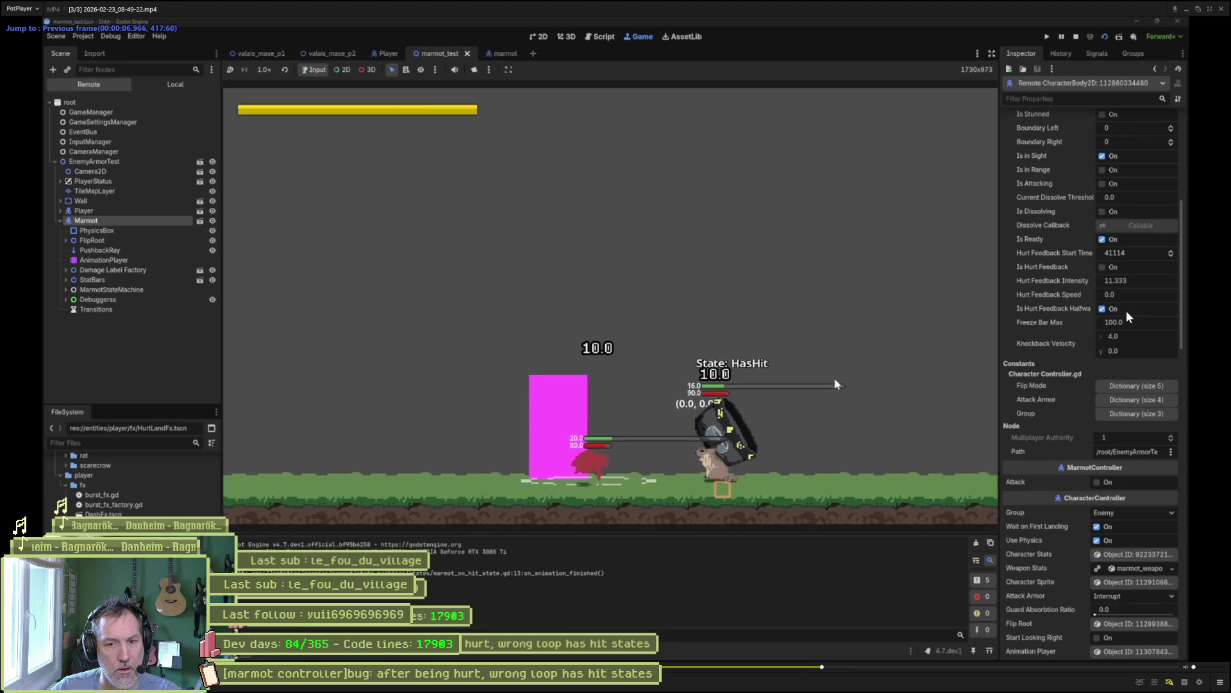
key(d)
key(d)
key(d)
key(d)
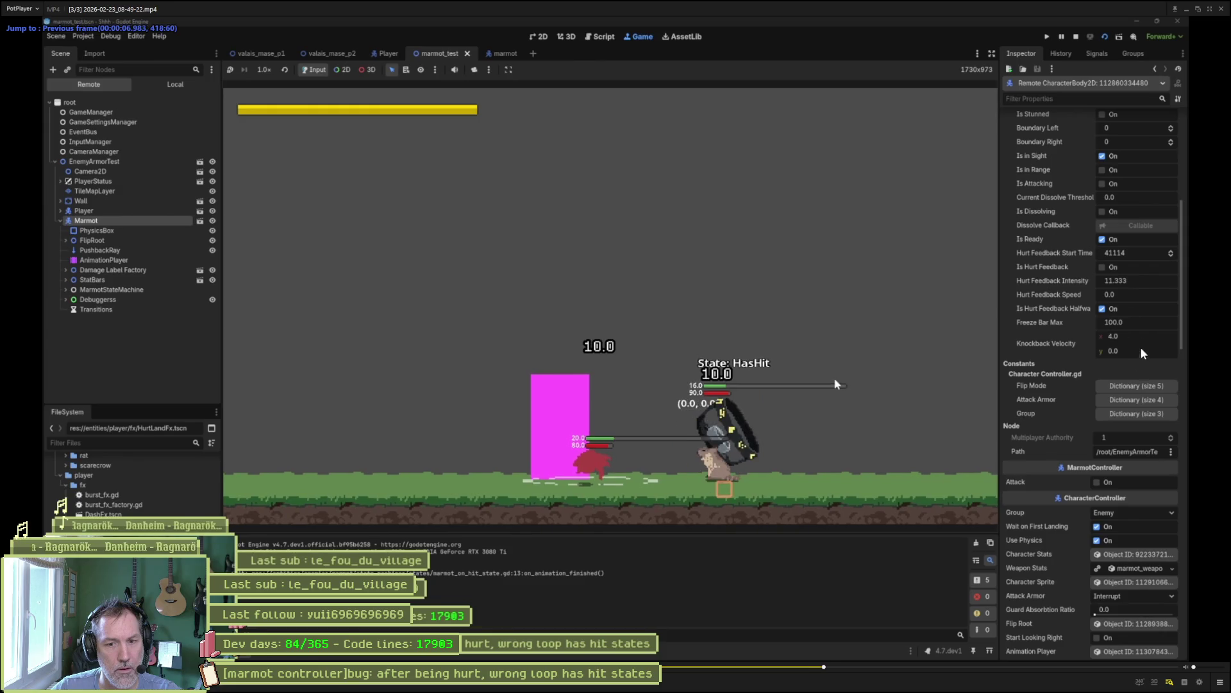
key(f)
key(d)
key(d)
key(d)
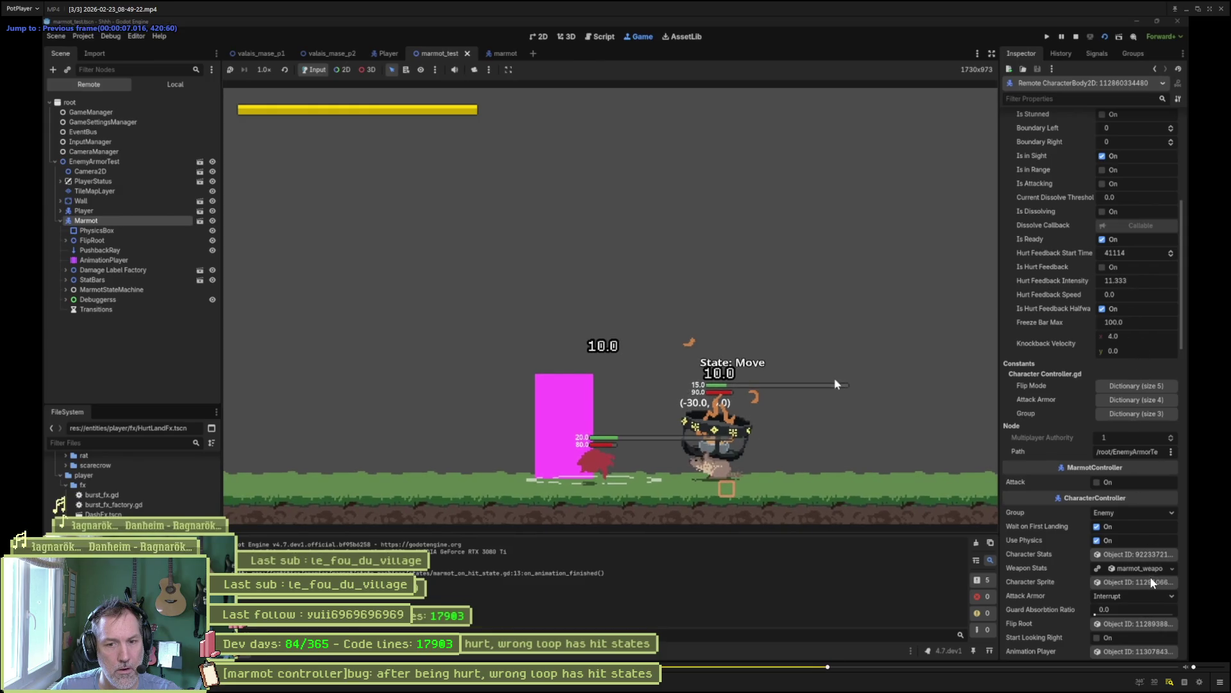
key(f)
key(f)
key(f)
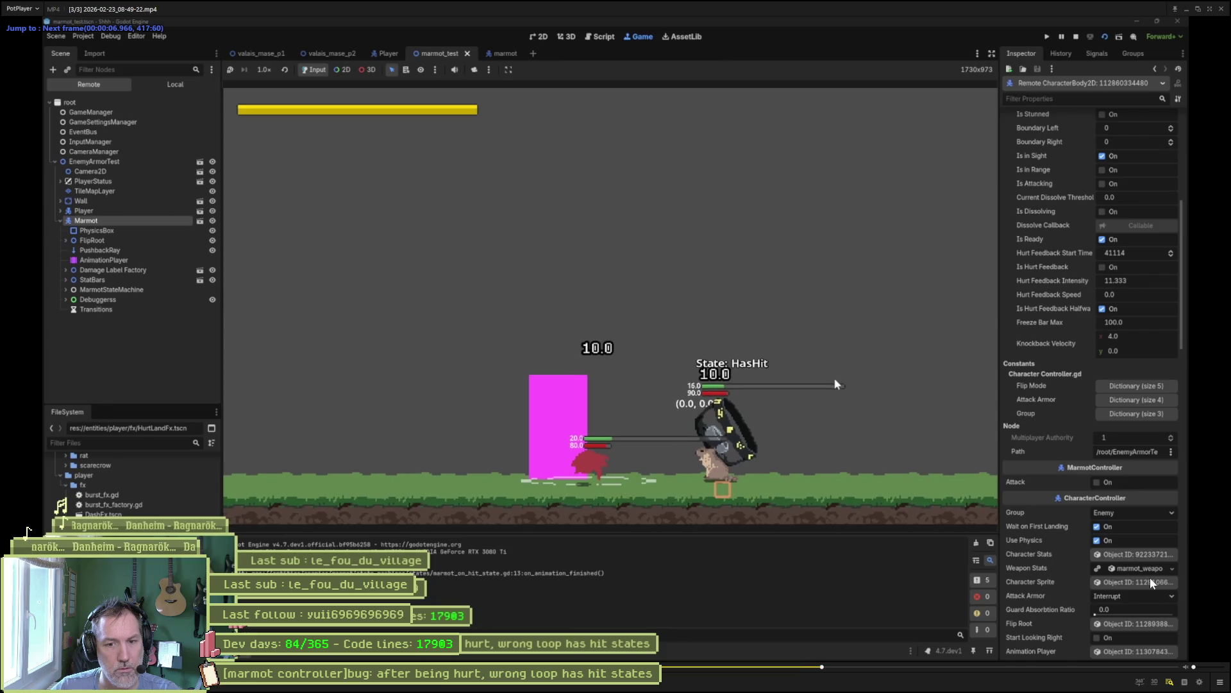
key(f)
key(f)
key(f)
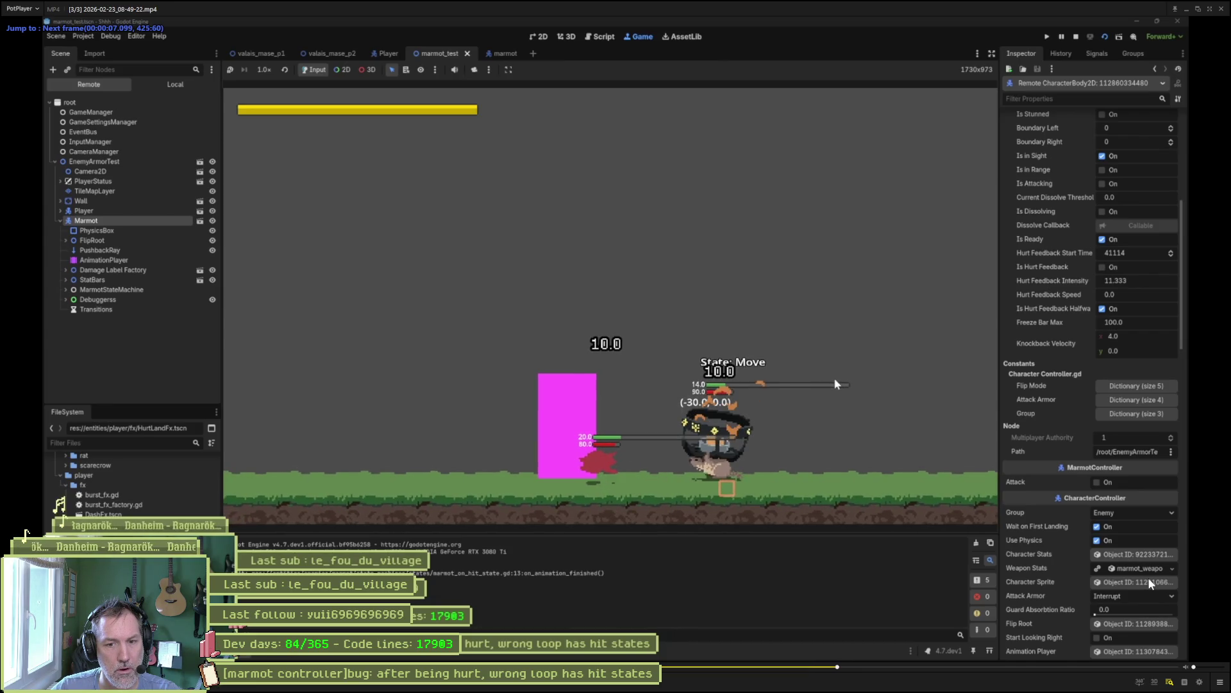
key(d)
key(d)
key(d)
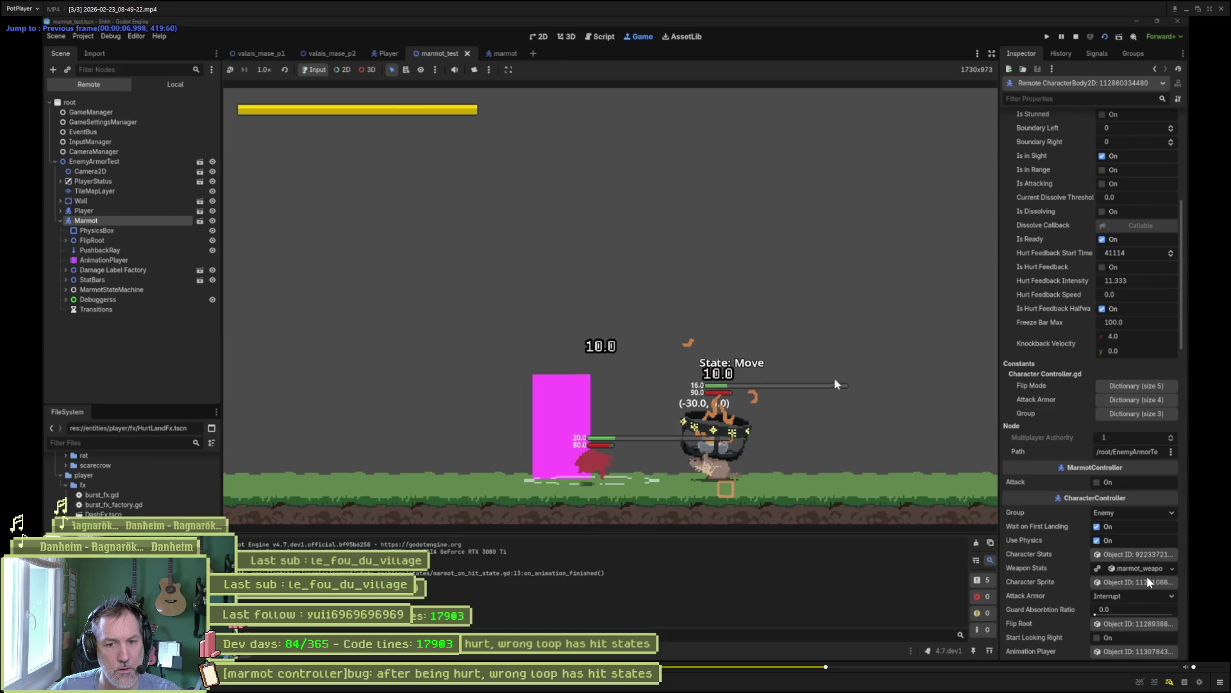
key(f)
key(d)
key(d)
key(d)
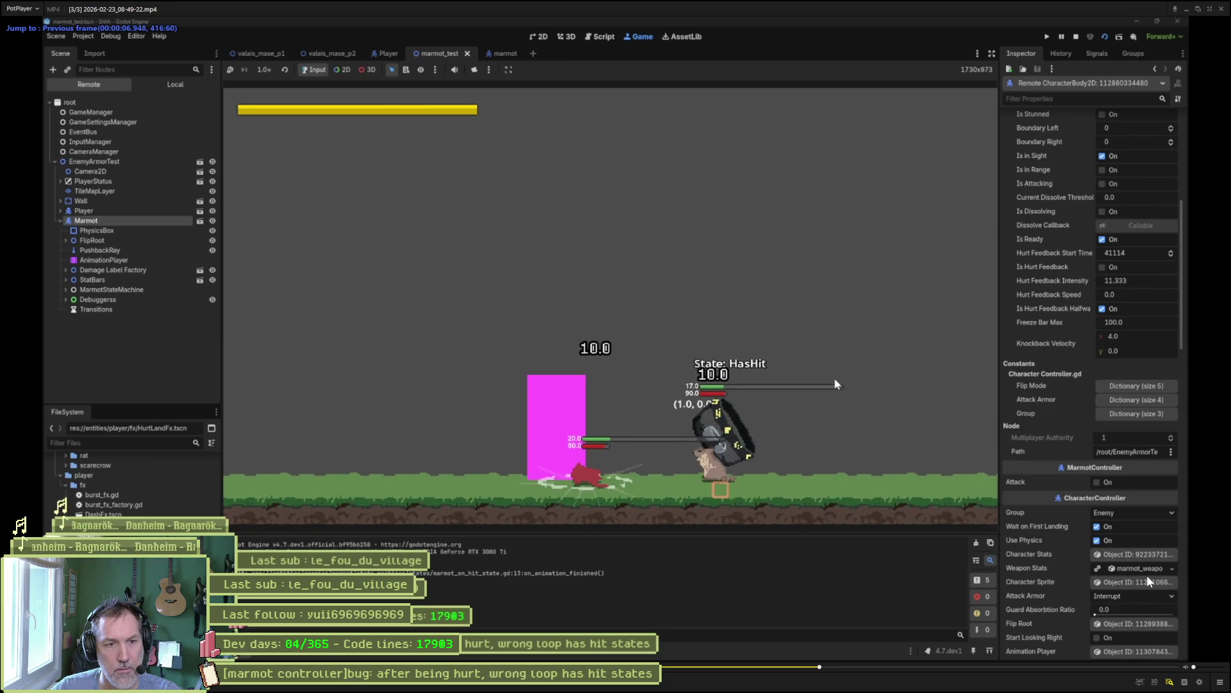
key(f)
key(f)
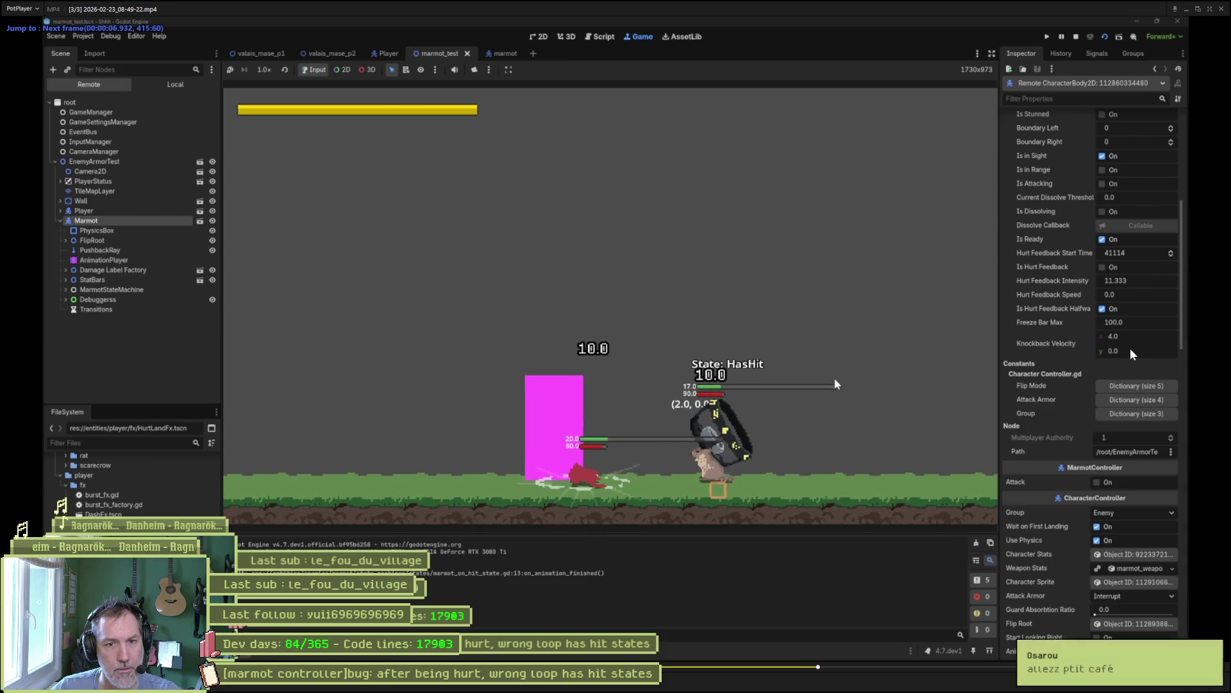
- Play on to about frame 420, step back to the hit frame, then minimise PotPlayer
key(space)
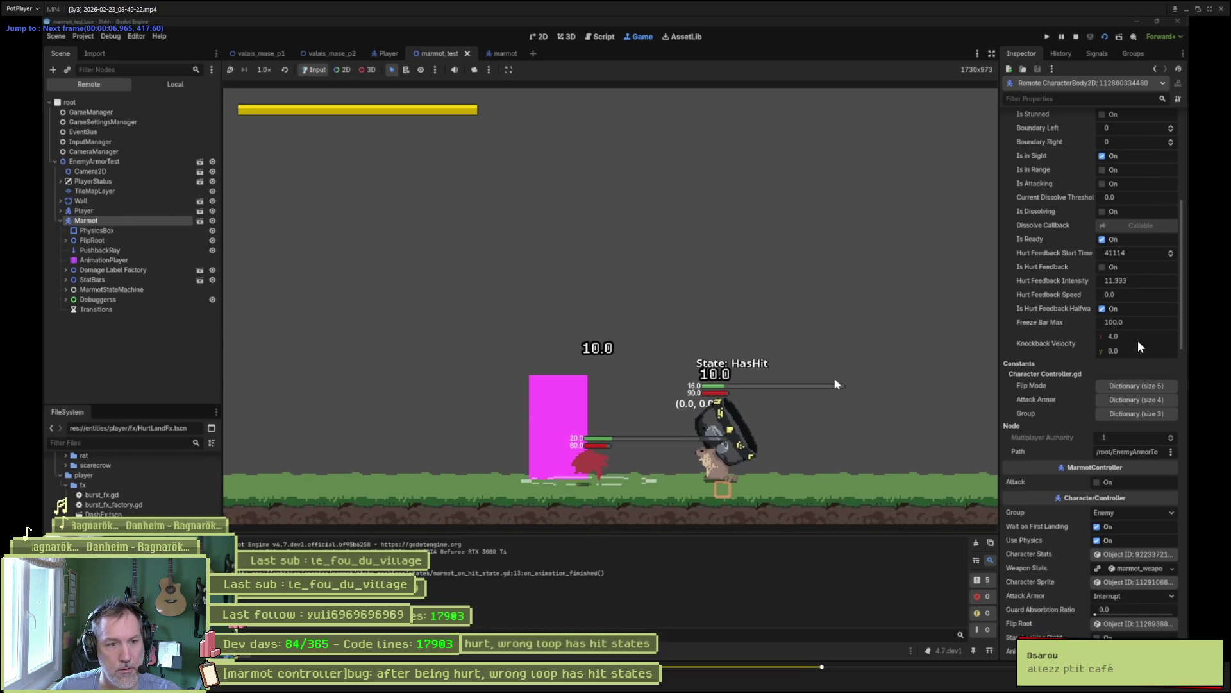
key(f)
key(f)
key(f)
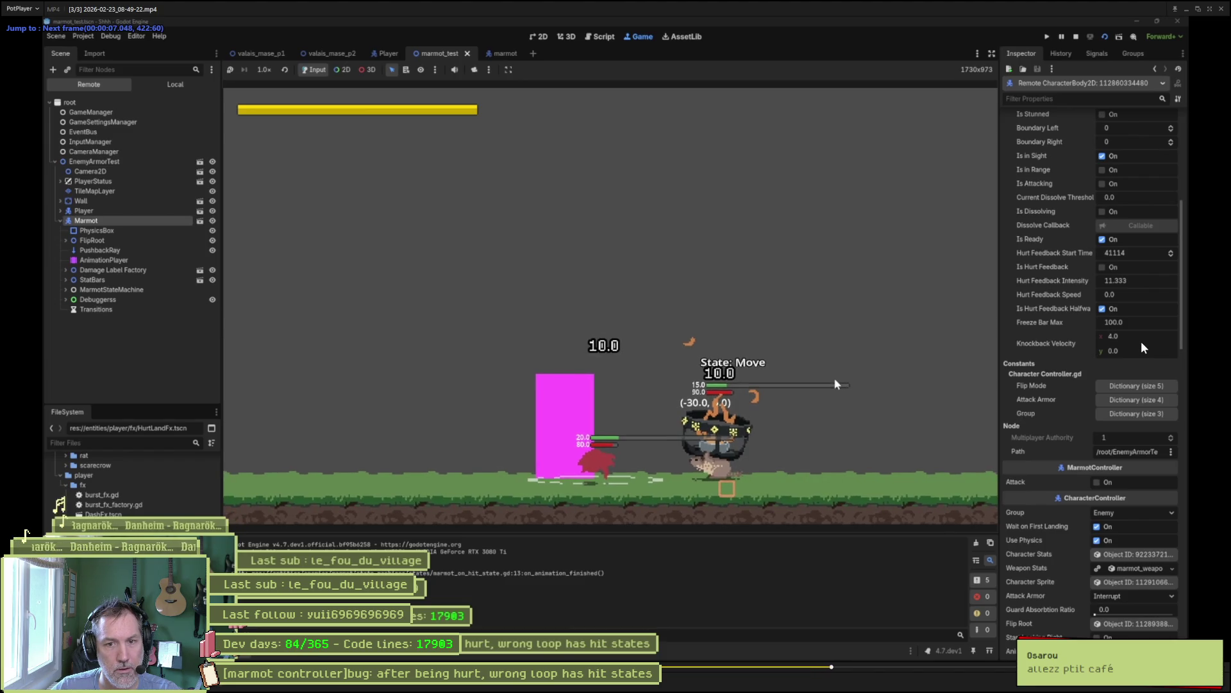
key(f)
key(f)
key(f)
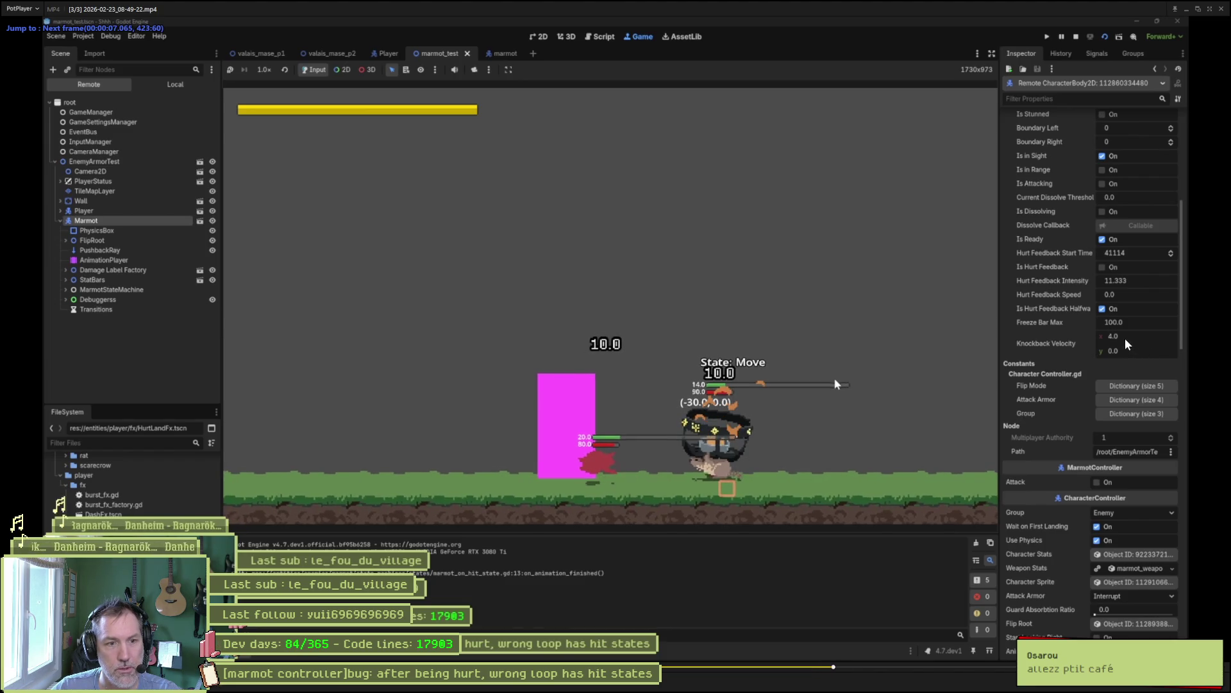
key(d)
key(d)
key(d)
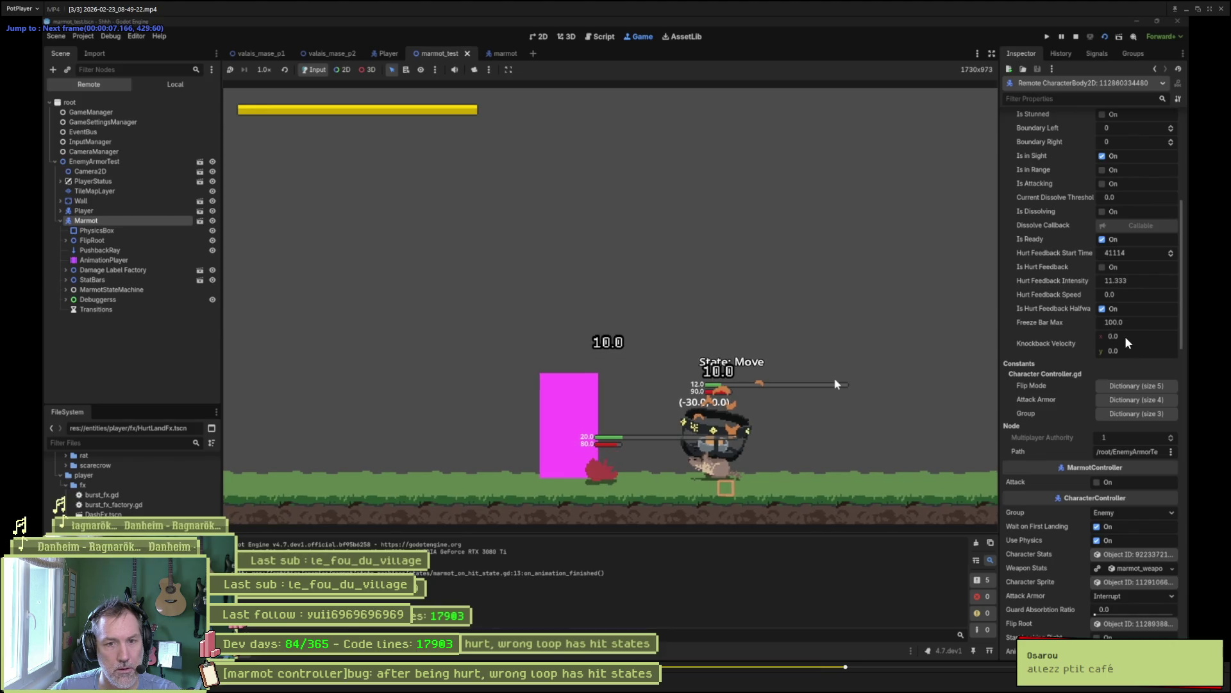
key(d)
key(d)
key(d)
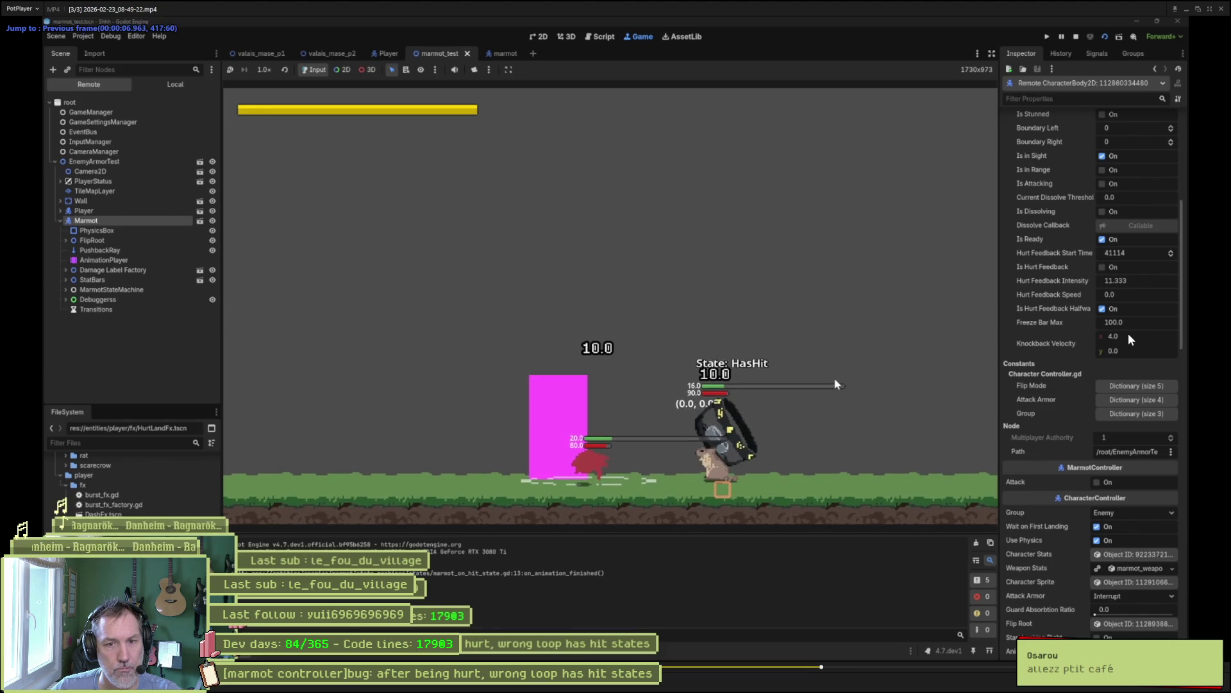
key(d)
key(d)
key(d)
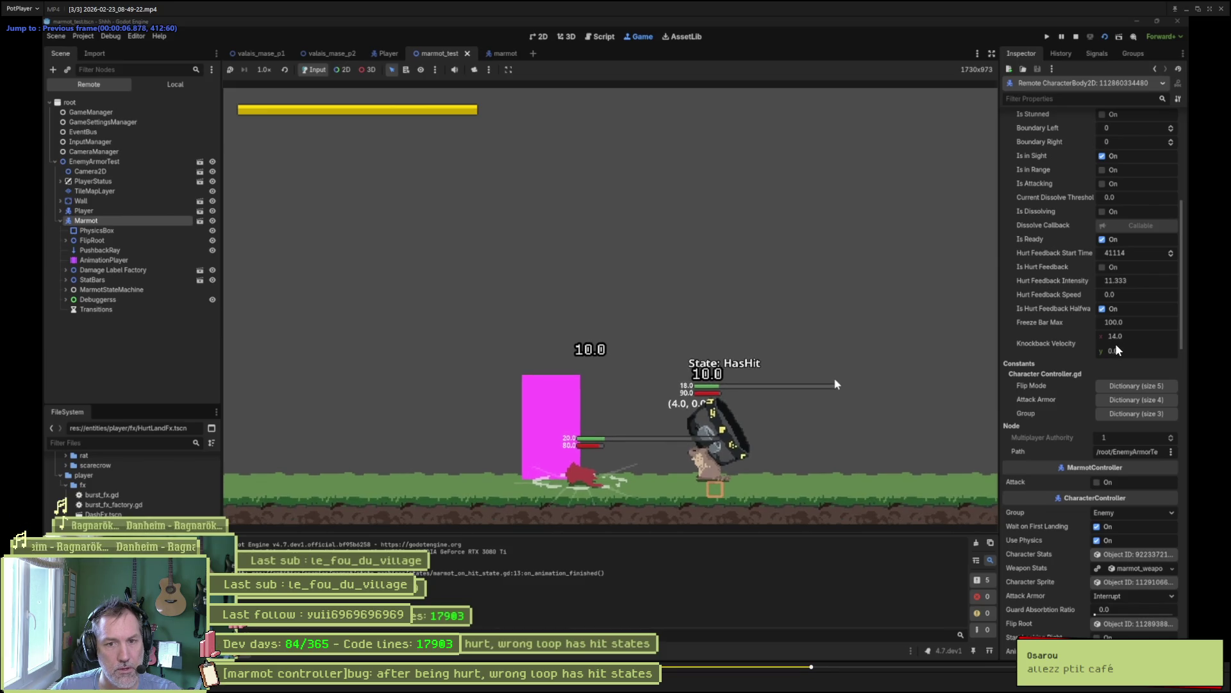
key(f)
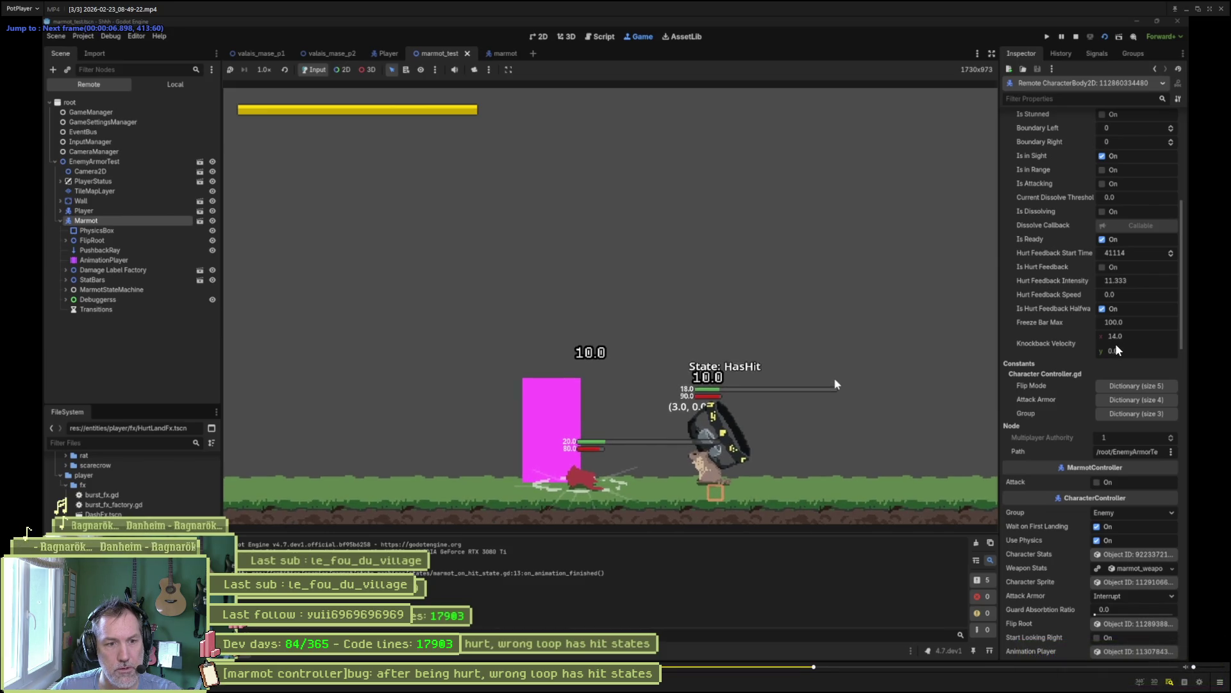
key(f)
key(f)
key(f)
key(f)
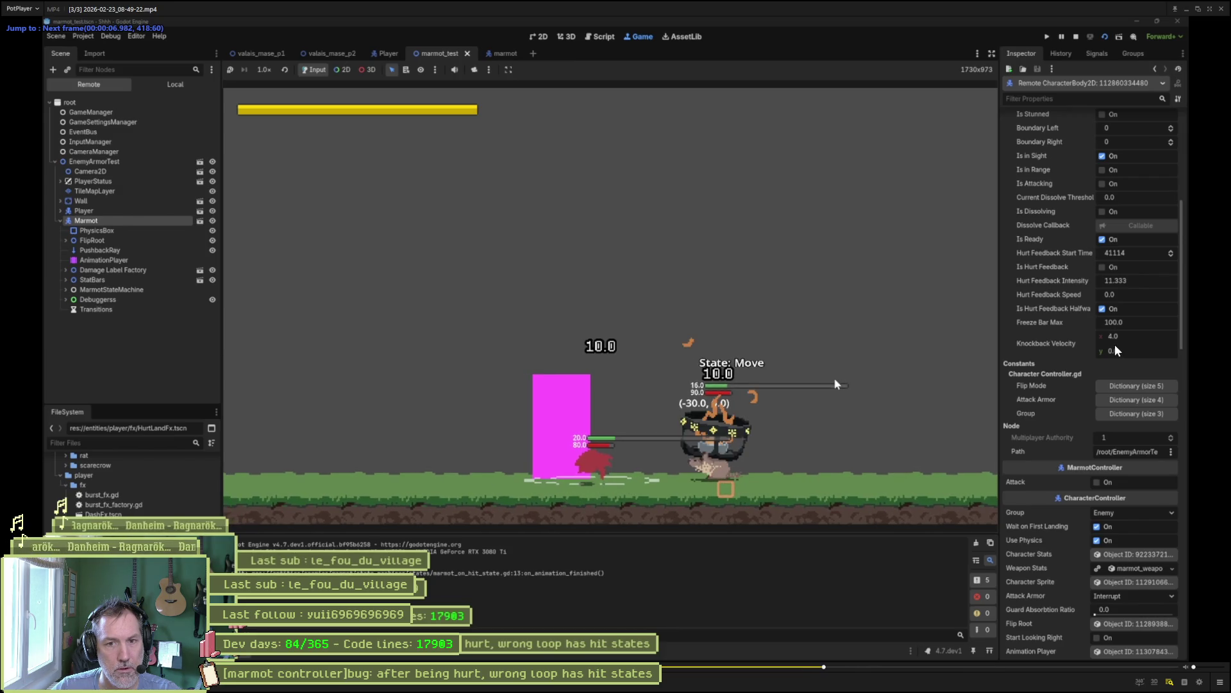
key(f)
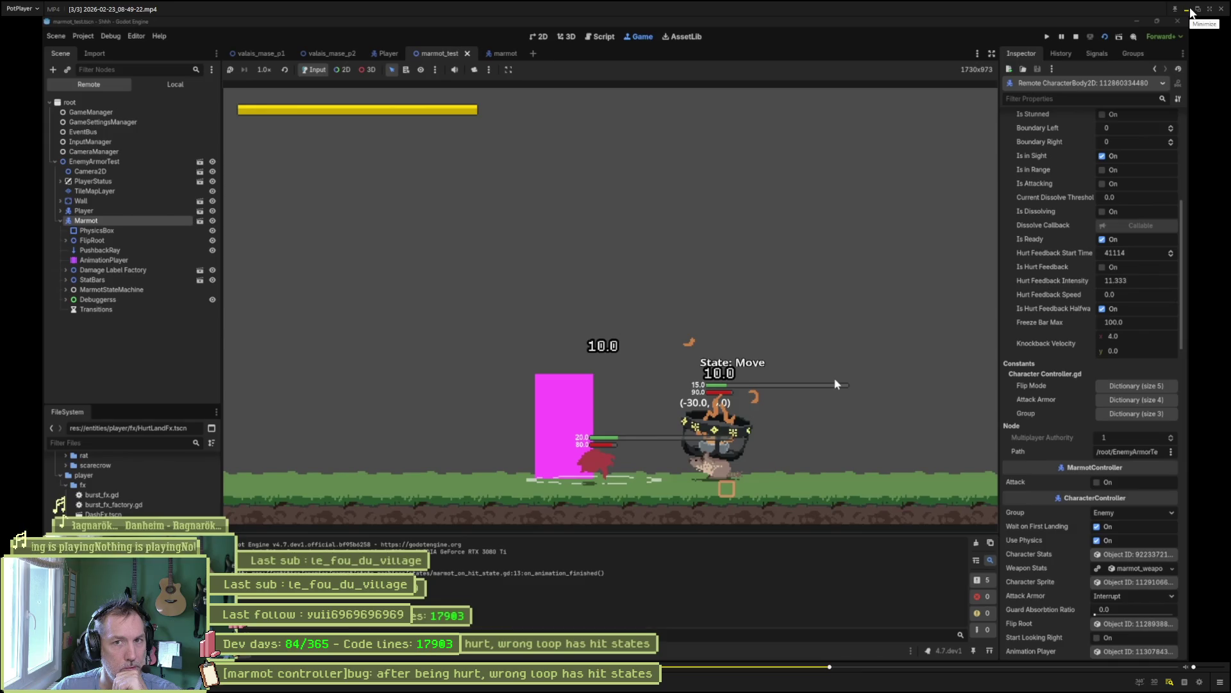
click(1191, 11)
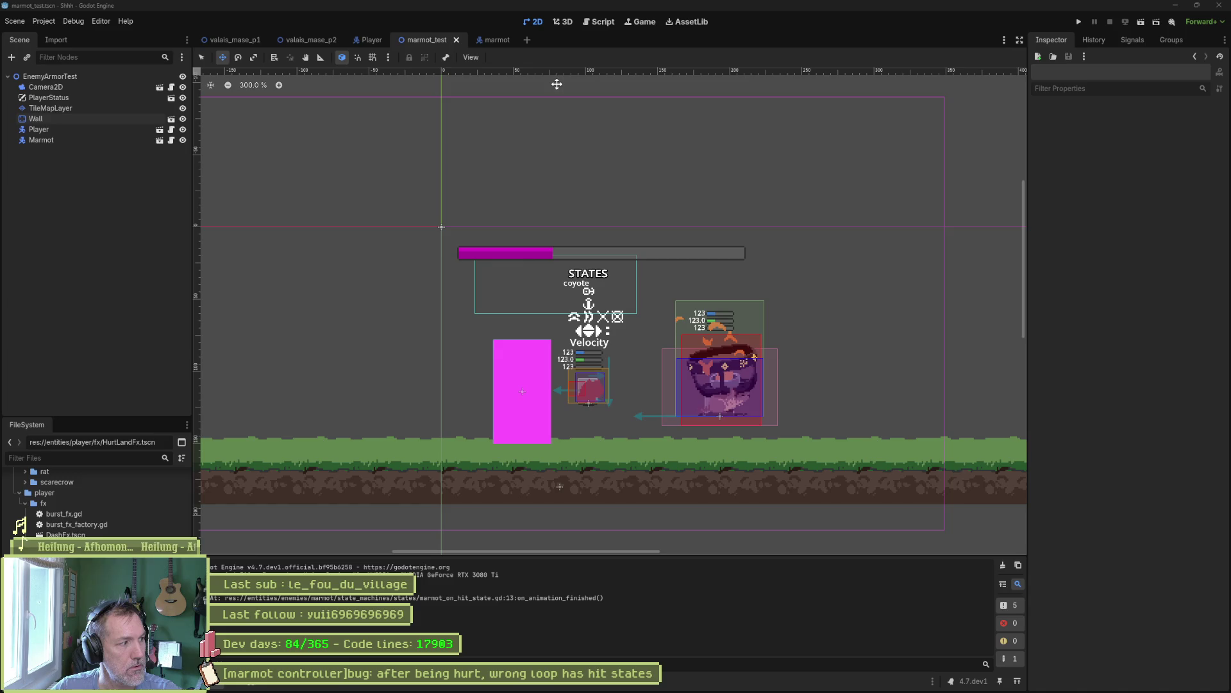
click(598, 22)
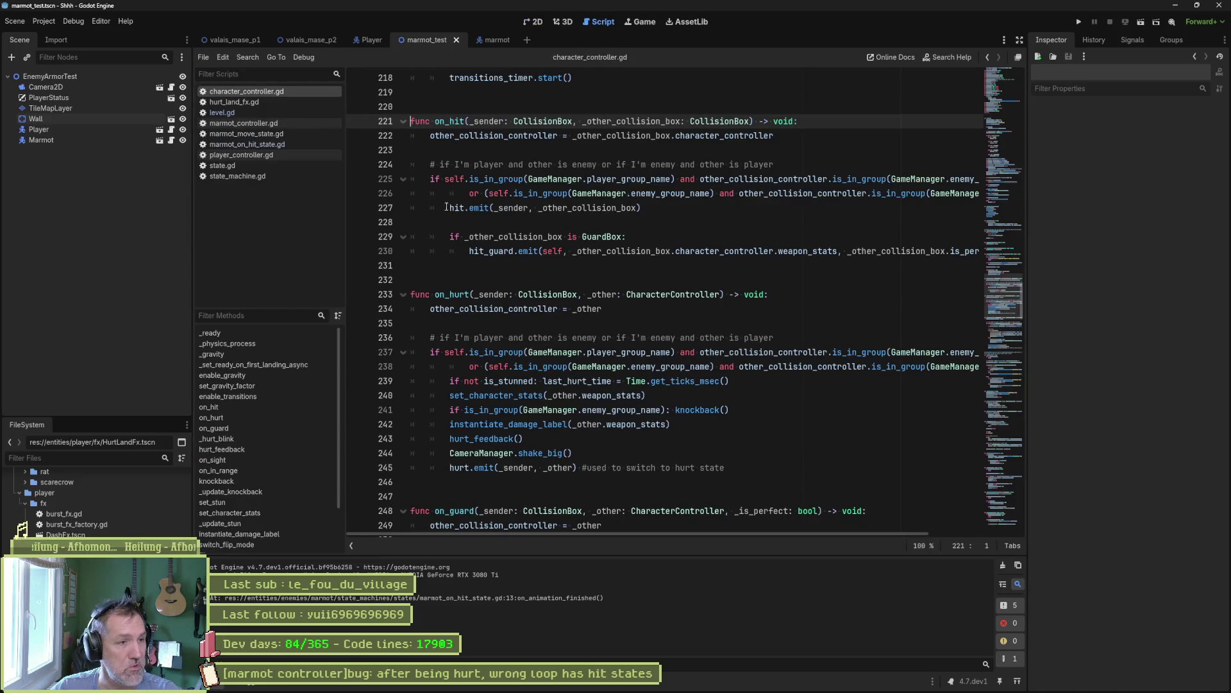
- Add update_state(_delta) printing the playing animation to marmot_on_hit_state.gd and run the scene with F6
click(284, 145)
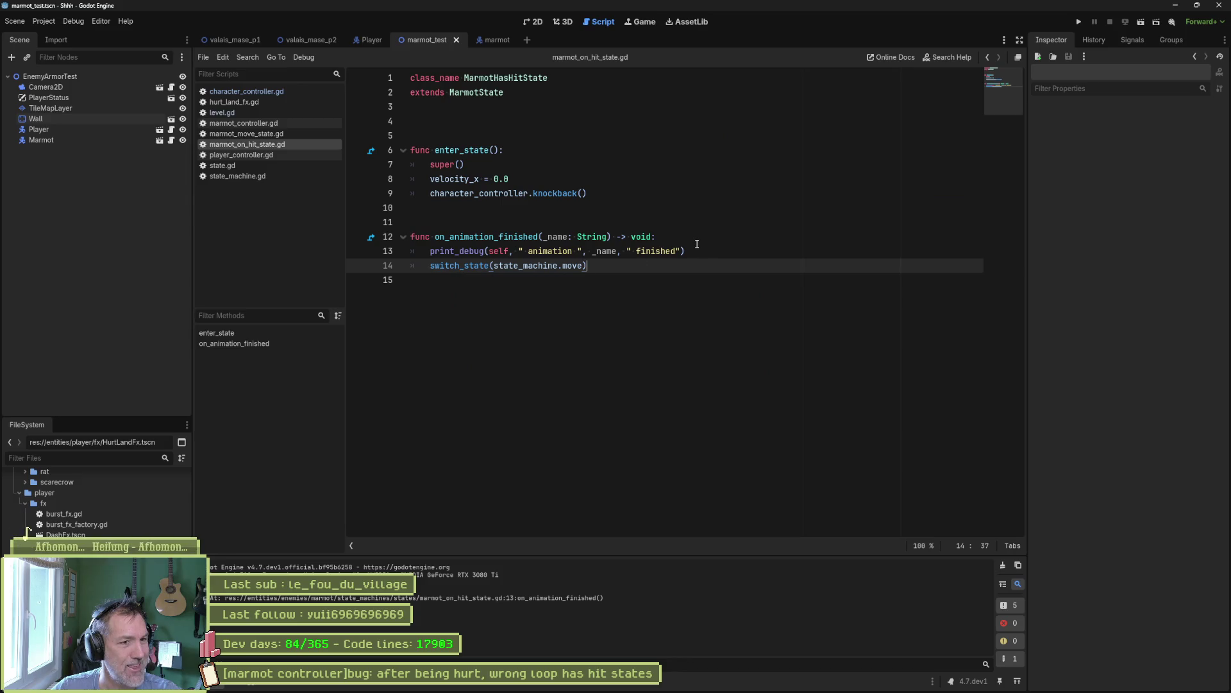
click(666, 198)
key(Return)
key(Return)
key(Return)
key(BackSpace)
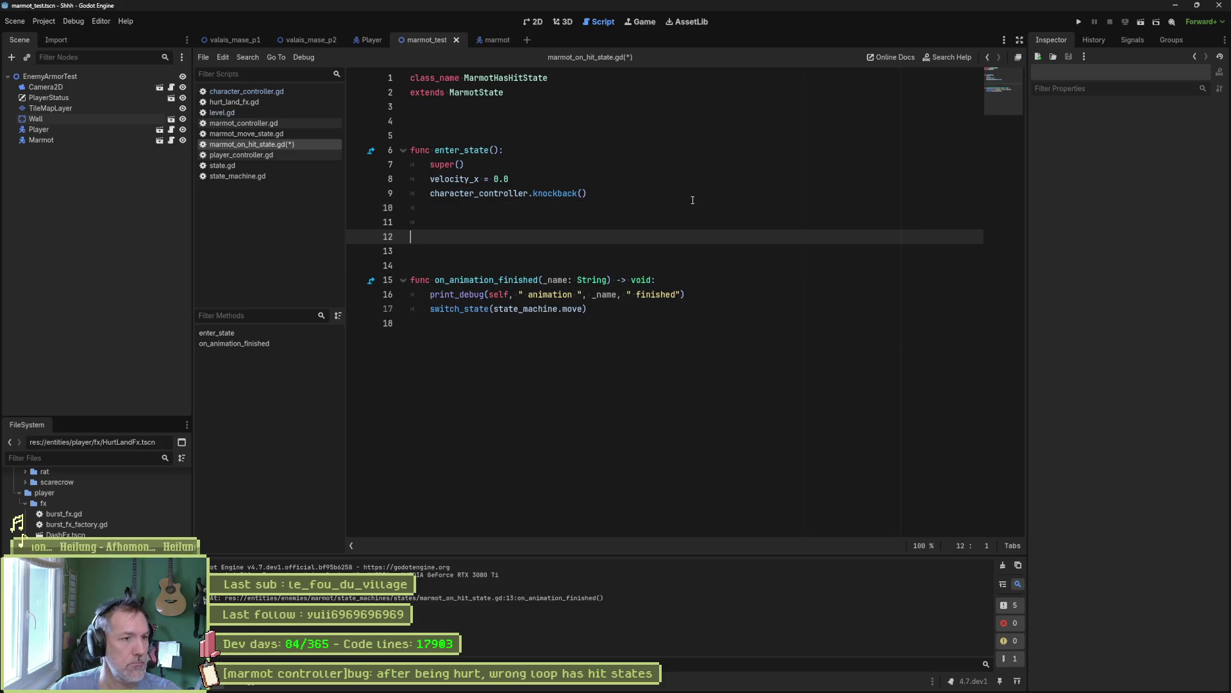
text(func upda)
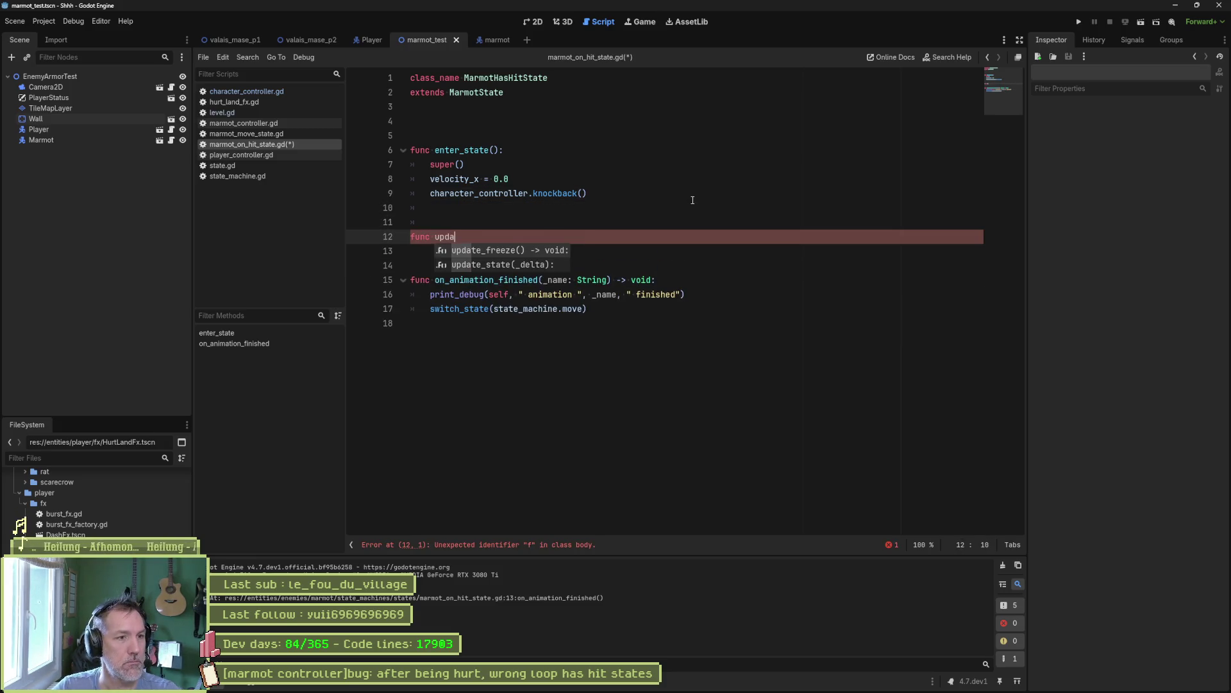
key(Return)
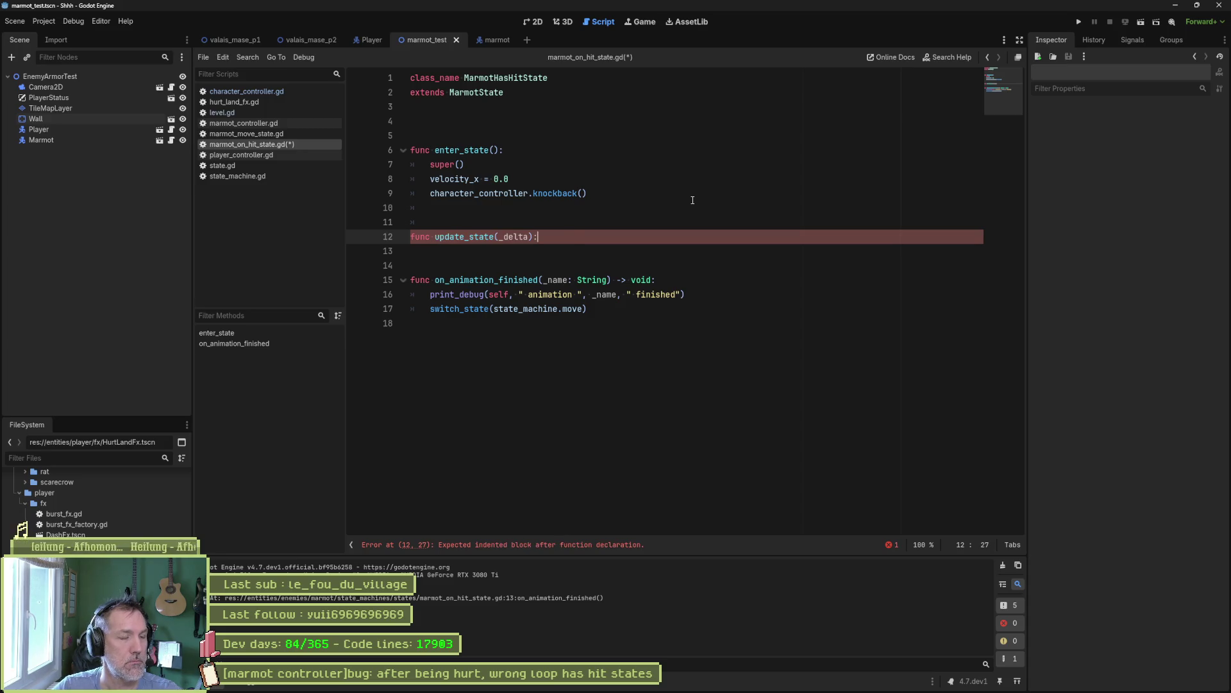
key(Return)
text((self, " playing )
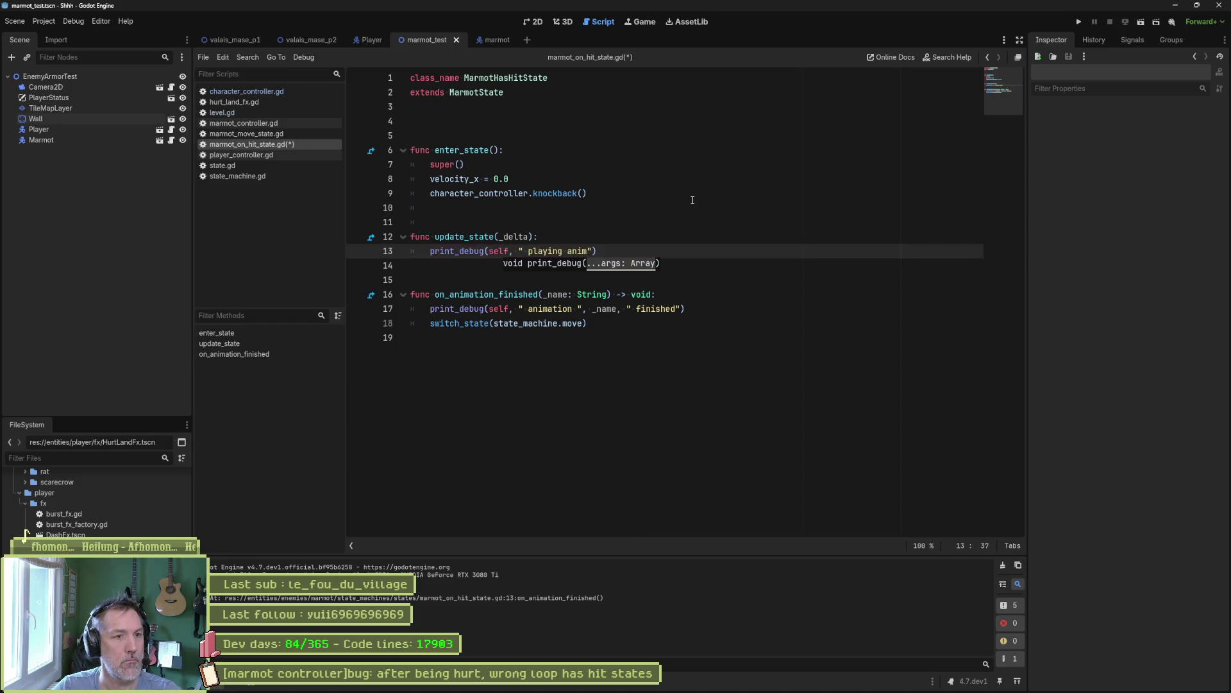
text(anim)
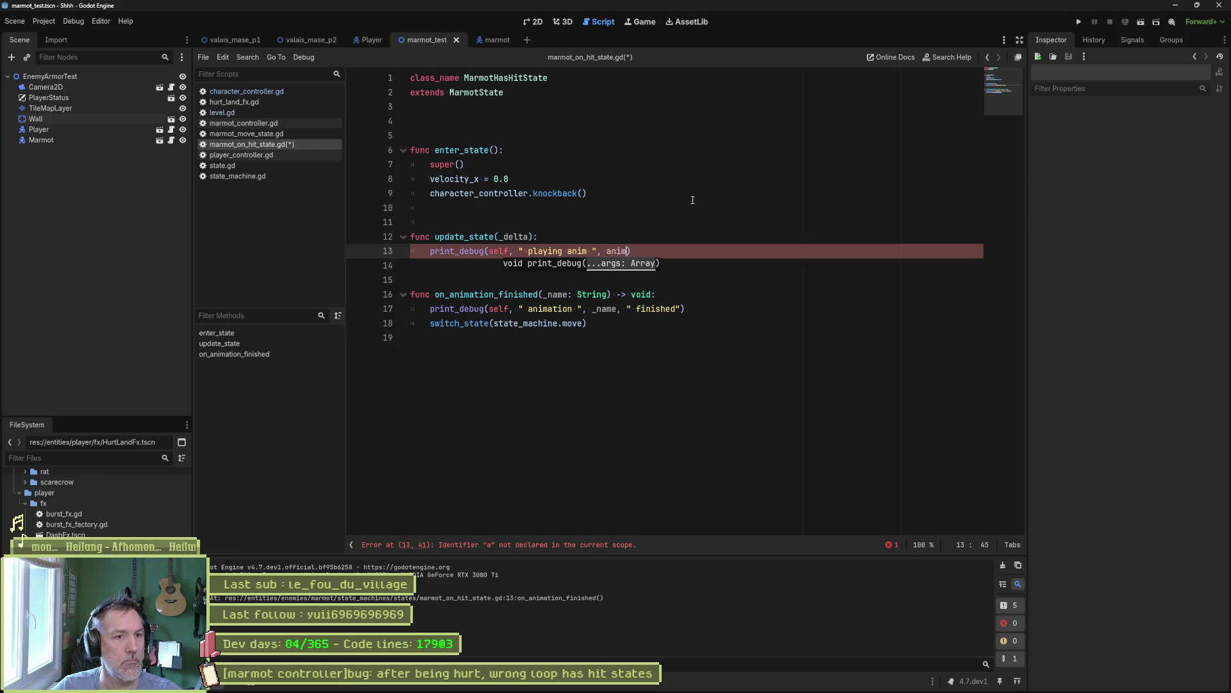
key(Return)
key(F6)
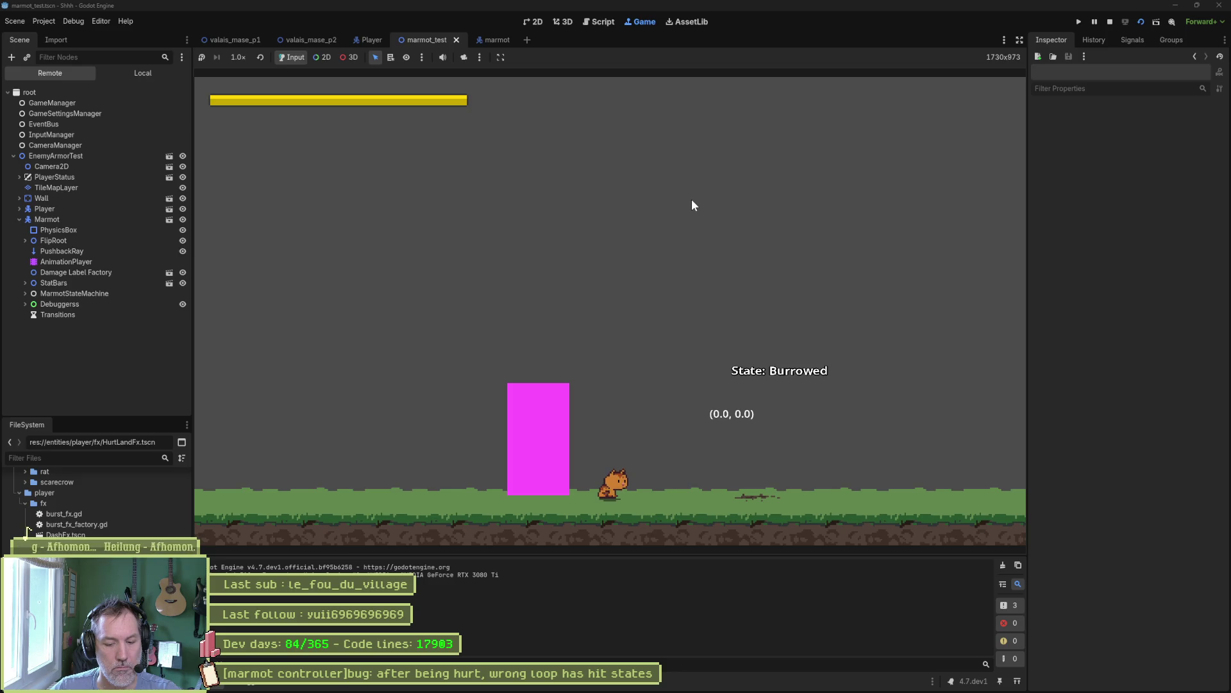
- Restore the game window, walk the player right into the marmot, then stop the run with F8
click(1197, 5)
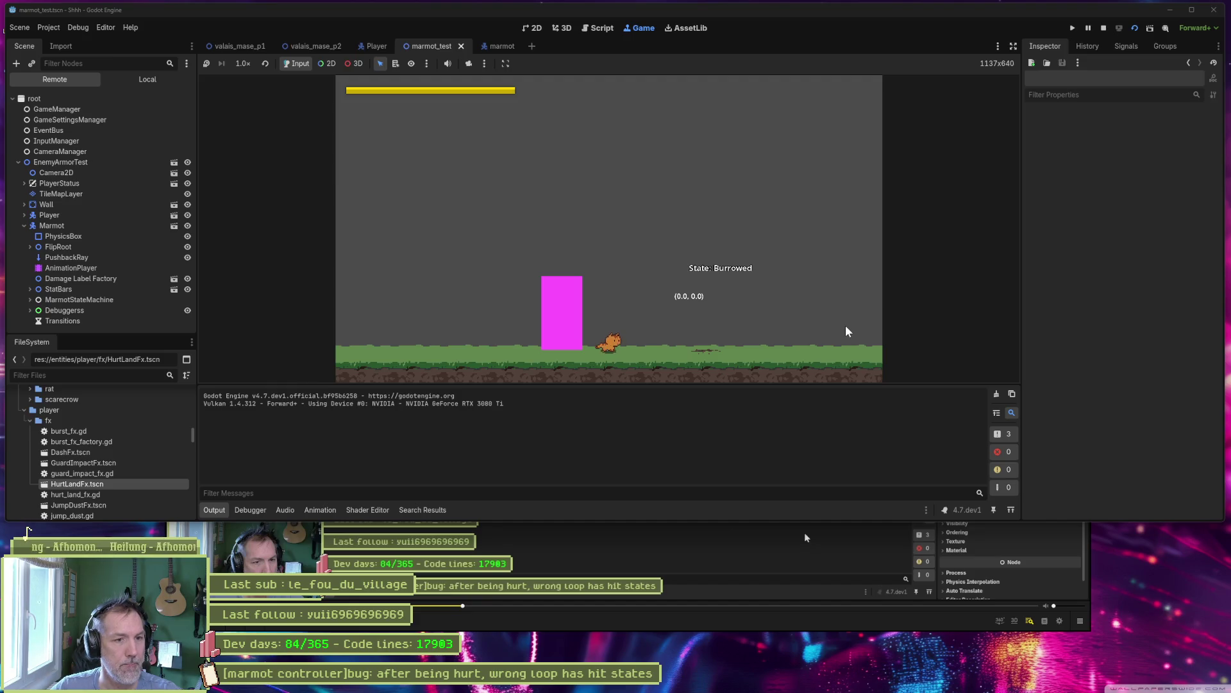
key(Right)
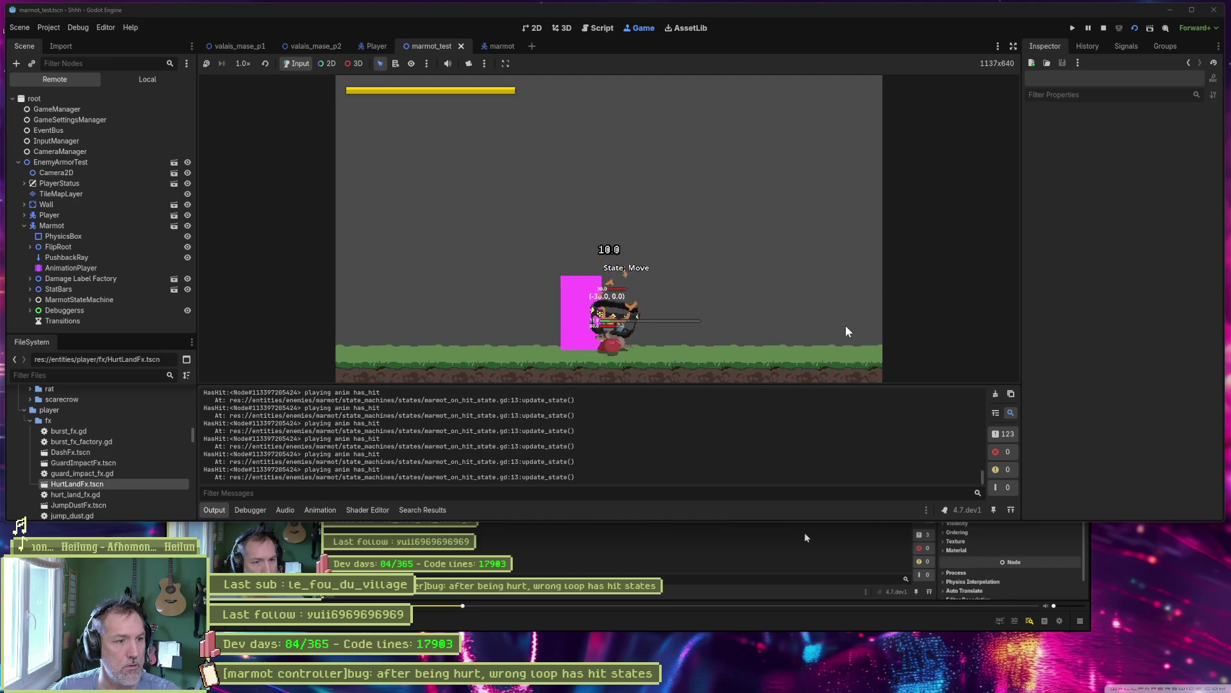
key(F8)
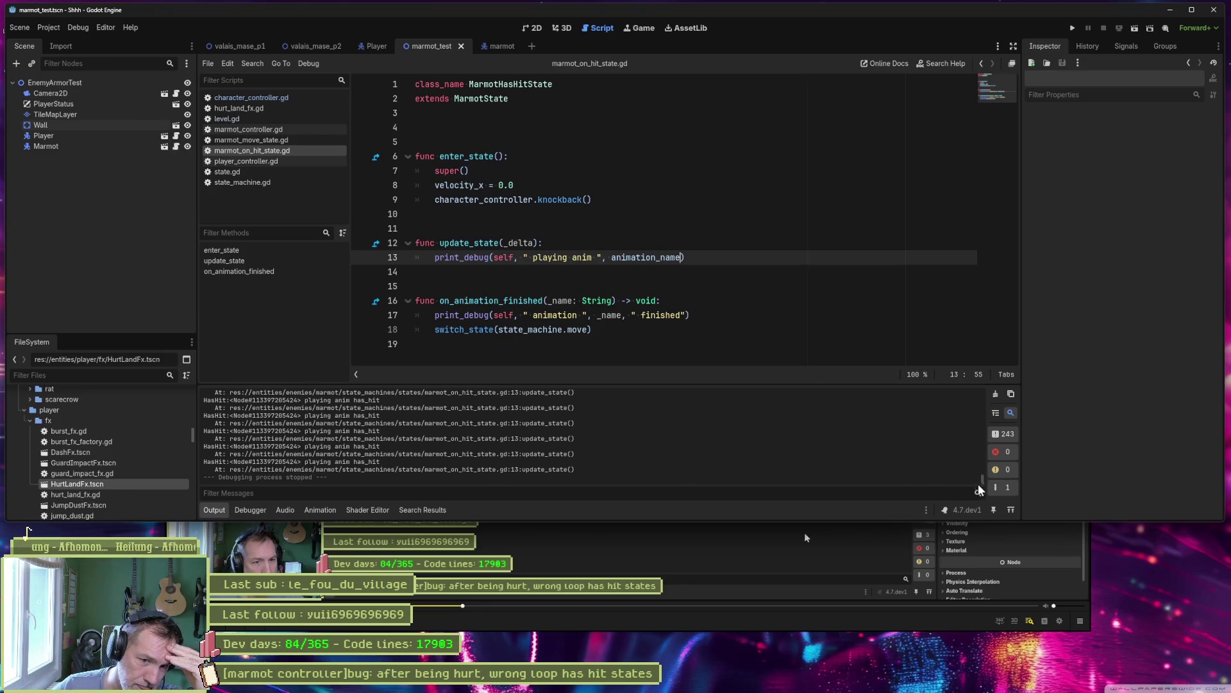
mouse_move(982, 479)
mouse_down()
mouse_move(992, 383)
mouse_move(984, 473)
mouse_move(969, 492)
mouse_up()
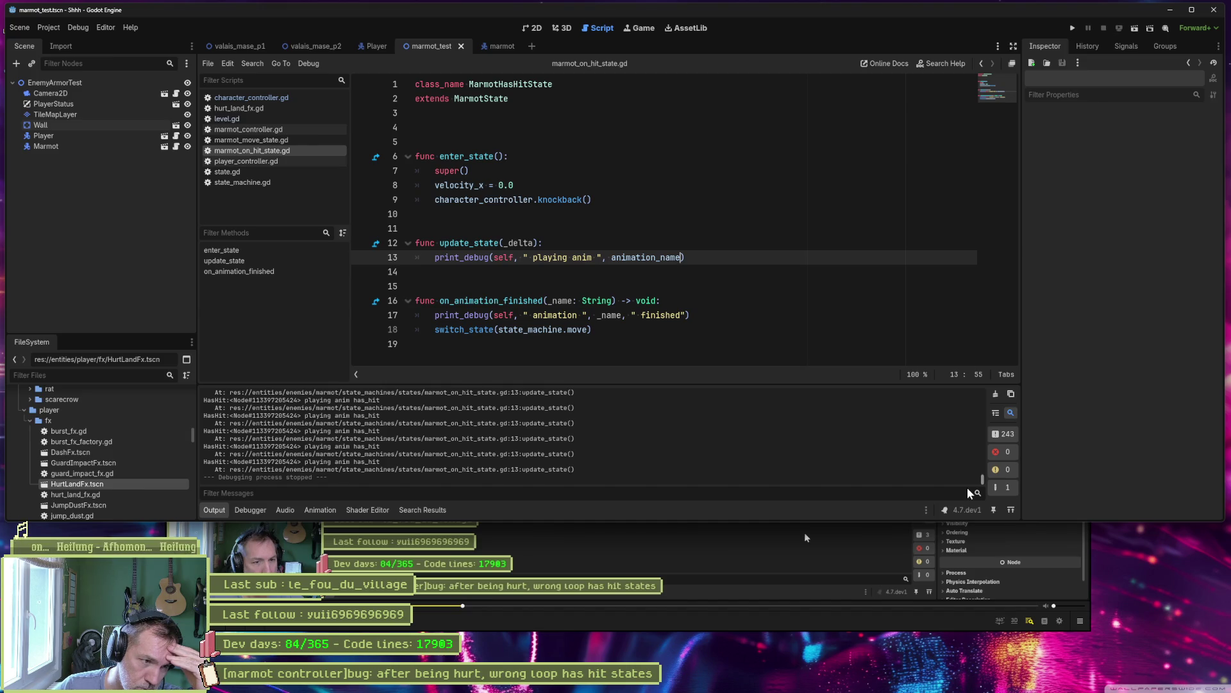
- Add a super(_delta) call inside update_state and stop the running game
key(ctrl+shift+Return)
text(super(_delta)
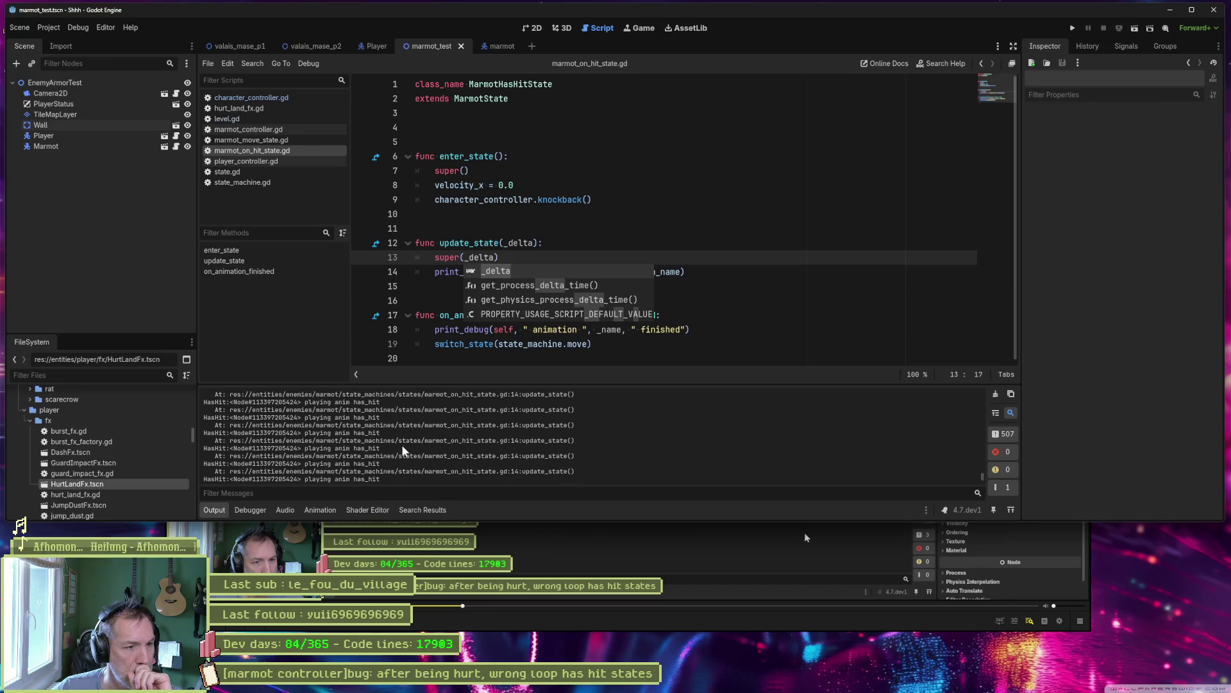
key(F8)
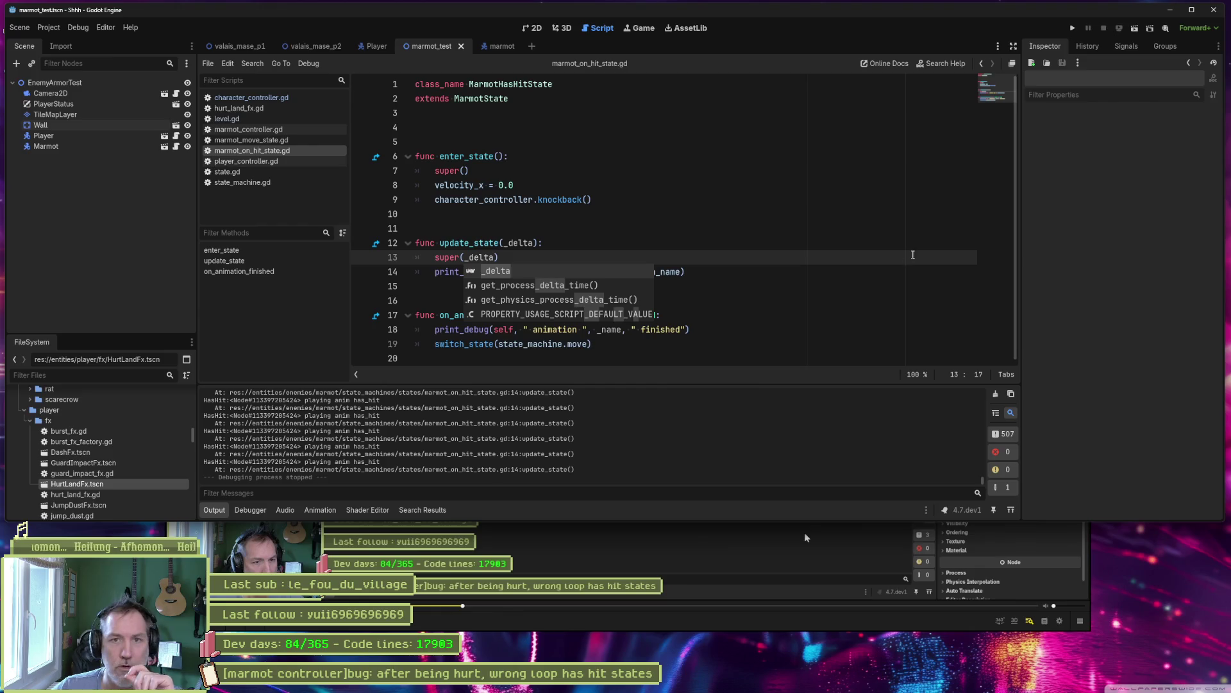
- Delete the whole update_state function, save the hit-state script, and switch to the marmot scene
click(1190, 11)
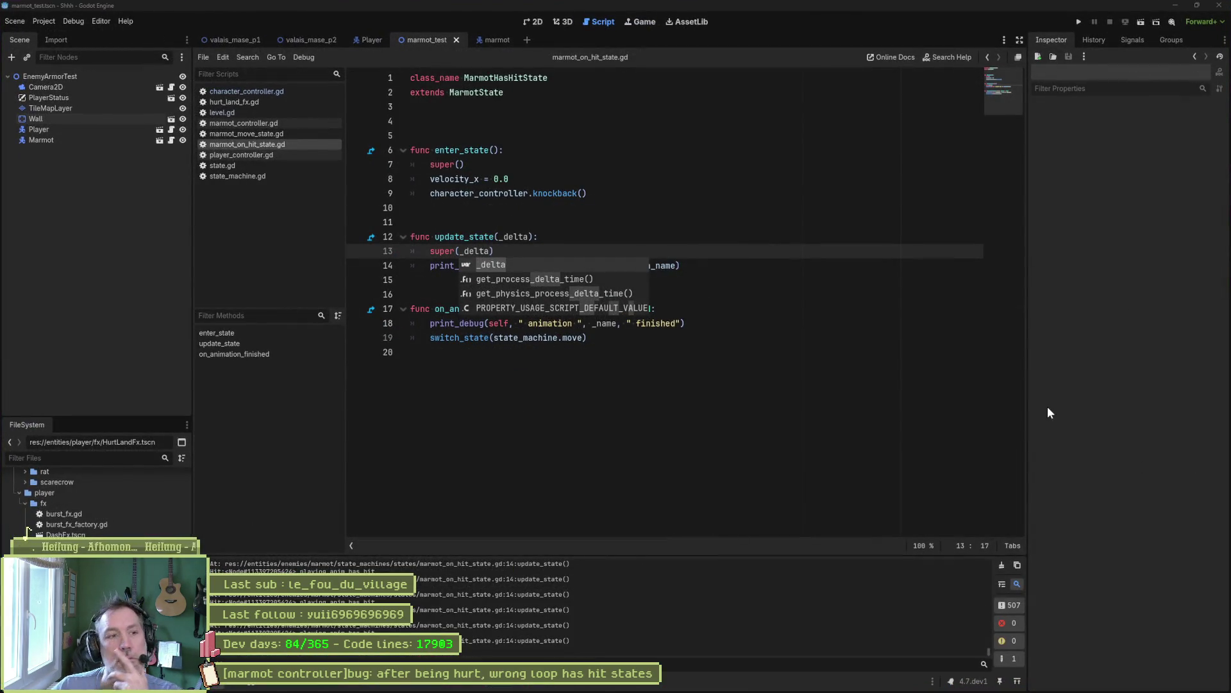
click(708, 326)
drag(699, 265, 707, 196)
key(Delete)
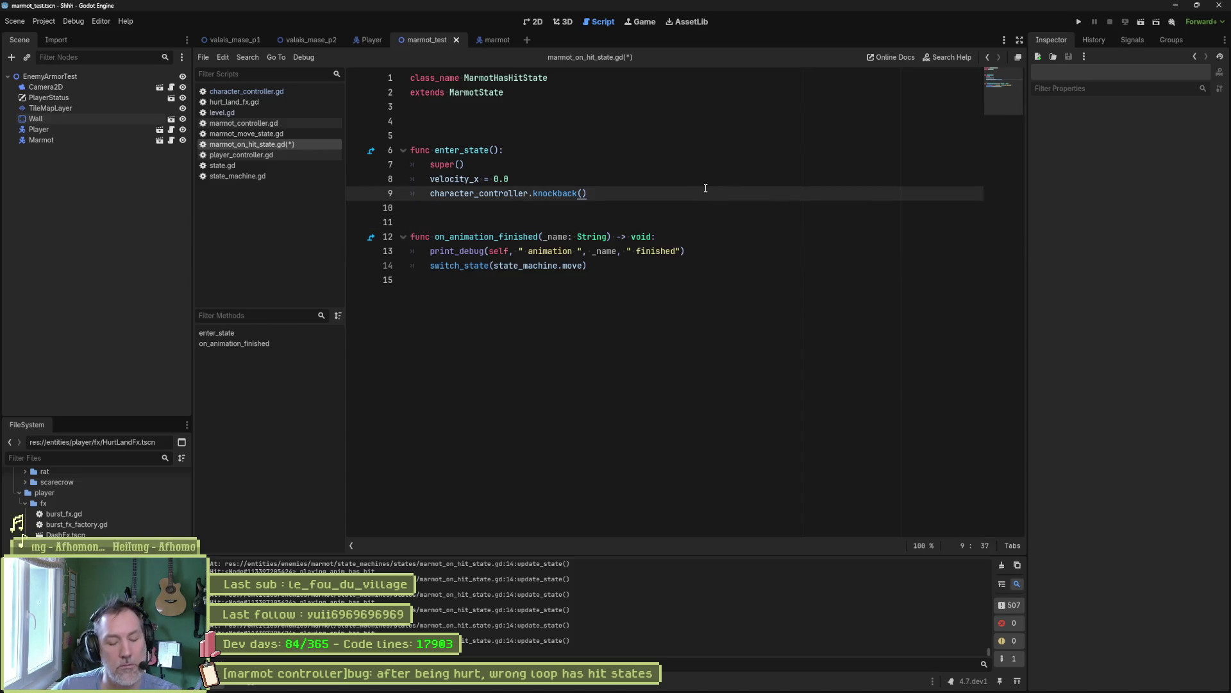
key(ctrl+s)
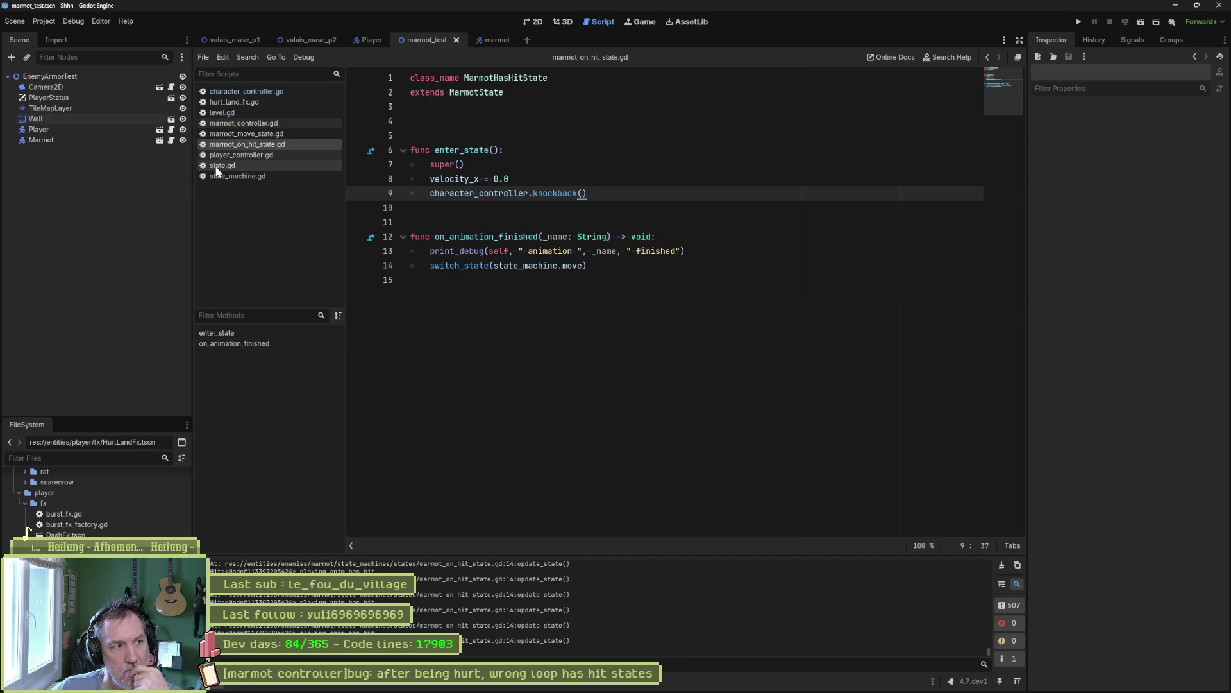
click(501, 39)
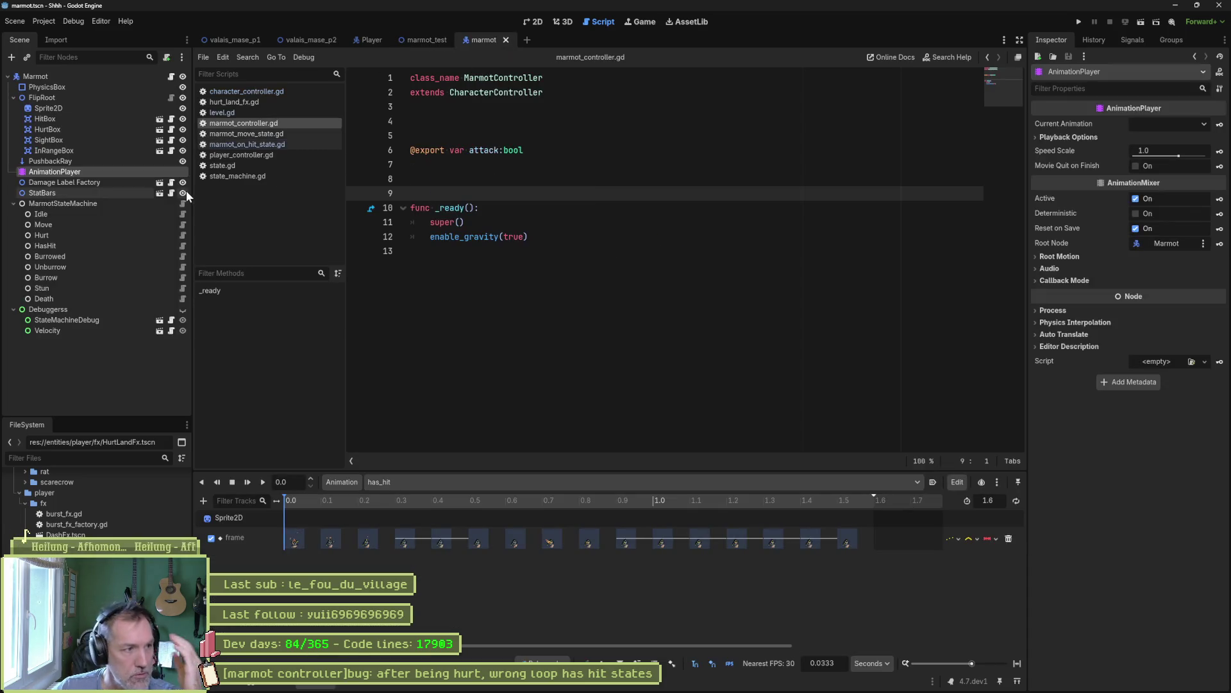
- Add print_debug(self, " timeout") to _on_timer_timeout in marmot_idle_state.gd and save it
click(183, 214)
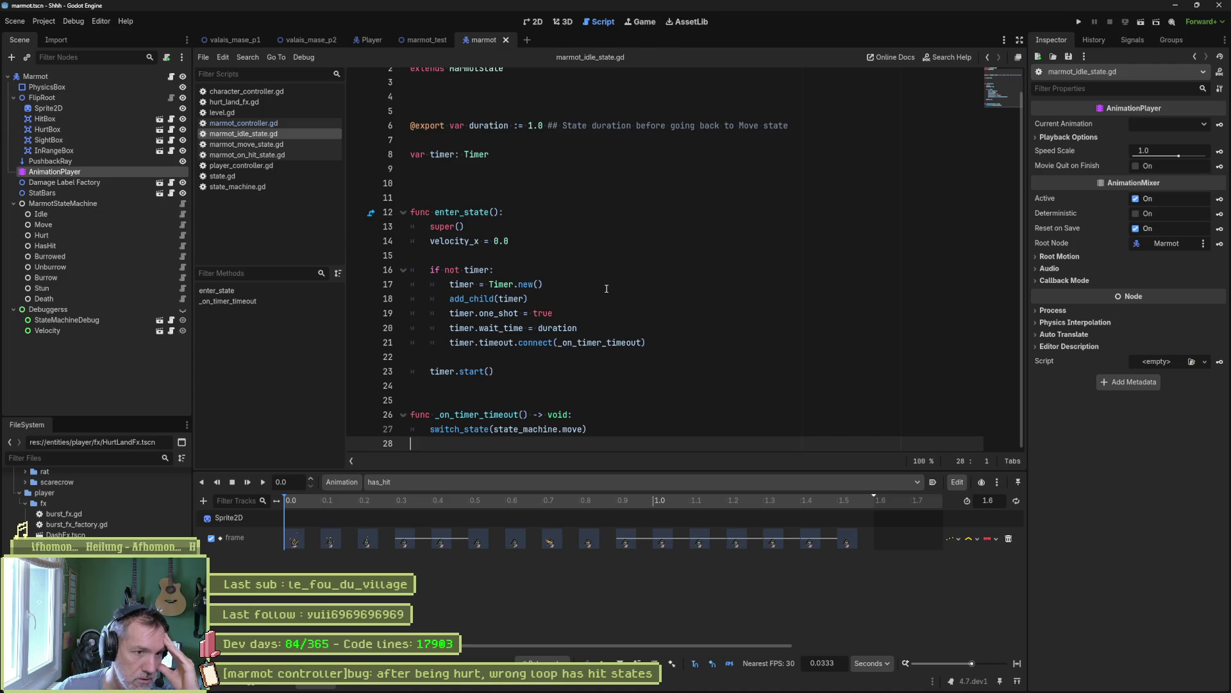
click(600, 311)
drag(592, 428, 596, 396)
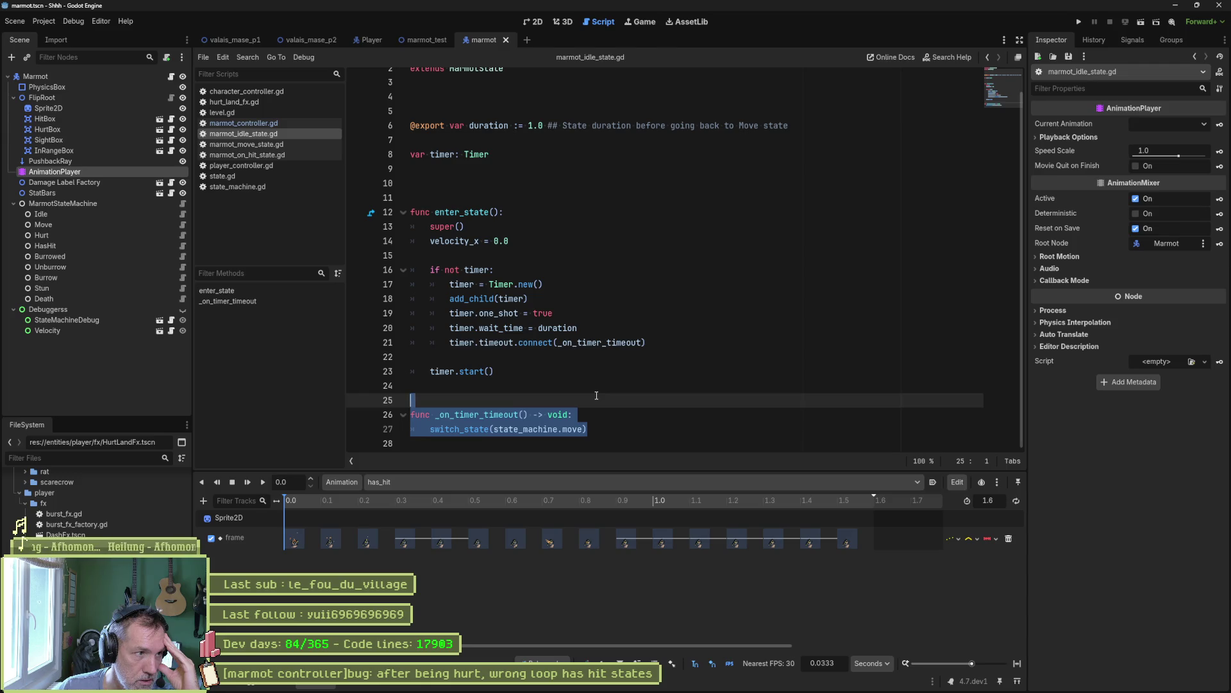
click(591, 414)
key(Return)
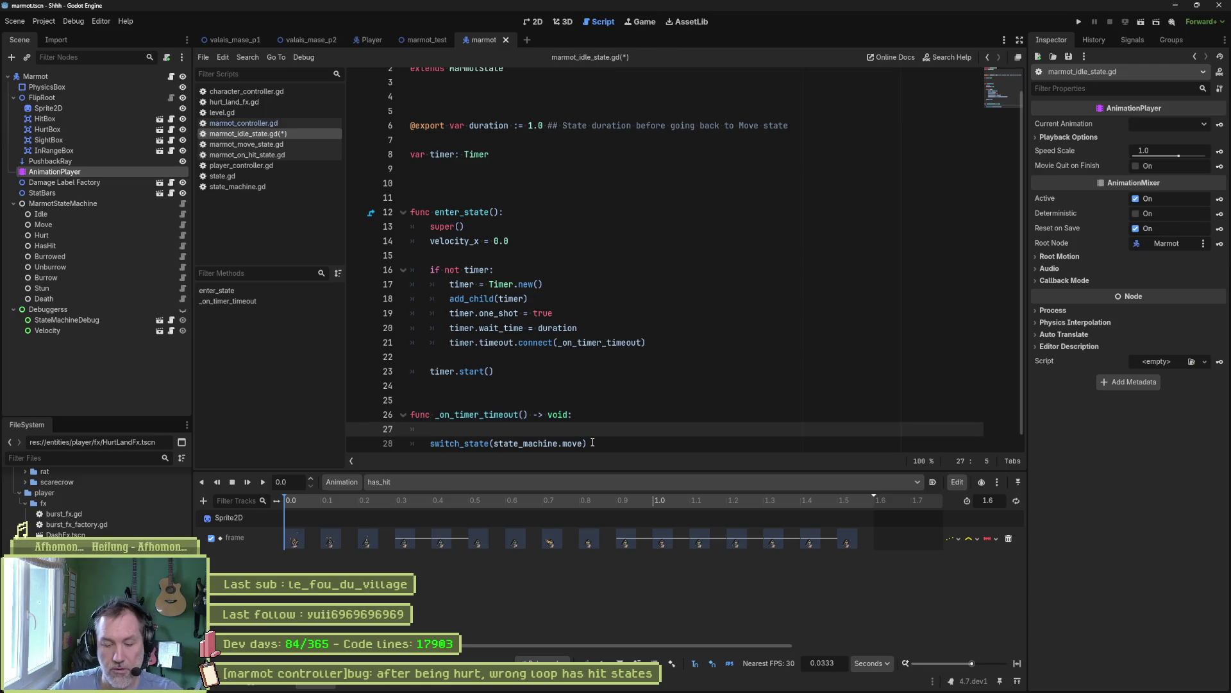
text(print_debu()
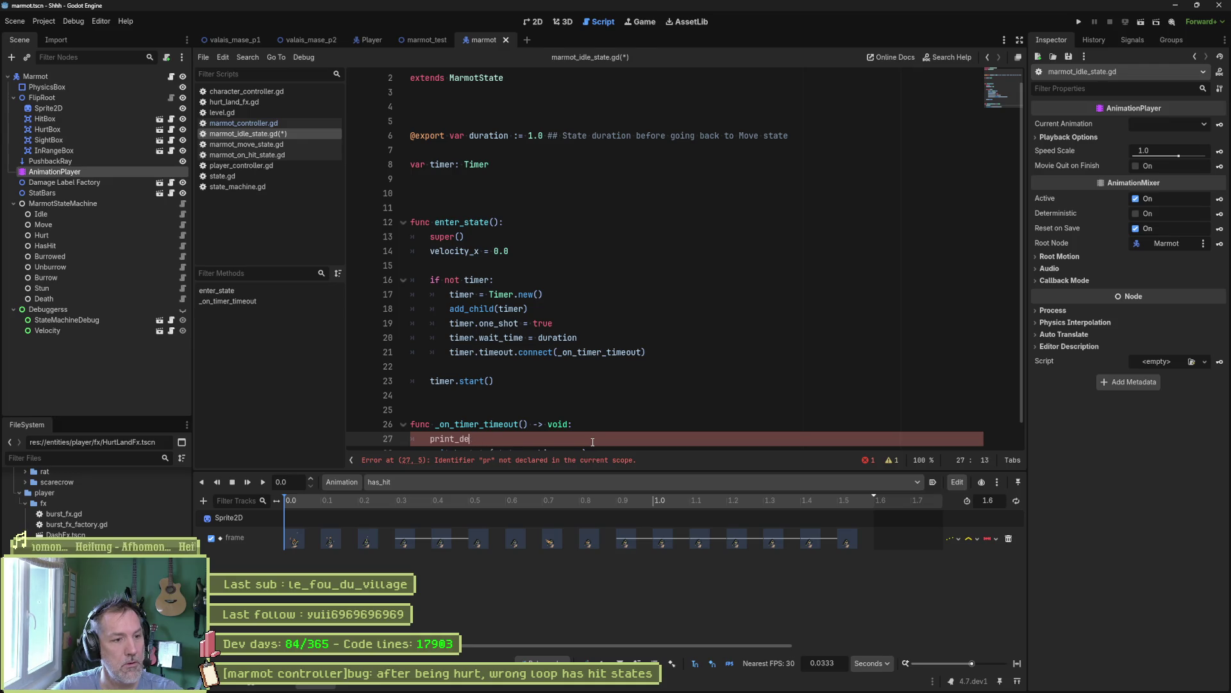
key(BackSpace)
text(g())
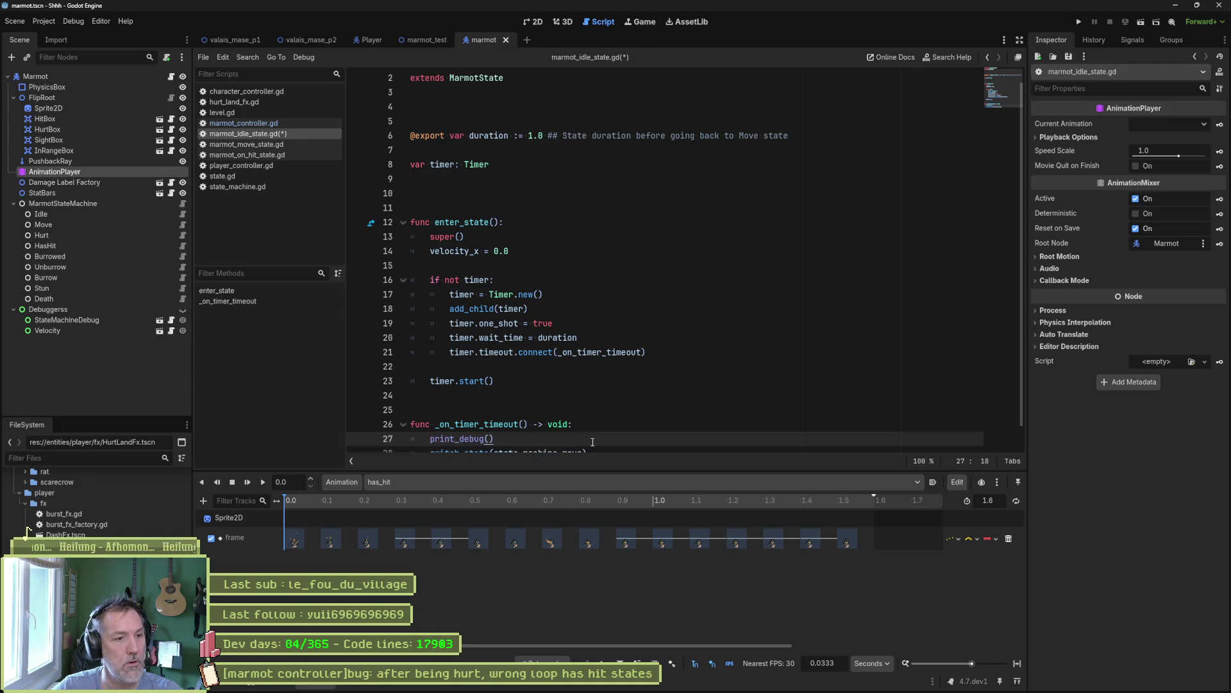
text(self,)
text(timeout")
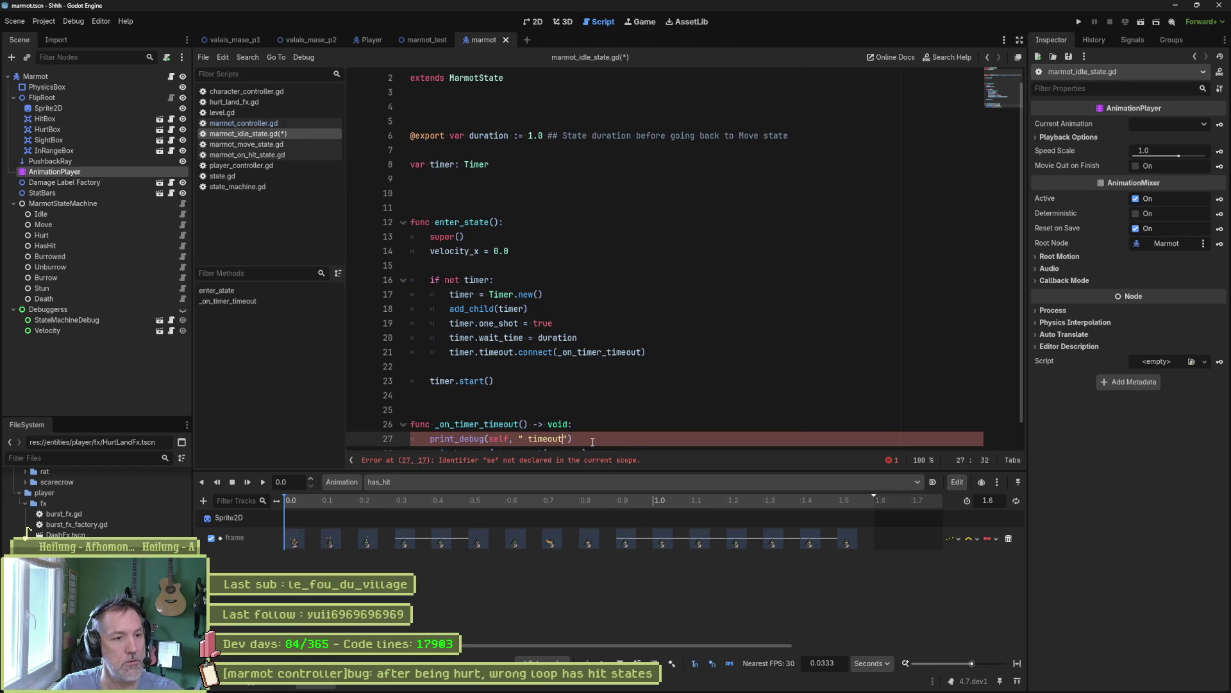
text(out)
key(ctrl+s)
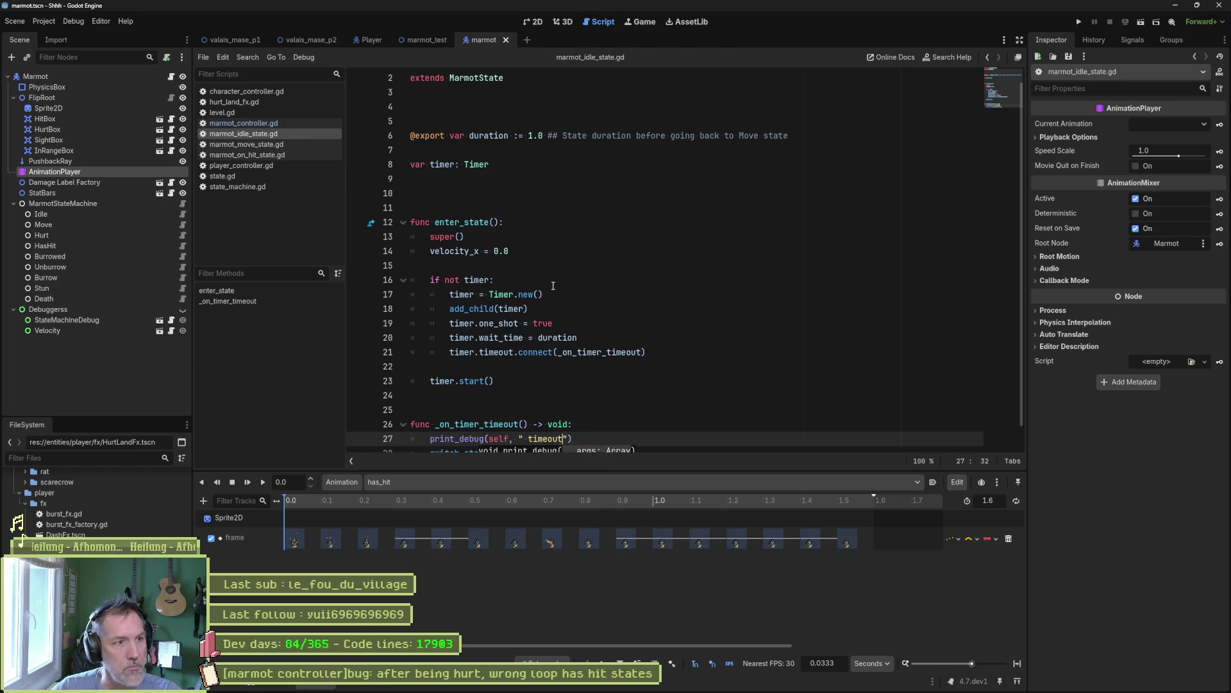
- Copy the debug line into enter_state as an animation_name 'started' trace, then run with F5
click(277, 155)
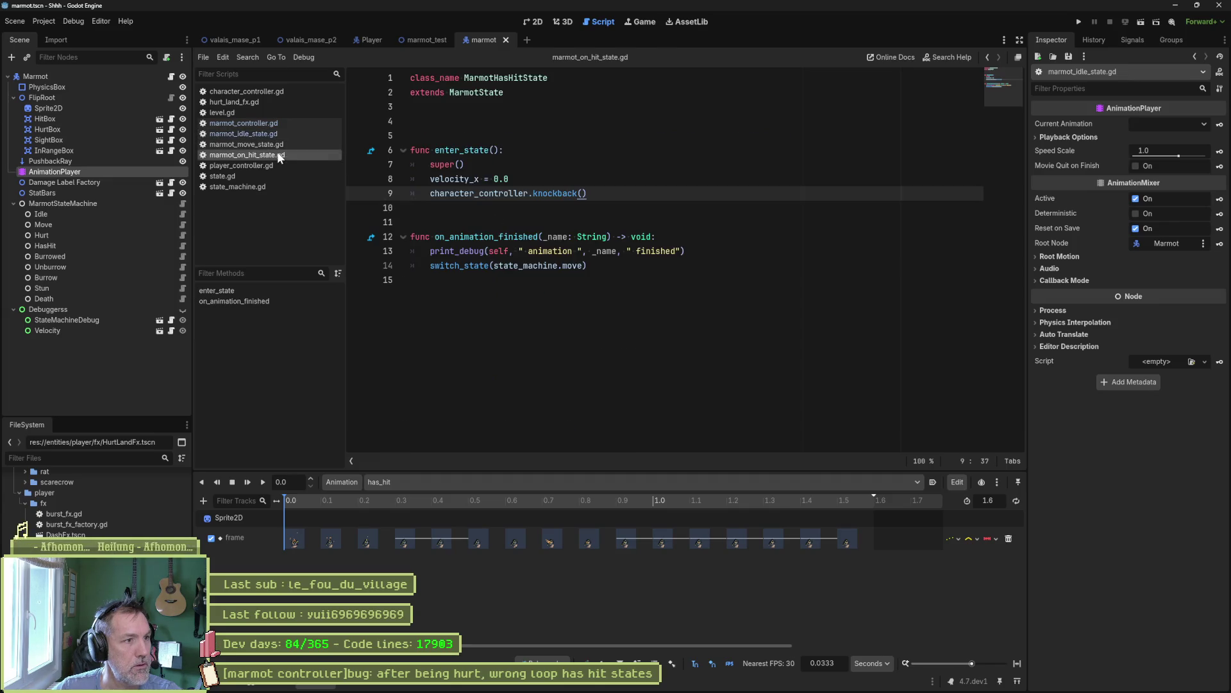
click(697, 251)
key(ctrl+c)
click(648, 193)
key(Return)
key(ctrl+v)
double_click(642, 209)
text(started)
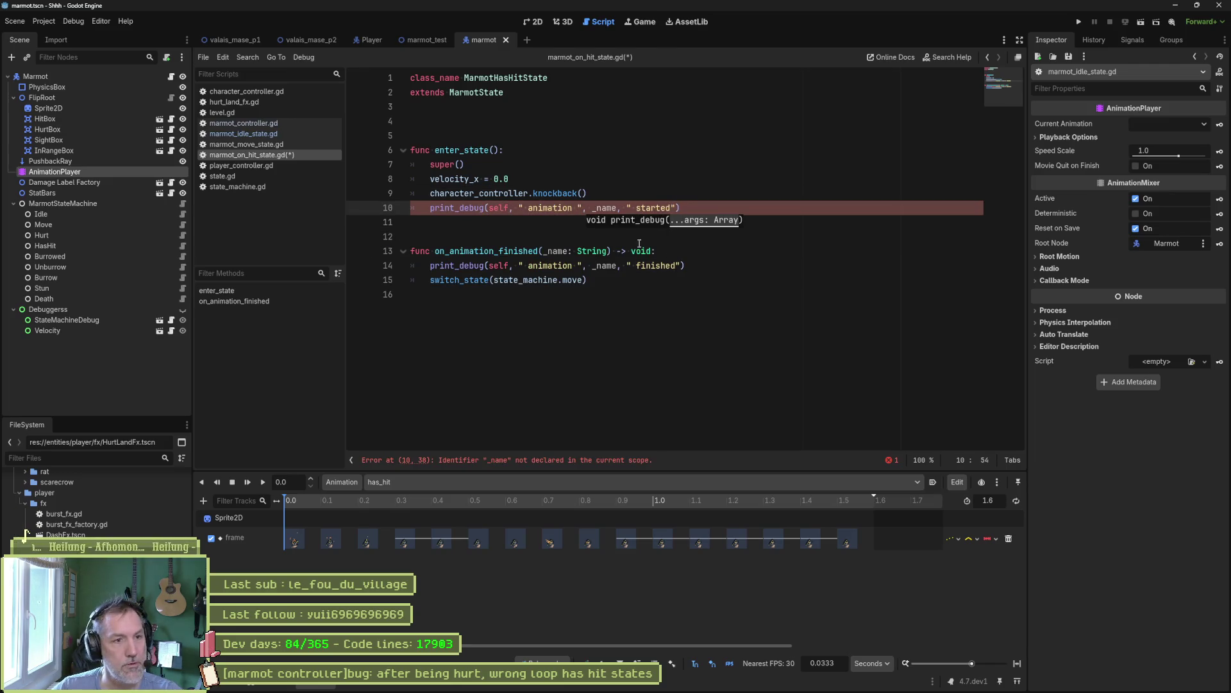
double_click(605, 208)
text(anim)
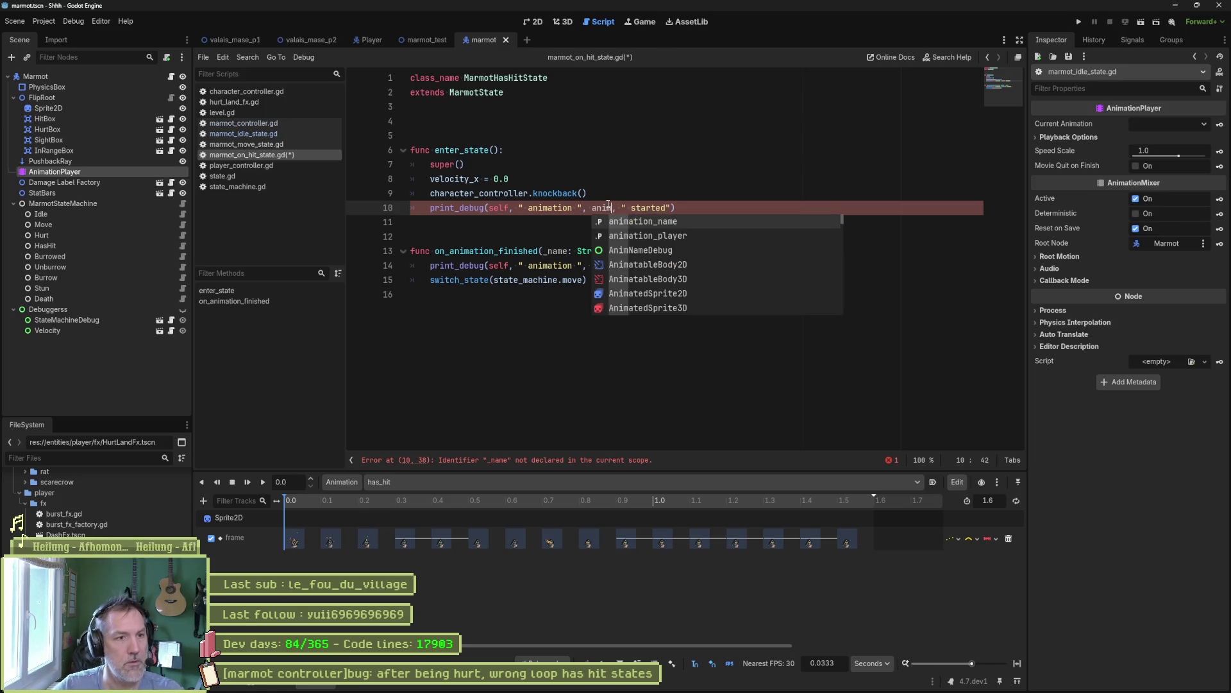
key(Return)
key(F5)
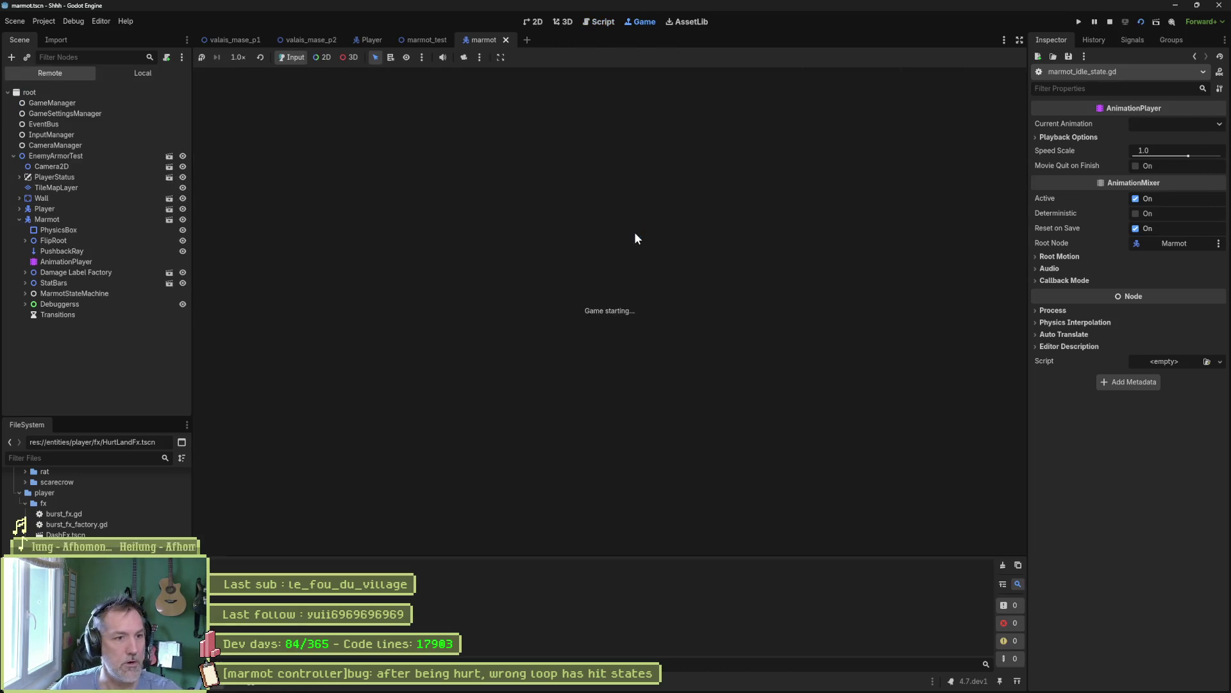
- Run marmot_test with F6, relaunch with F5, and stop with F8 once 'animation has_hit started' is logged
click(1197, 6)
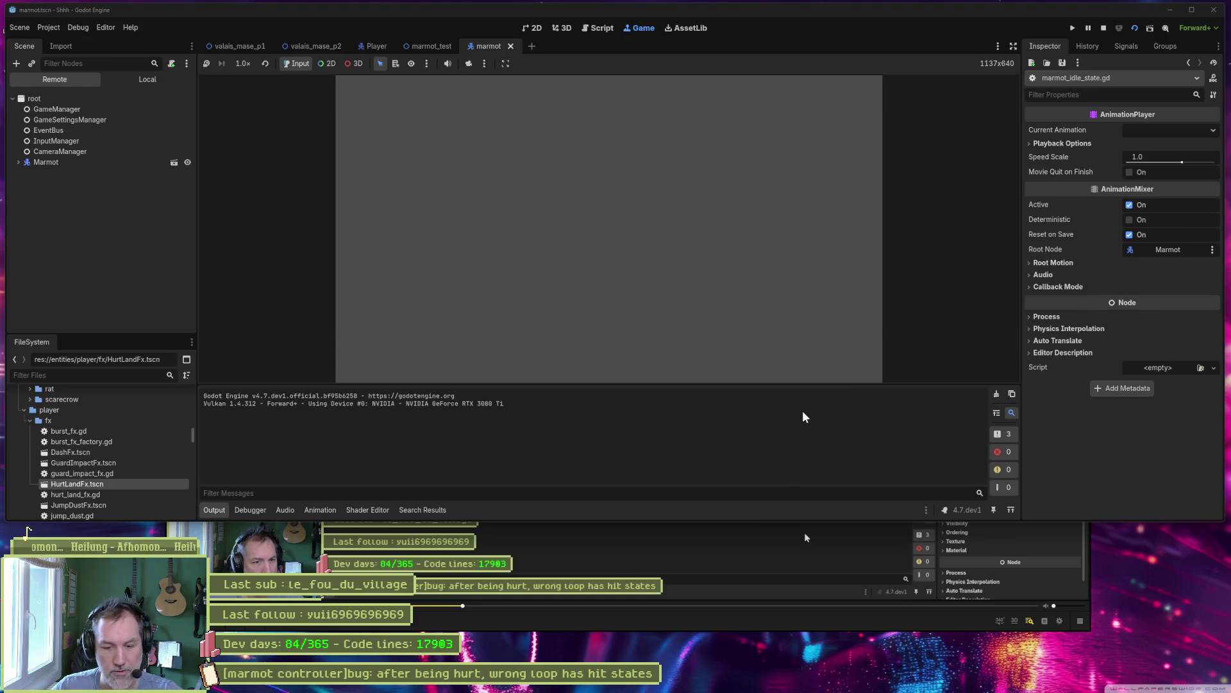
click(430, 46)
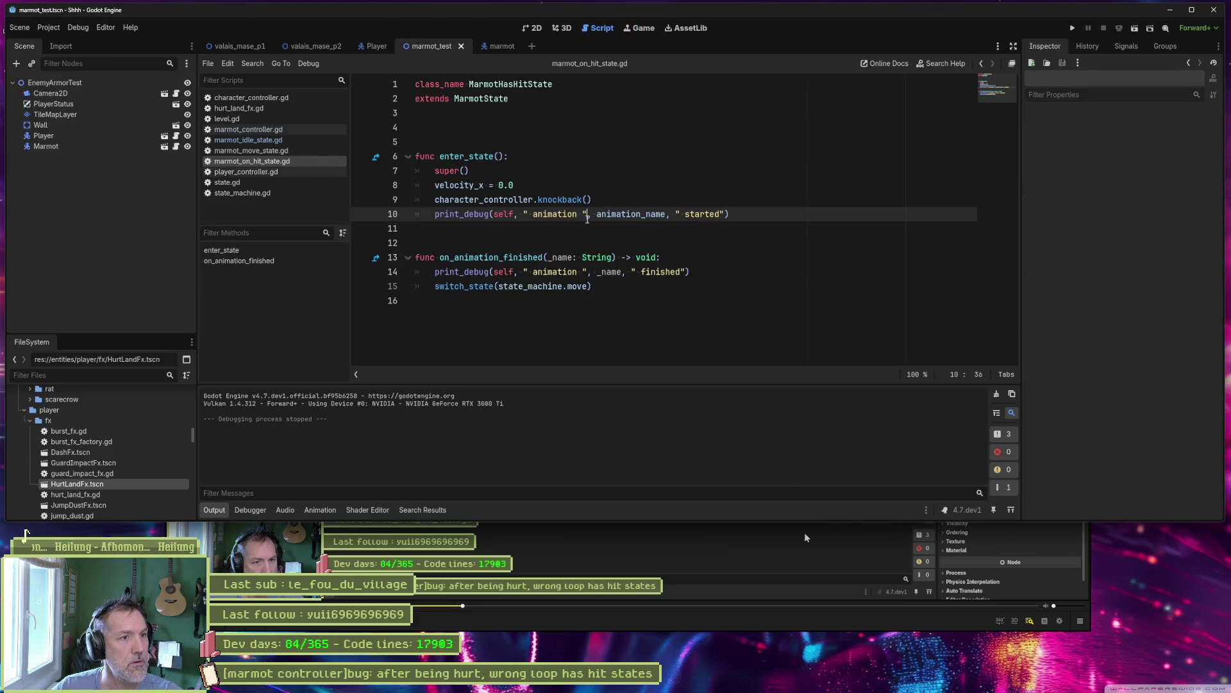
key(F6)
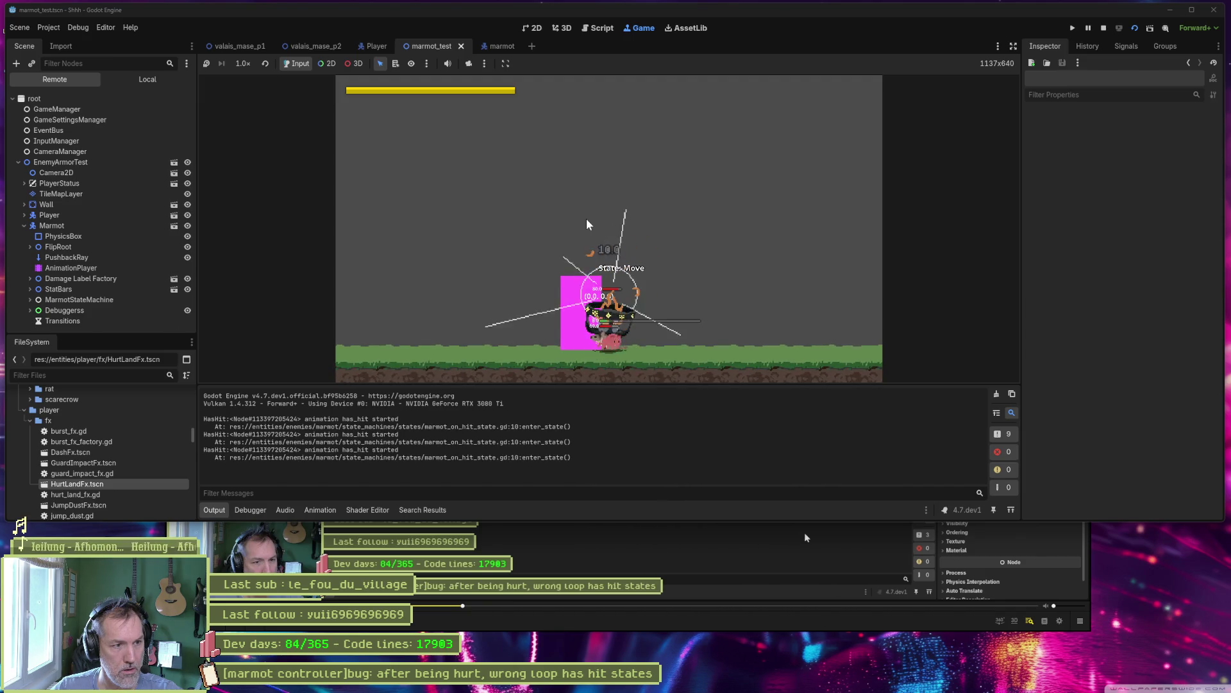
key(F5)
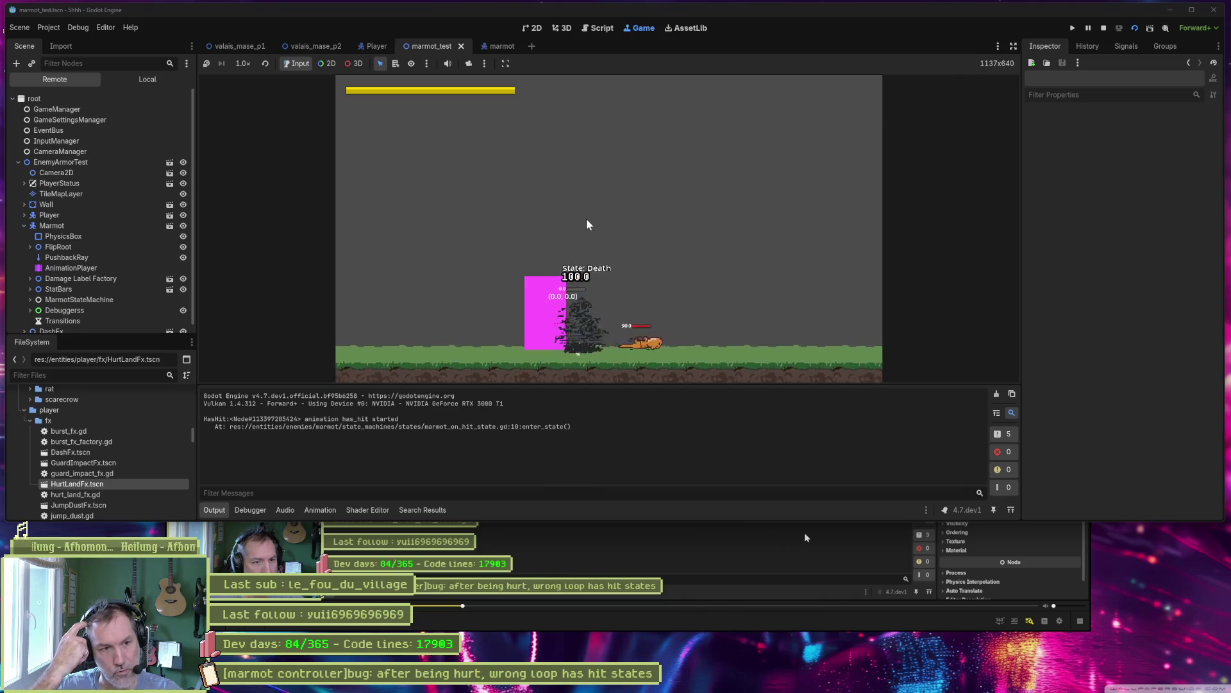
key(F8)
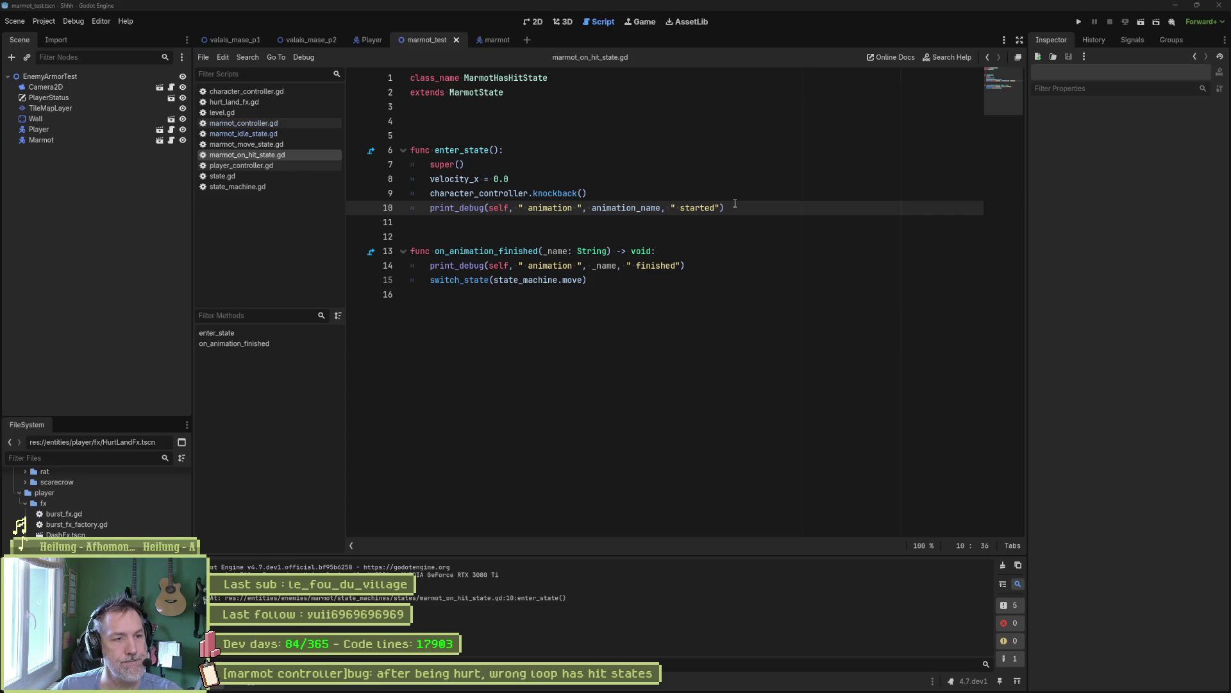
- Select the timeout print_debug line in marmot_idle_state.gd and rerun marmot_test with F6
click(280, 132)
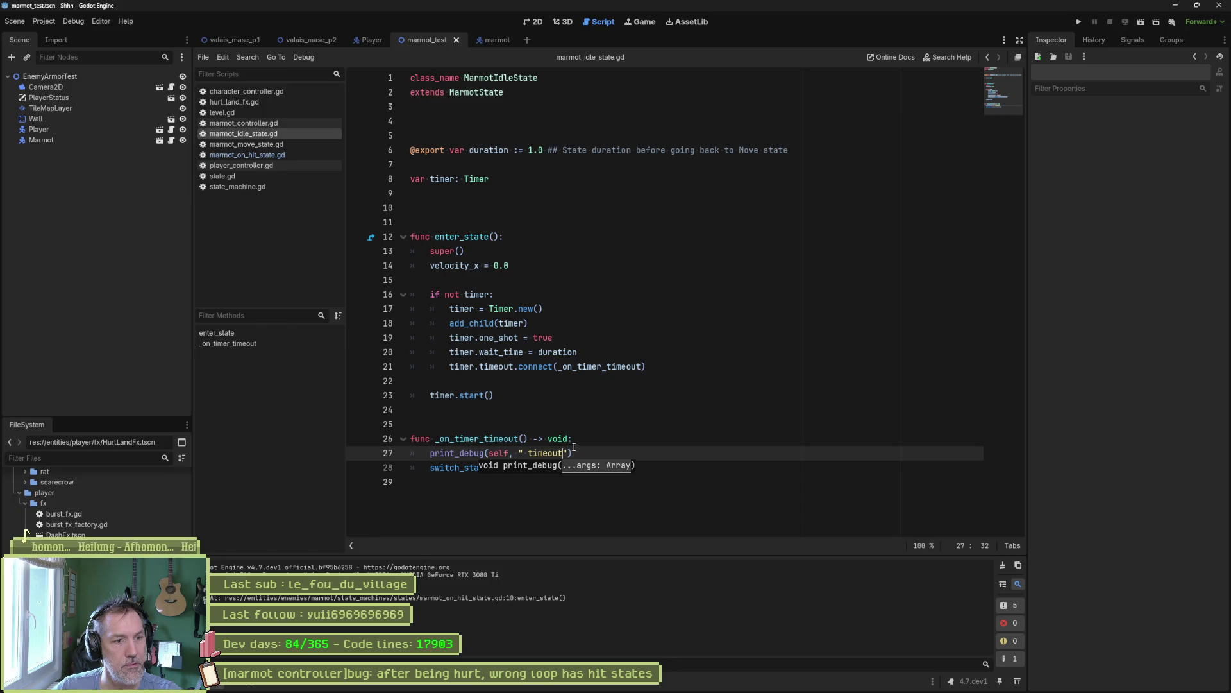
key(End)
key(shift+Up)
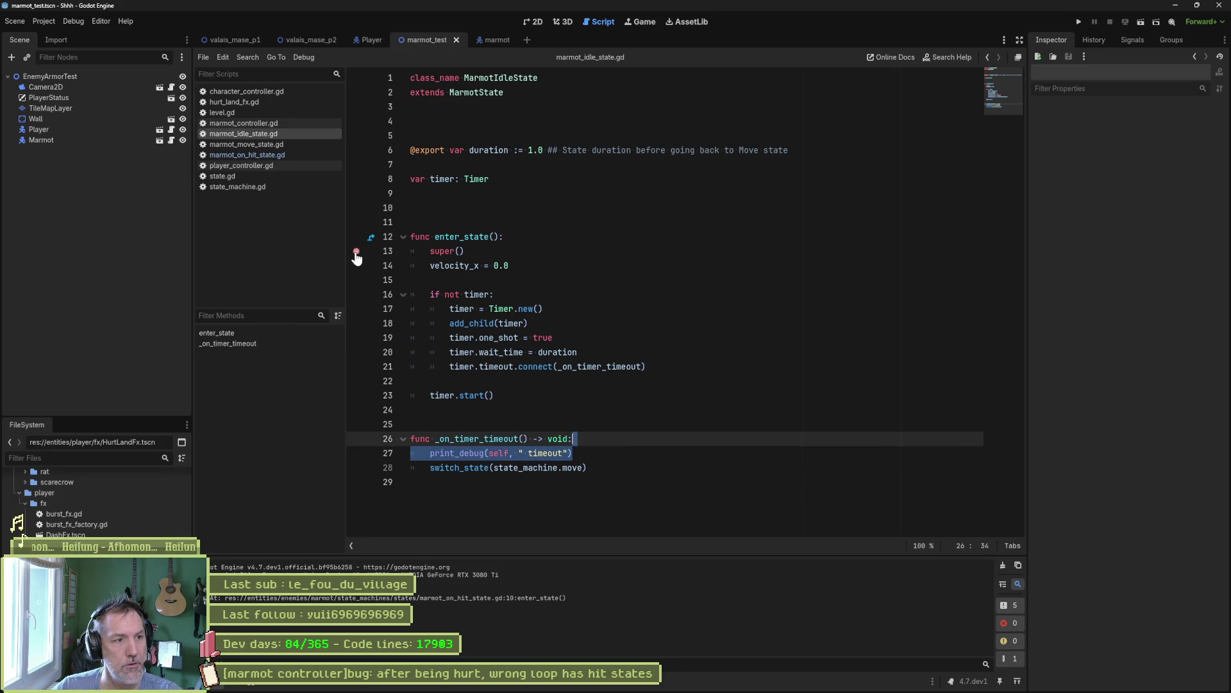
key(F6)
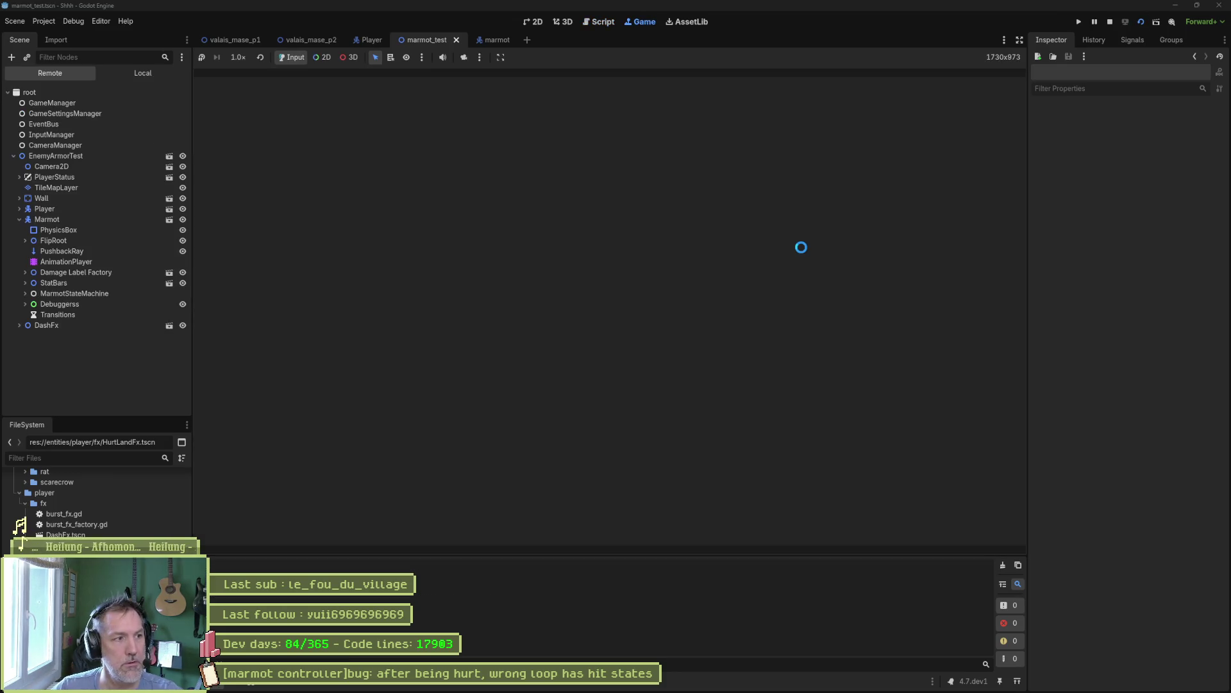
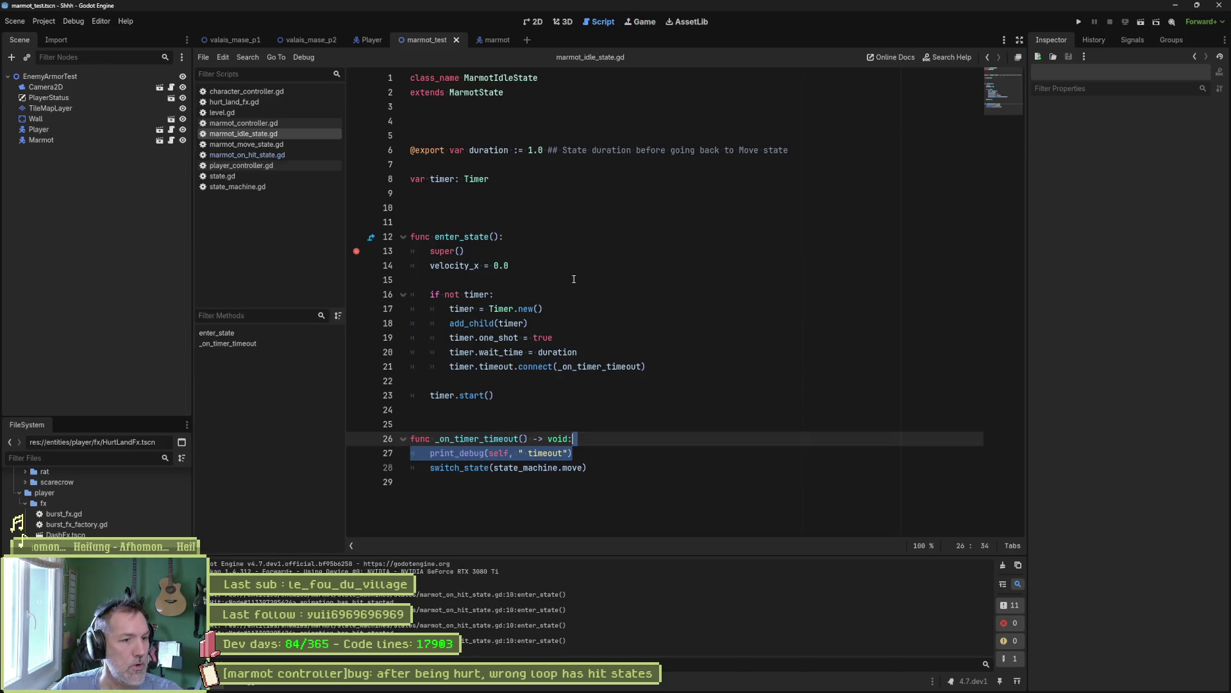
- Close marmot_idle_state.gd and open hurt_state.gd through the marmot scene's Hurt state script
click(572, 279)
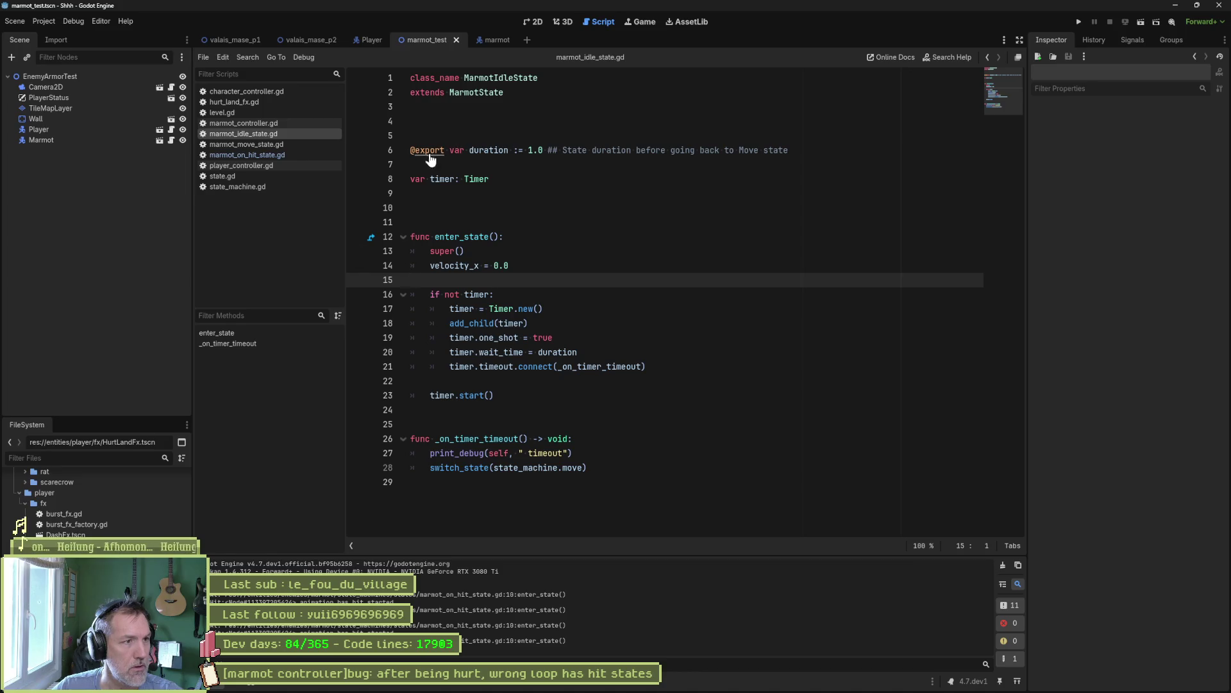
middle_click(303, 134)
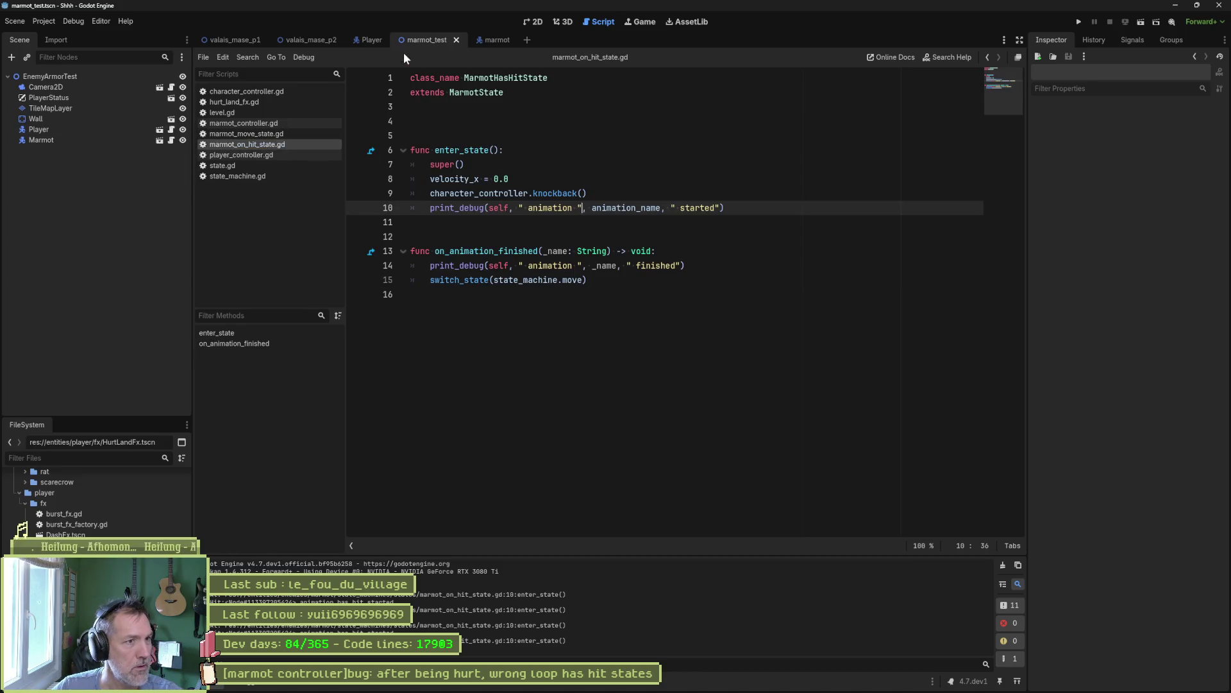
click(482, 41)
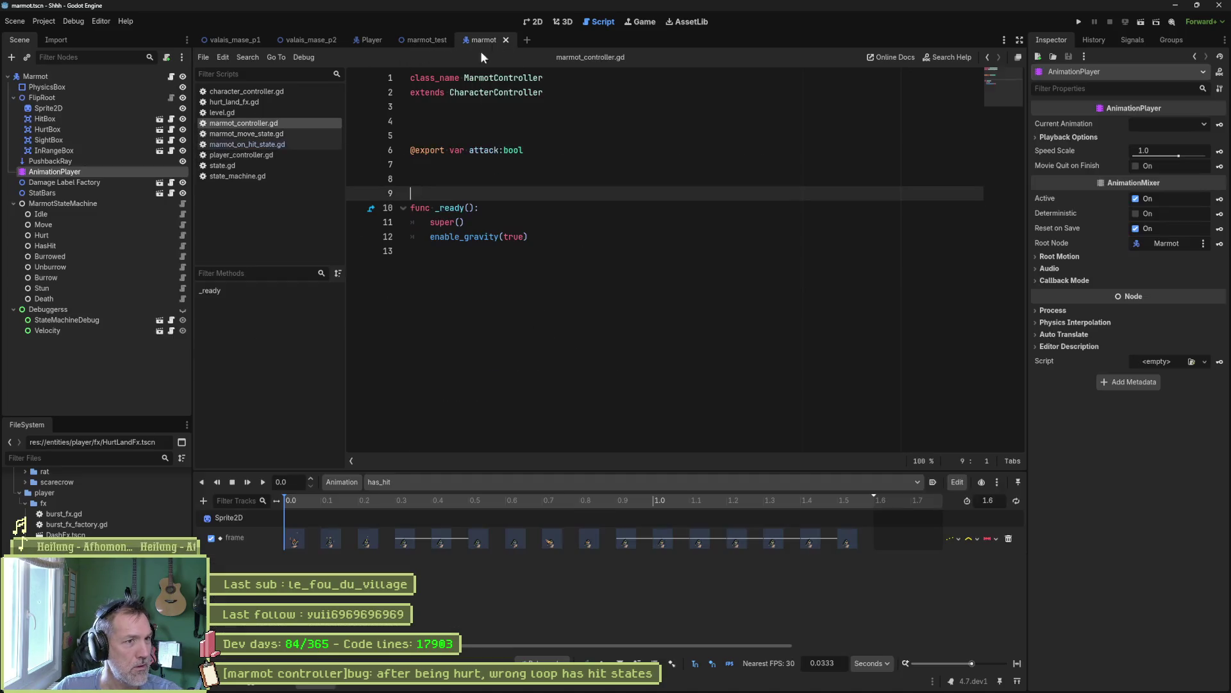
click(183, 225)
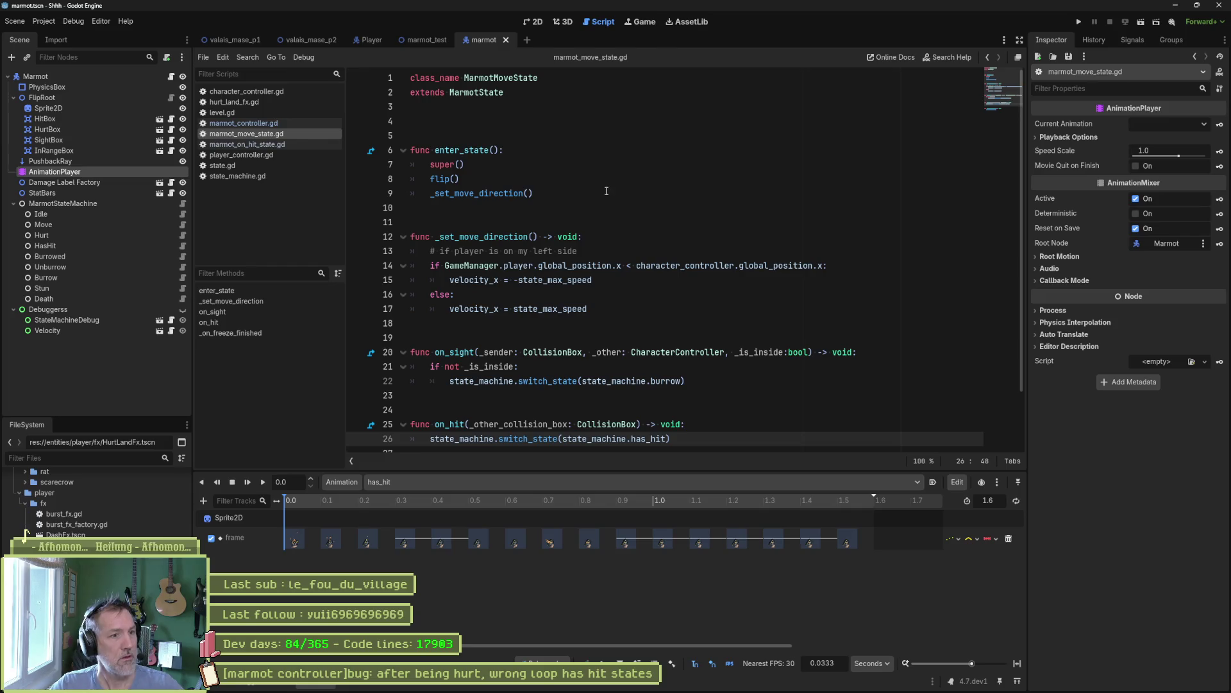
scroll(638, 231, down, 1)
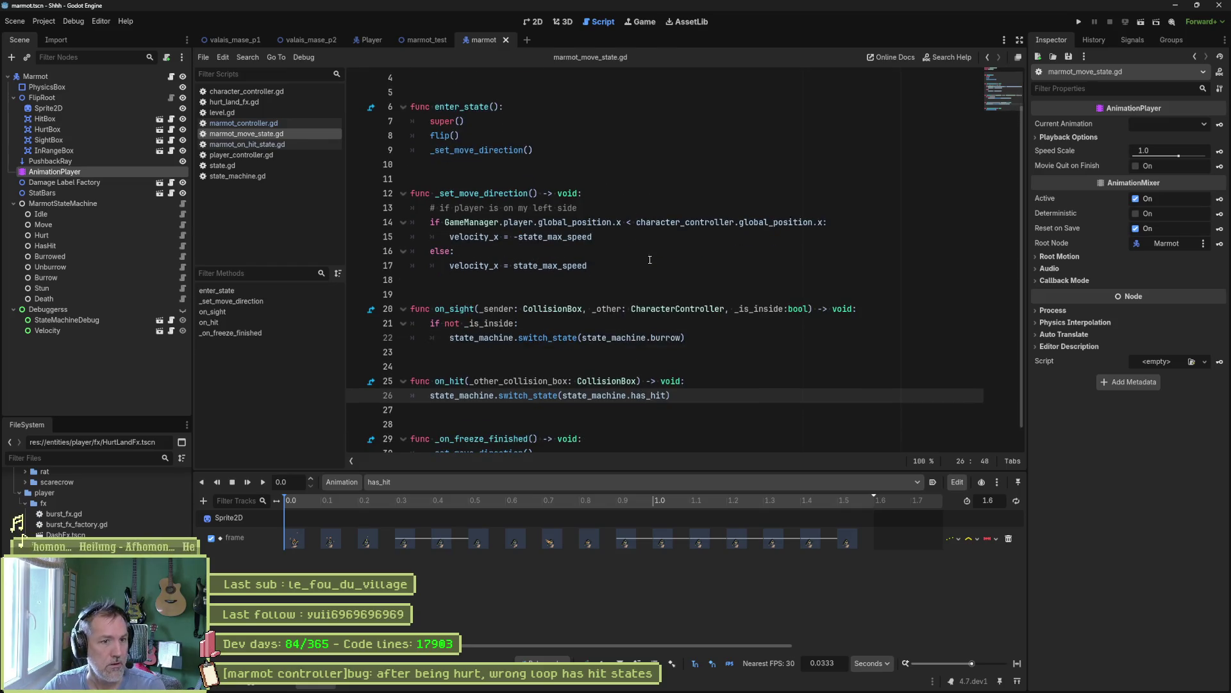
scroll(645, 403, down, 1)
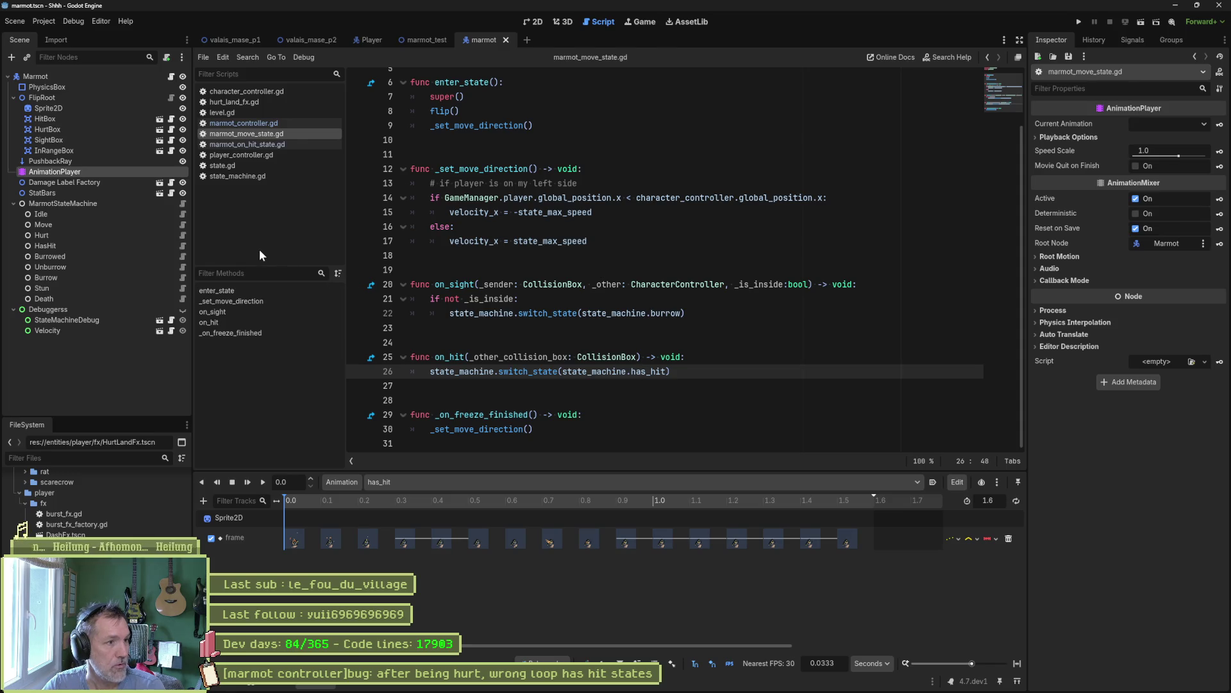
click(182, 236)
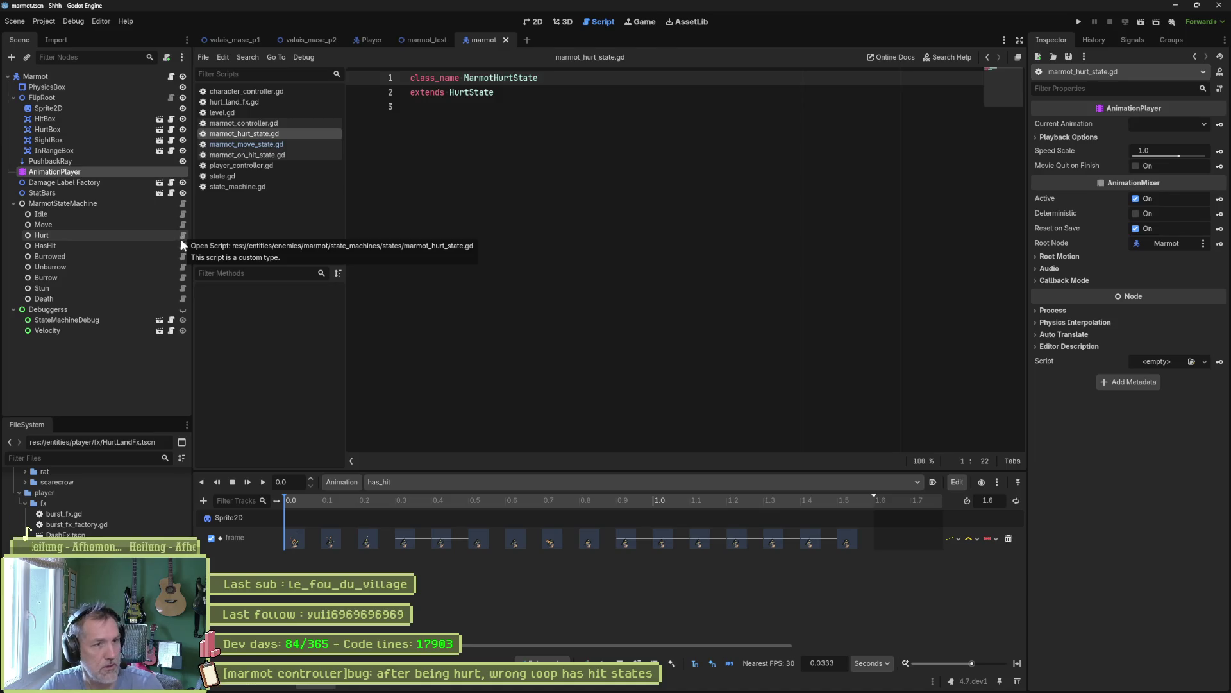
ctrl+click(458, 94)
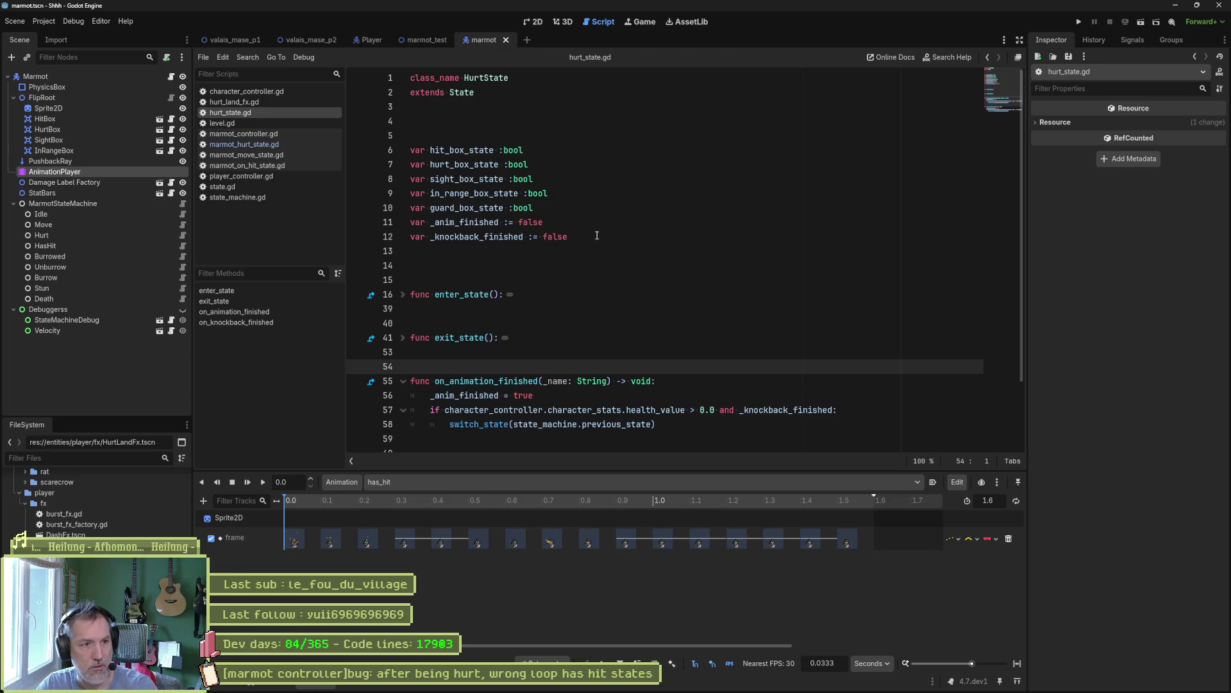
- Add print_debug("hurt finished") after the knockback condition line in hurt_state.gd
click(847, 411)
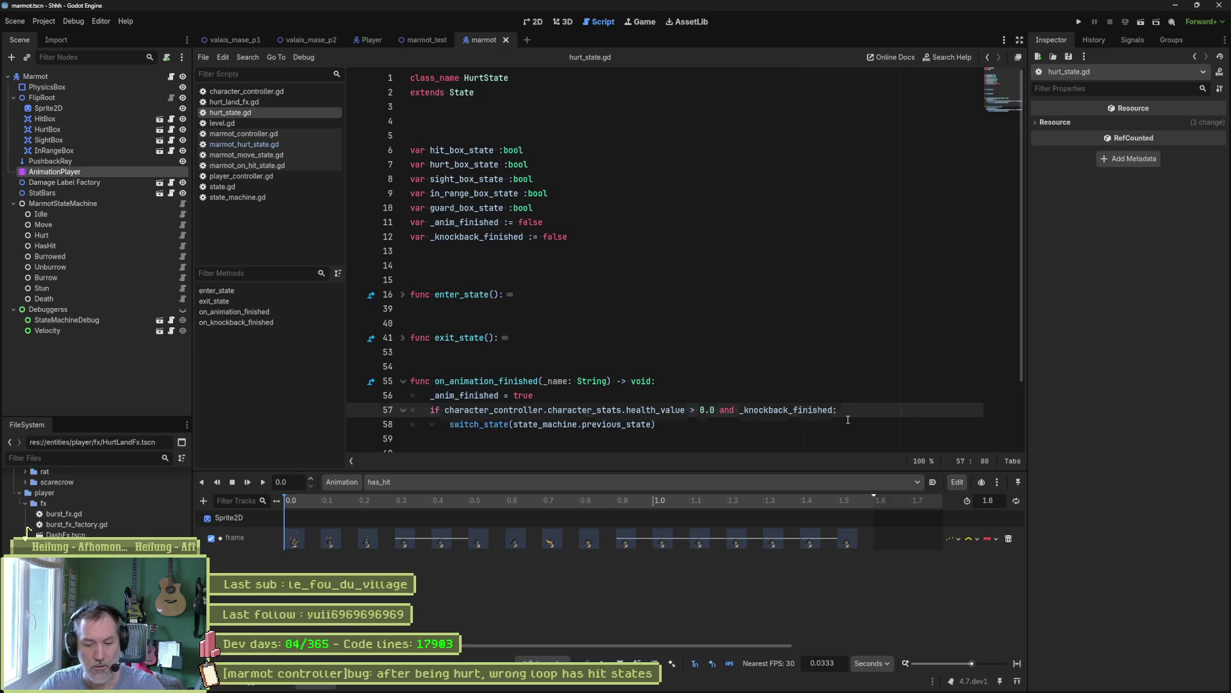
key(Return)
text(print_deb)
text(ug("hur)
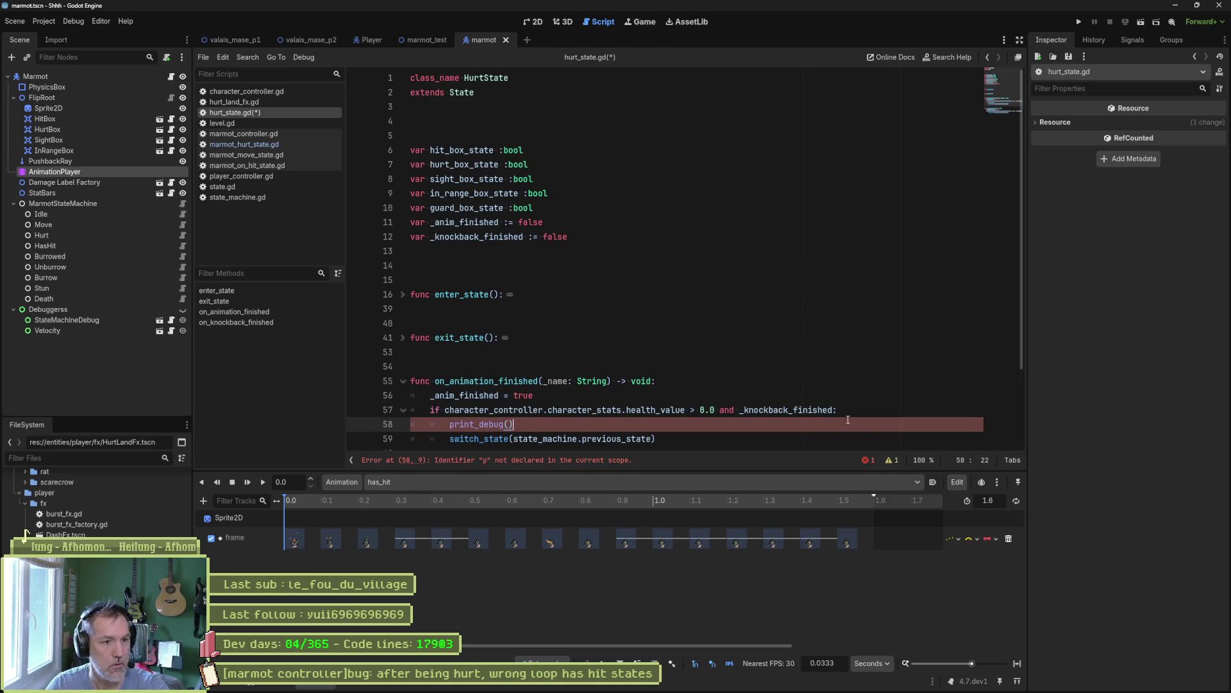
text(t finished)
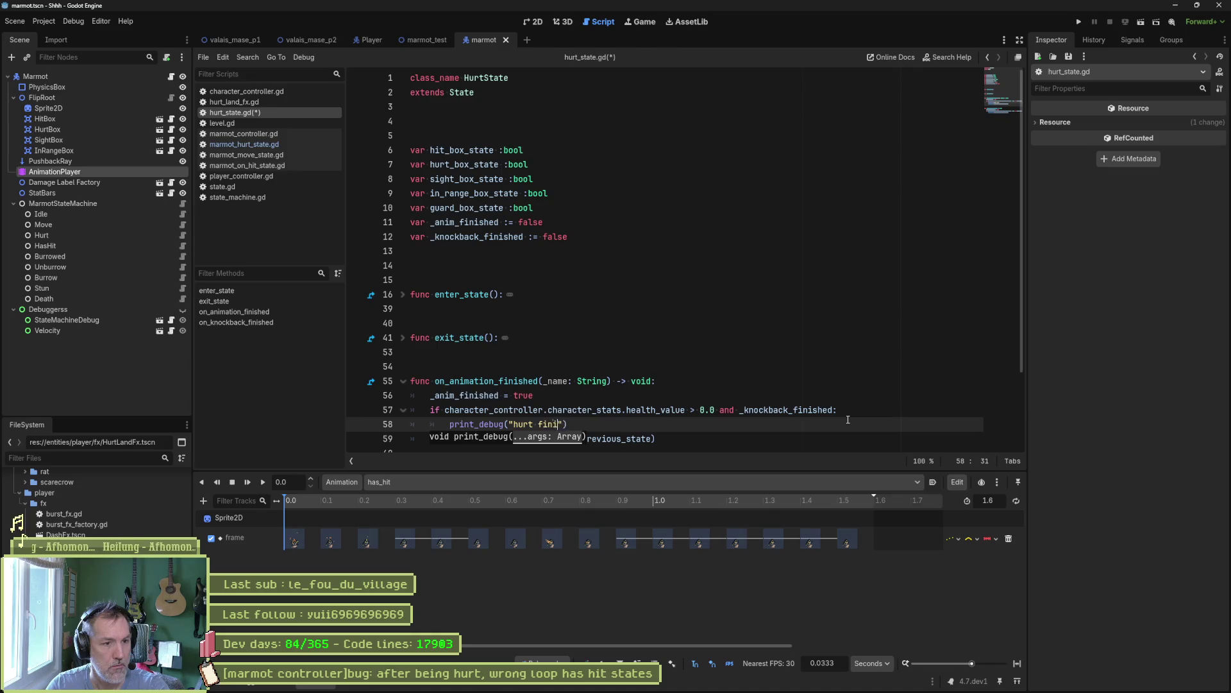
- Test-run the marmot scene, play it briefly, then stop the game
click(413, 44)
key(F6)
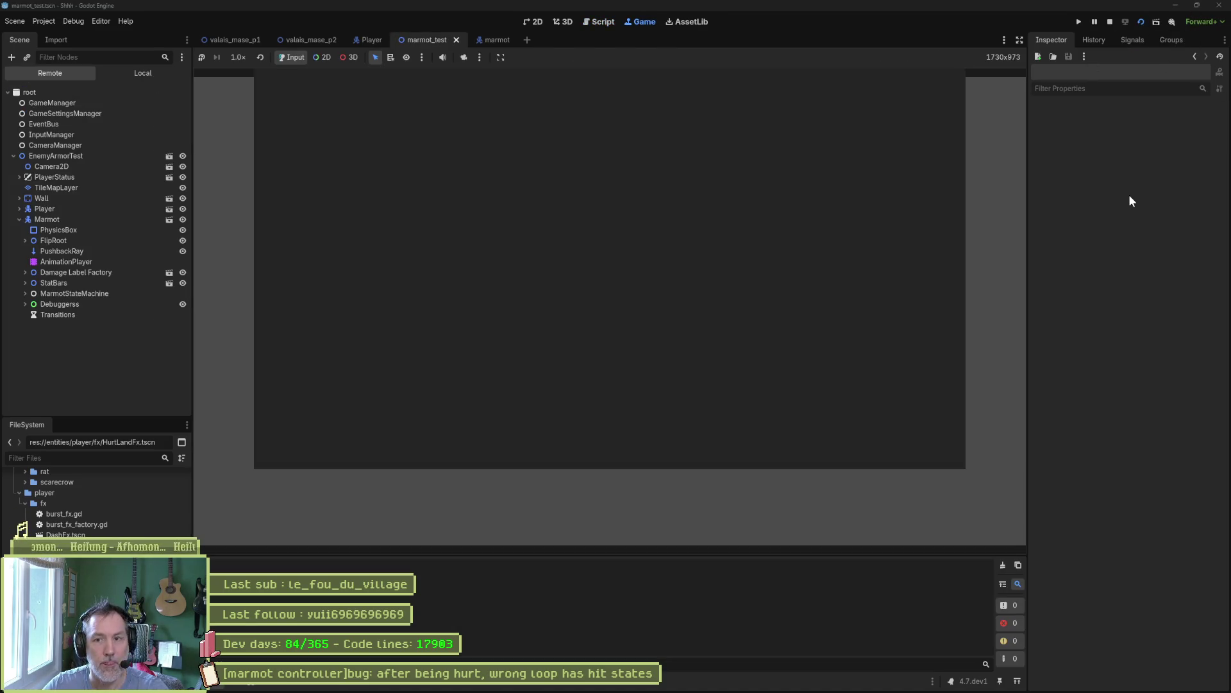
click(1197, 5)
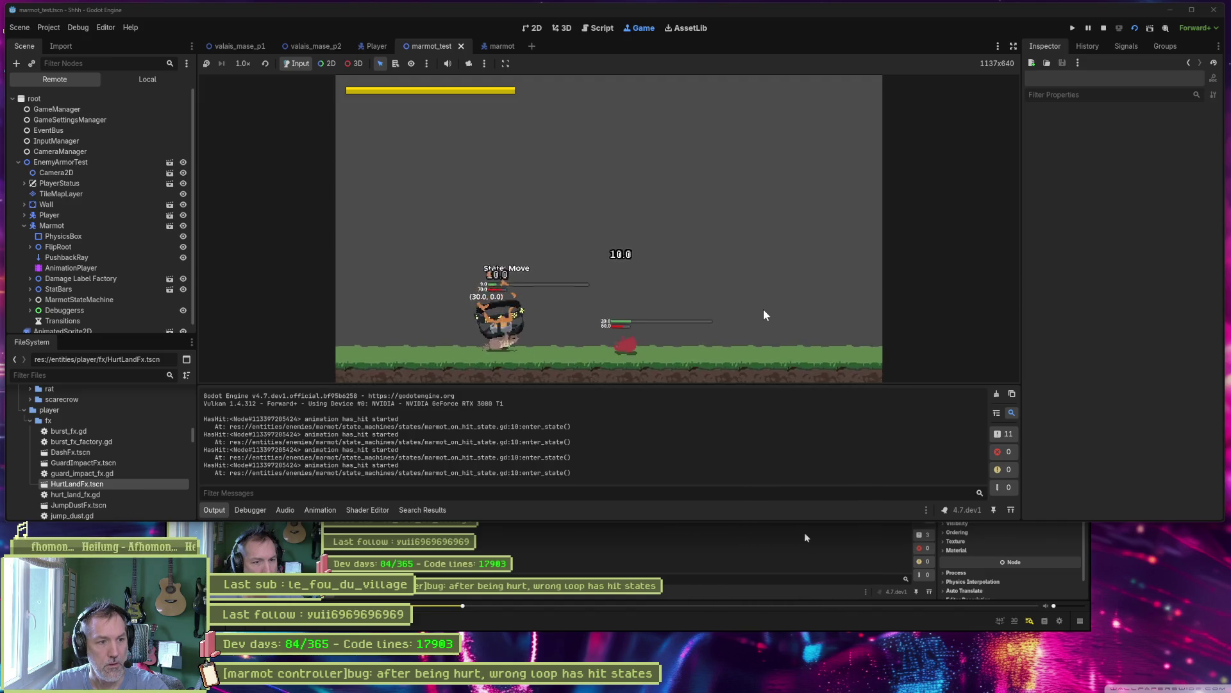
key(F8)
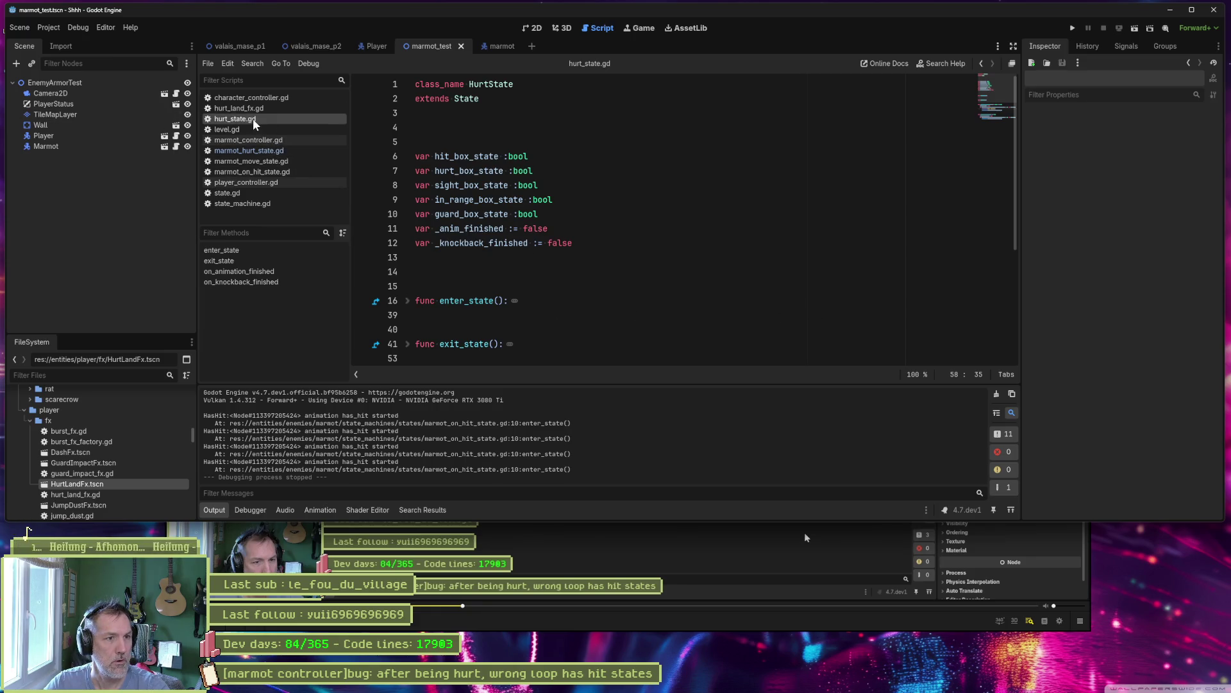
- Delete the 'hurt finished' debug line and set a breakpoint on line 49 of stun_state.gd
scroll(516, 220, down, 4)
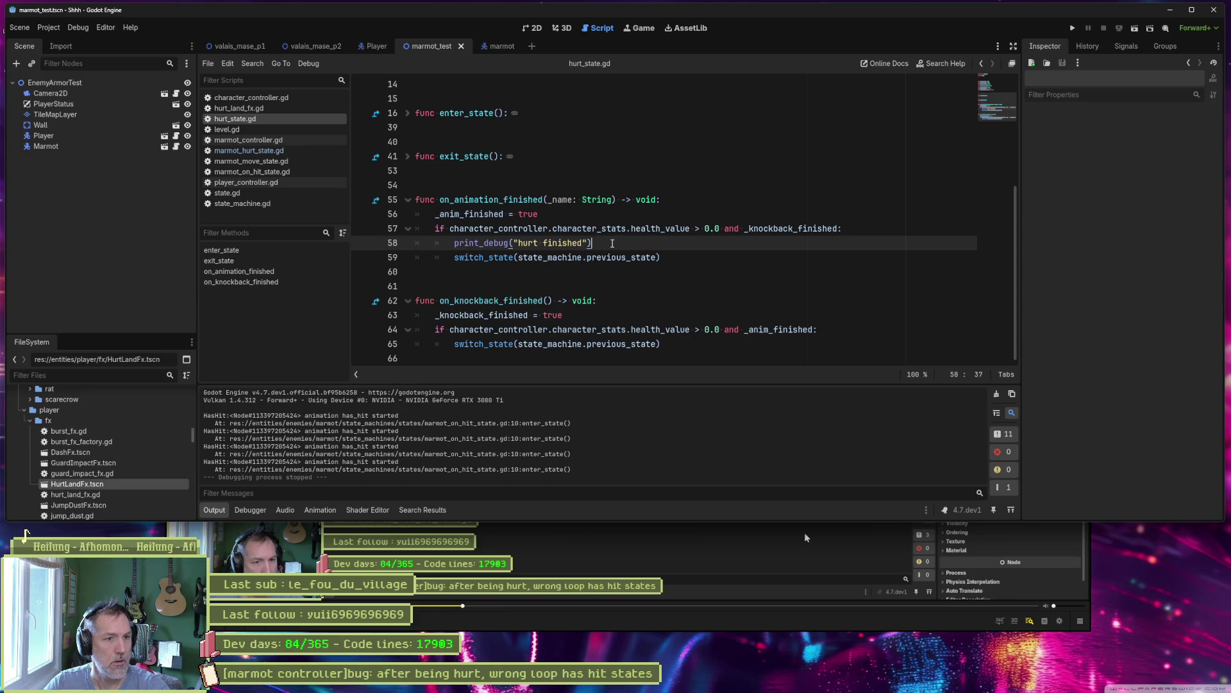
key(ctrl+shift+k)
click(490, 47)
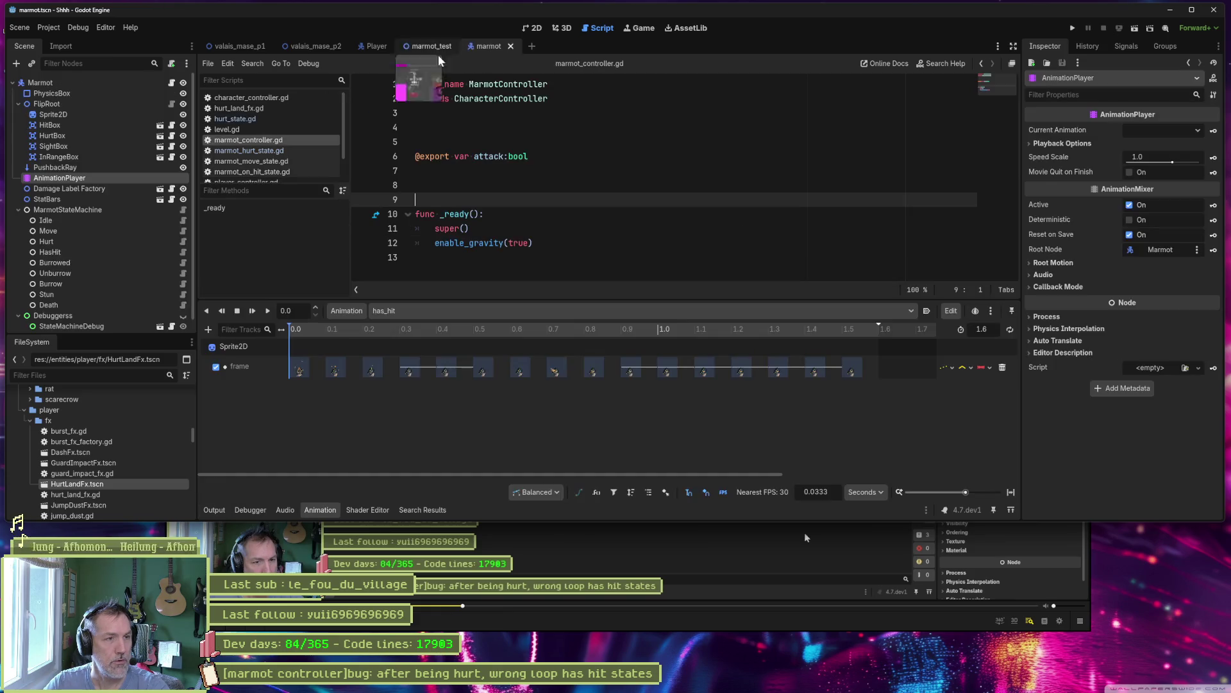
click(183, 254)
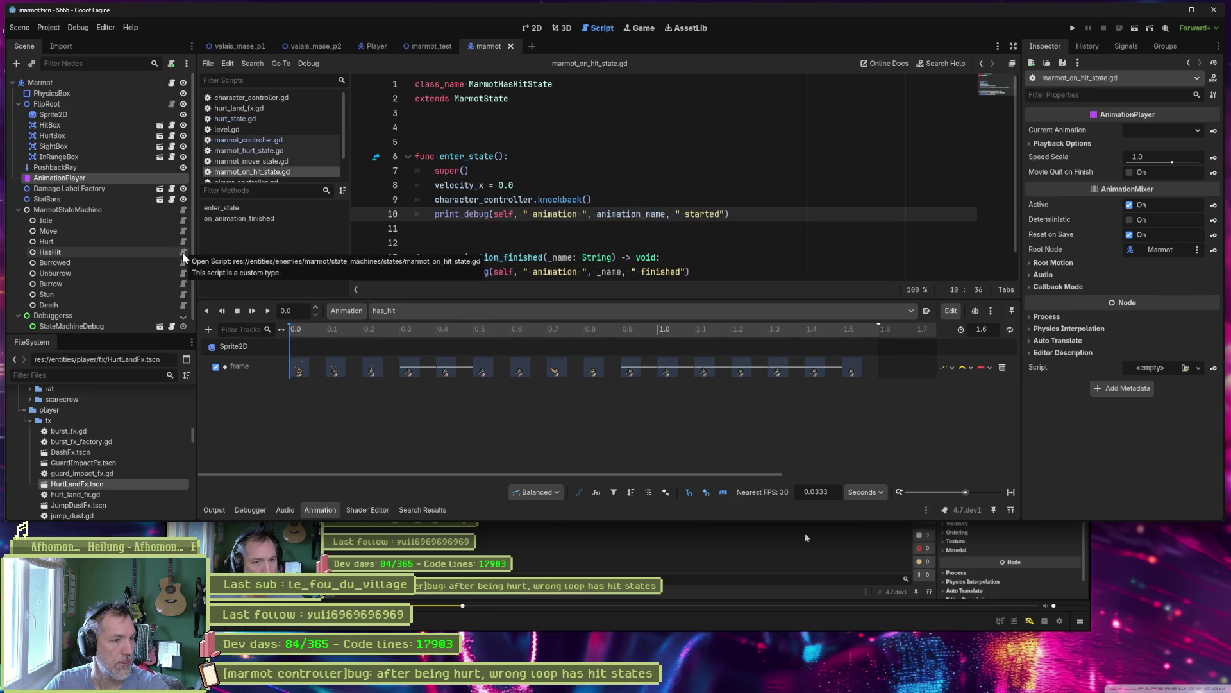
click(183, 294)
ctrl+click(472, 98)
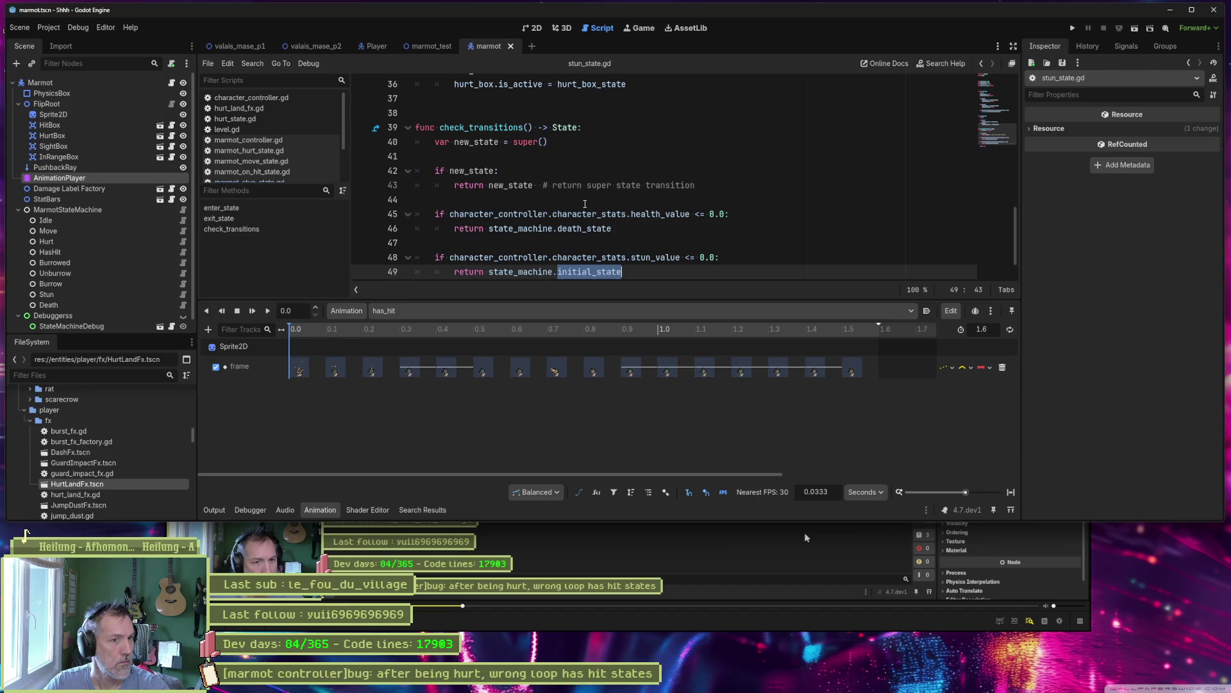
scroll(581, 204, down, 1)
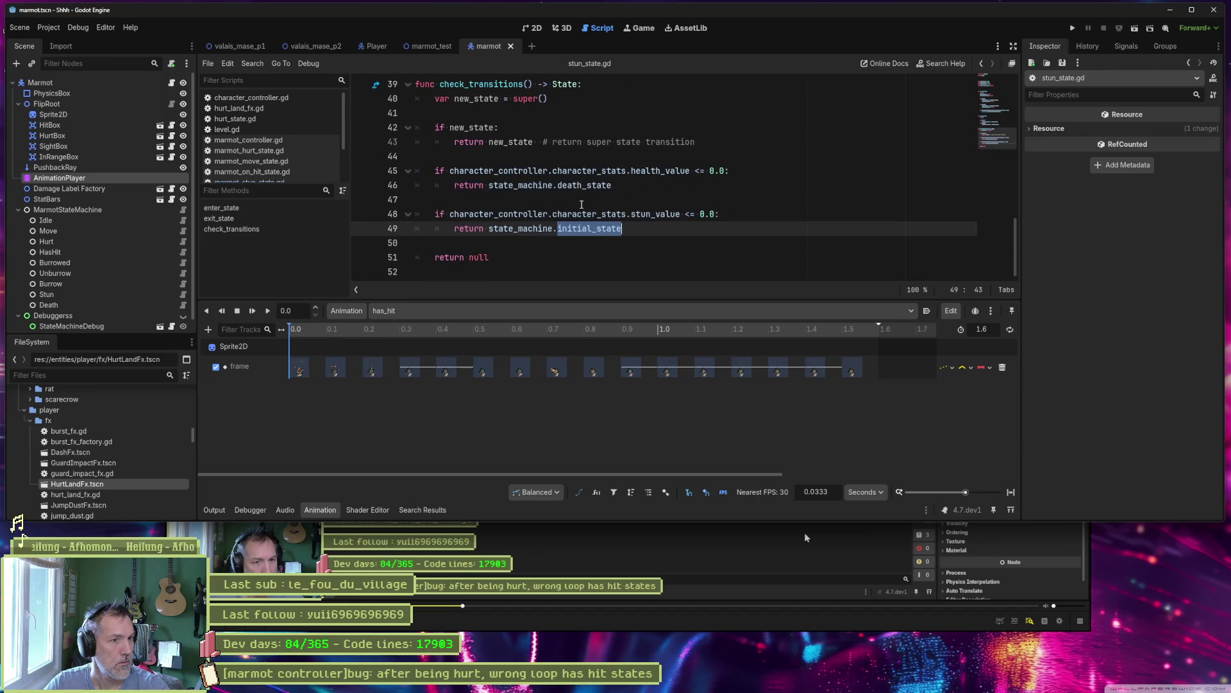
click(365, 229)
- Run the game twice, walking the player right and hitting the marmot, then stop
key(F5)
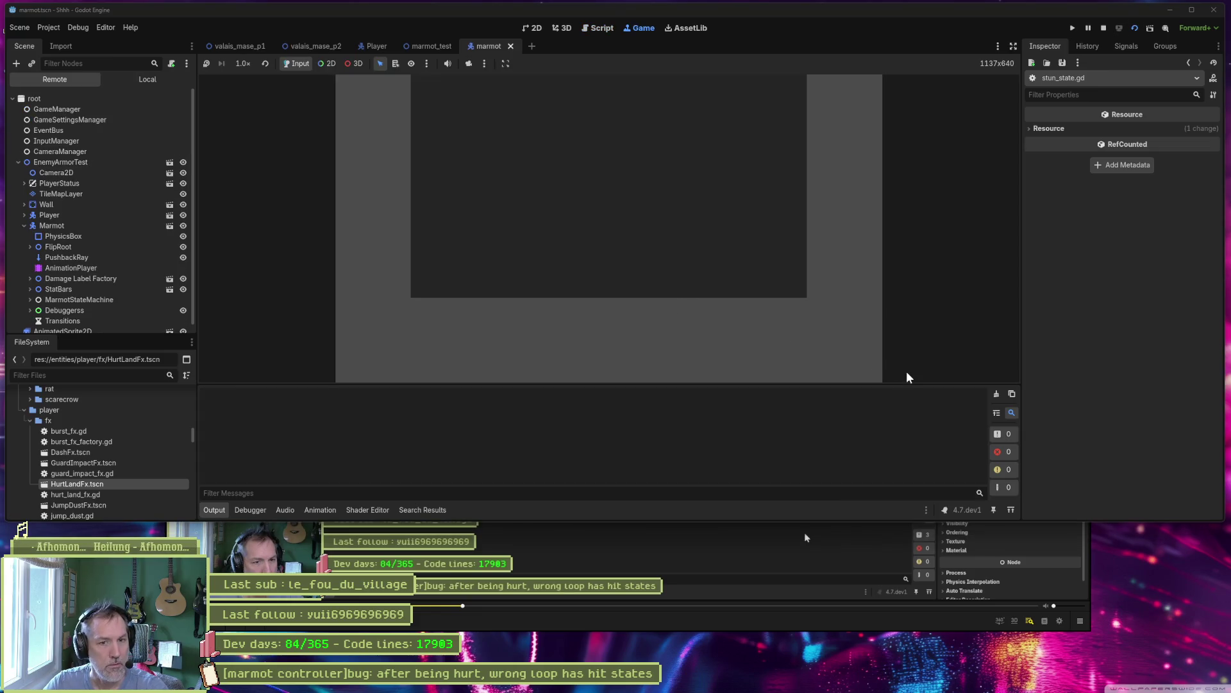
key(F8)
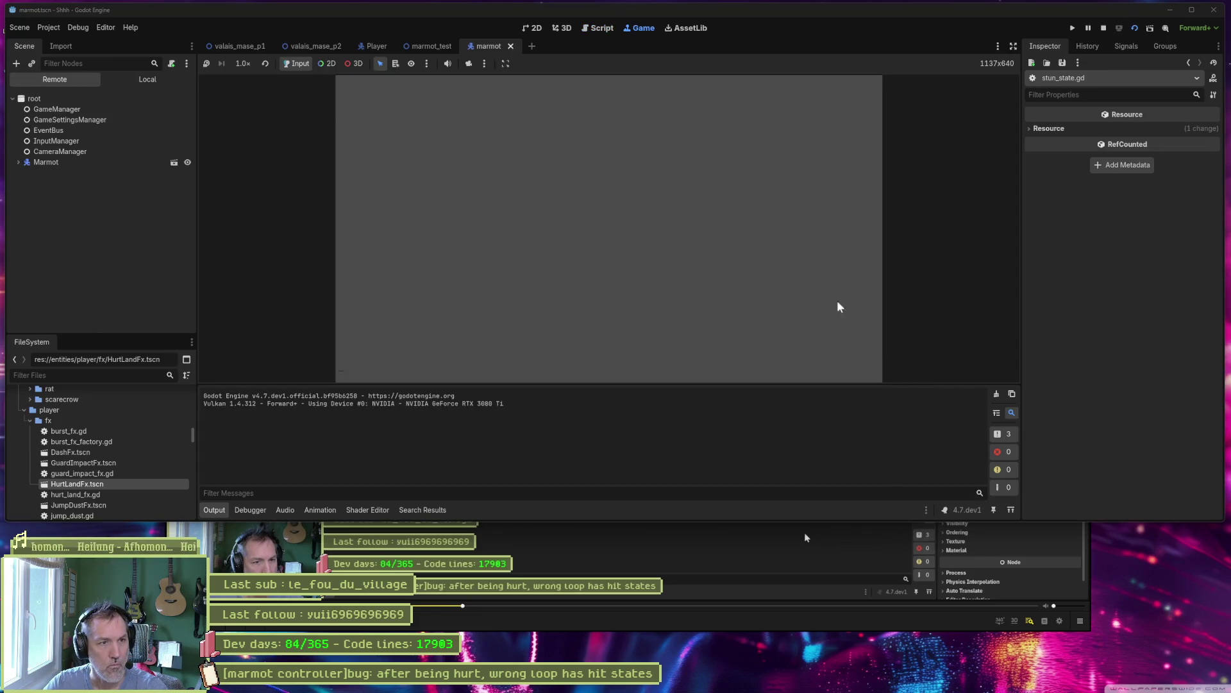
key(F5)
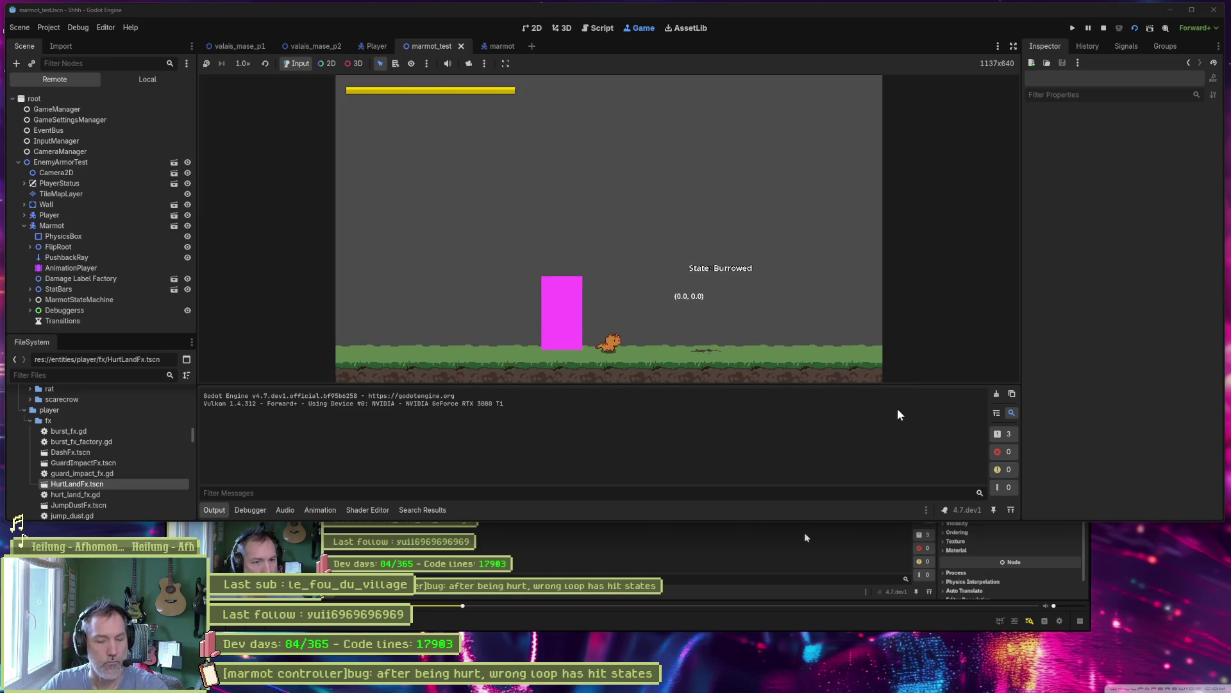
key(Right)
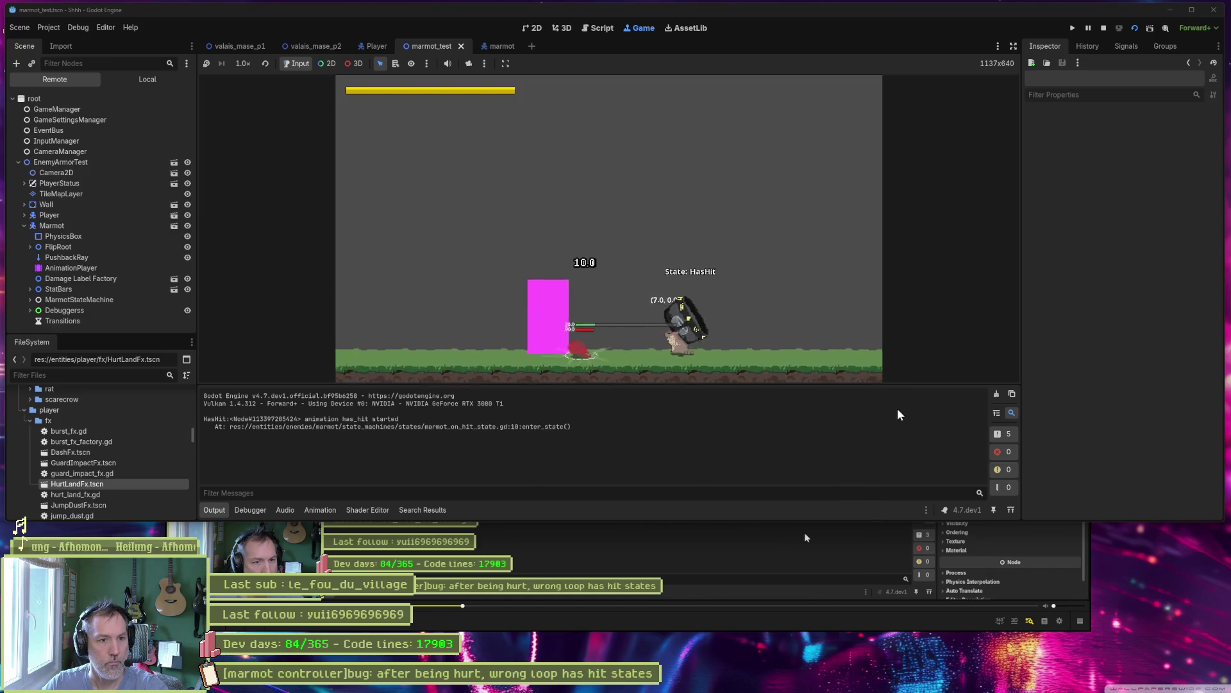
key(Right)
key(x)
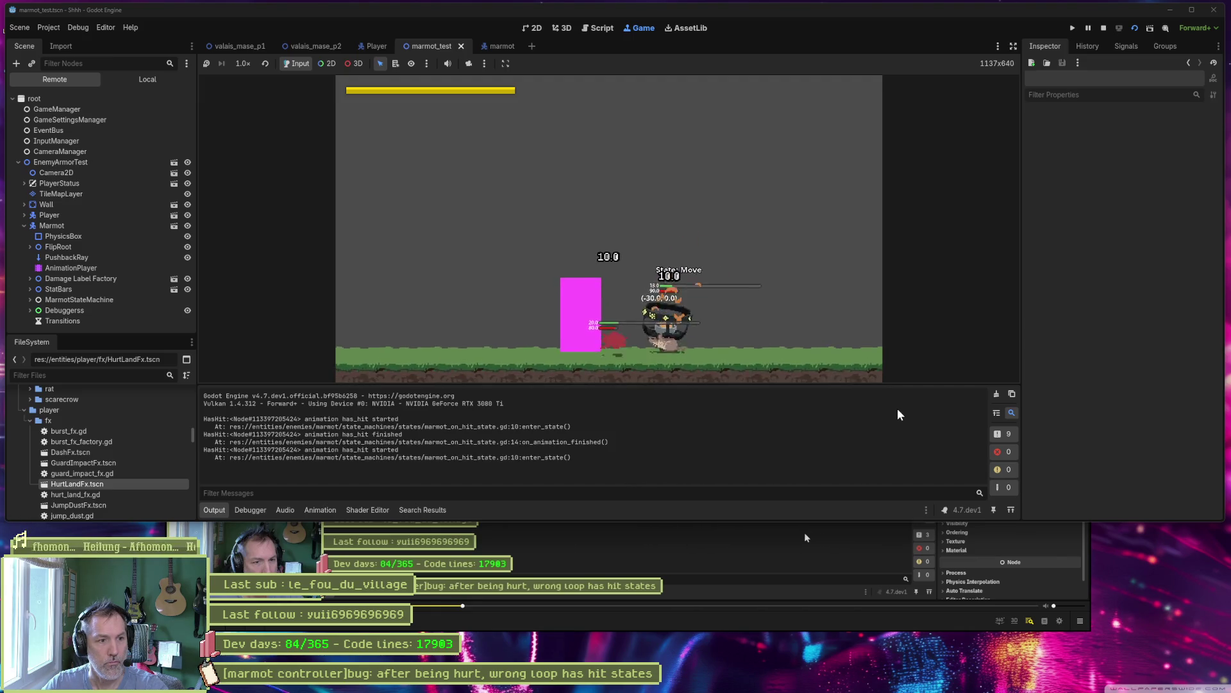
key(F8)
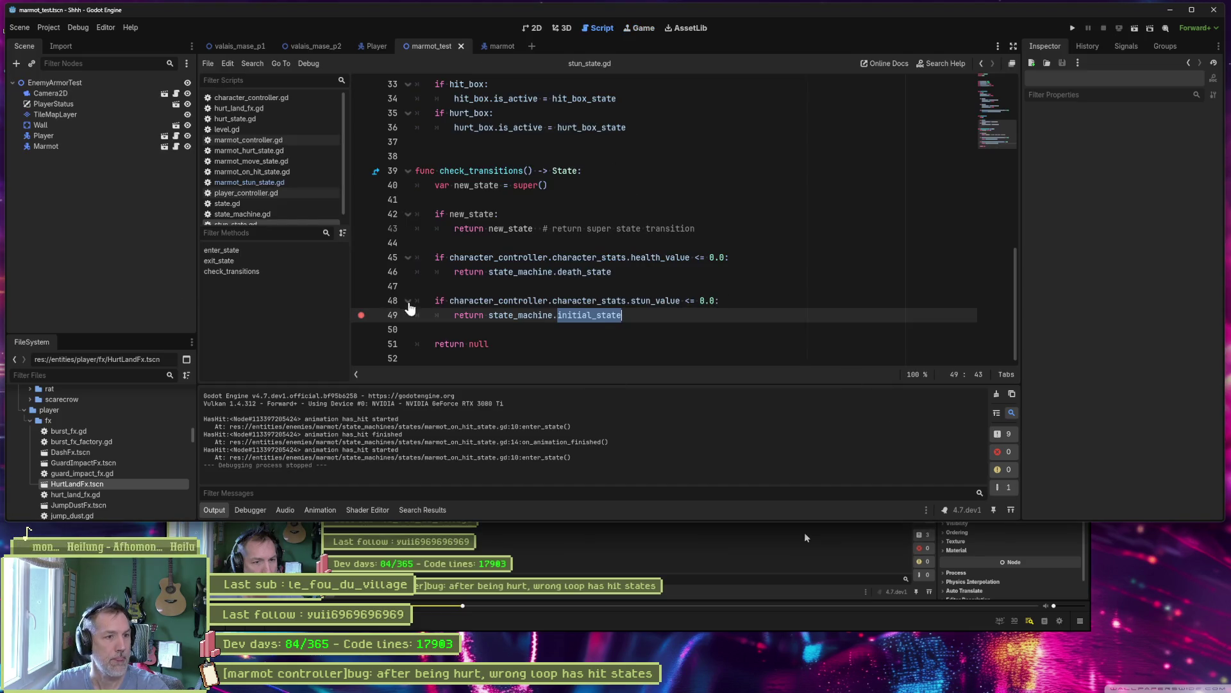
click(494, 46)
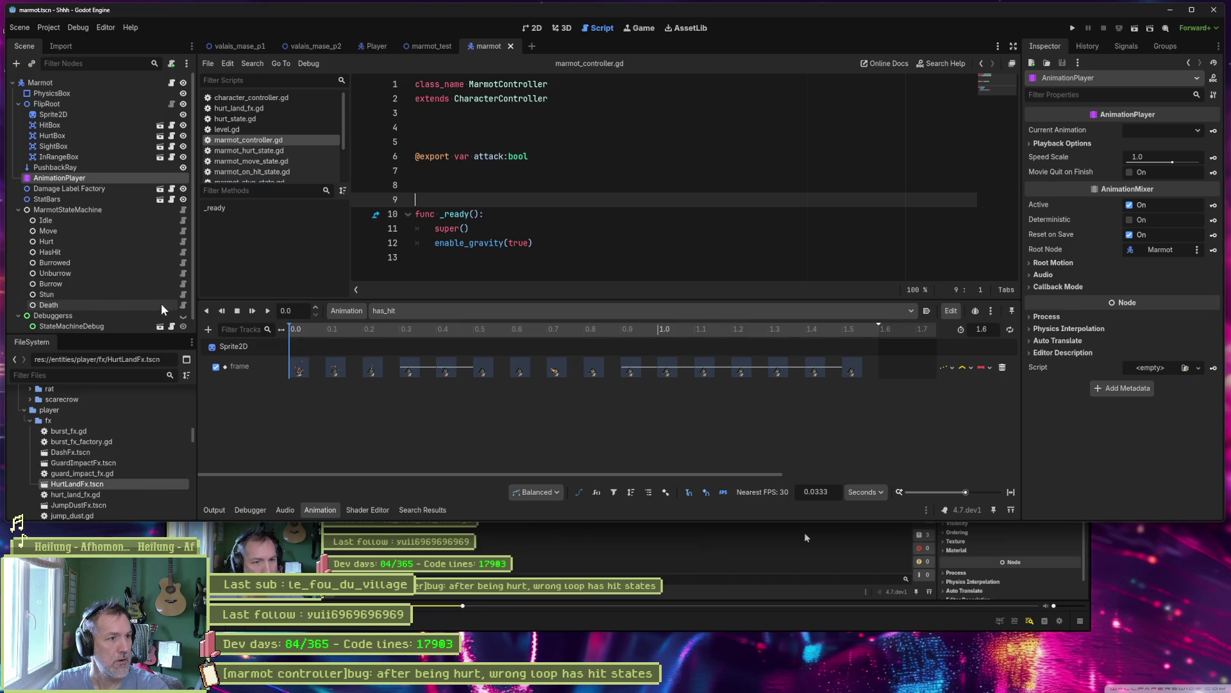
- Open the base state_machine.gd script and select its on_hit function block
click(183, 254)
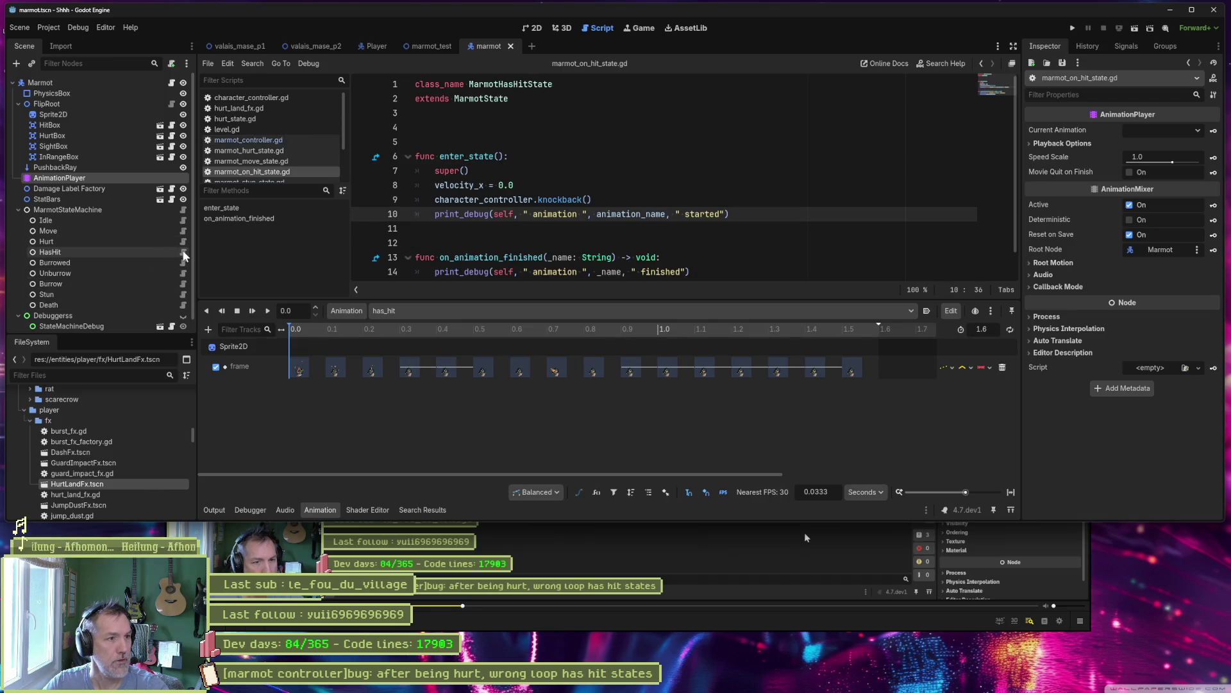
click(183, 210)
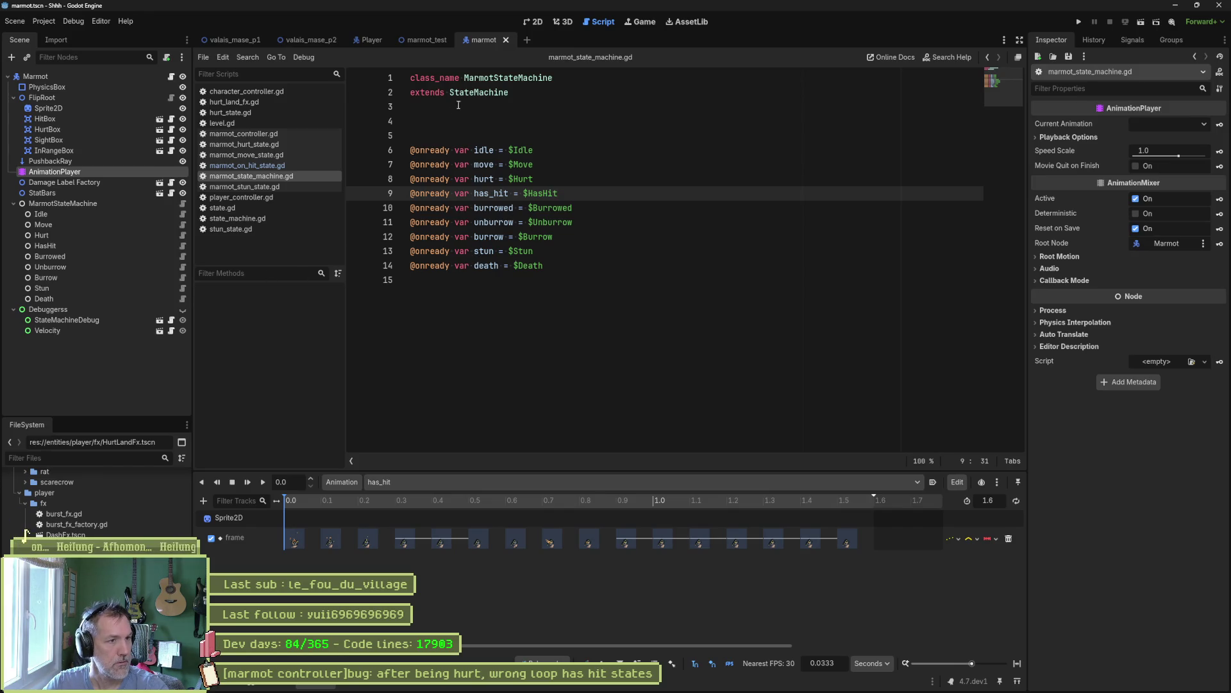
ctrl+click(480, 94)
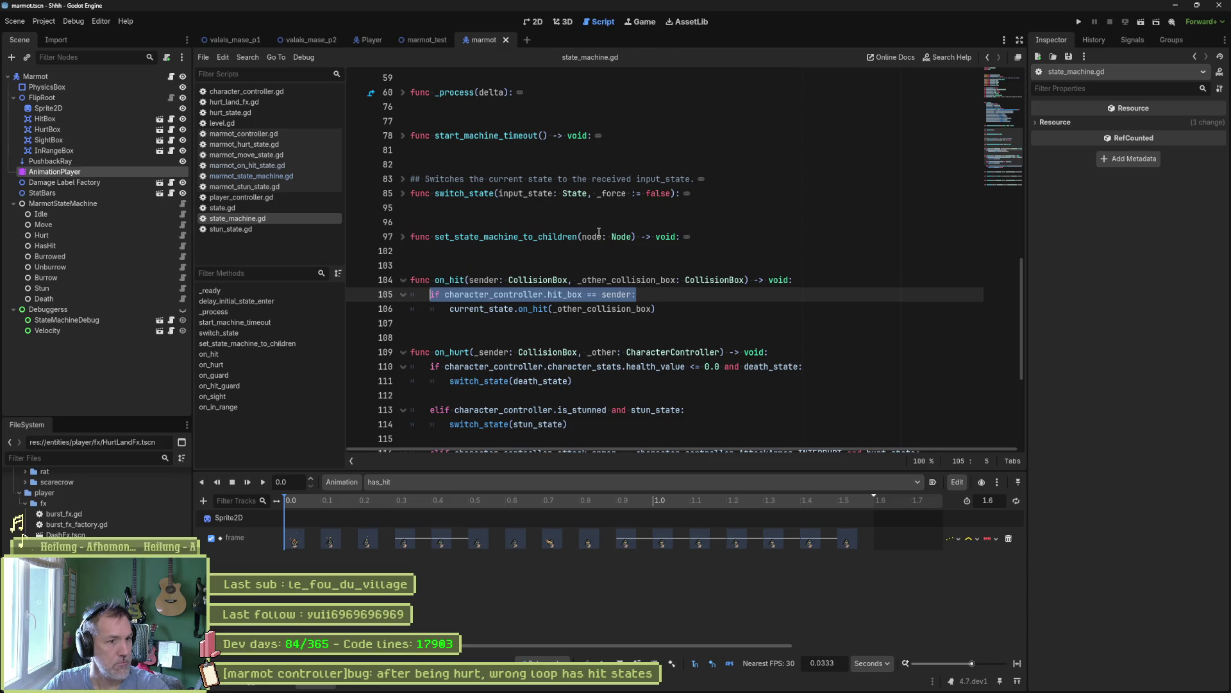
drag(619, 302, 703, 234)
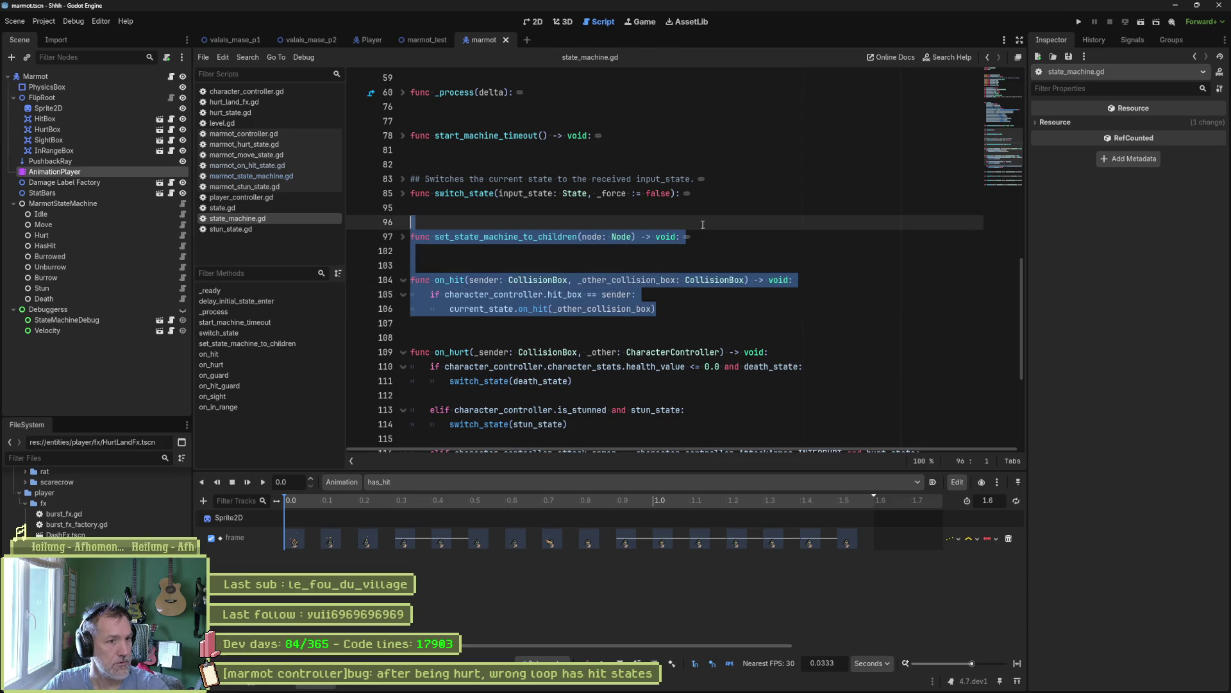
click(661, 340)
- Unfold the on_sight and on_in_range handlers, then open marmot_controller.gd
scroll(588, 356, down, 2)
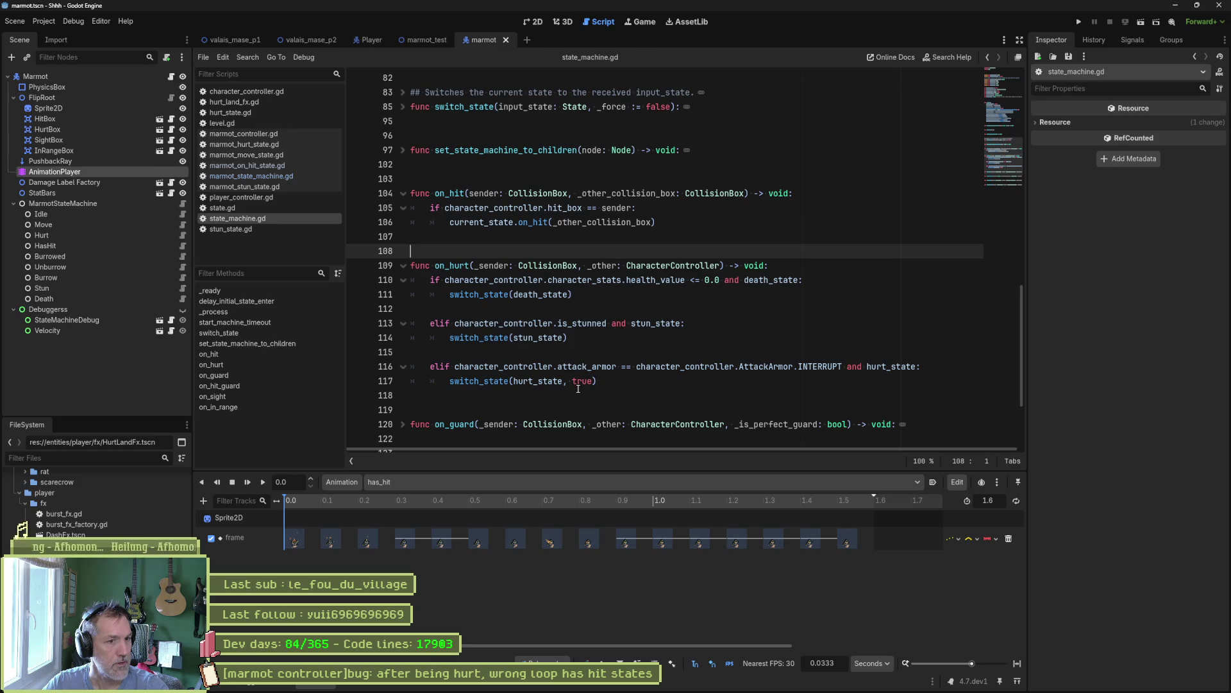
scroll(578, 388, down, 2)
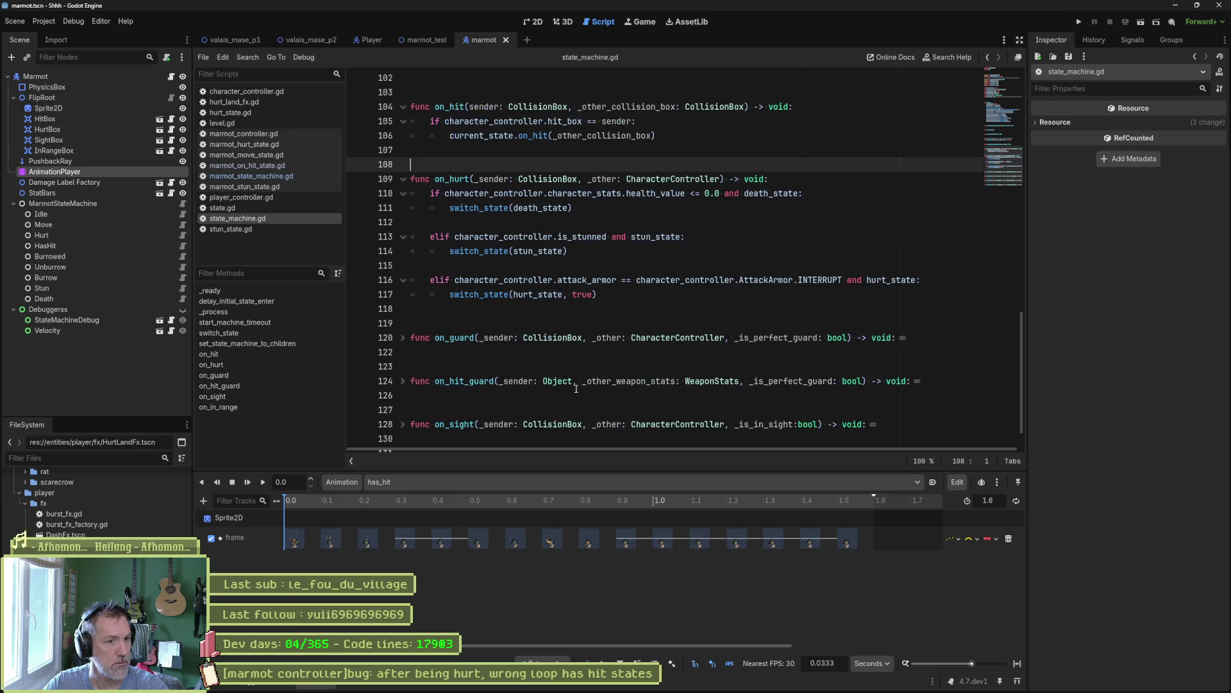
scroll(576, 388, down, 1)
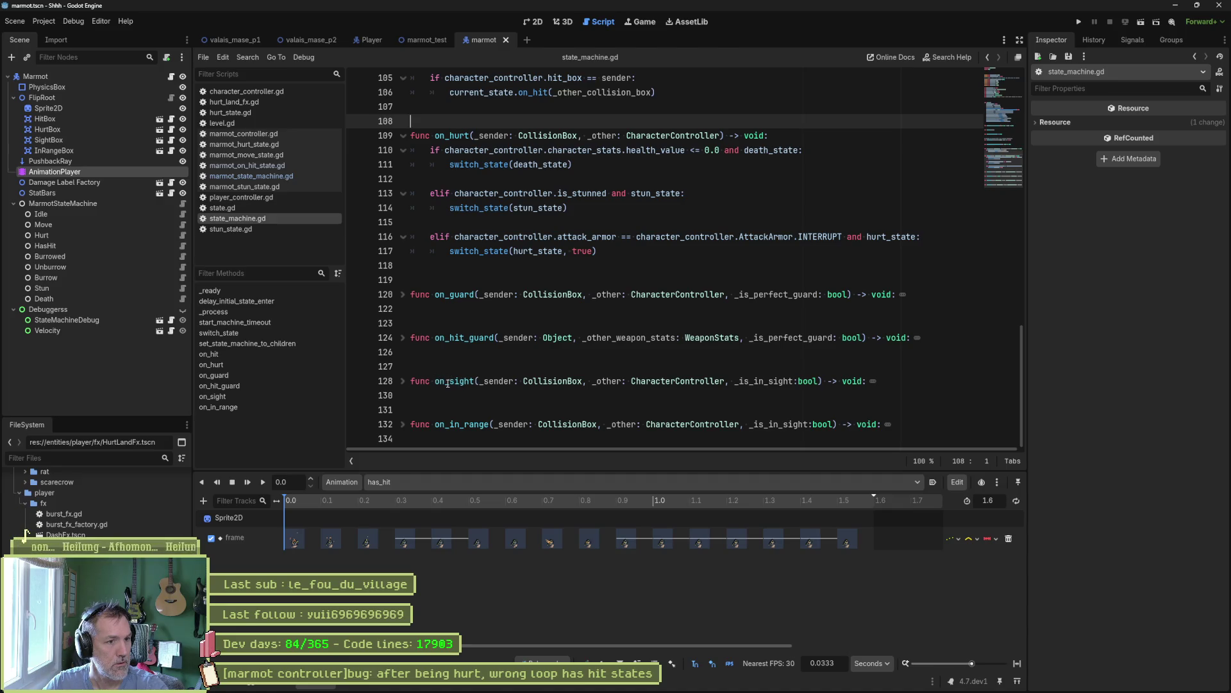
click(403, 381)
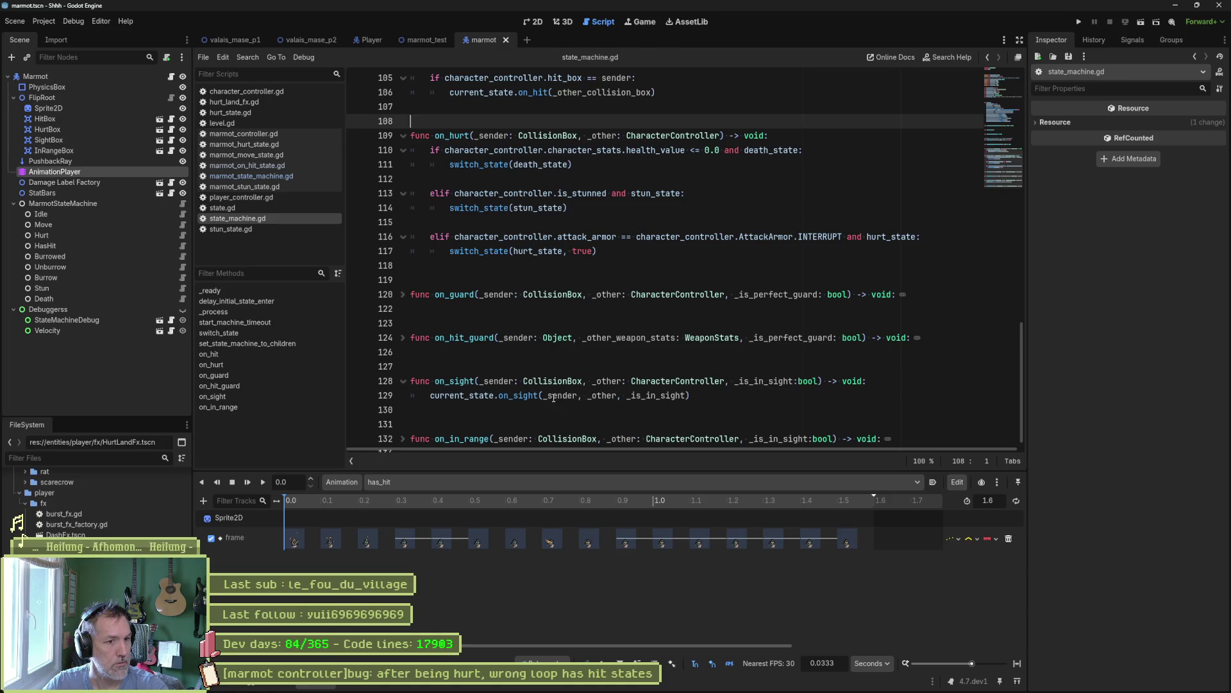
scroll(596, 403, down, 1)
click(403, 424)
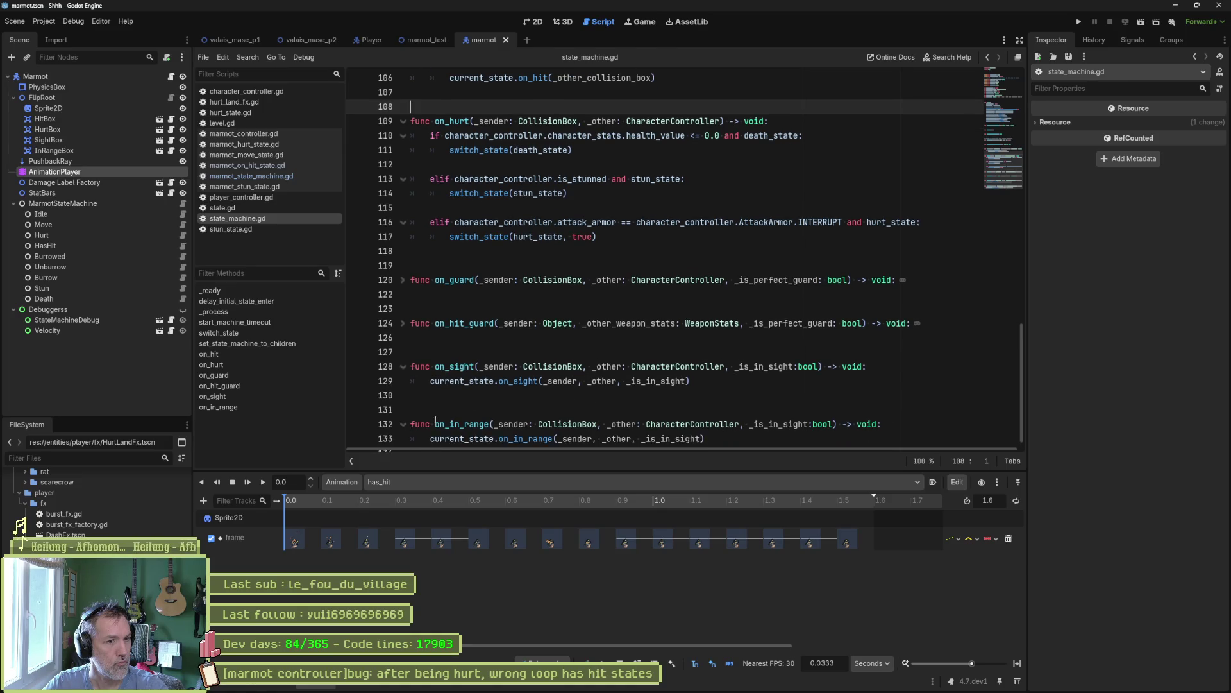
scroll(642, 417, down, 1)
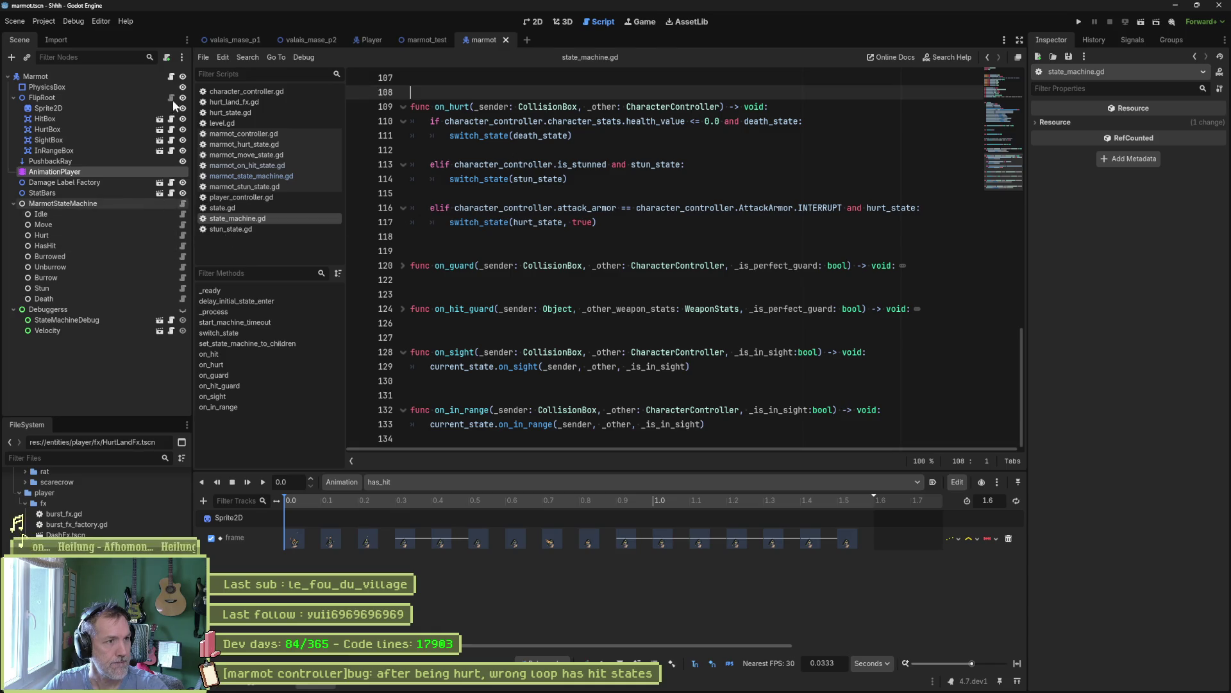
click(244, 133)
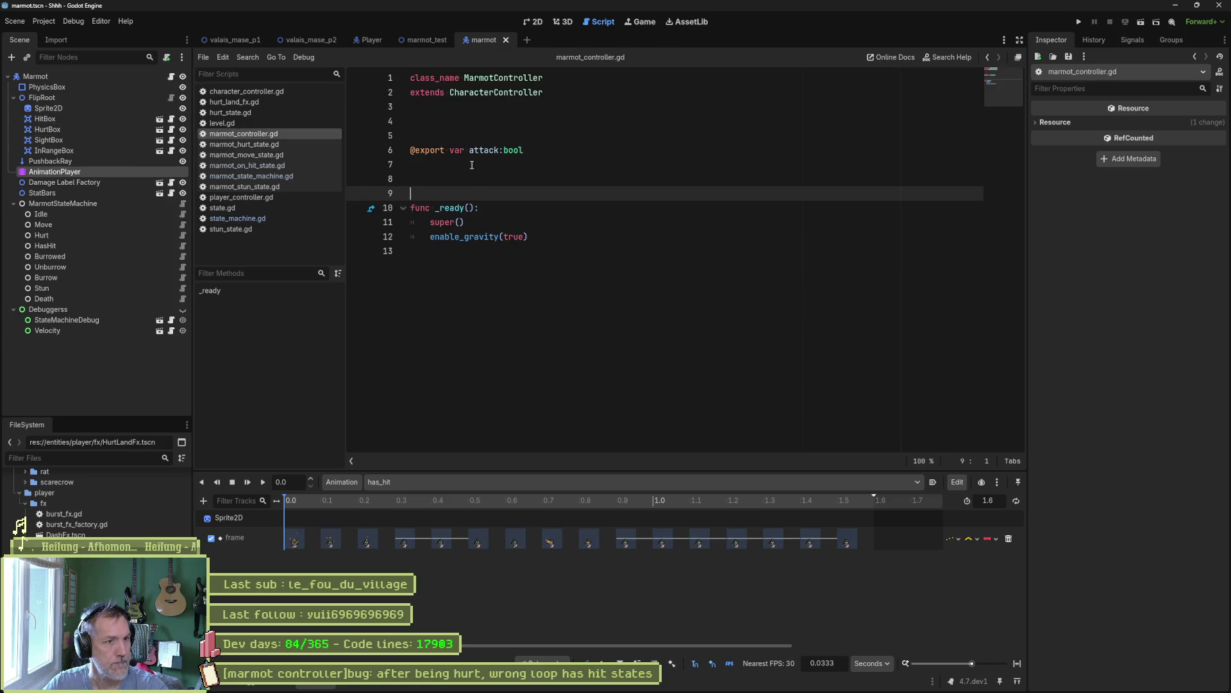
- Inspect character_controller.gd, then jump to switch_state in state_machine.gd
click(500, 93)
ctrl+click(500, 92)
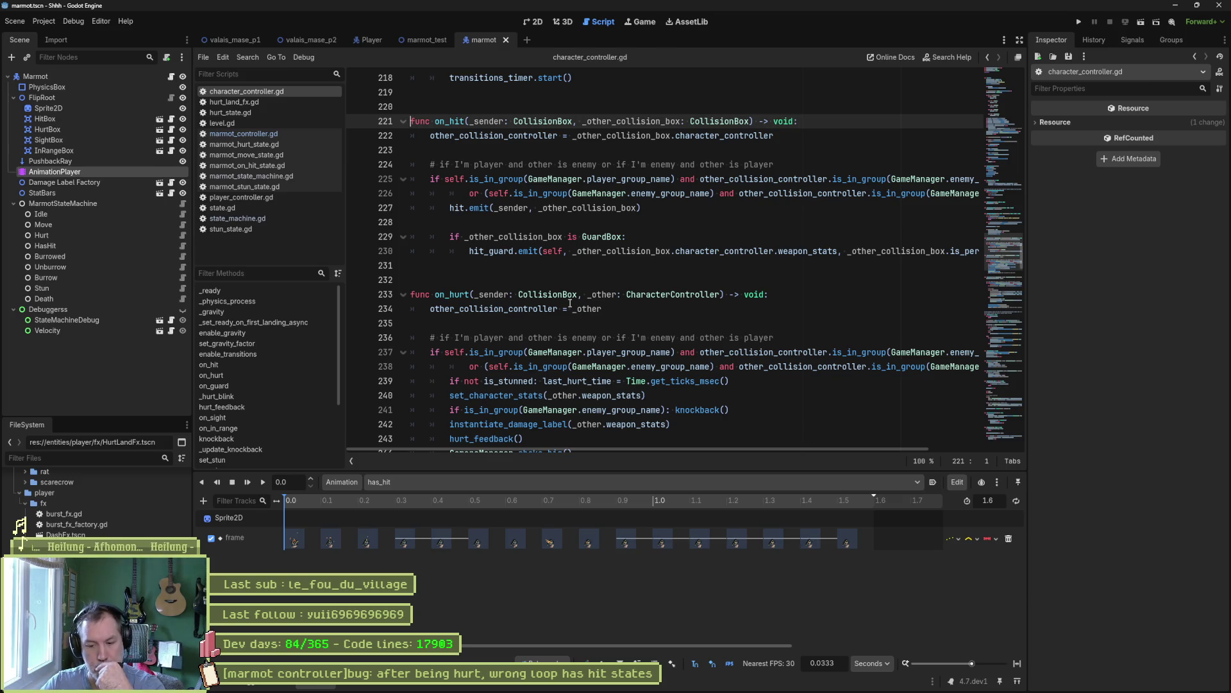
click(253, 228)
click(313, 218)
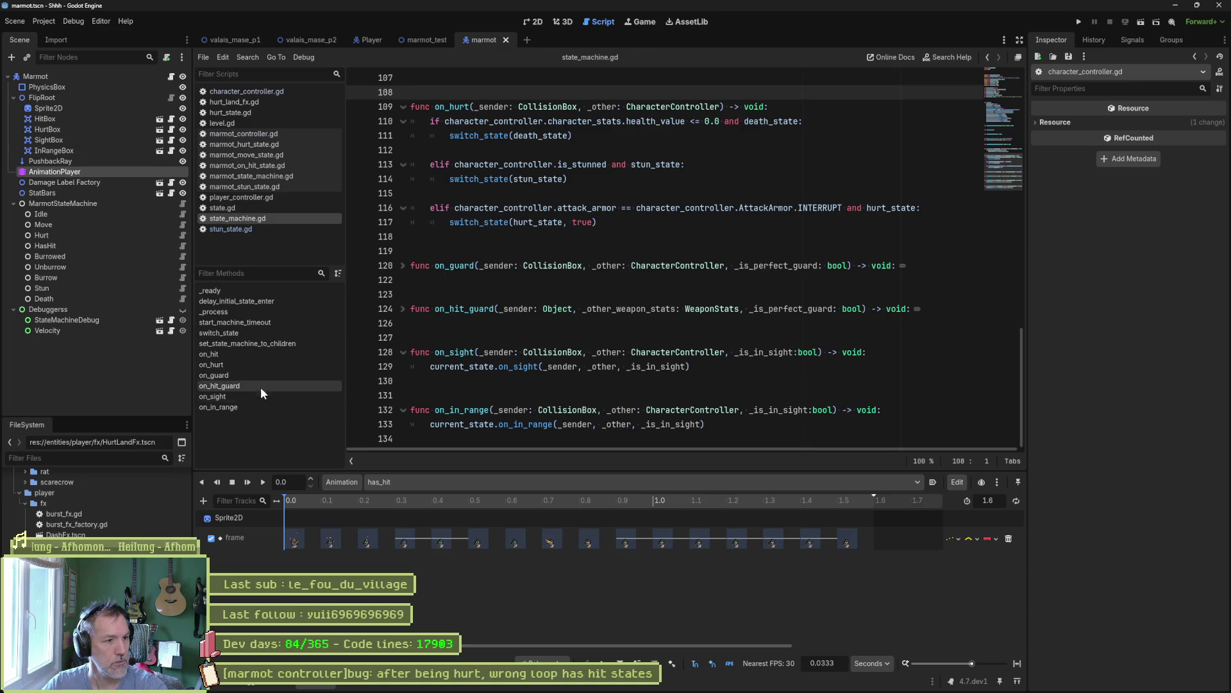
click(312, 333)
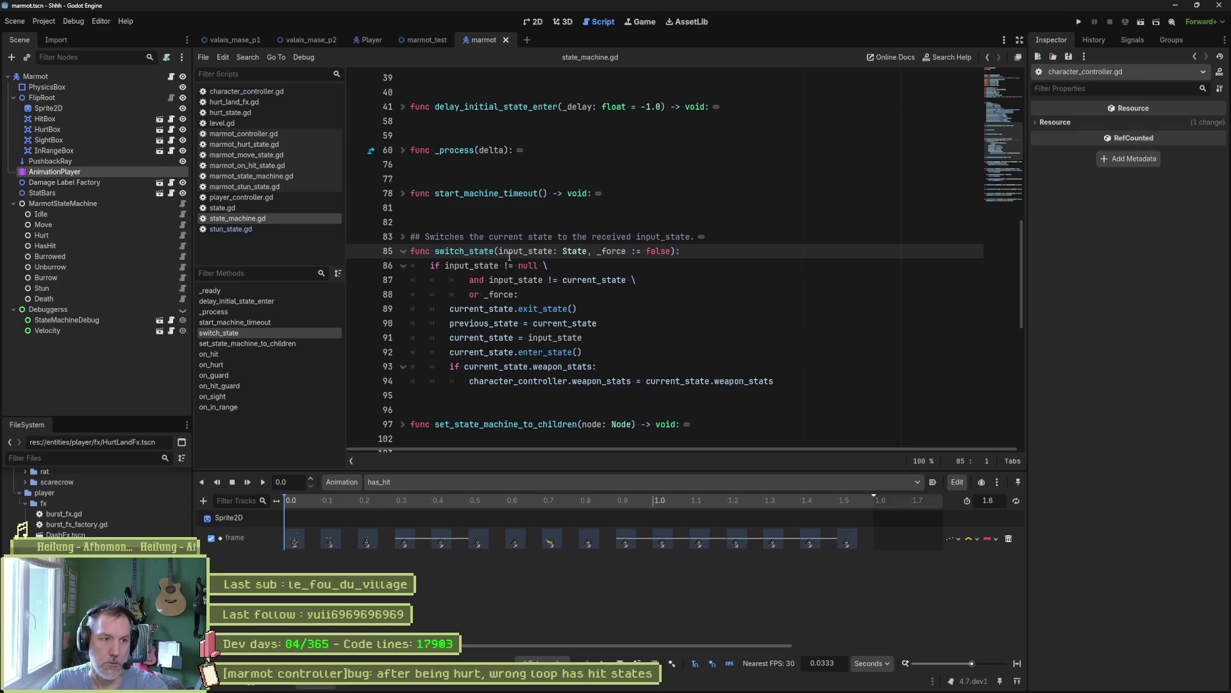
- Insert a print_stack() call on a new line 89 inside switch_state
click(596, 294)
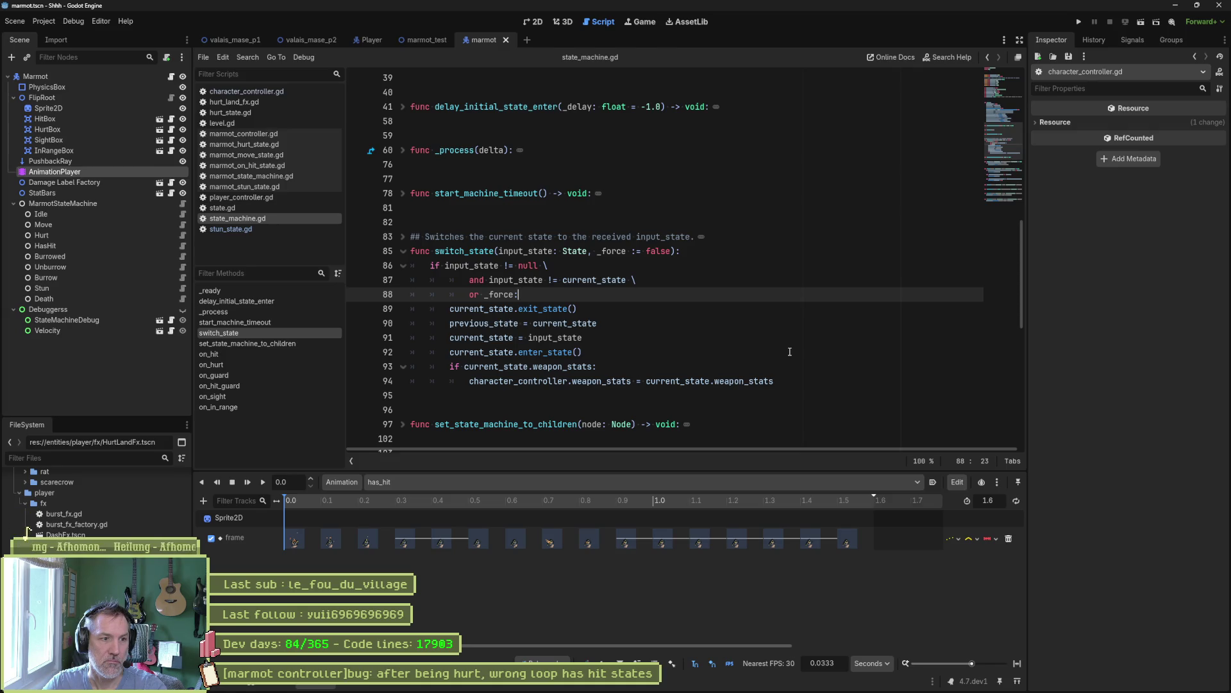
key(Return)
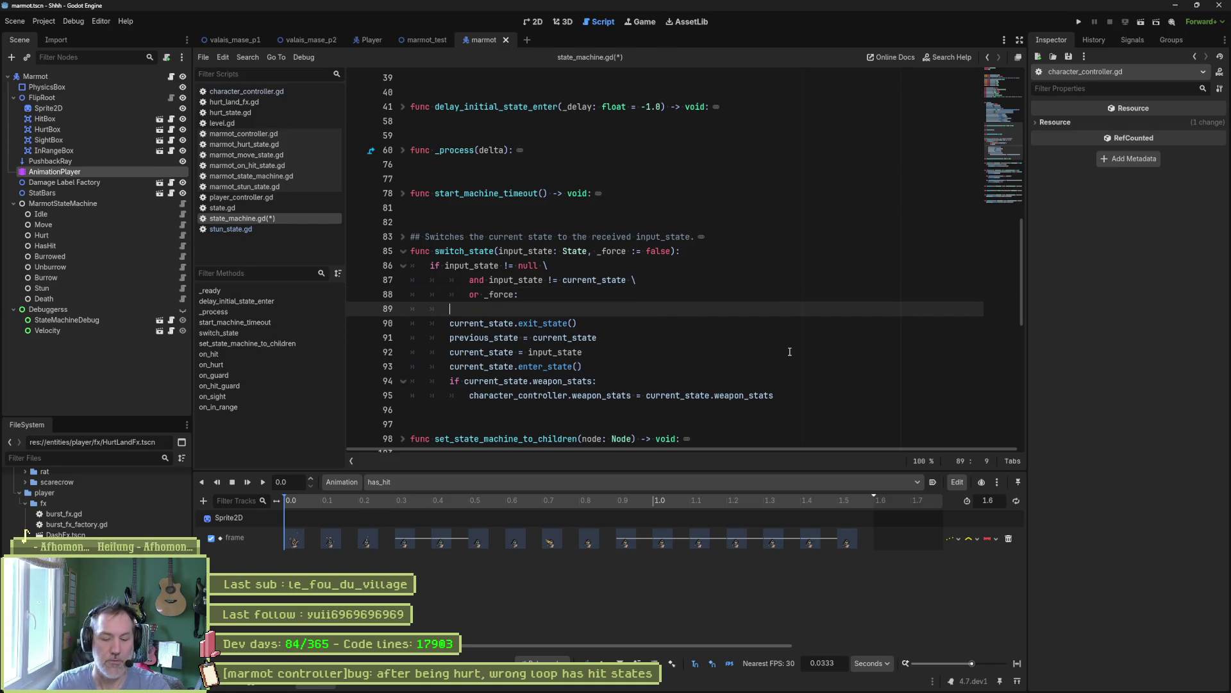
text(print_)
key(BackSpace)
key(BackSpace)
key(BackSpace)
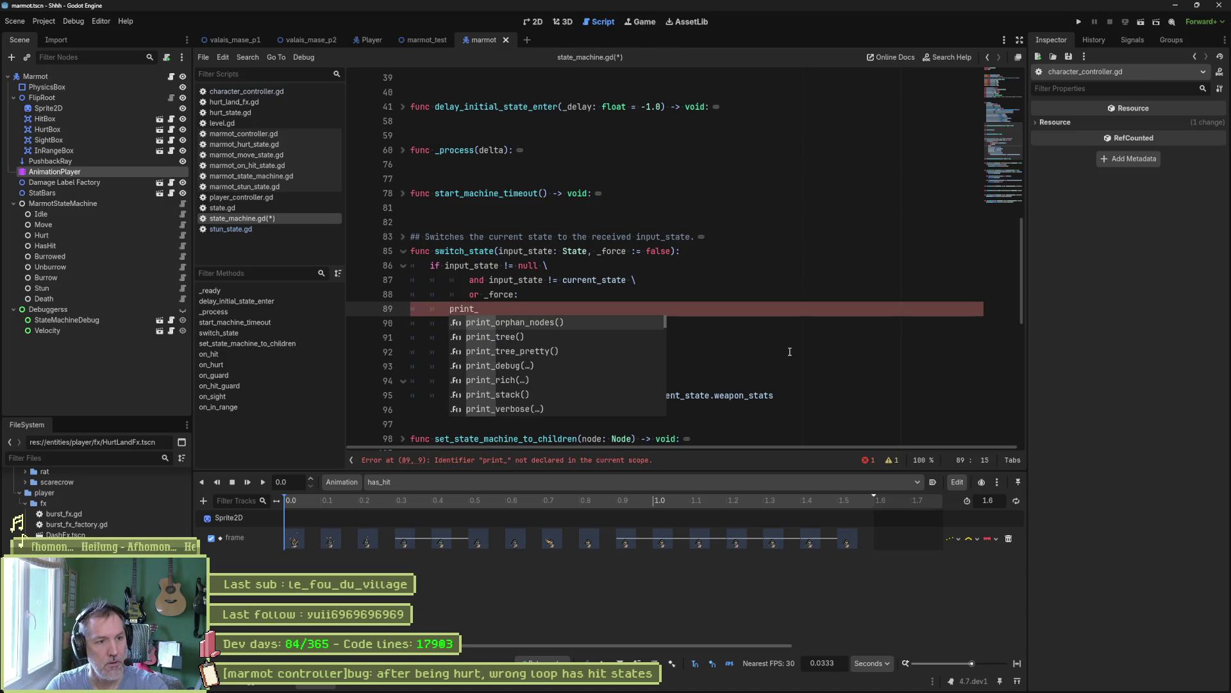
text(stack)
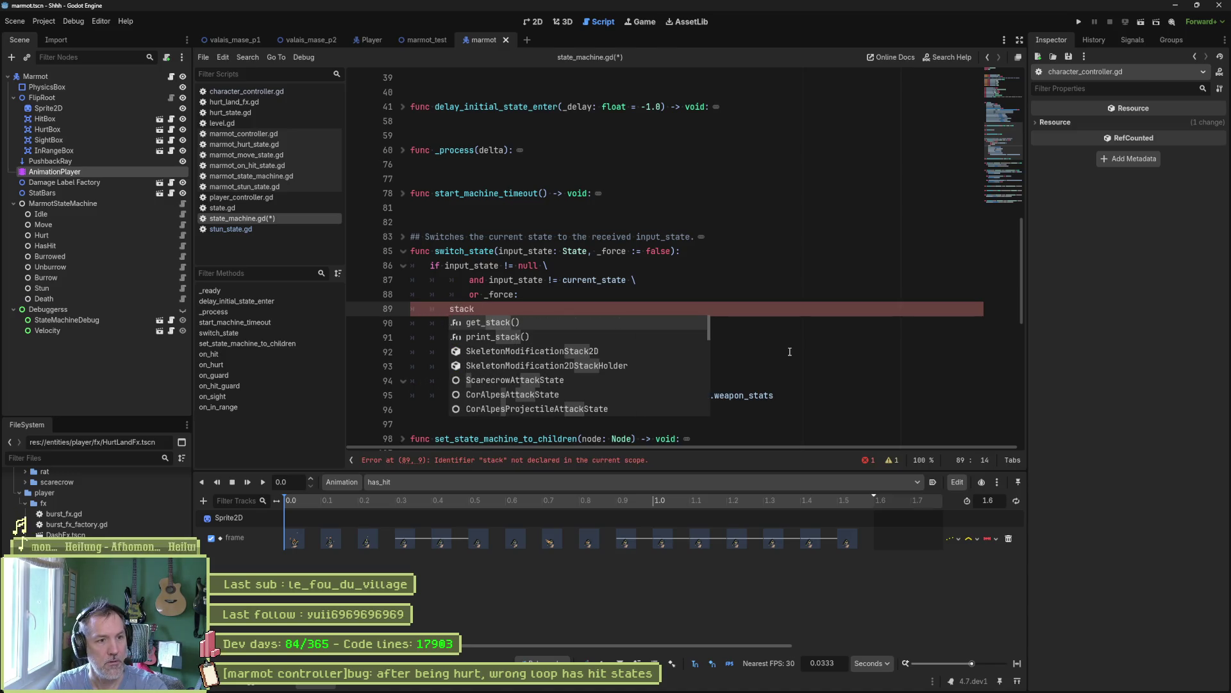
key(Down)
key(Return)
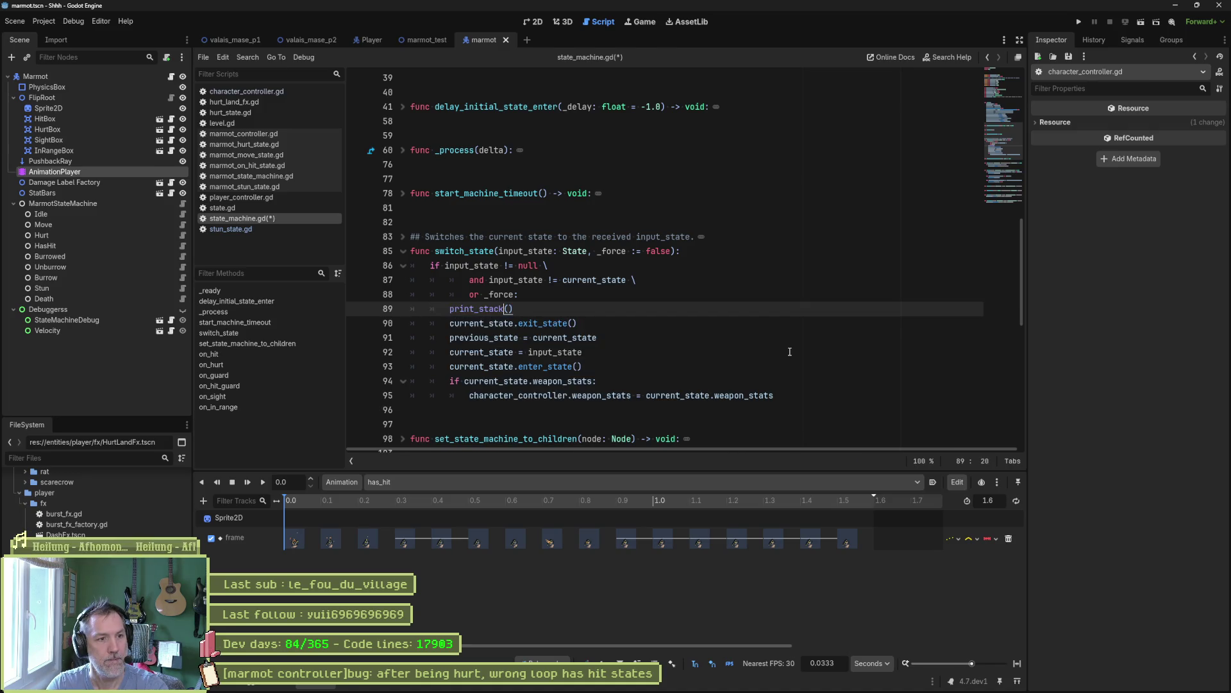
- Start an 'if character_controller' condition in front of the print_stack() call
key(Home)
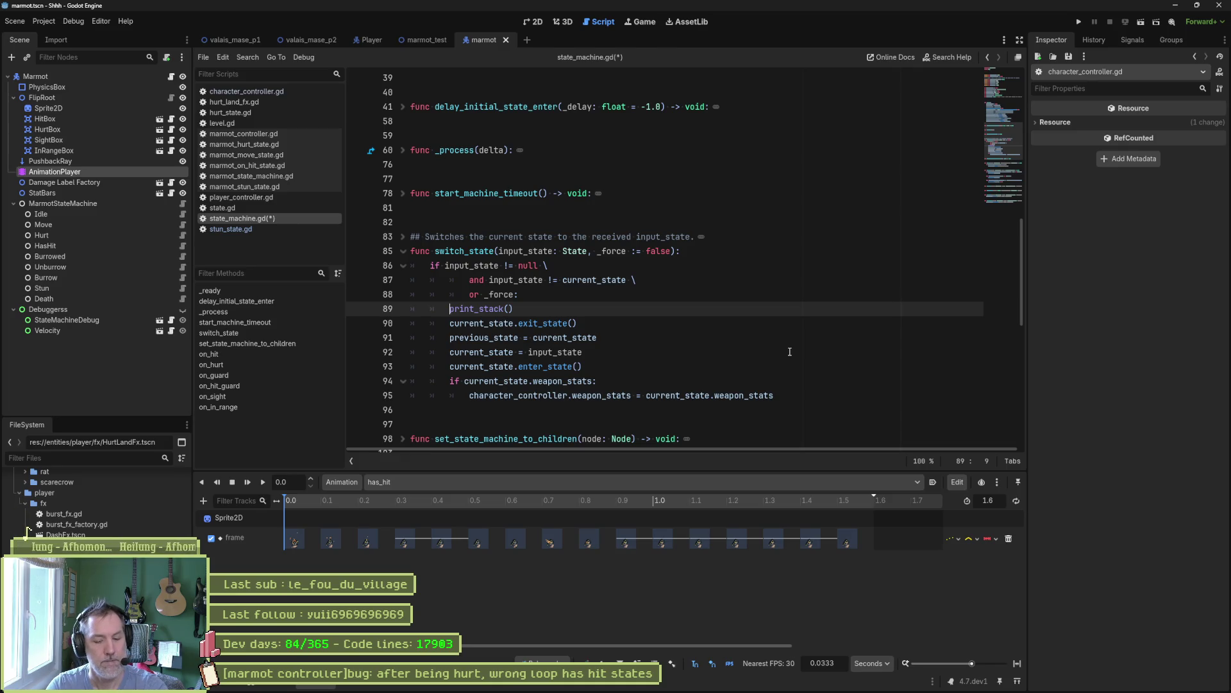
text(if)
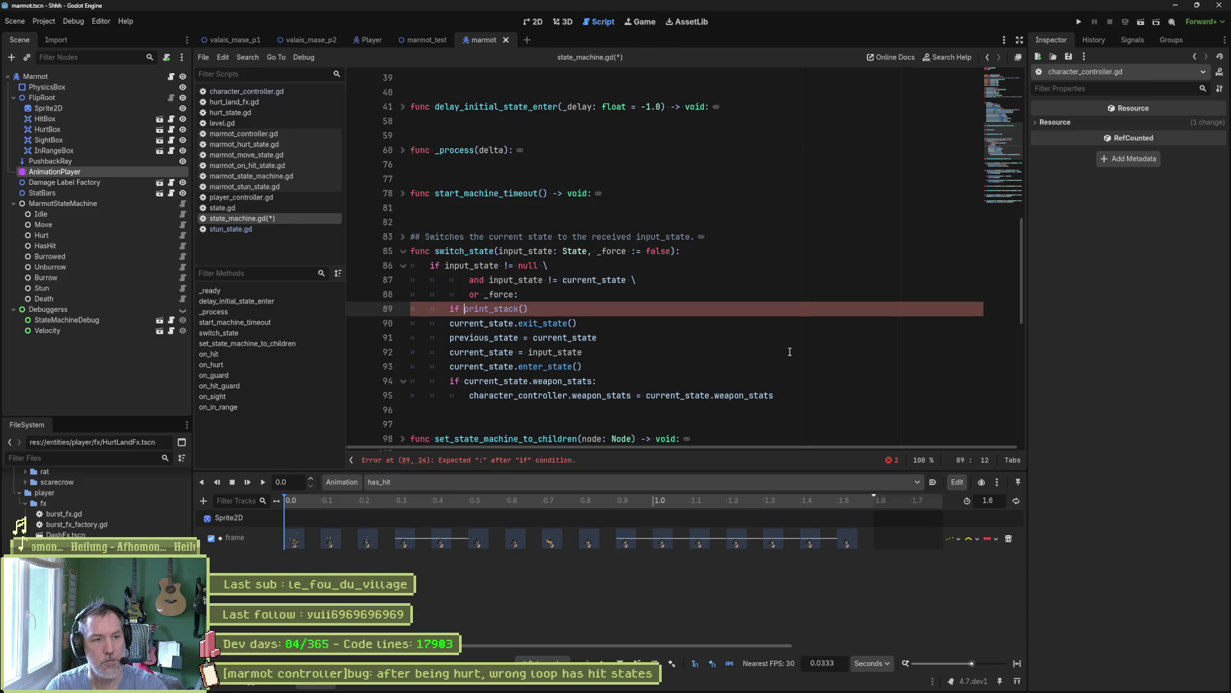
text(cha)
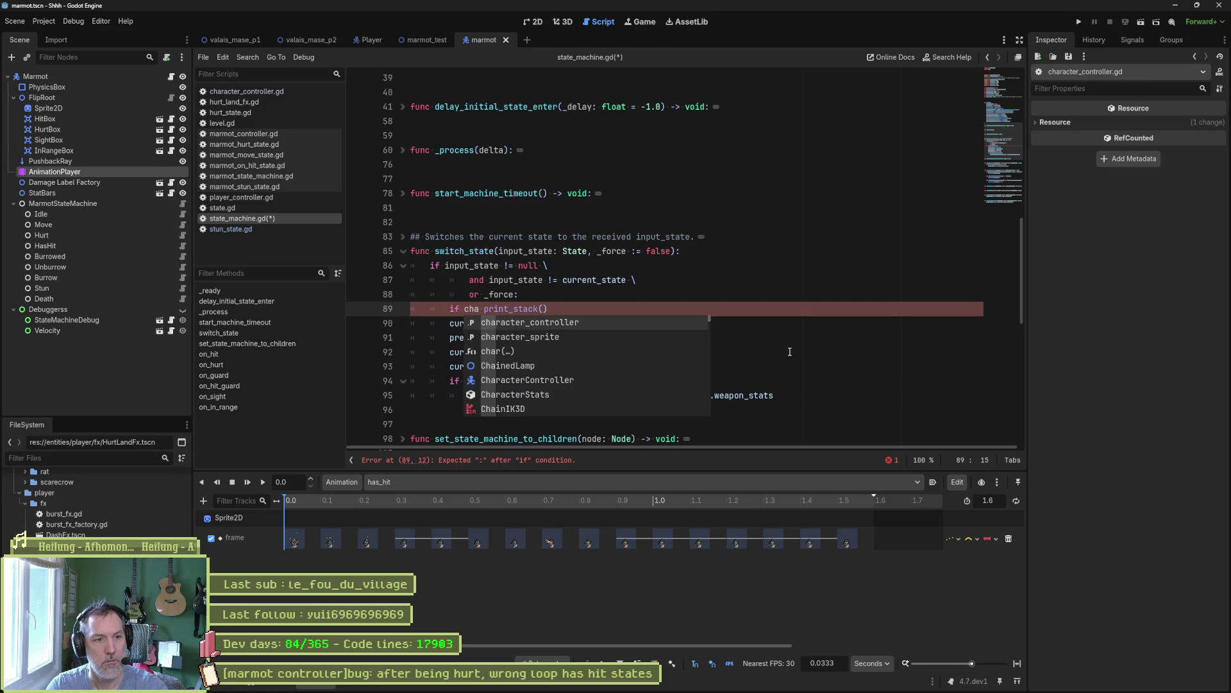
key(BackSpace)
key(BackSpace)
key(BackSpace)
text(is)
key(BackSpace)
key(BackSpace)
text(cha)
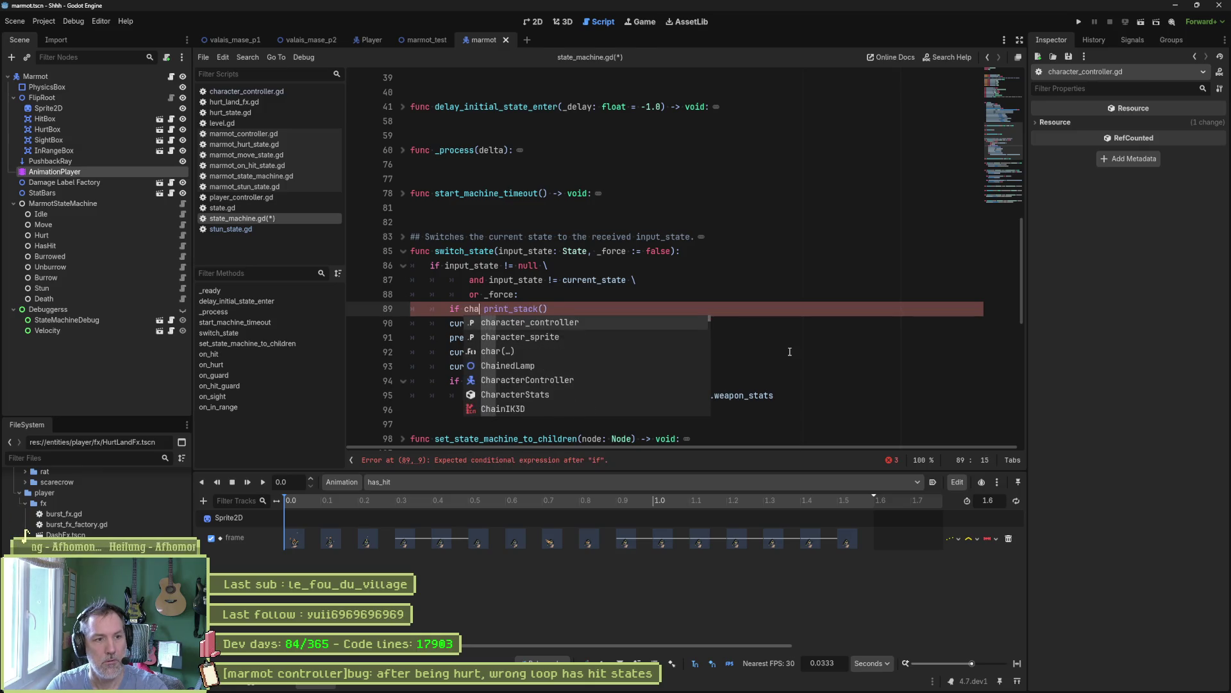
key(Return)
- Complete the condition as .is_in_group(GameManager.enemy_group_name): before print_stack()
text(.is)
text(_in_gr)
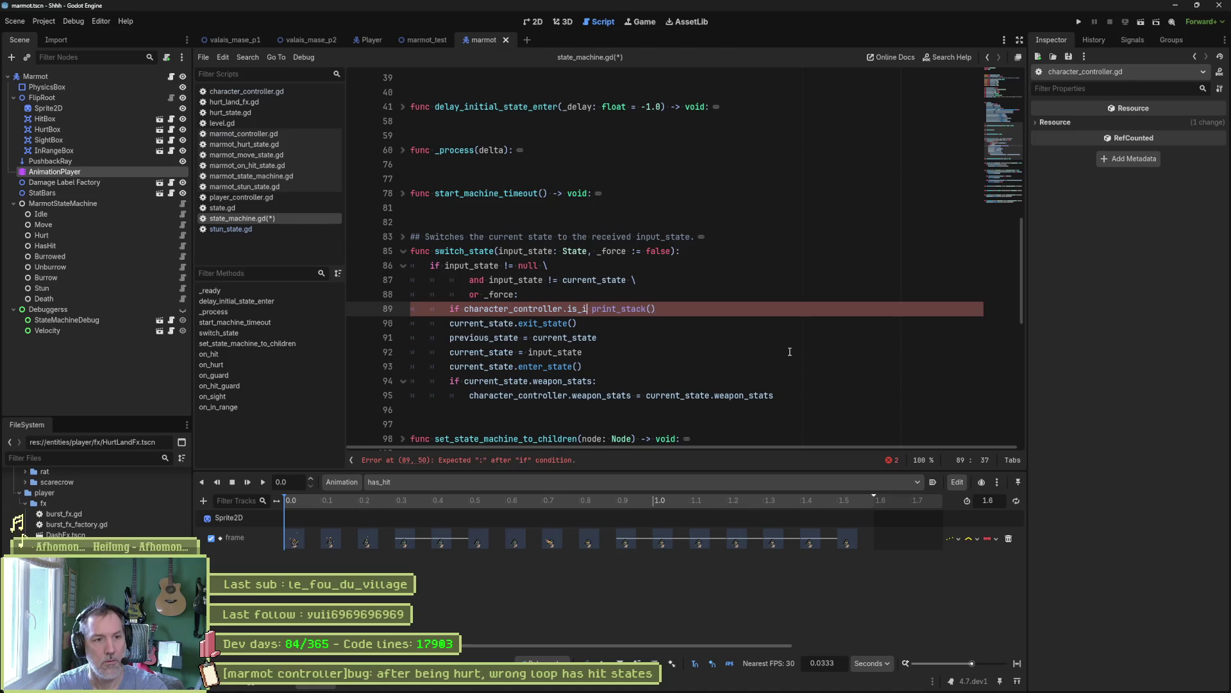
key(Return)
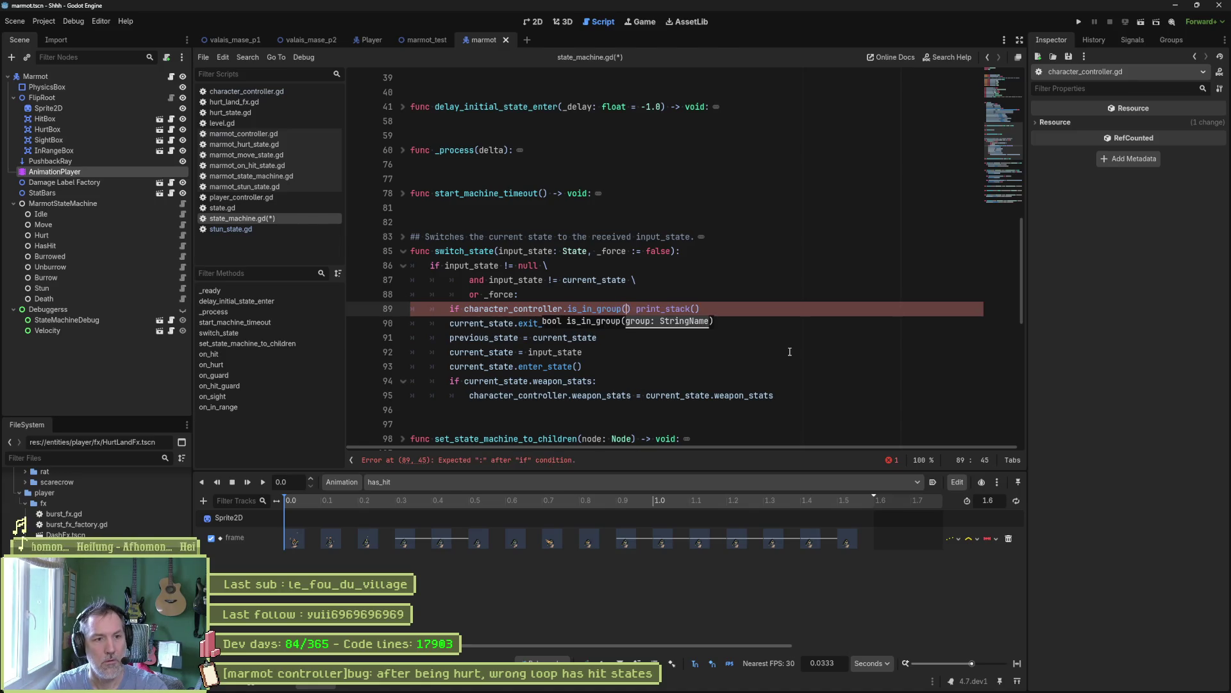
text(GameM)
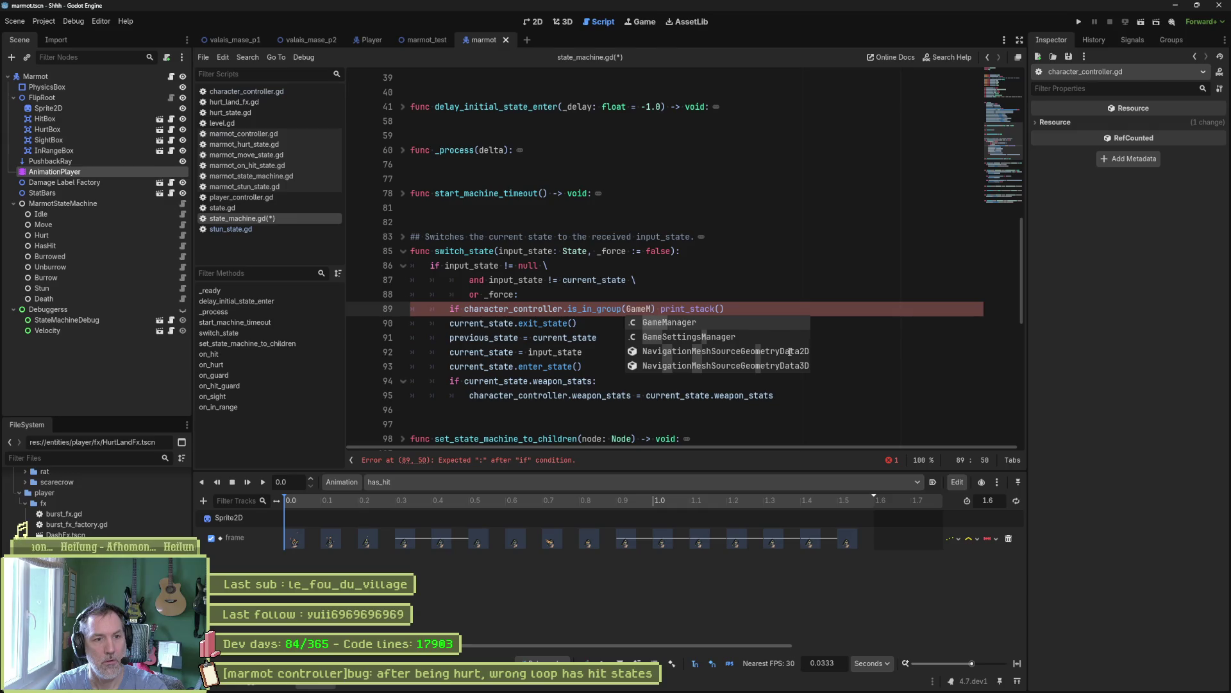
key(Return)
text(.)
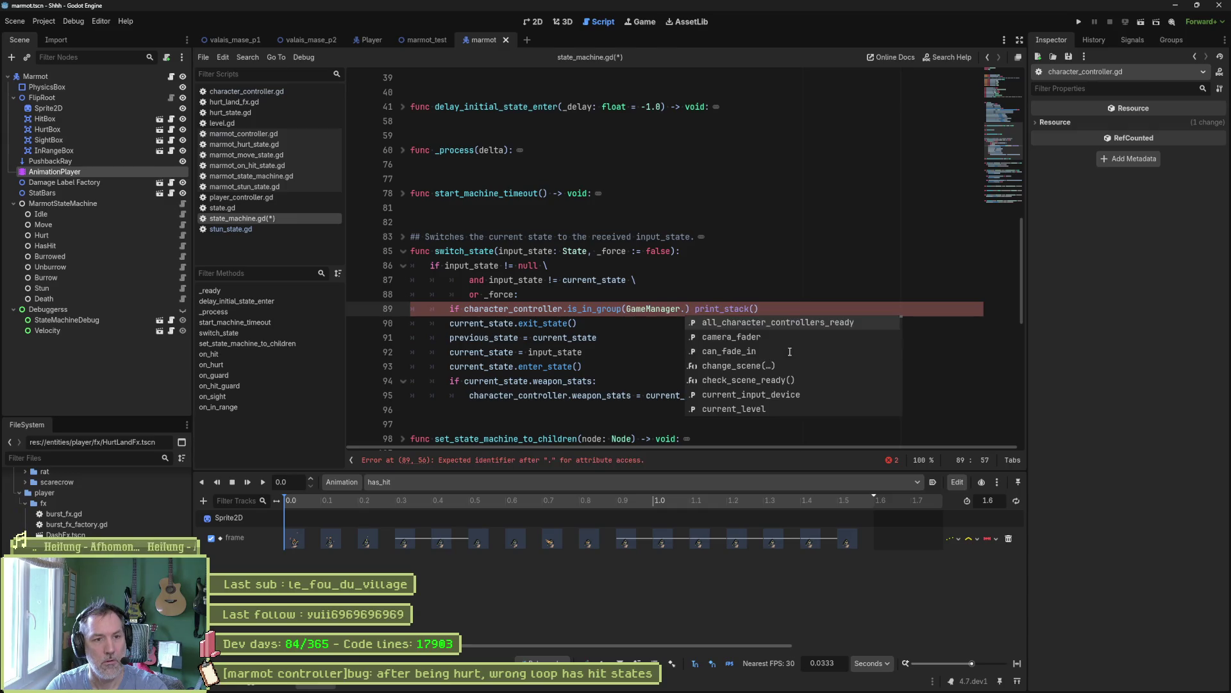
text(ene)
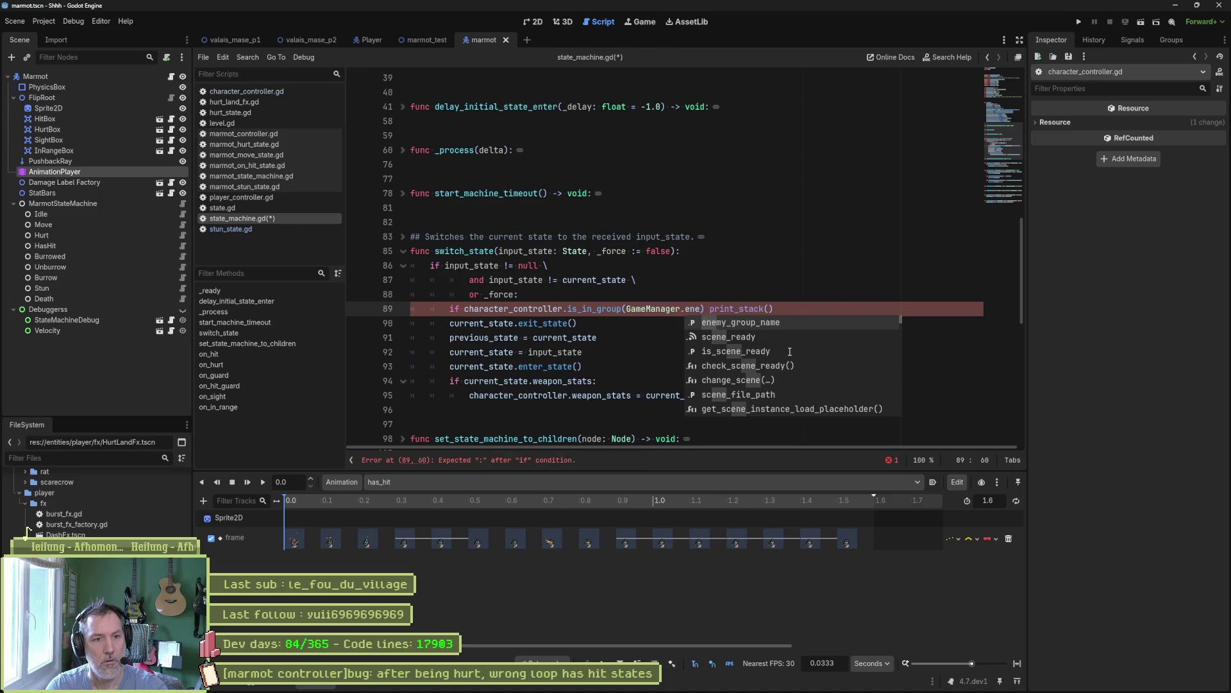
key(Return)
text():)
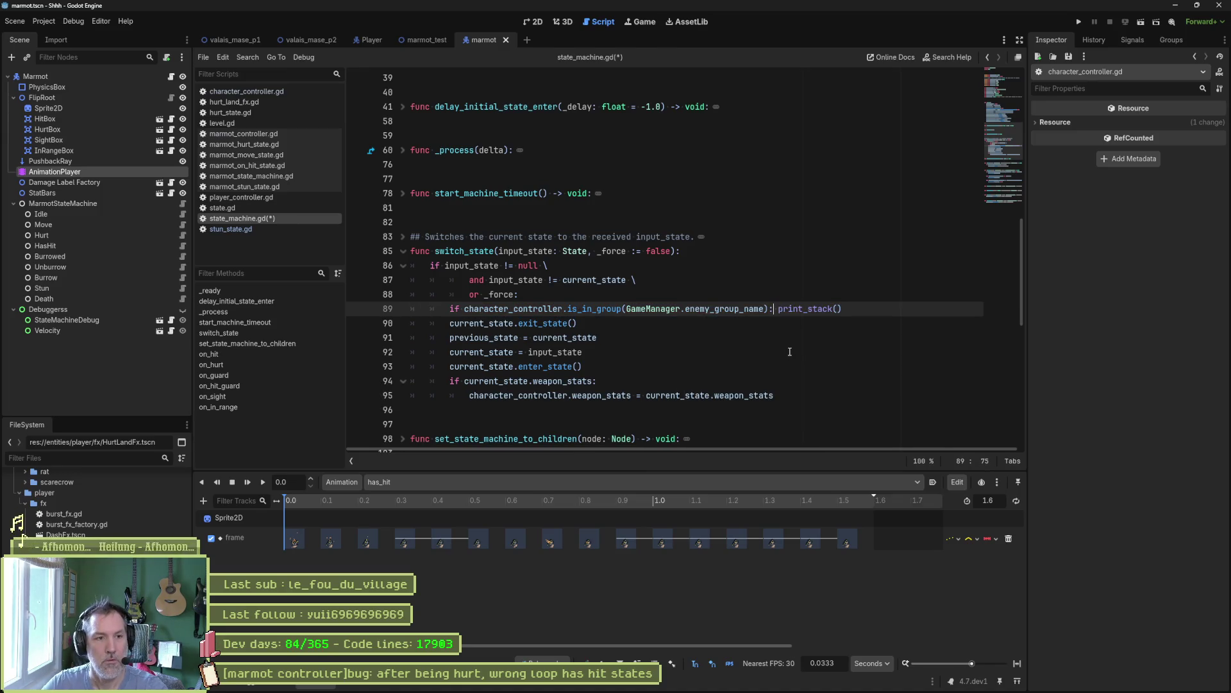
click(1197, 5)
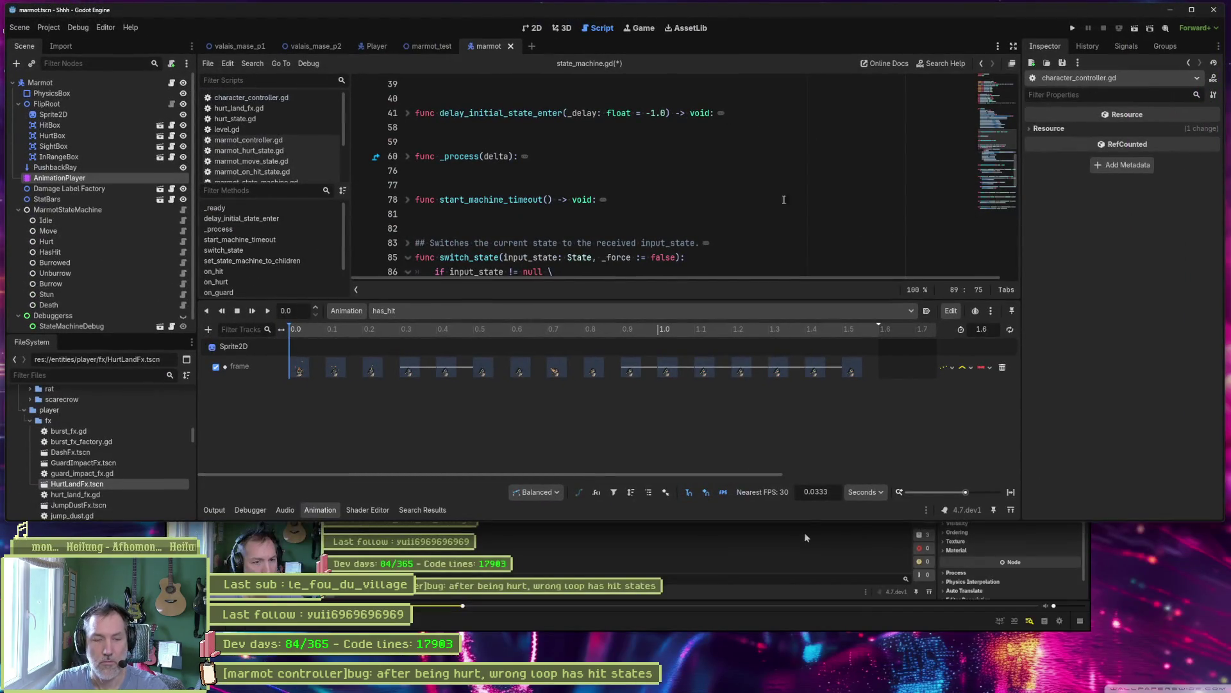
- Run marmot_test, walk the player into the marmot to produce stack traces, then stop
click(433, 46)
click(676, 199)
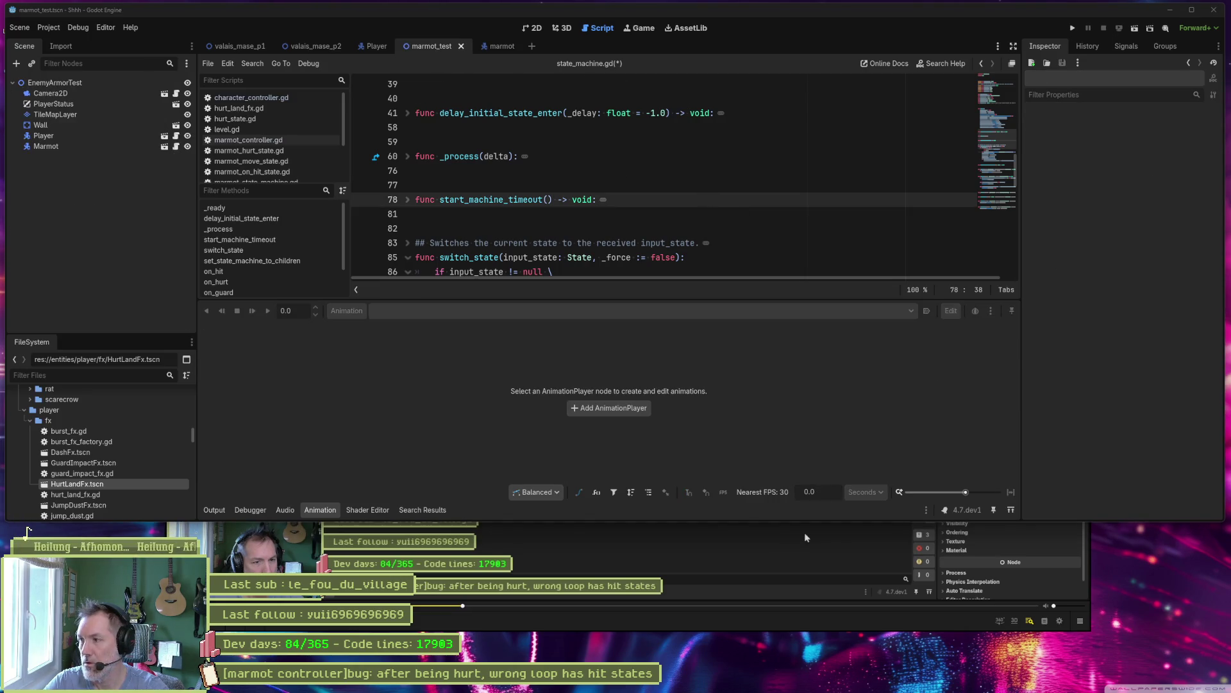
click(835, 232)
key(F6)
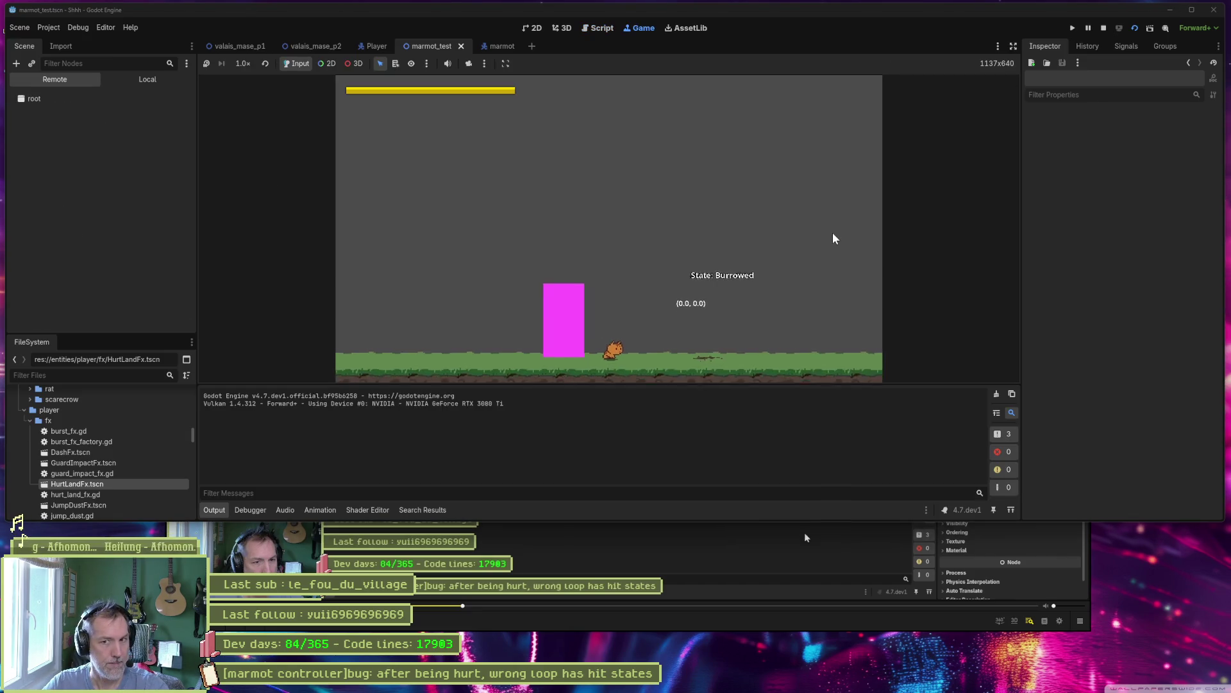
key(Right)
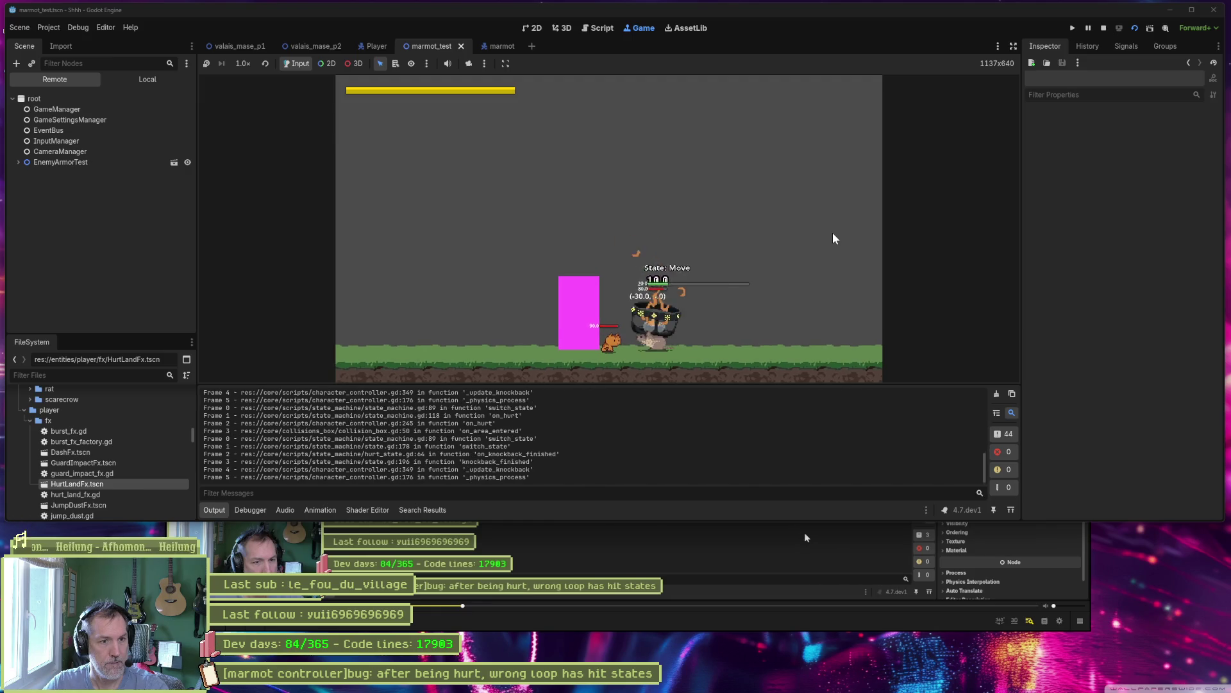
key(F8)
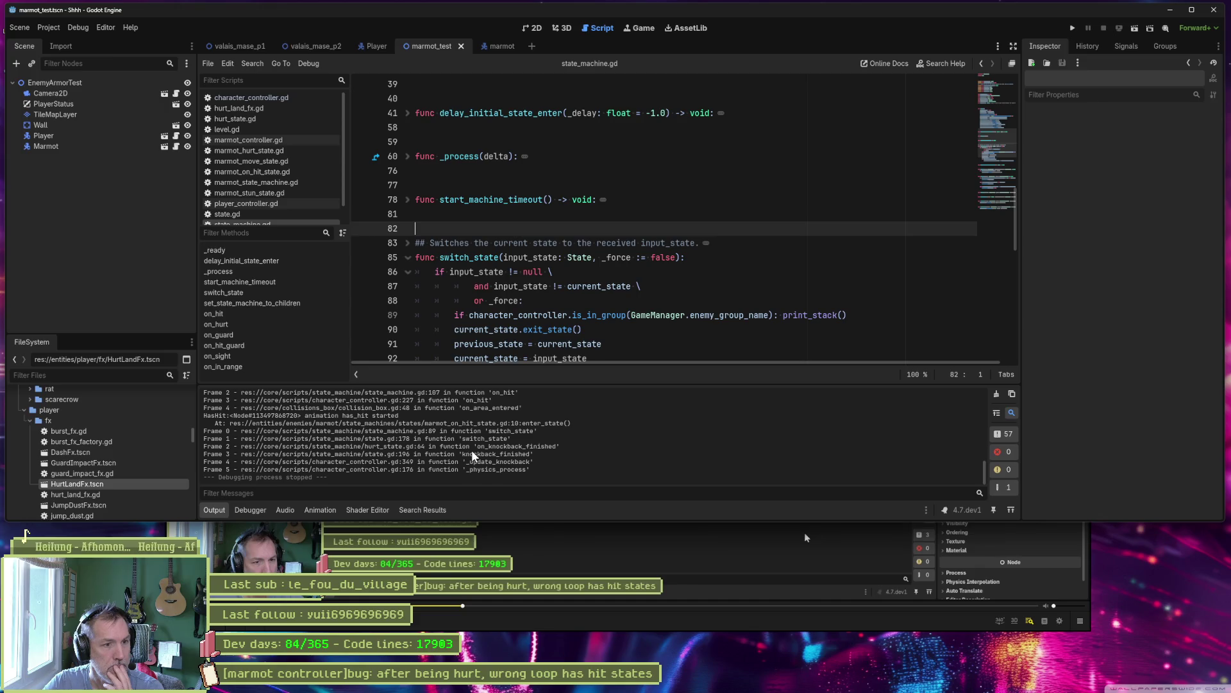
click(1192, 11)
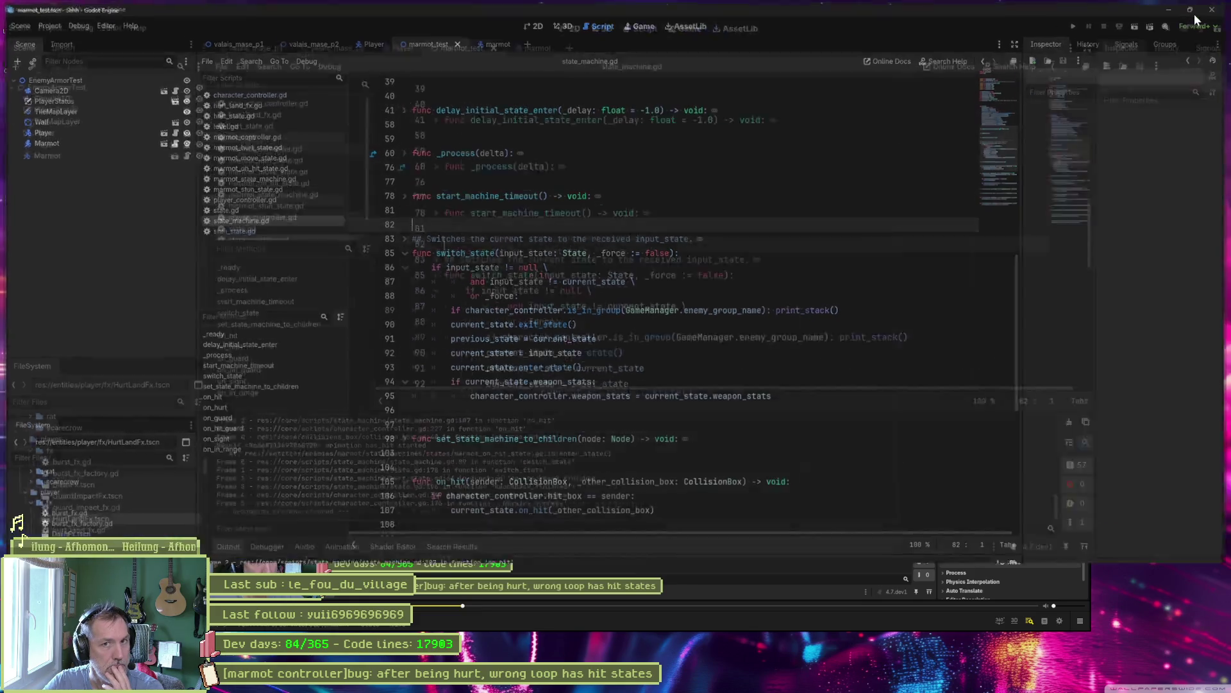
- Comment out the stack-trace debug line 89 and save state_machine.gd
click(492, 310)
key(ctrl+k)
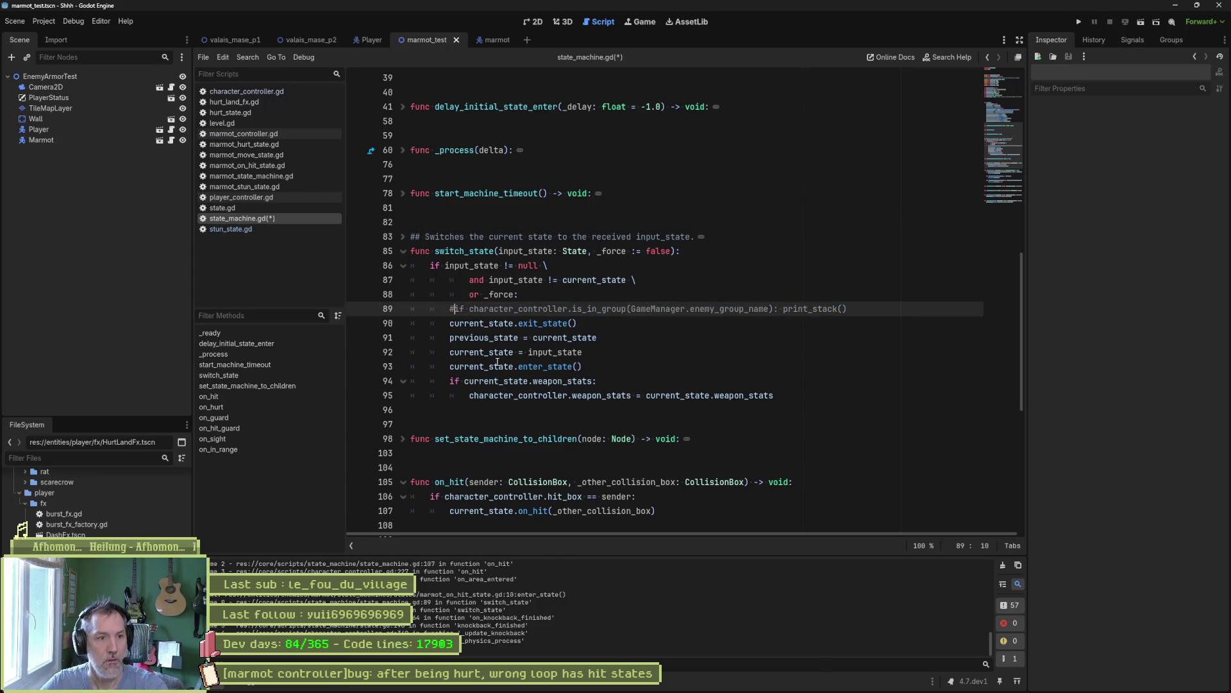
key(ctrl+s)
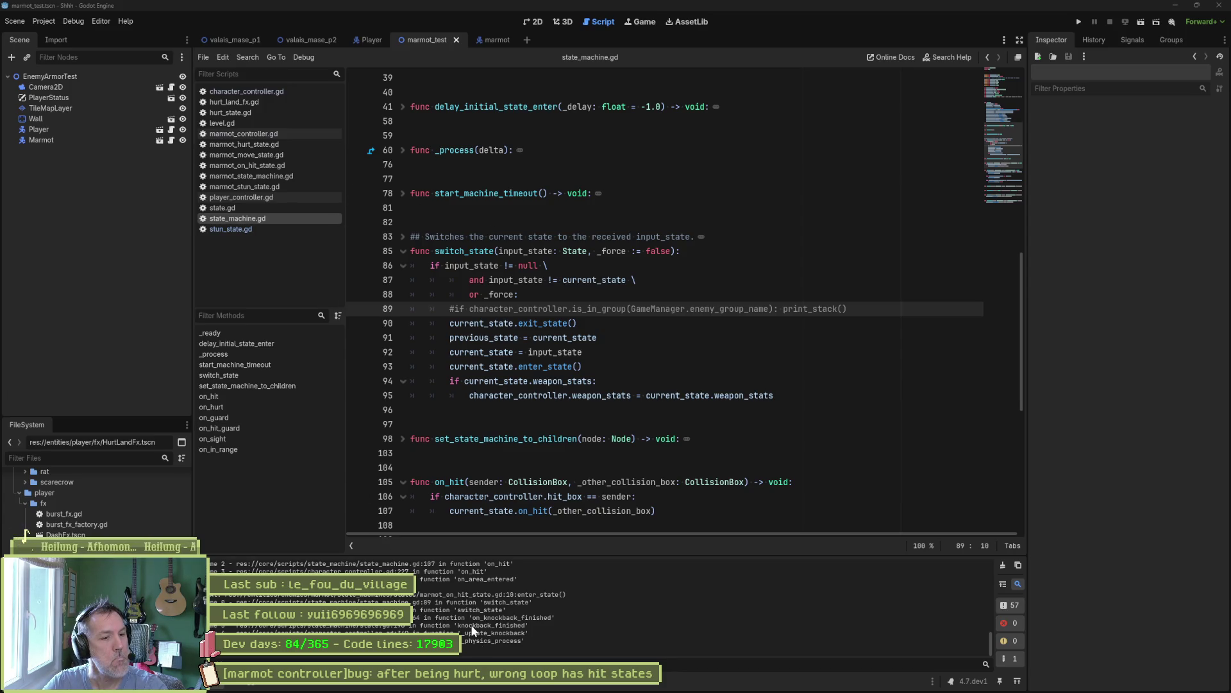
- In state.gd, view the knockback_finished wrapper, then go to update_state
click(250, 208)
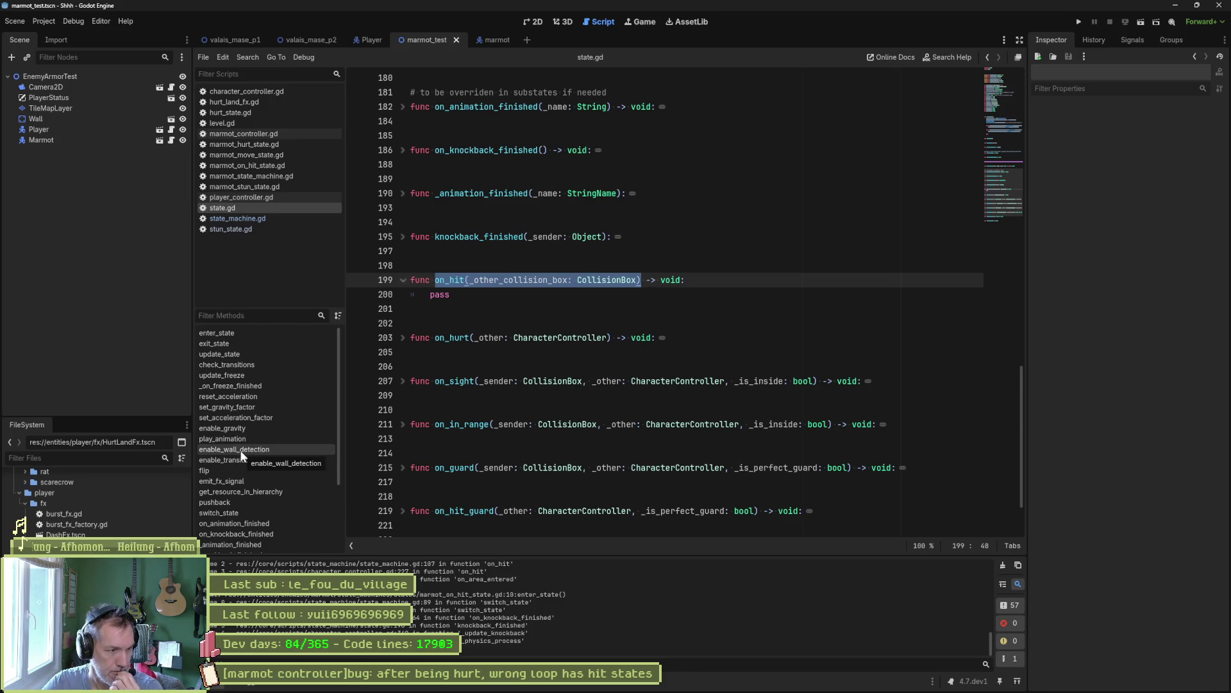
scroll(245, 484, down, 1)
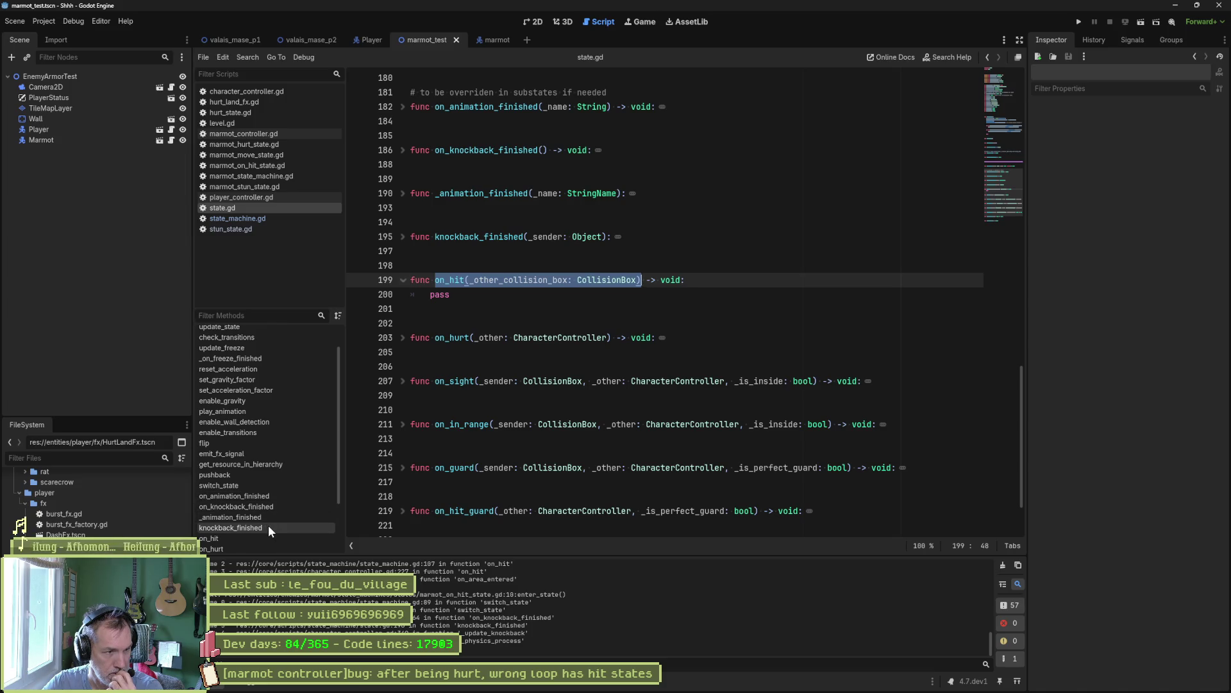
click(268, 526)
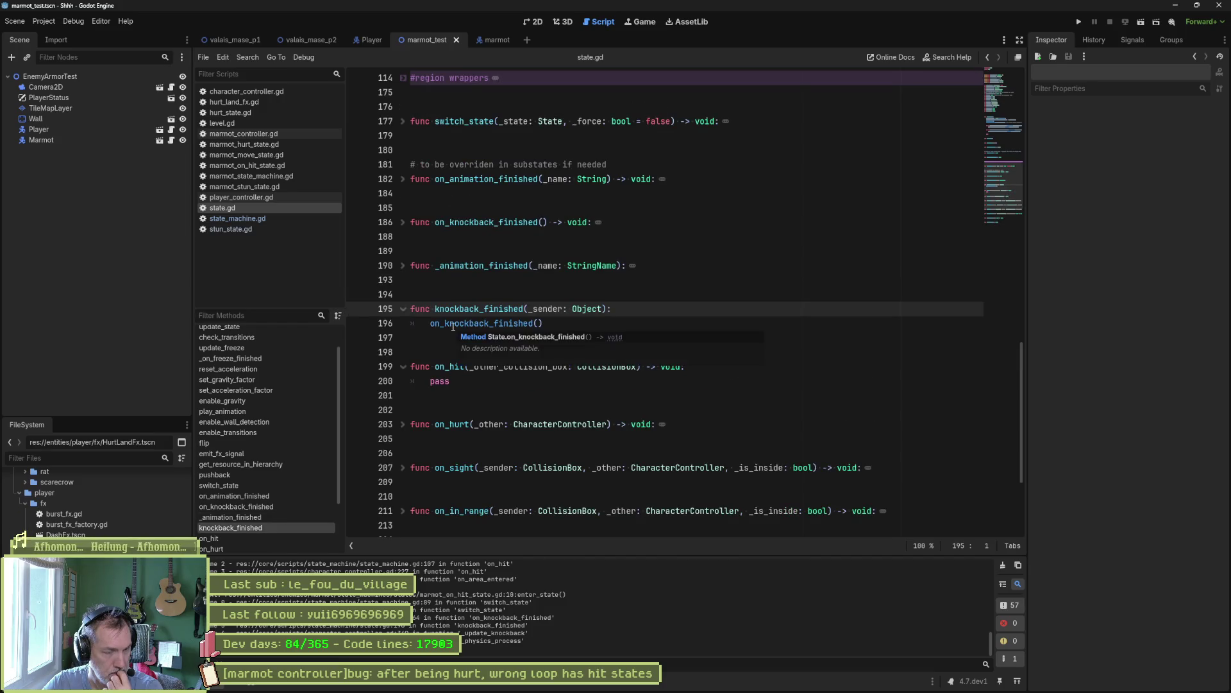
mouse_move(453, 326)
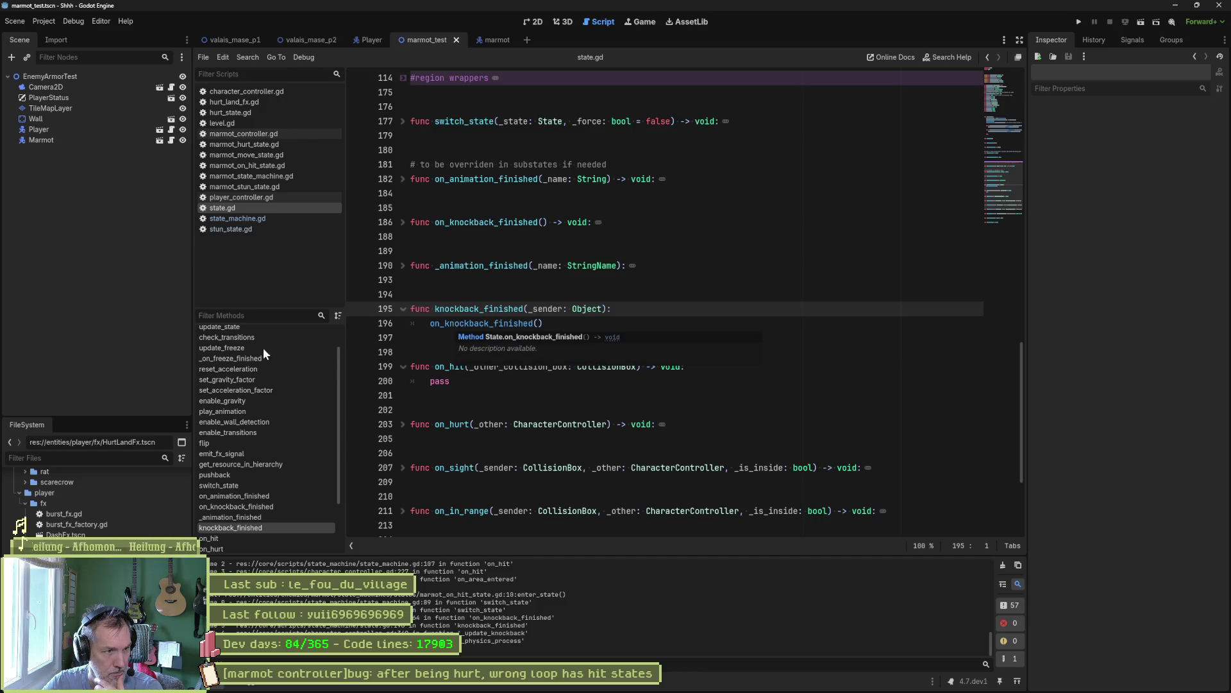
click(251, 328)
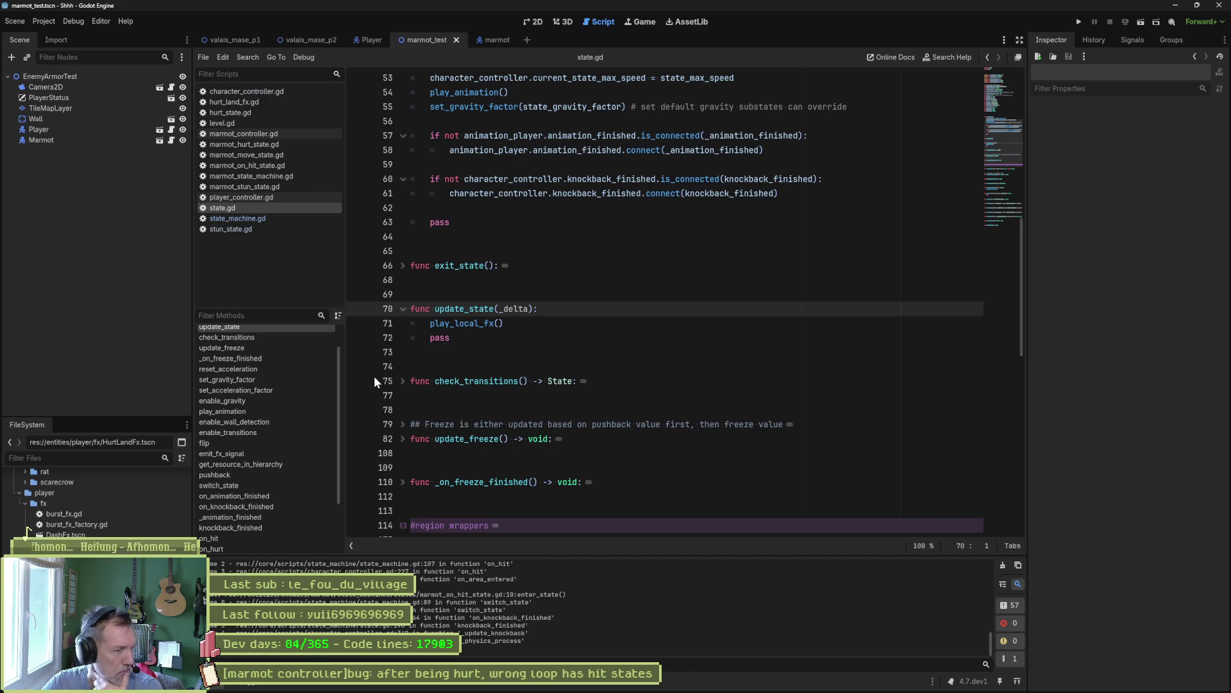
- Follow the connected knockback_finished callback to its on_knockback_finished definition
scroll(701, 324, up, 4)
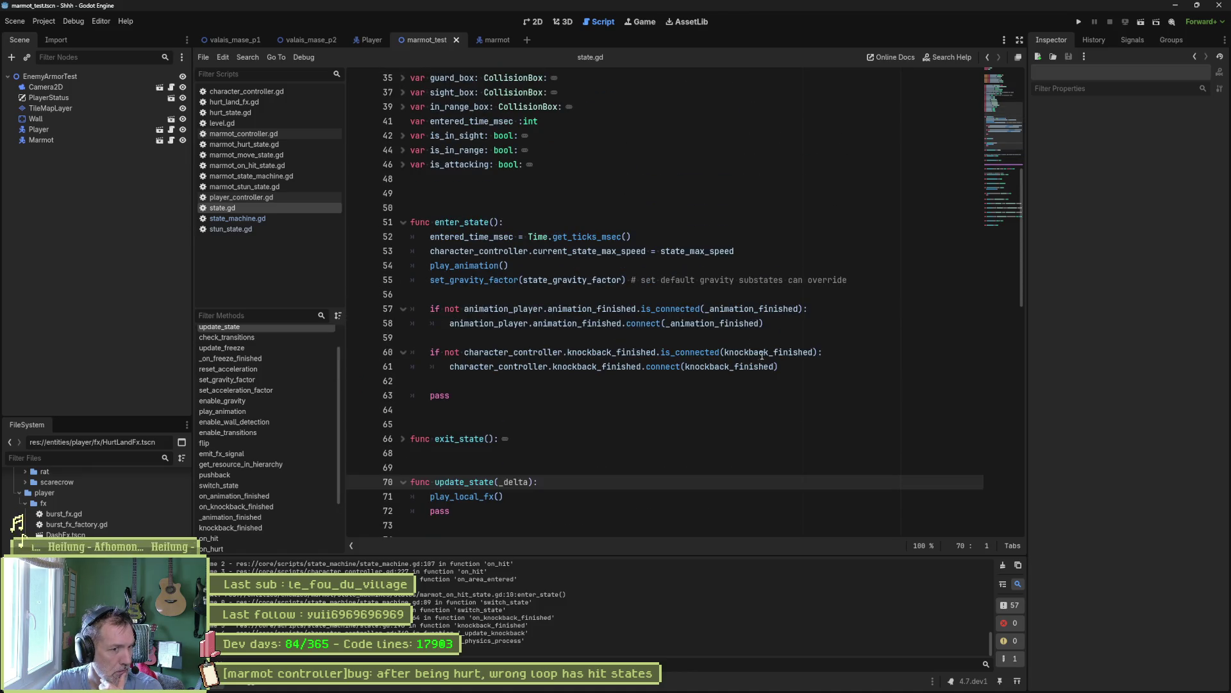
click(747, 367)
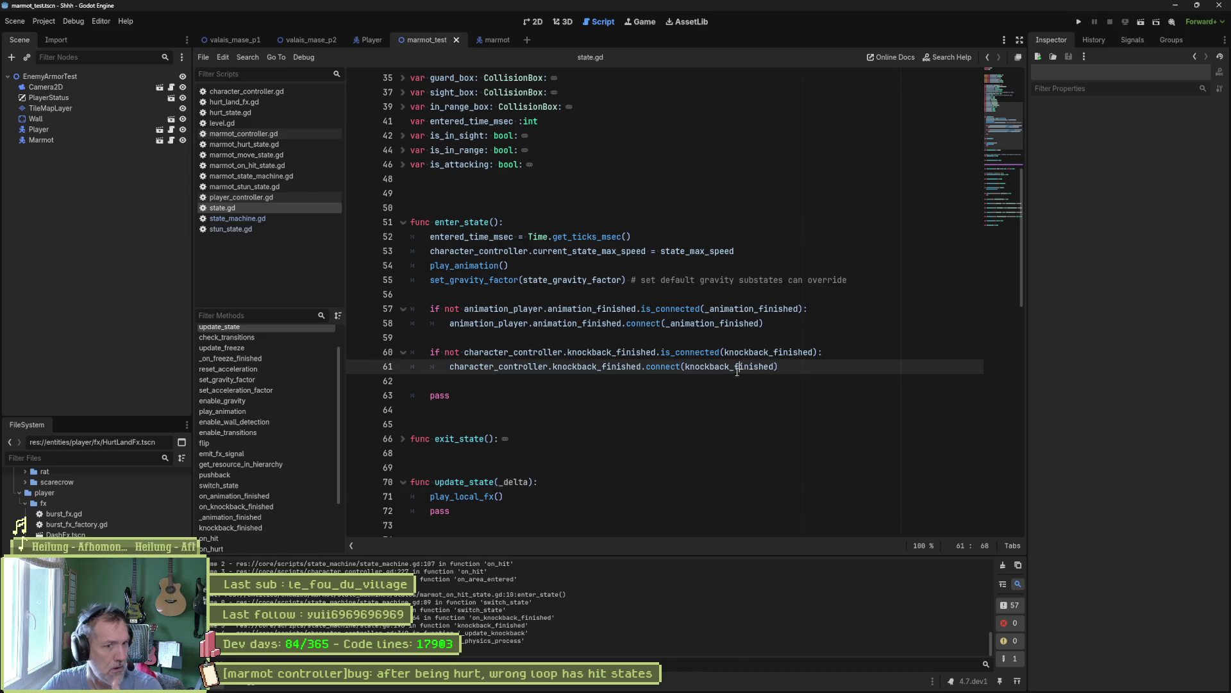
ctrl+click(746, 367)
click(511, 323)
ctrl+click(511, 323)
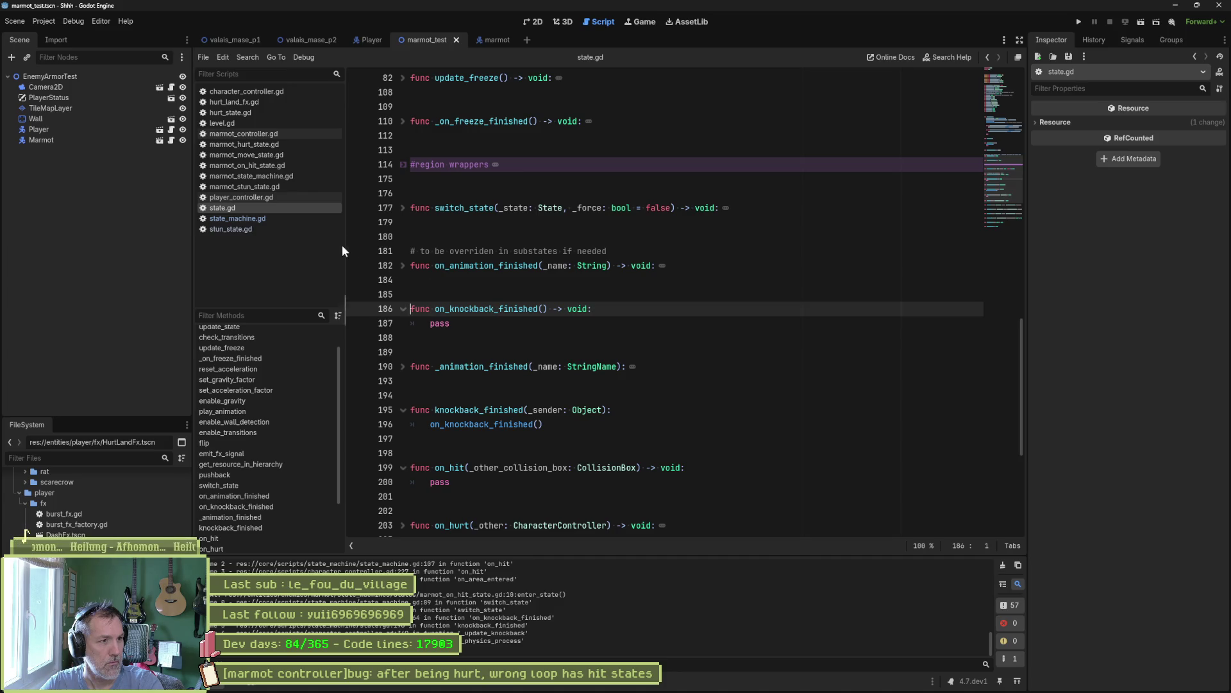
- Find the knockback_finished emit on line 349 in character_controller.gd's _update_knockback
click(264, 166)
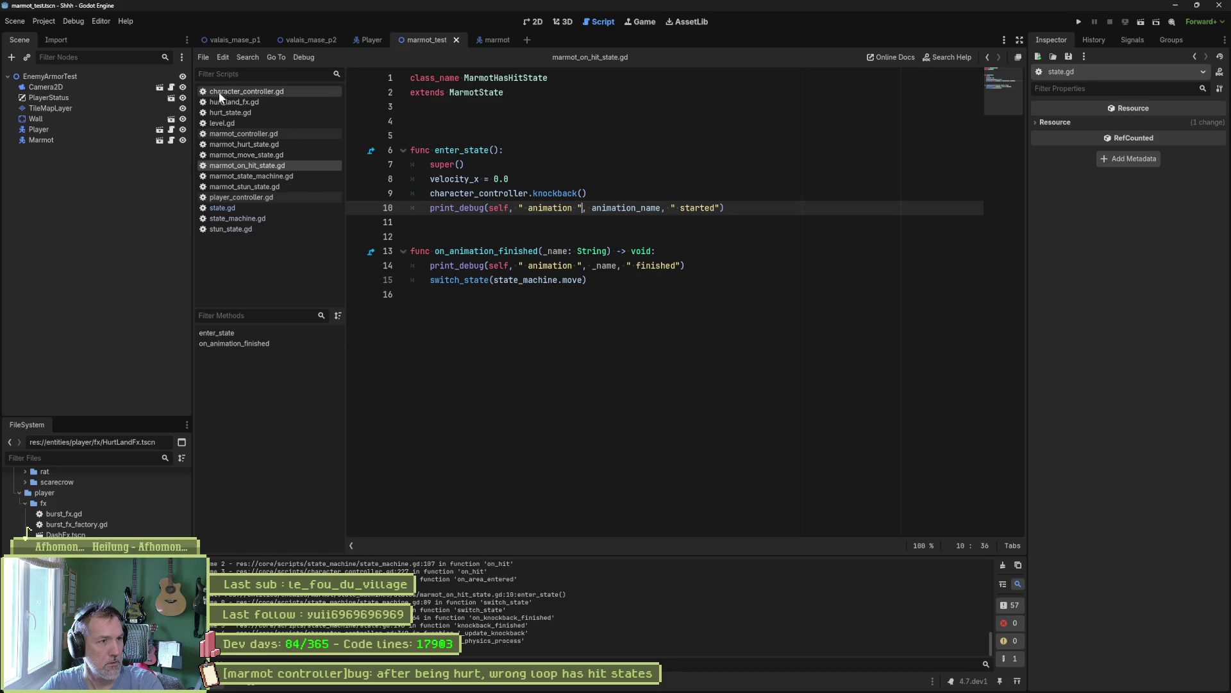
click(243, 93)
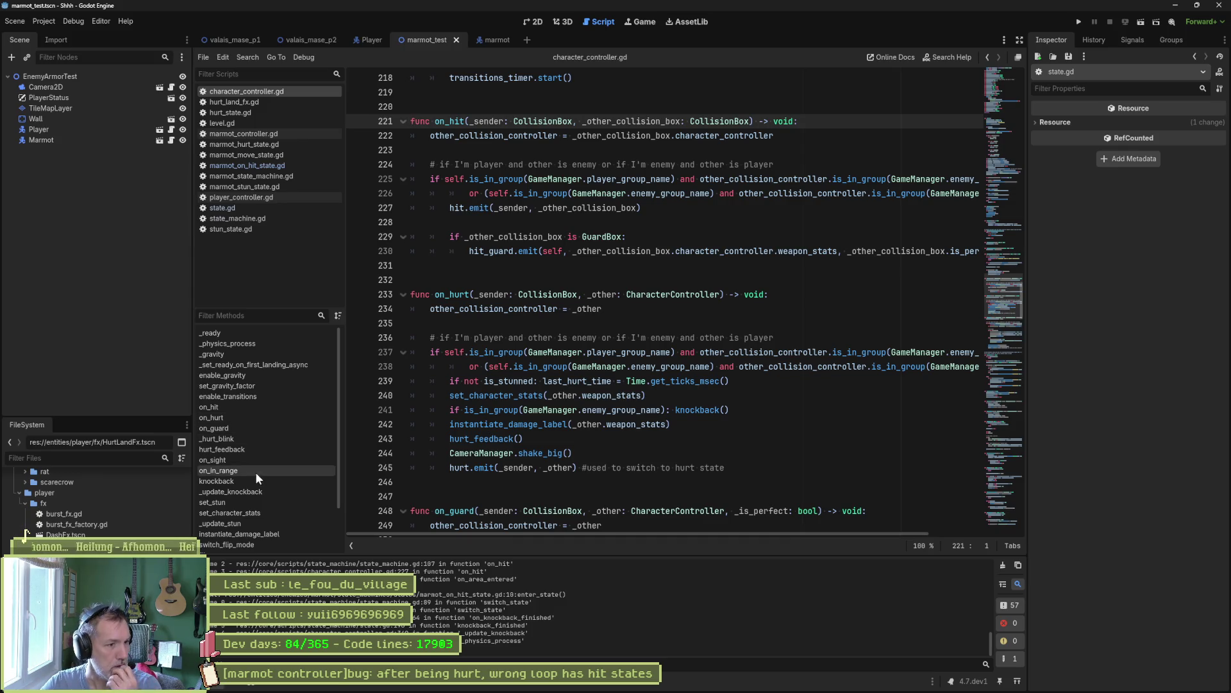
click(252, 492)
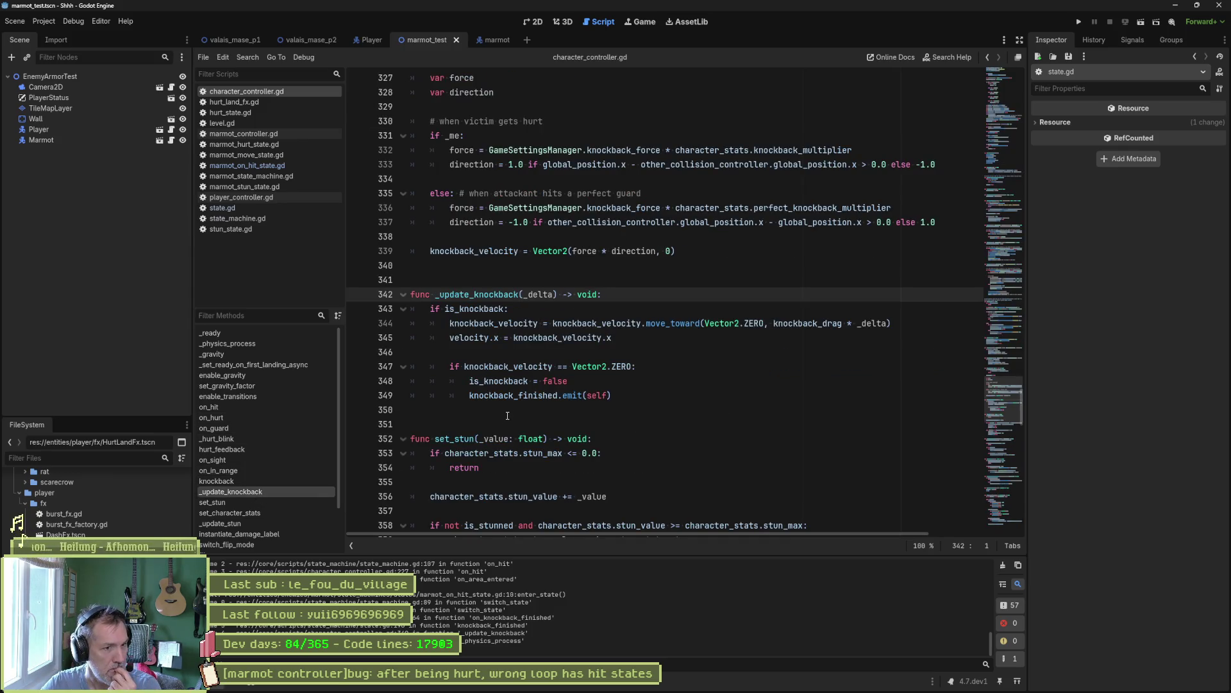
drag(469, 395, 605, 394)
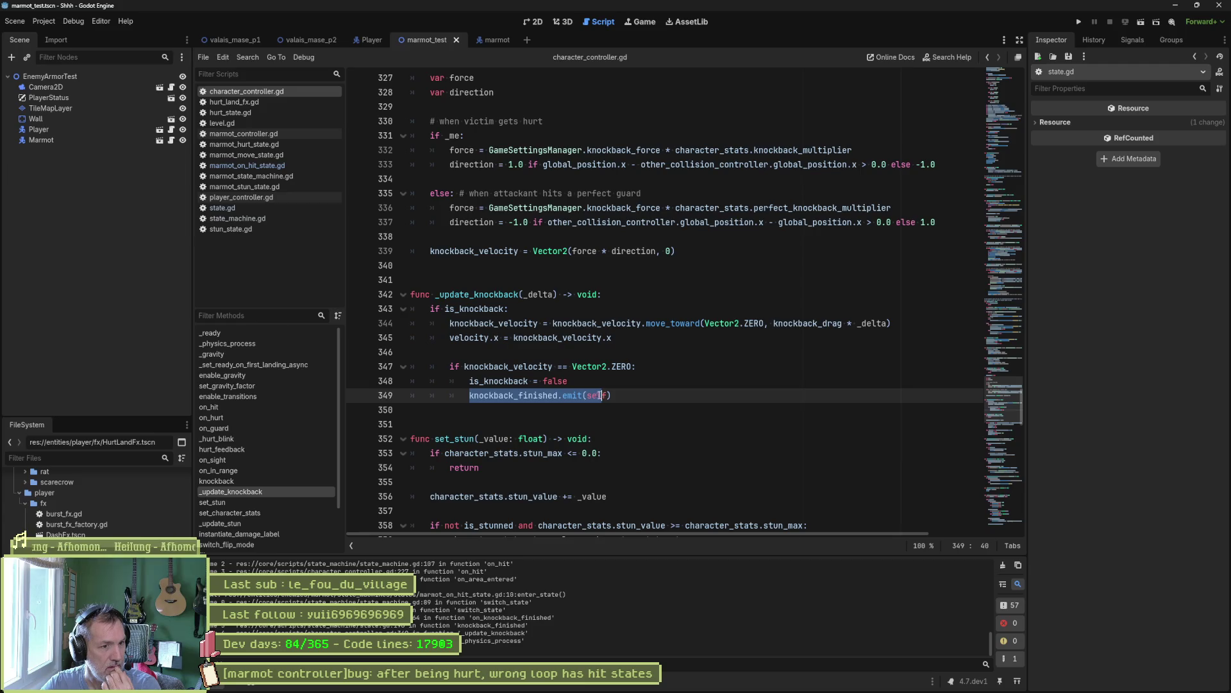
double_click(520, 396)
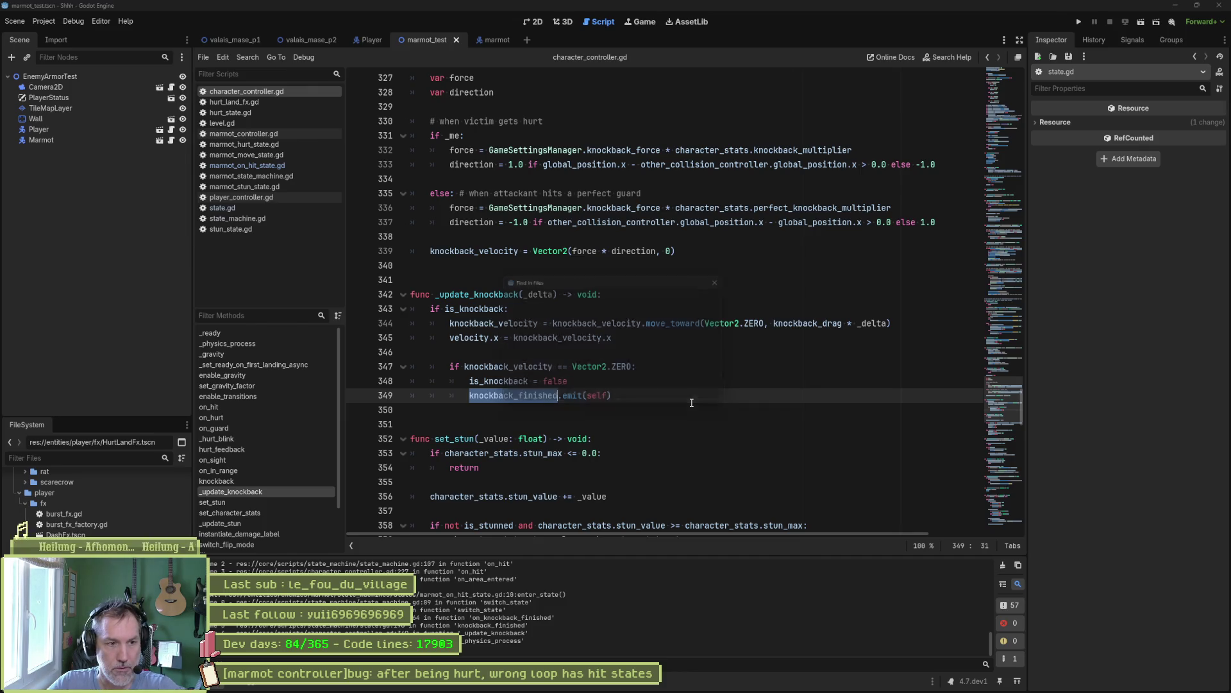
- Search all project files for knockback_finished and view the stun_state.gd matches
key(ctrl+shift+f)
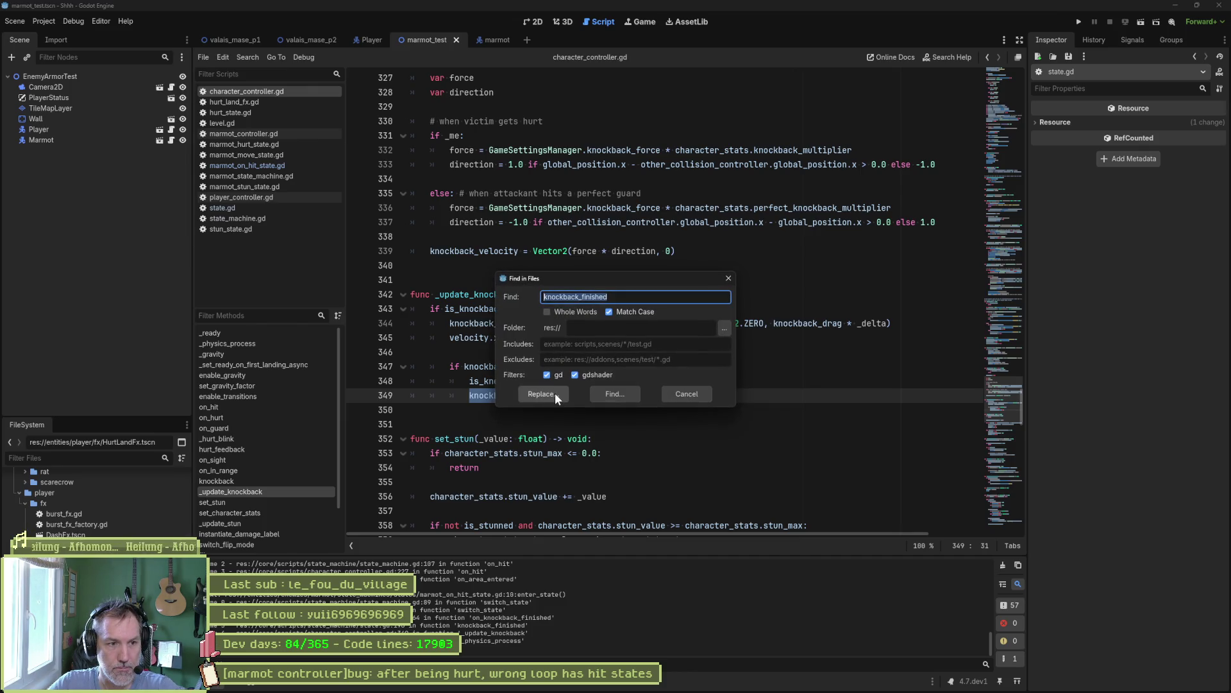
click(624, 395)
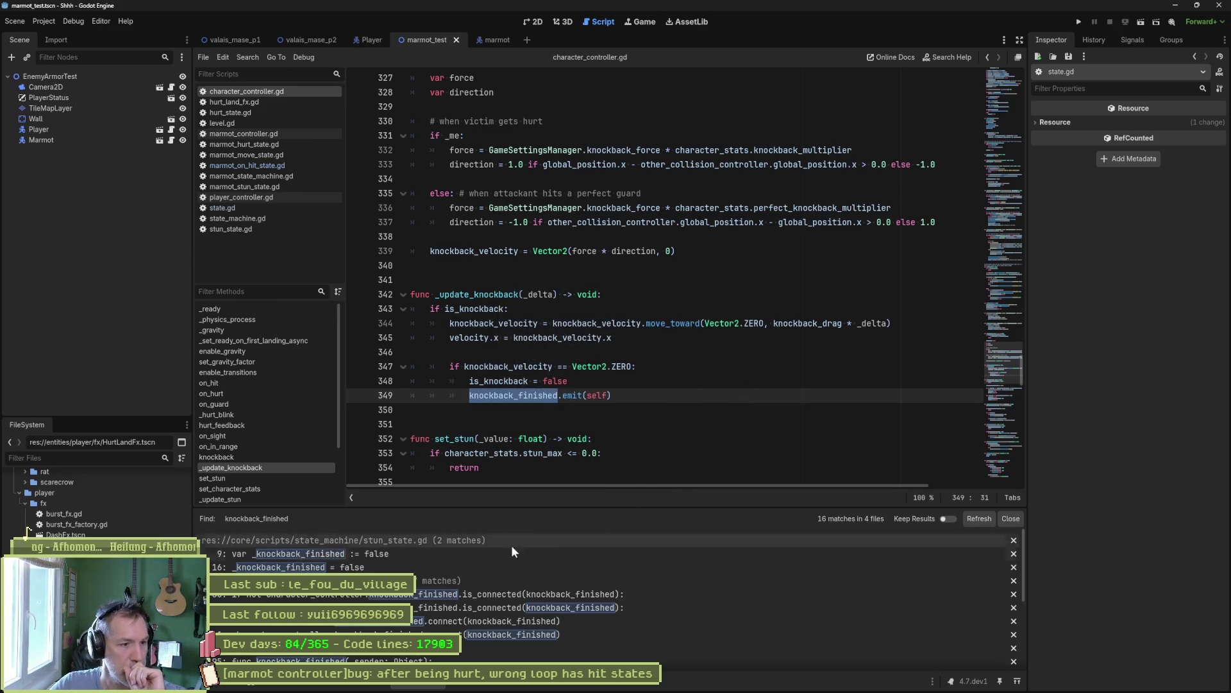
click(457, 553)
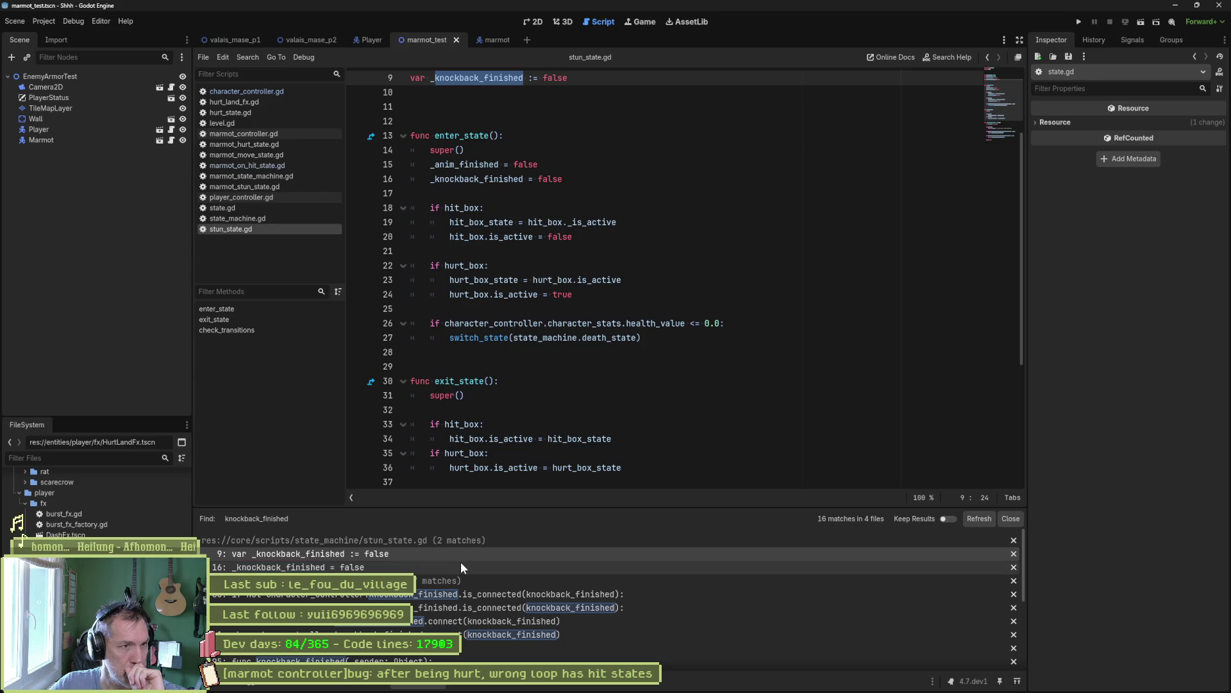
click(459, 566)
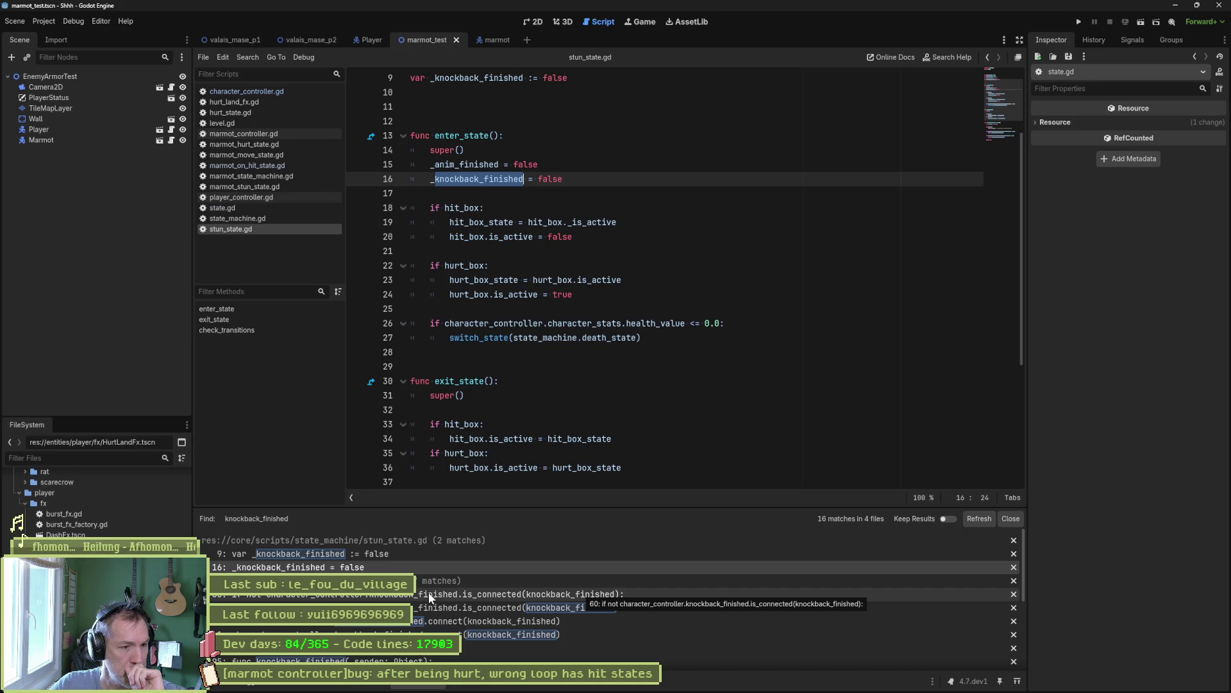
- Review the state.gd matches, then open hurt_state.gd's on_knockback_finished handler
click(493, 596)
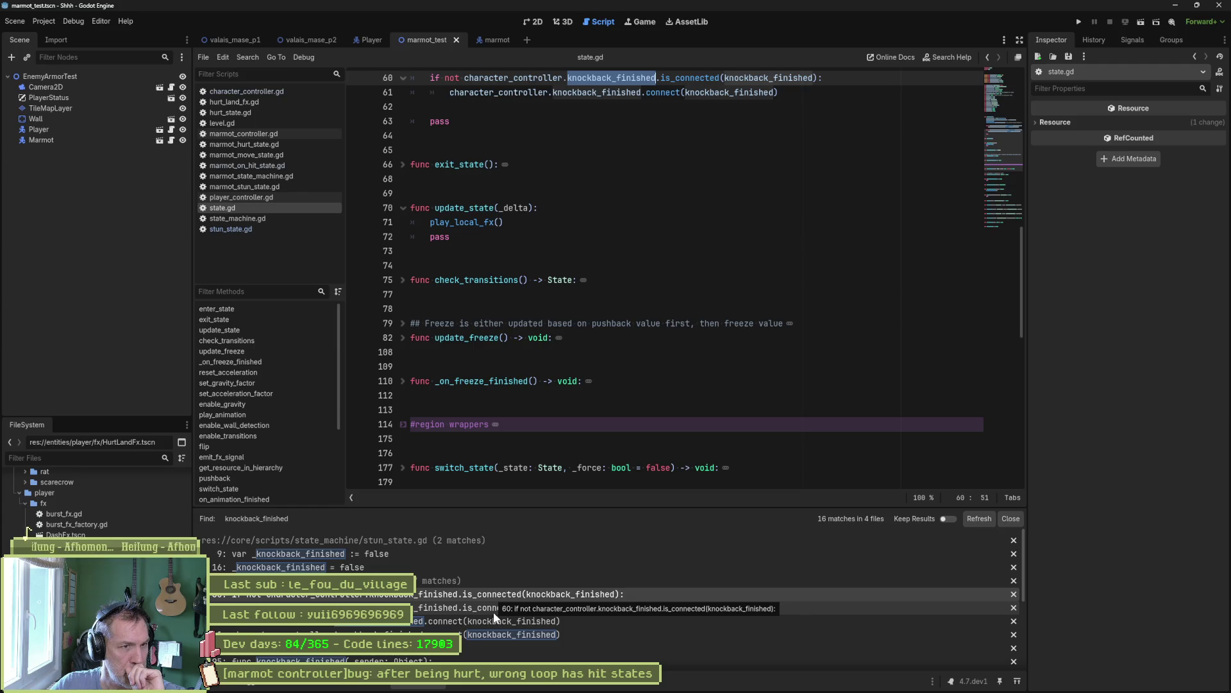
click(491, 620)
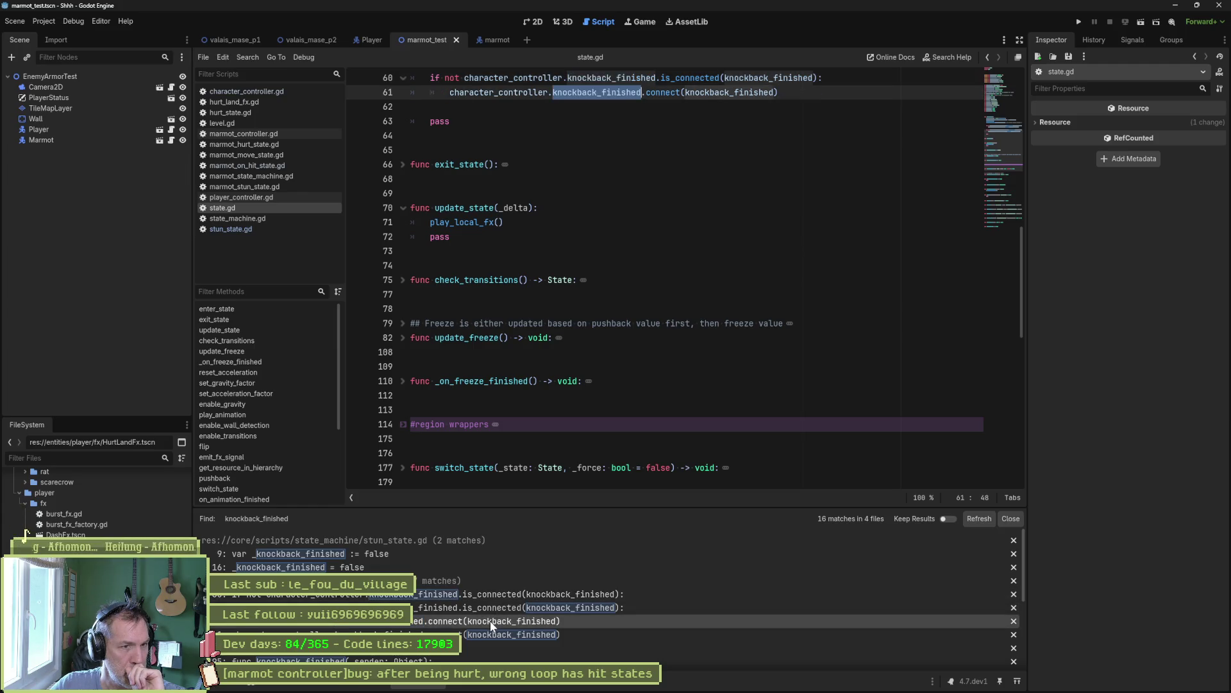
scroll(487, 621, down, 2)
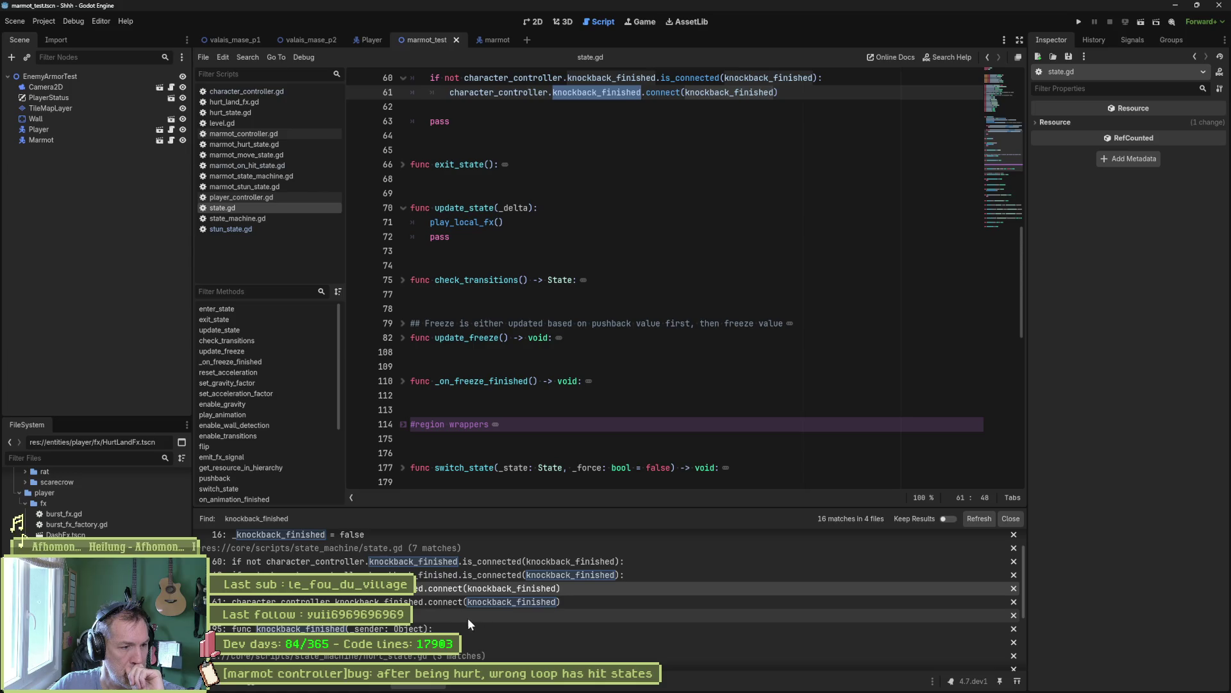
click(436, 616)
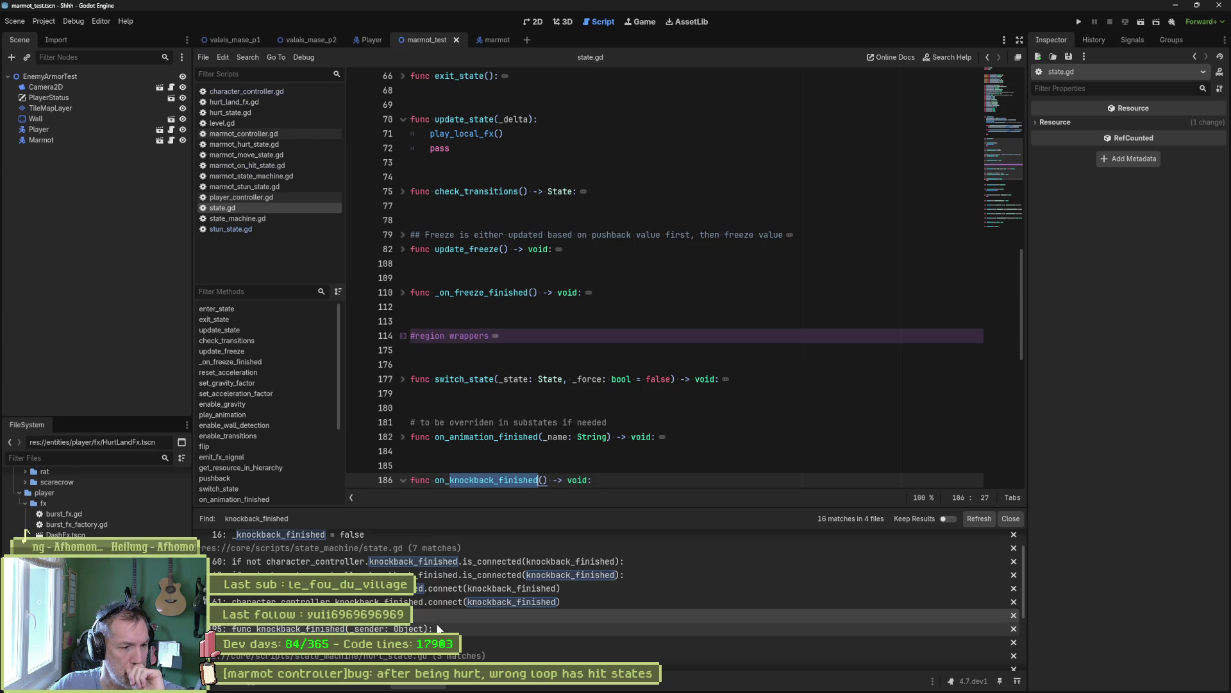
click(437, 629)
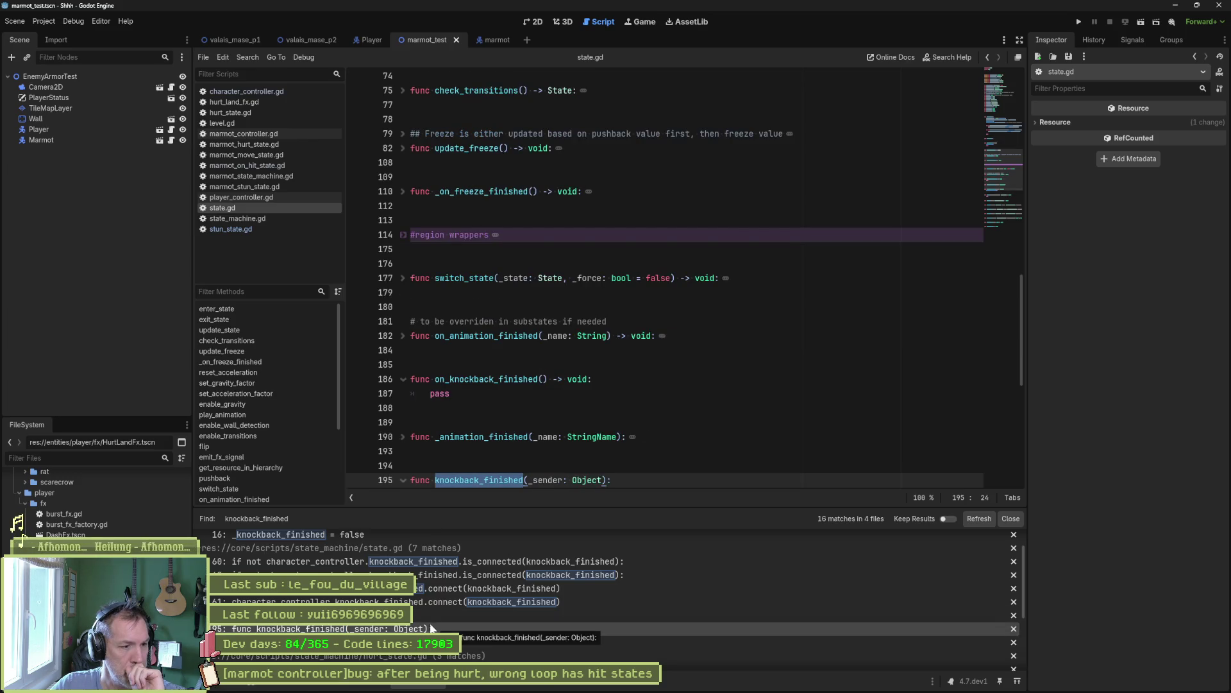
scroll(429, 629, down, 1)
scroll(428, 629, down, 1)
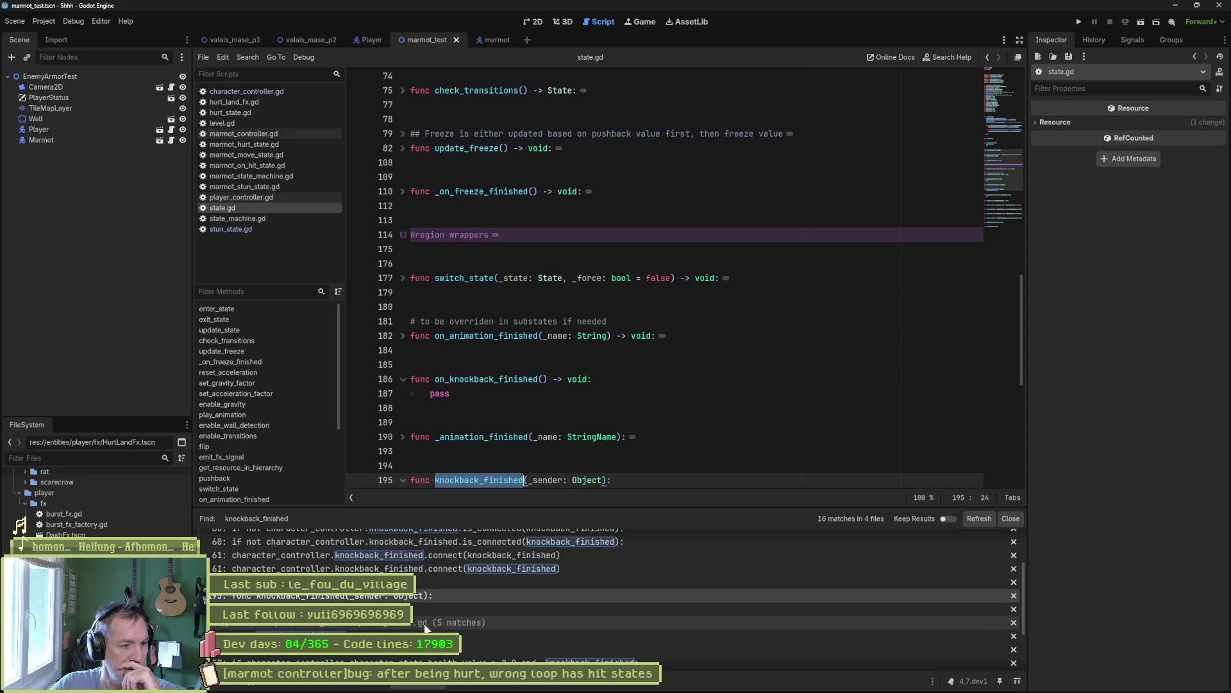
scroll(425, 628, down, 2)
scroll(422, 632, down, 3)
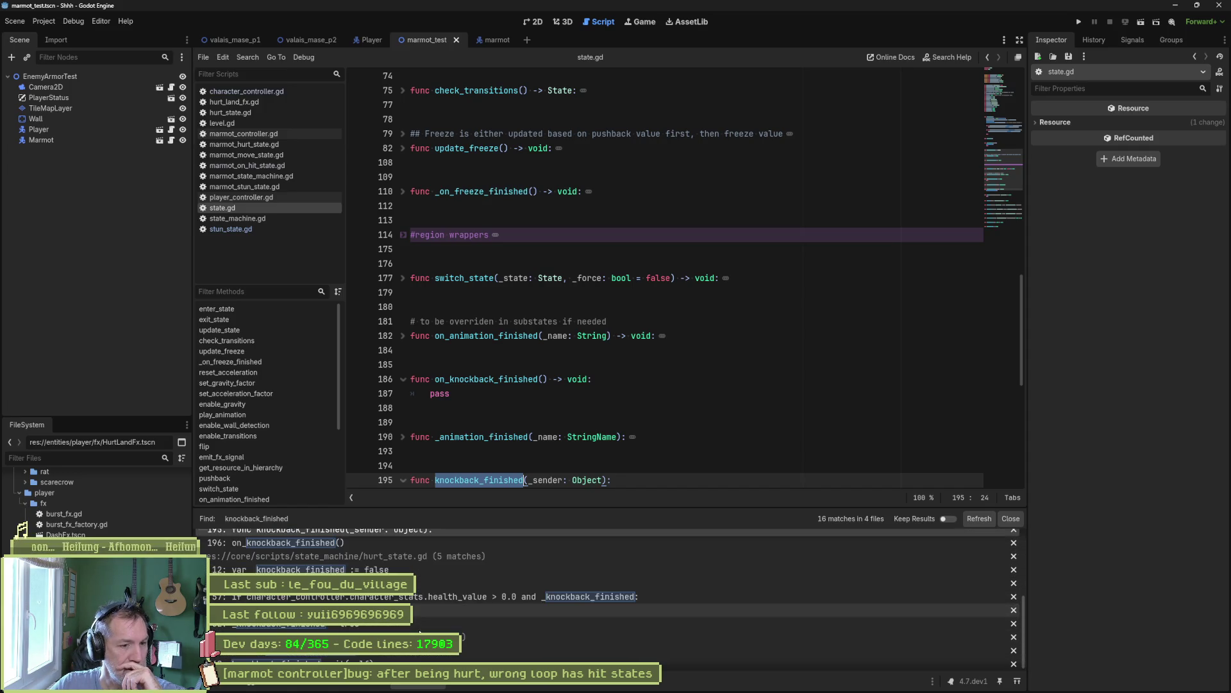
scroll(536, 632, down, 1)
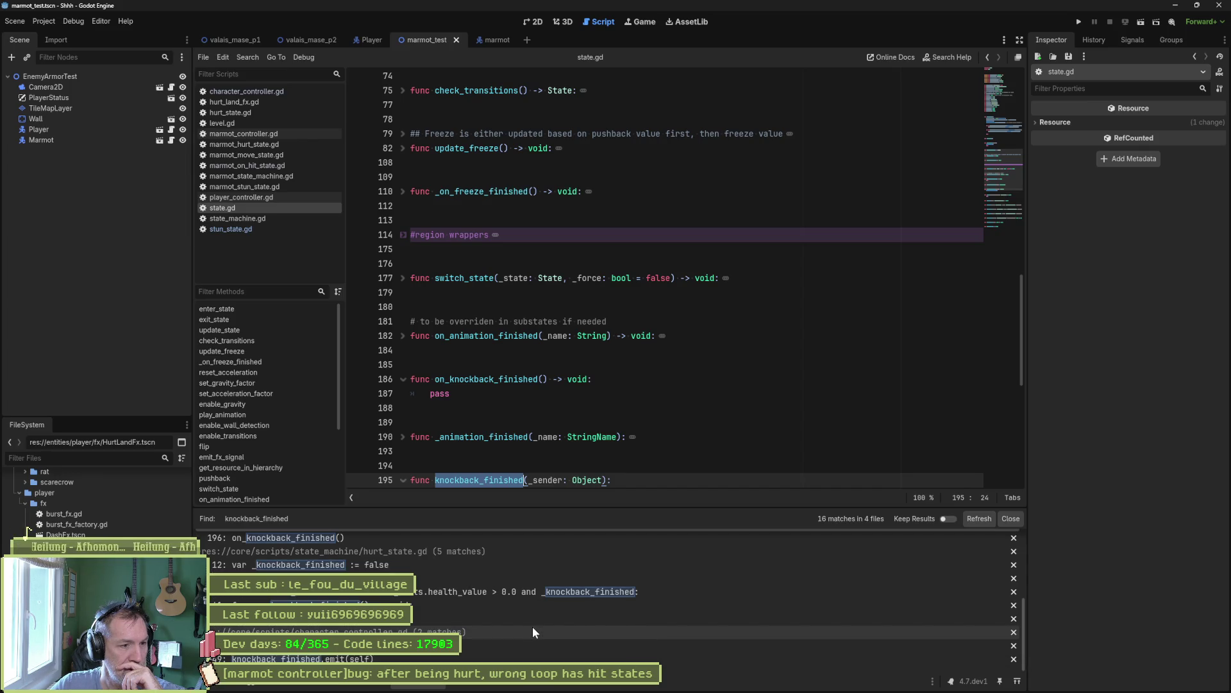
click(449, 603)
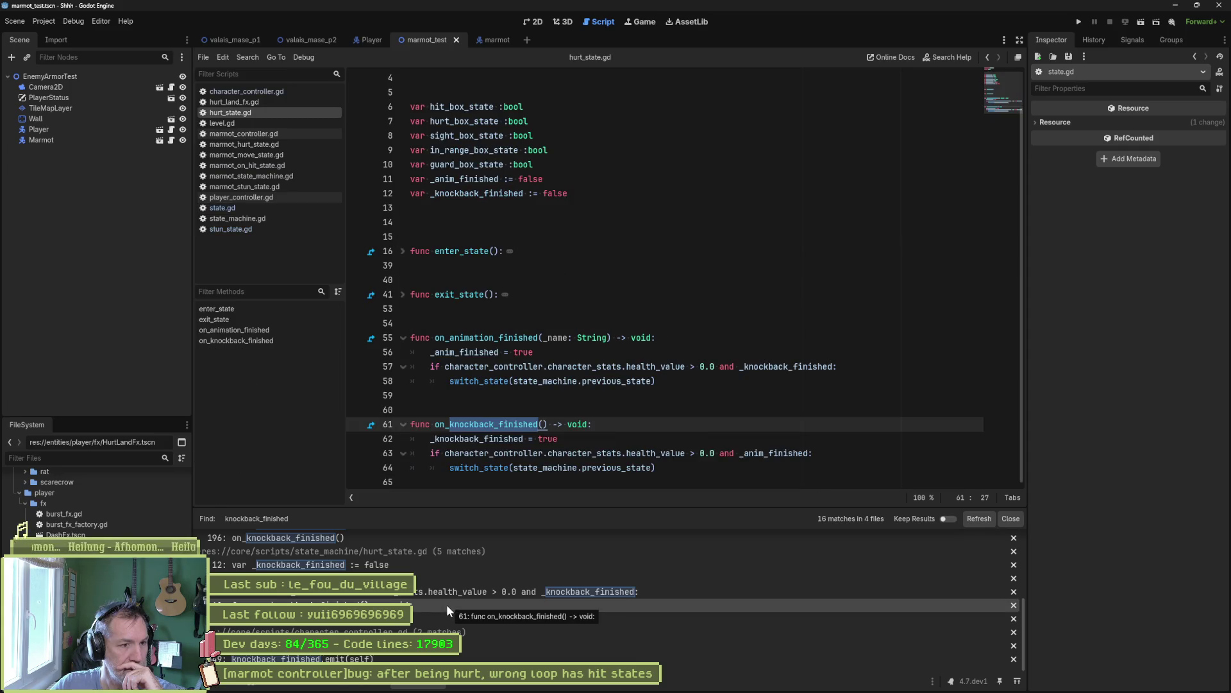
- Add print_debug(character_controller.name, " knockback finished, switching to" before switch_state
click(372, 424)
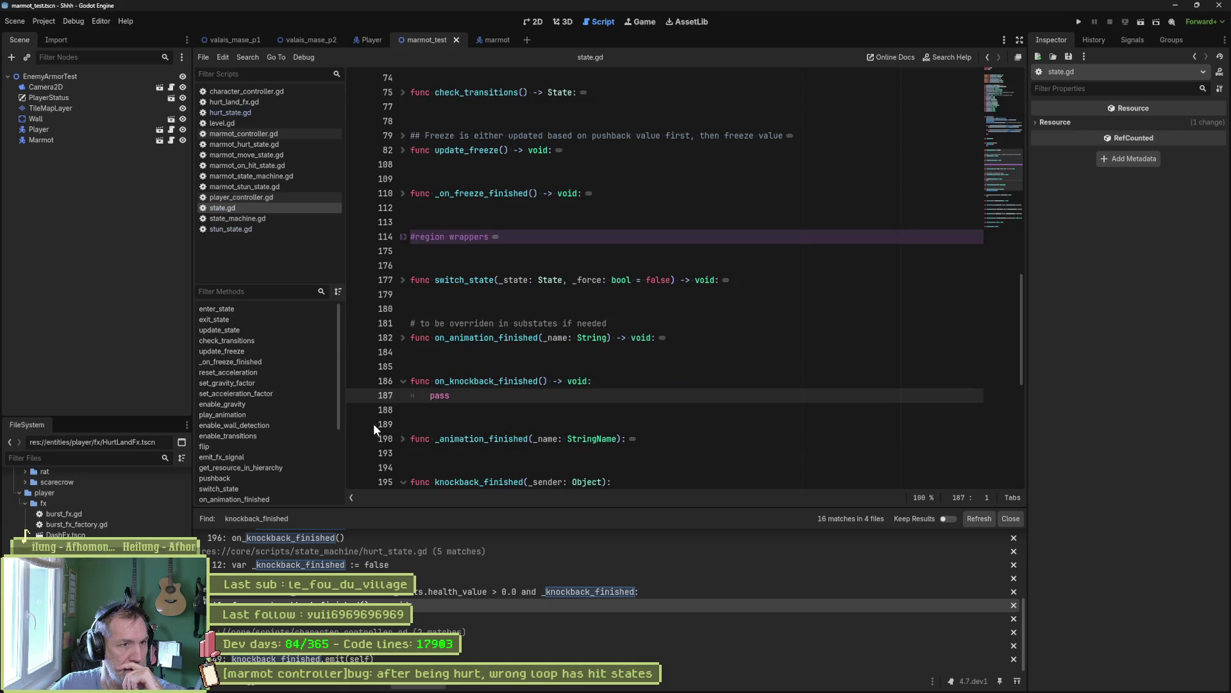
key(alt+Left)
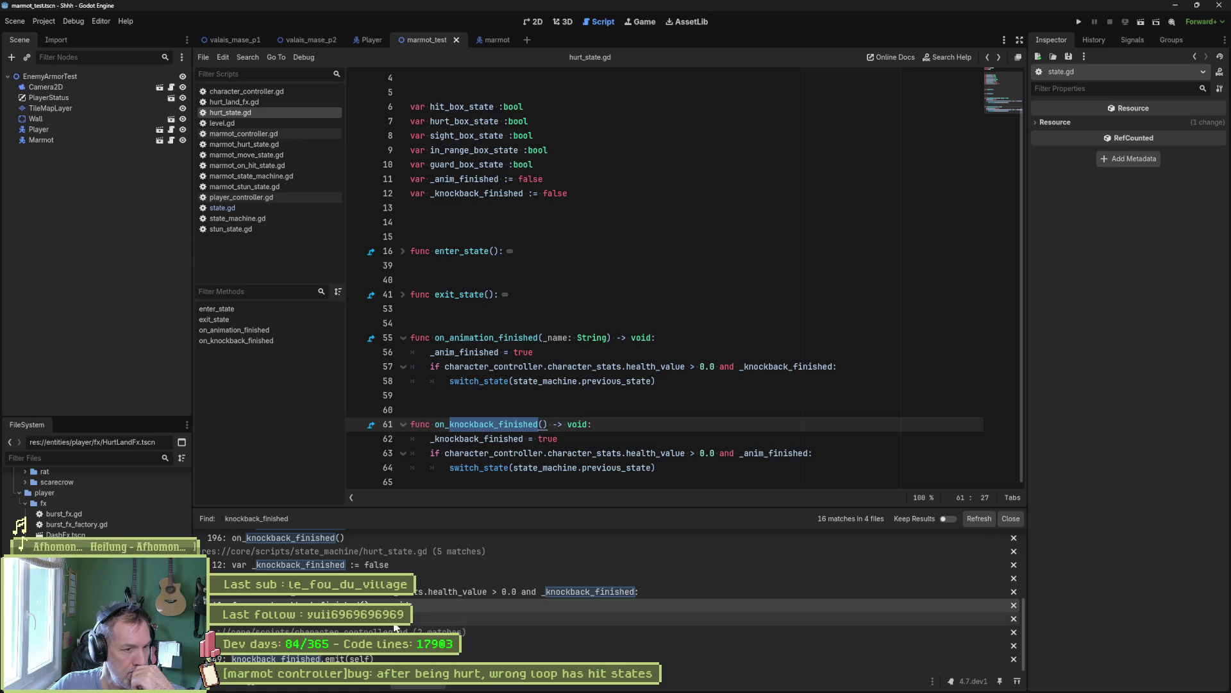
click(619, 468)
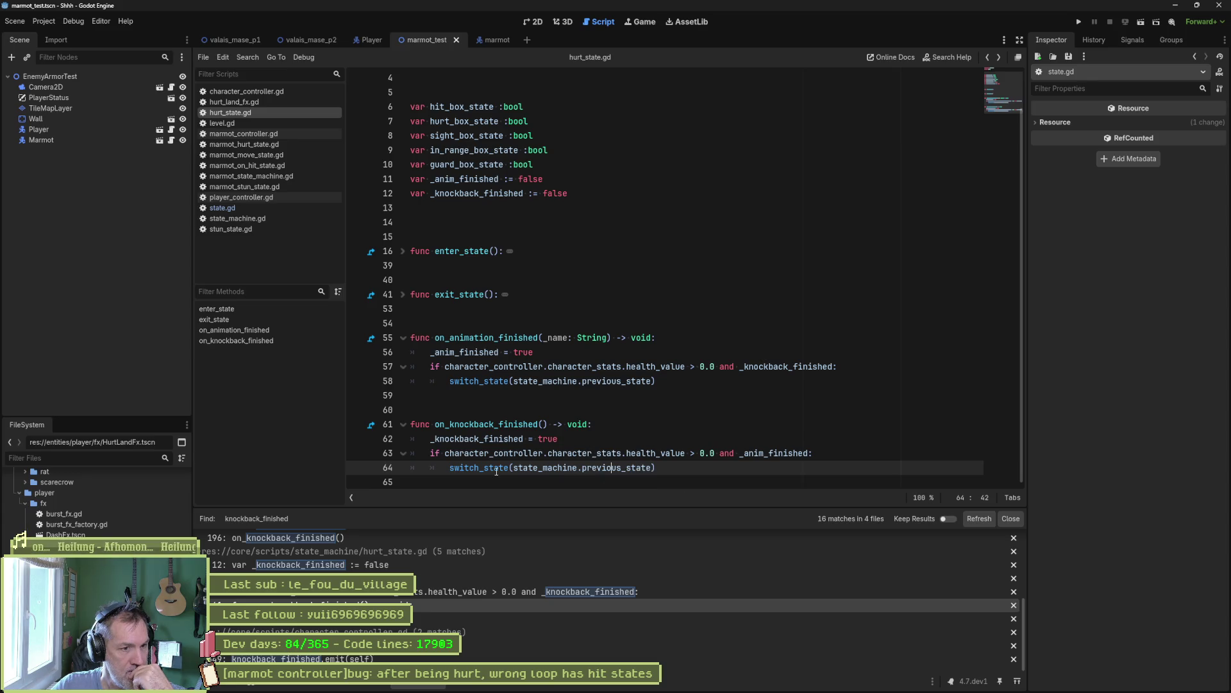
click(824, 451)
key(Return)
text(print_debug)
text((self.n)
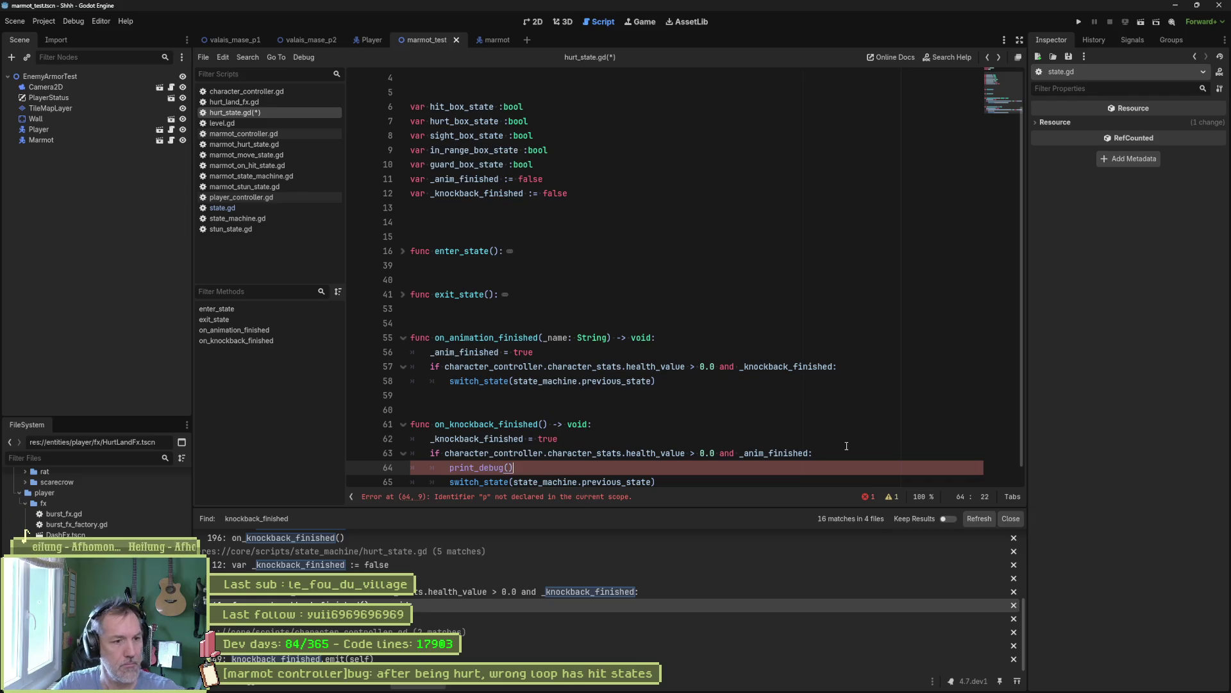
key(BackSpace)
key(BackSpace)
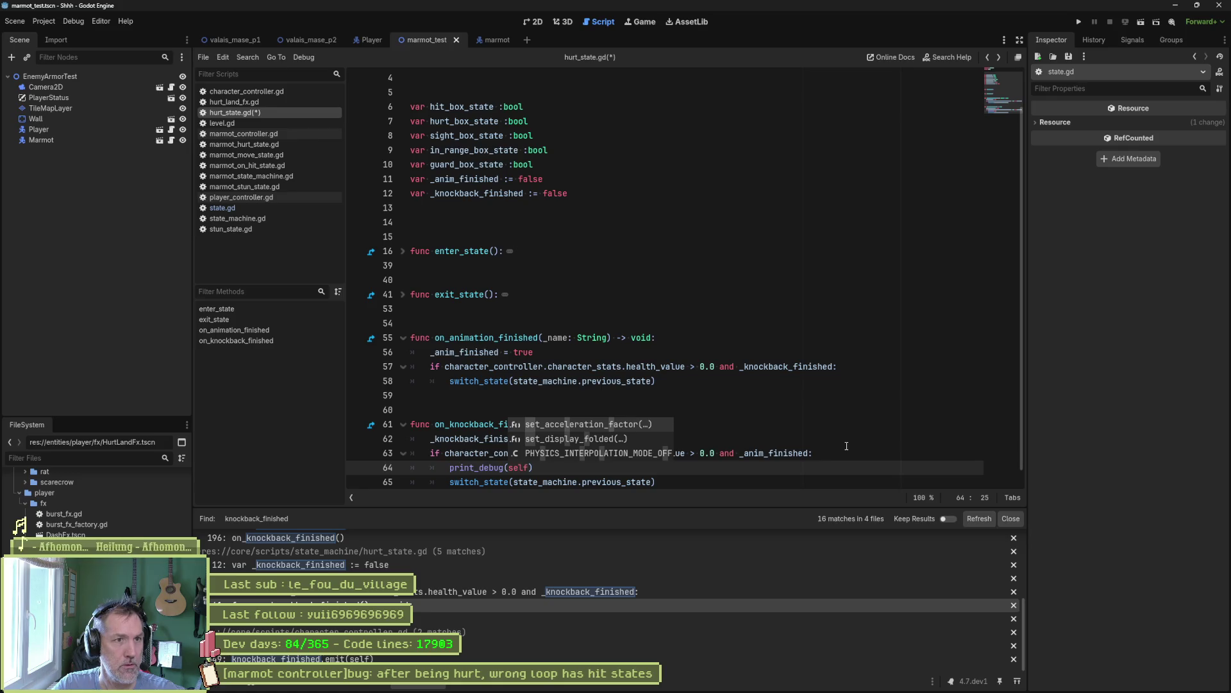
key(BackSpace)
key(BackSpace)
key(BackSpace)
text(char)
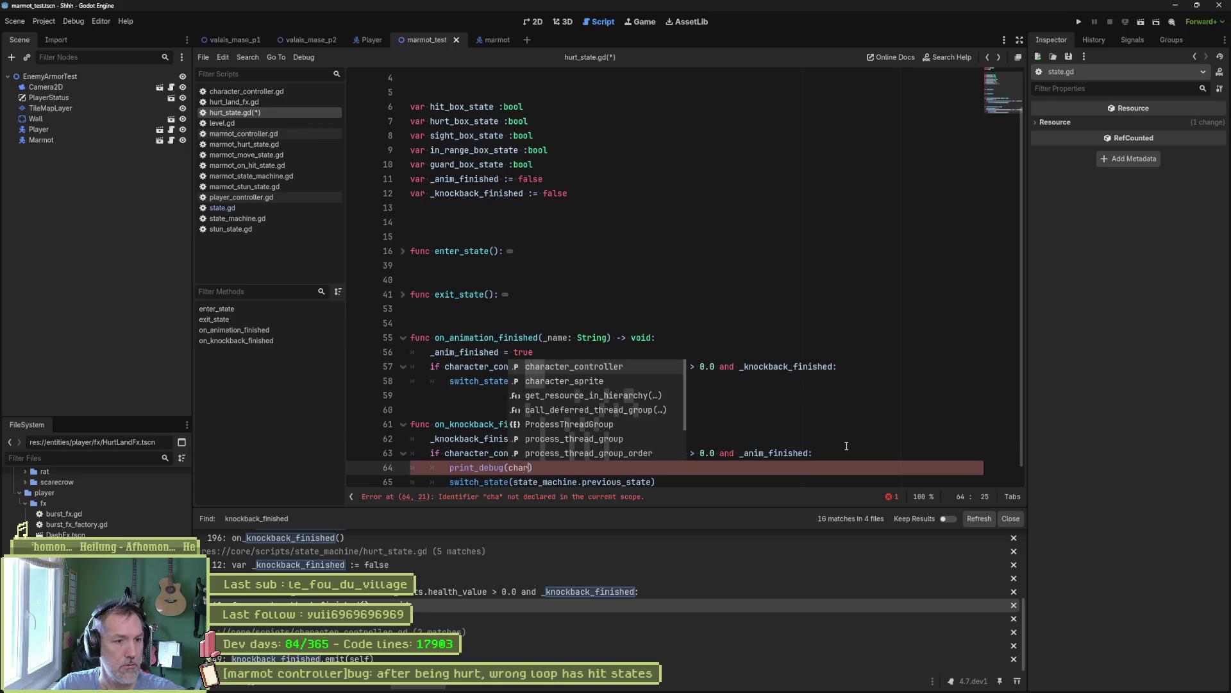
key(Return)
text(.name, " )
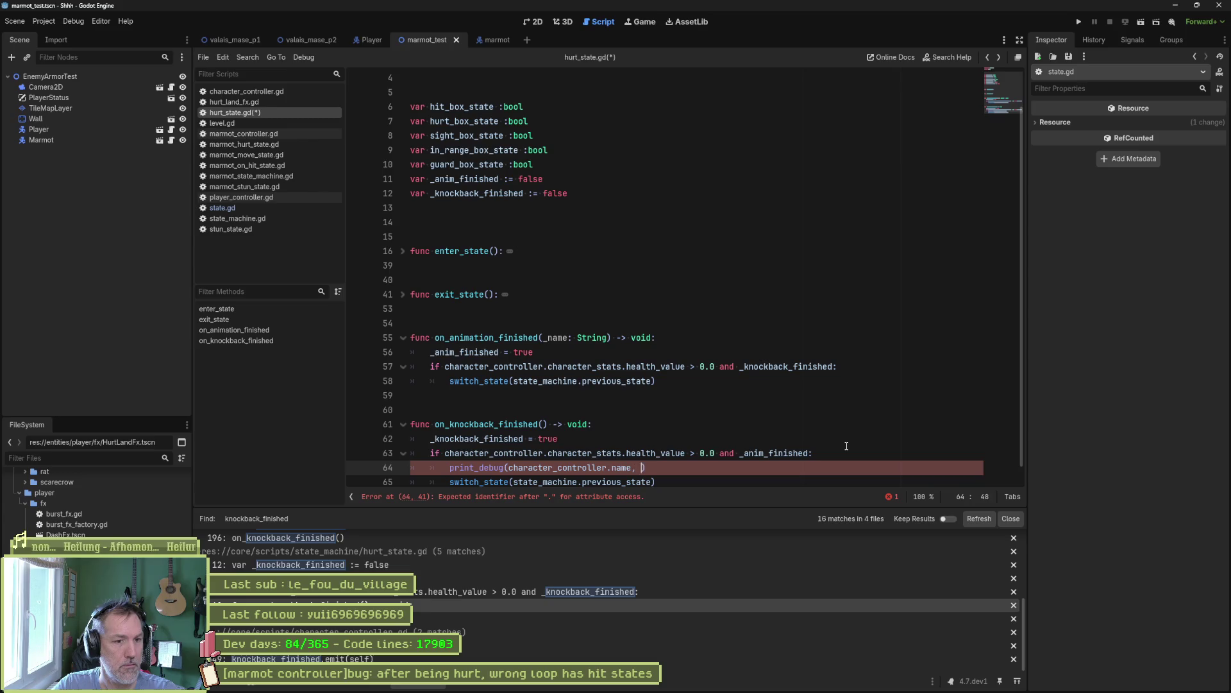
text(knockback)
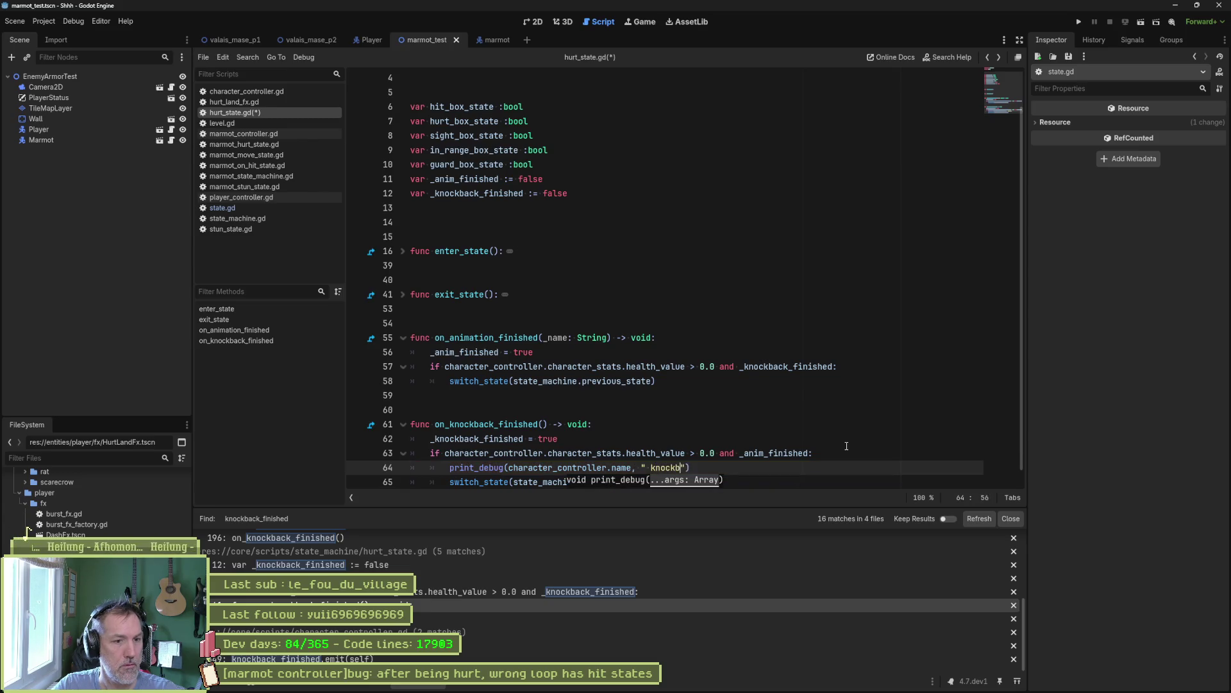
text( finished, swi)
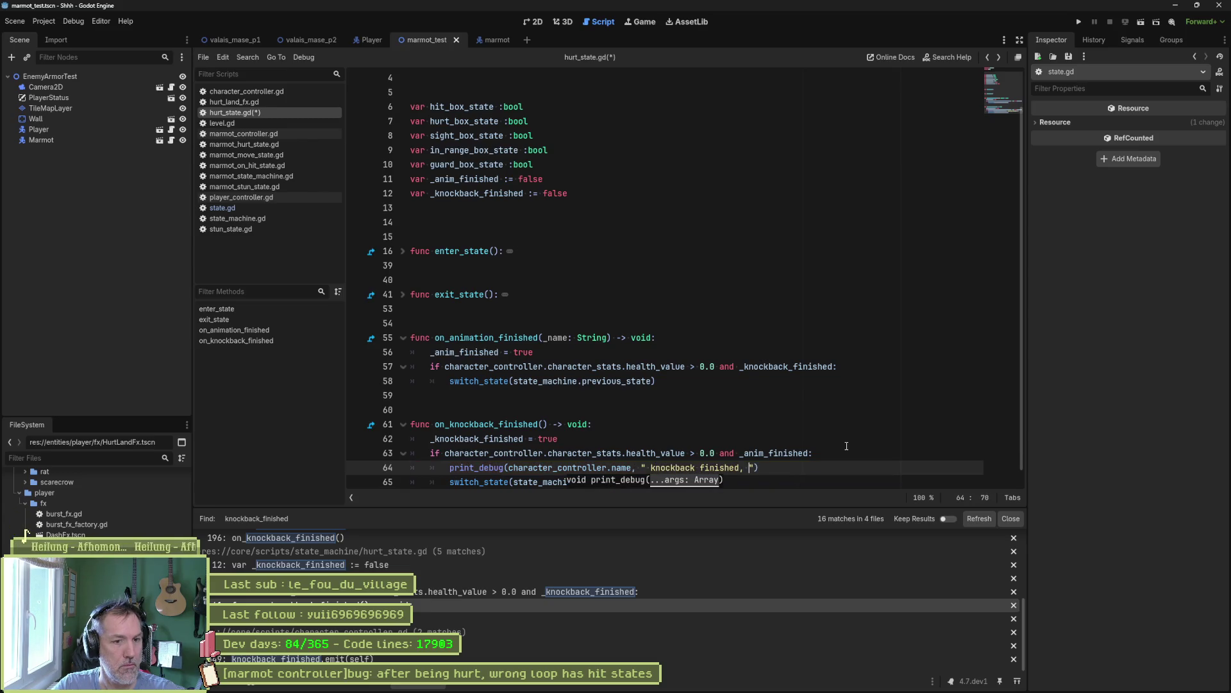
text(tching to)
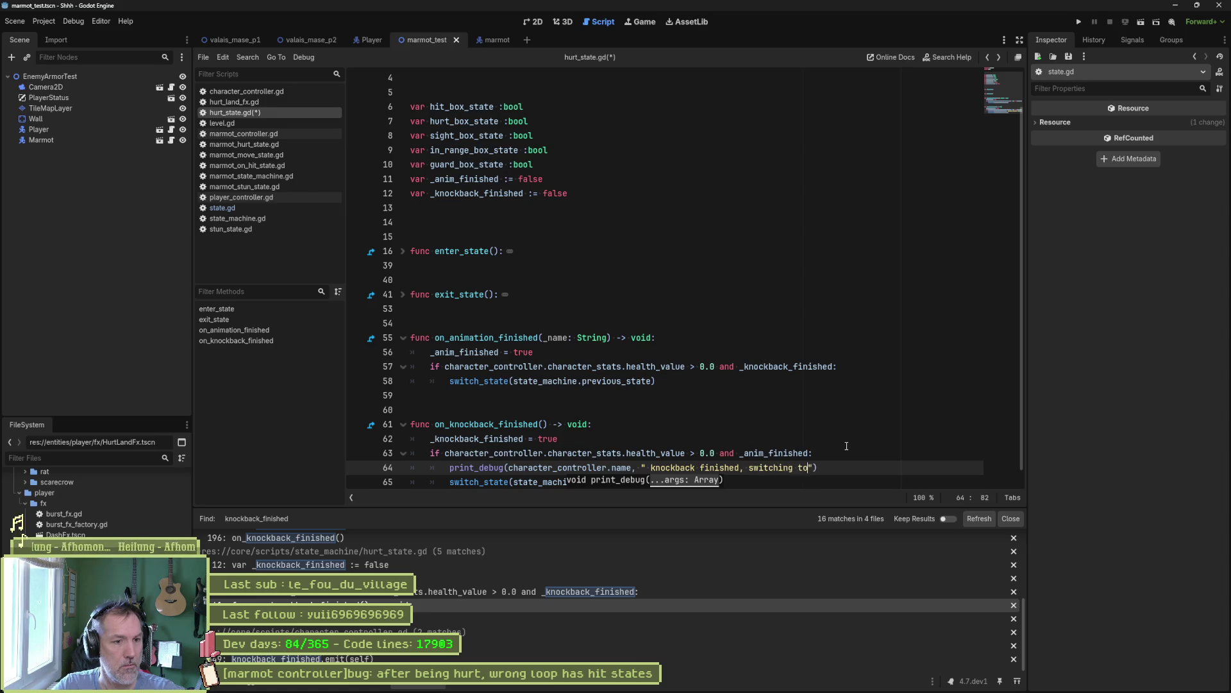
- Append state_machine.previous_state as the debug print's final argument
click(823, 410)
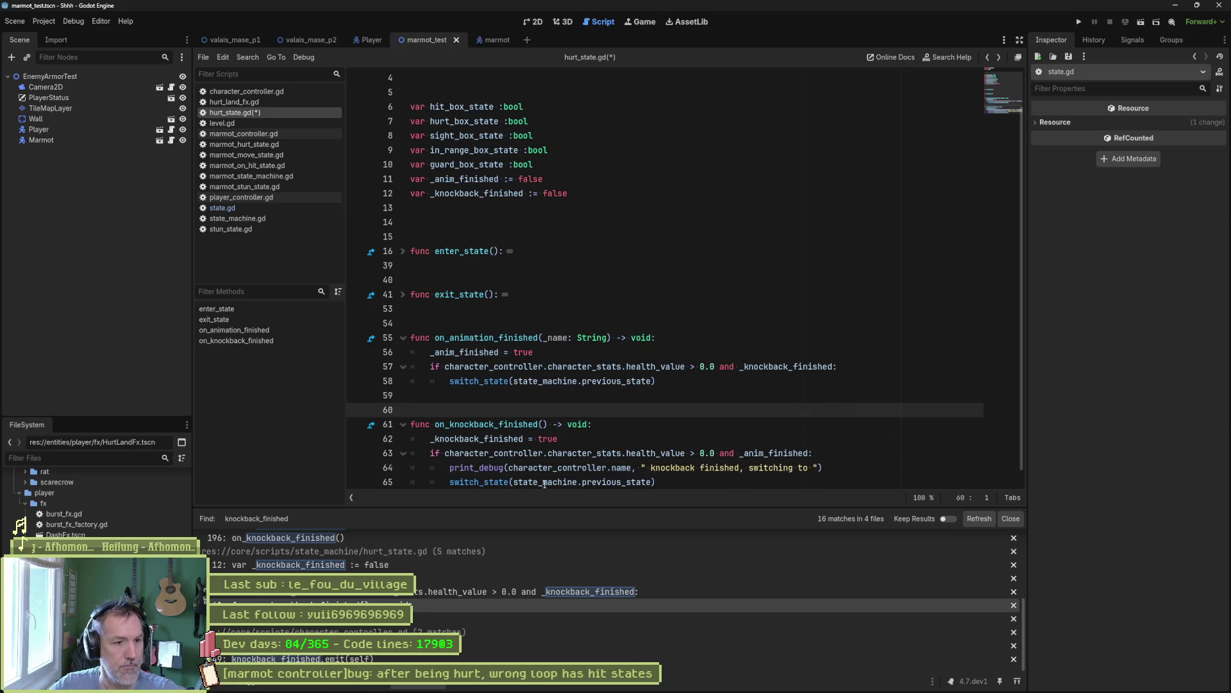
drag(514, 482, 654, 481)
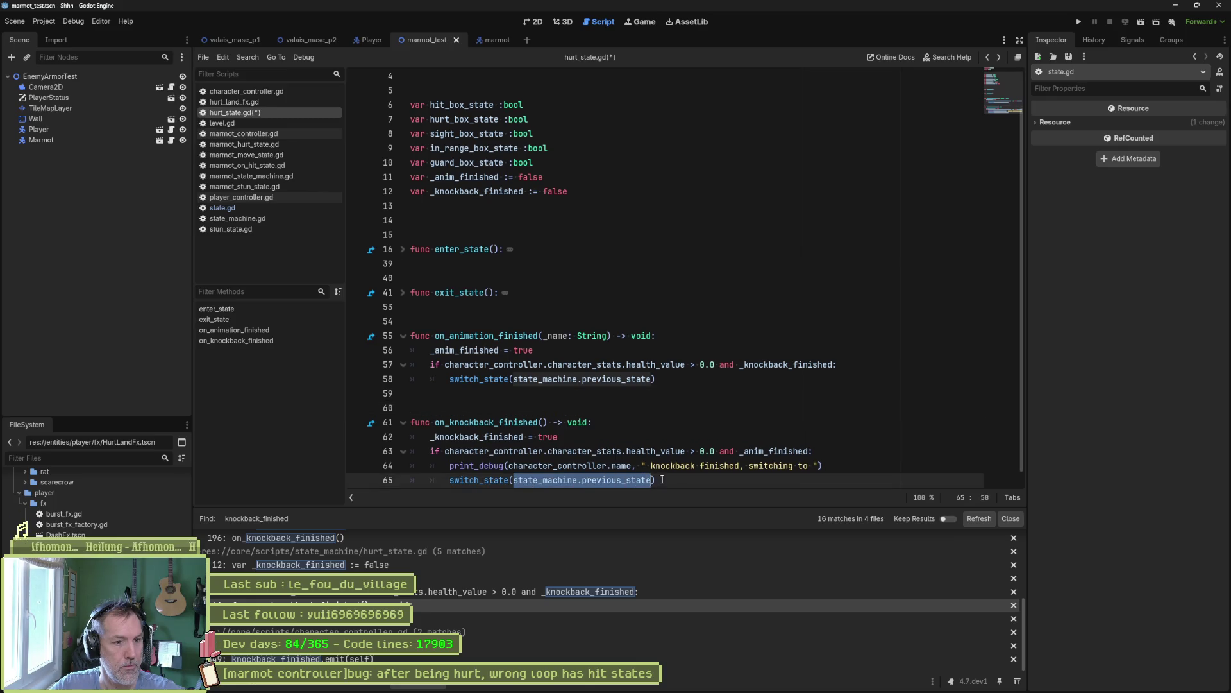
click(818, 465)
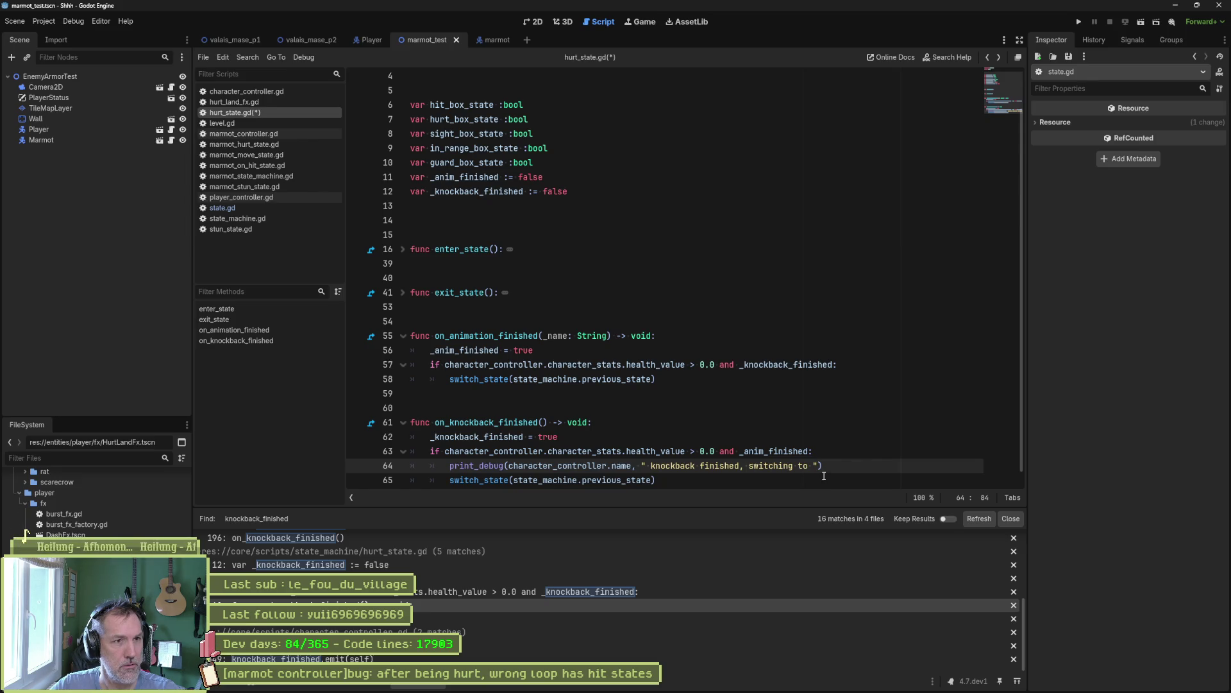
text(, state_machine.previous_state)
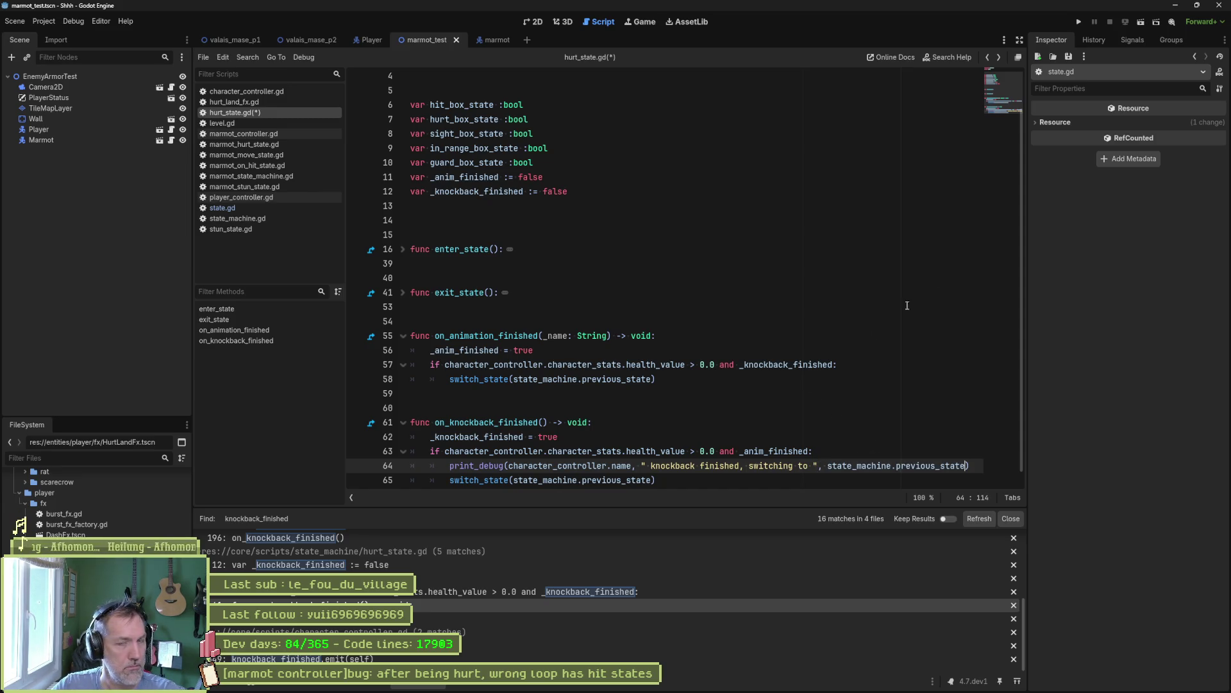
click(1197, 5)
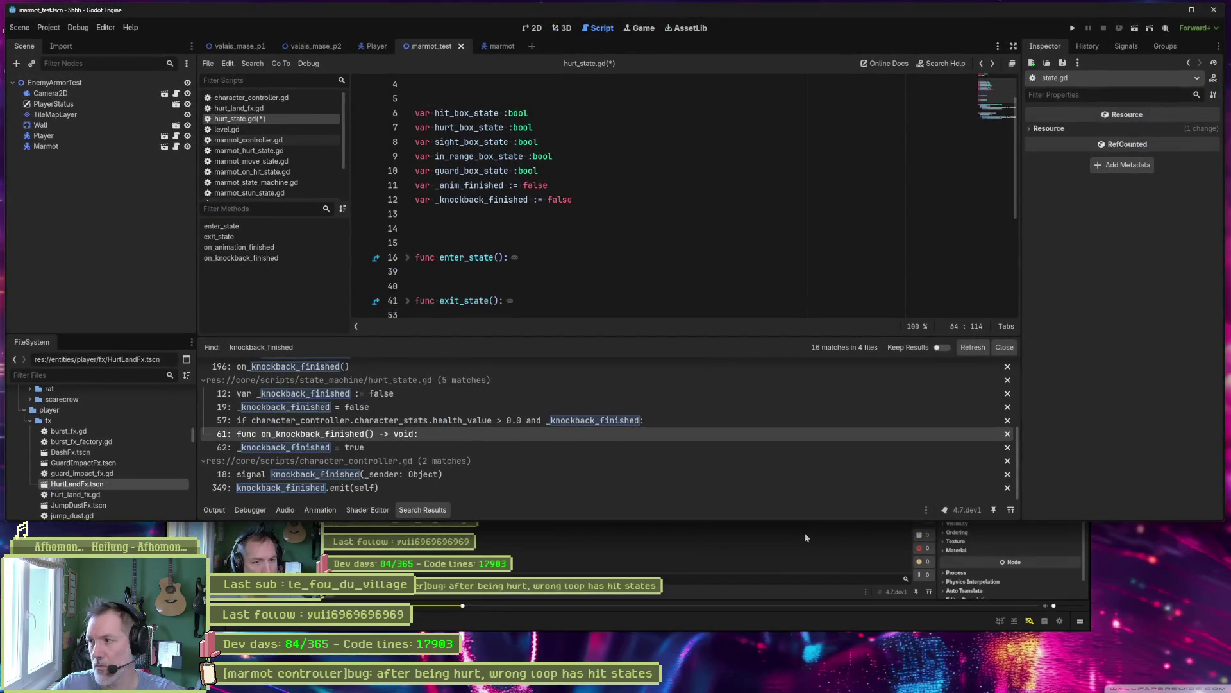
- Run the marmot_test scene, clear the knockback-finished and HasHit output, then stop the game
key(F6)
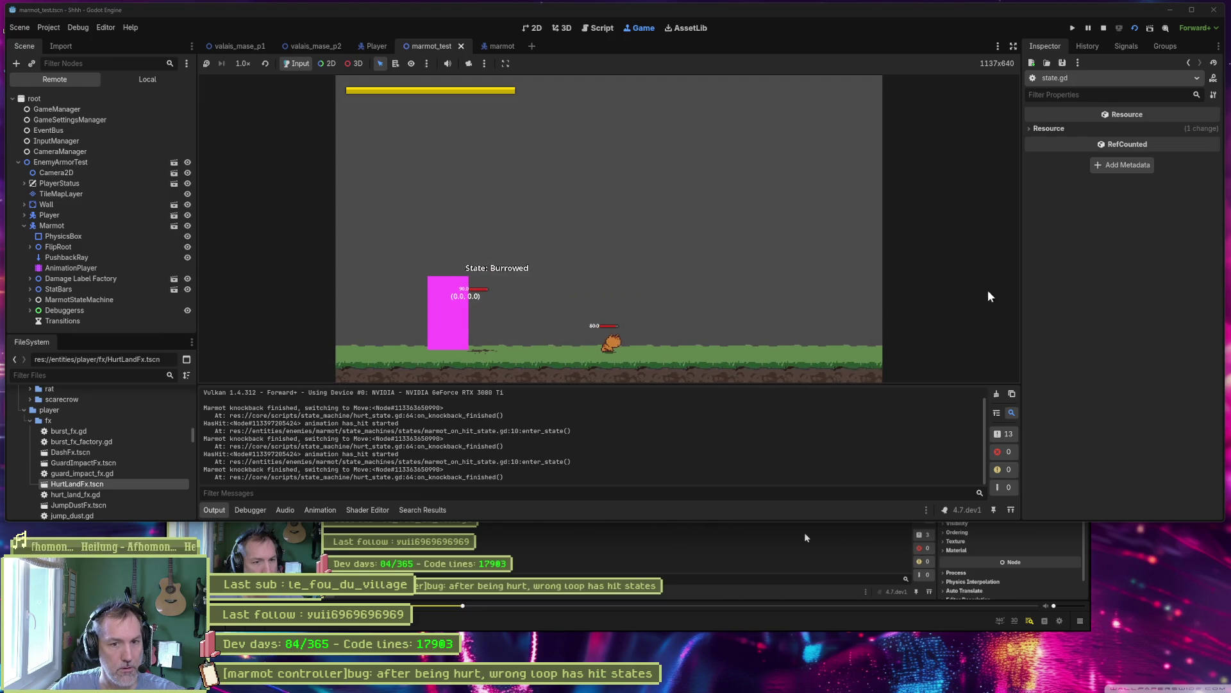
click(996, 394)
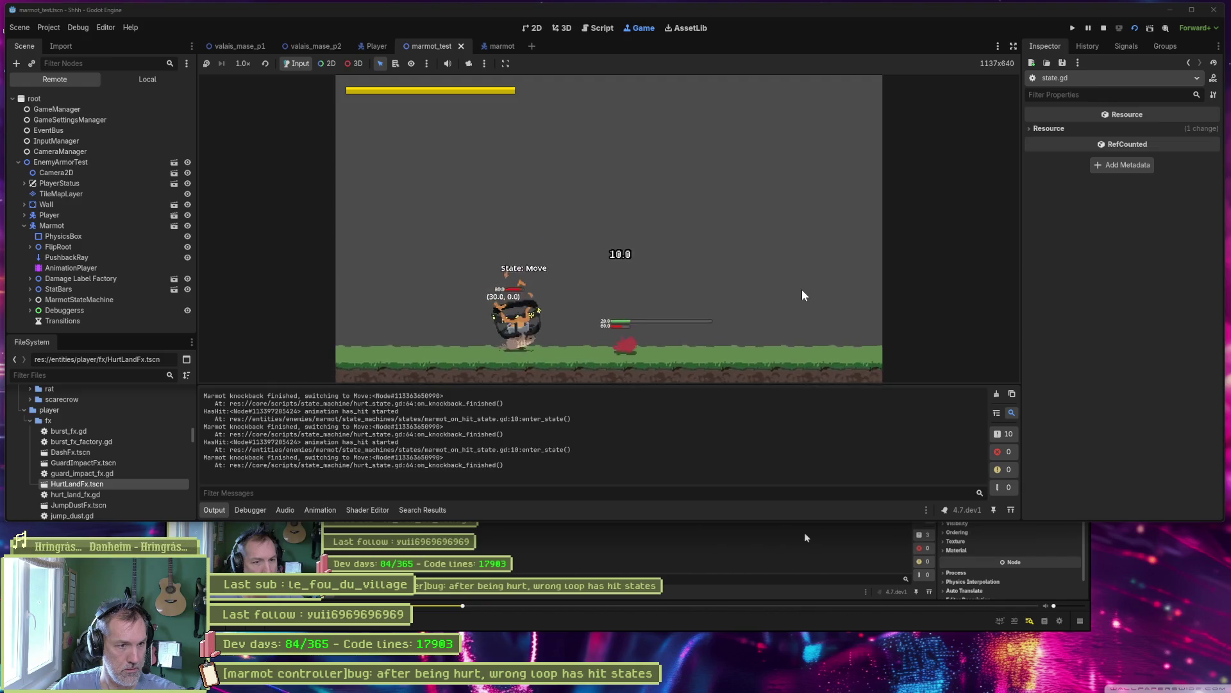
key(F8)
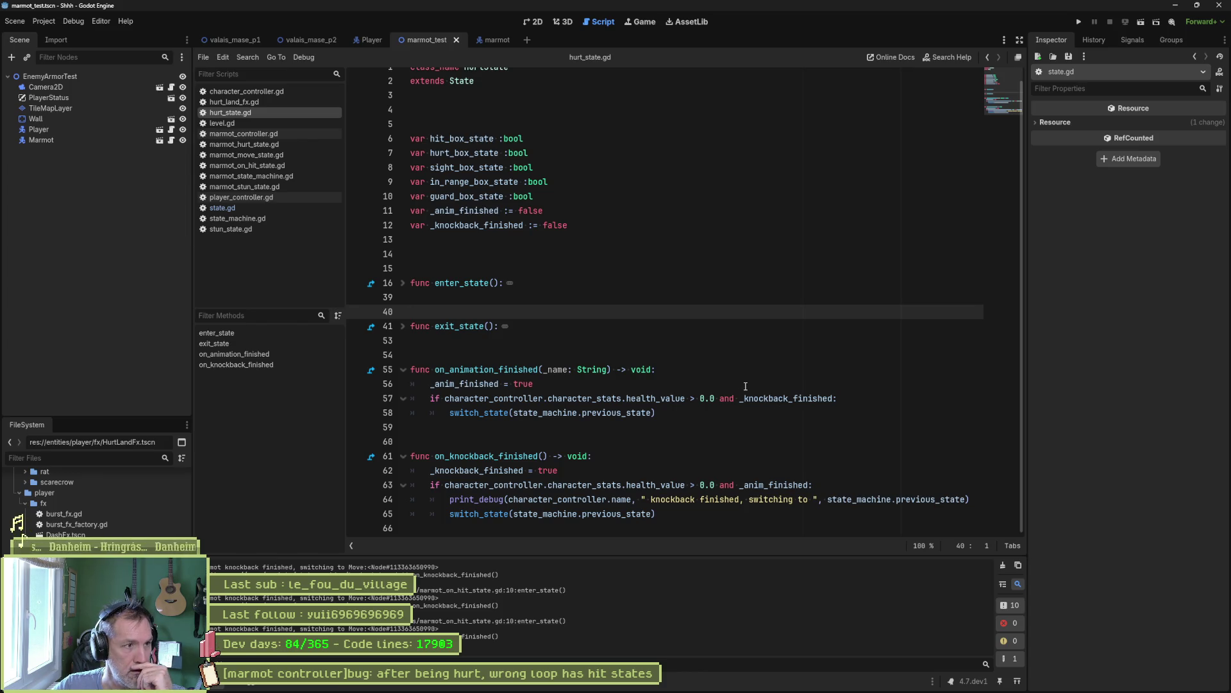
- Go to character_controller.gd's on_hit function and select the hit signal emitted on line 227
click(270, 166)
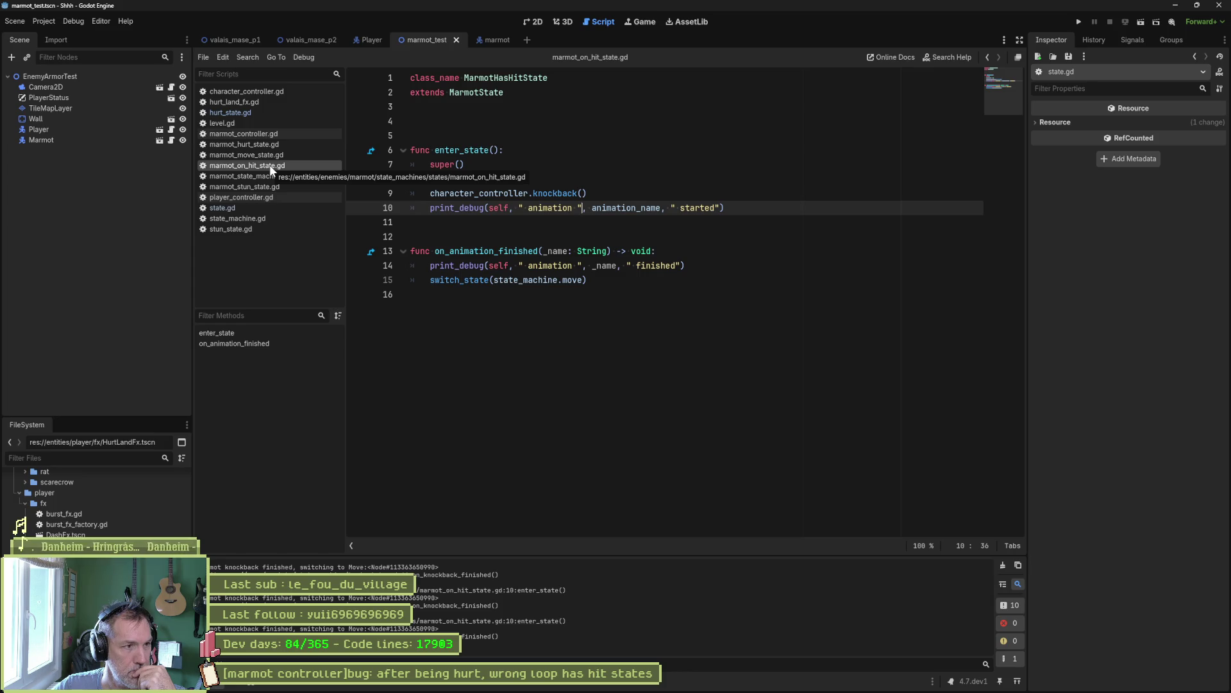
click(263, 93)
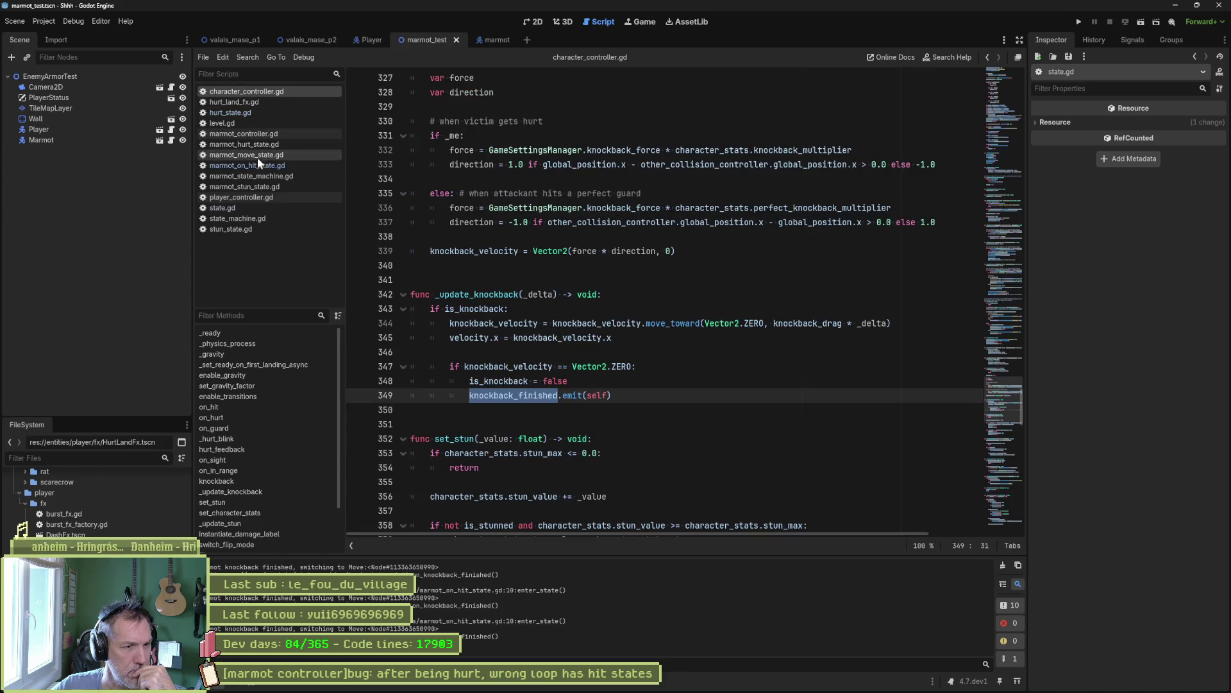
click(237, 406)
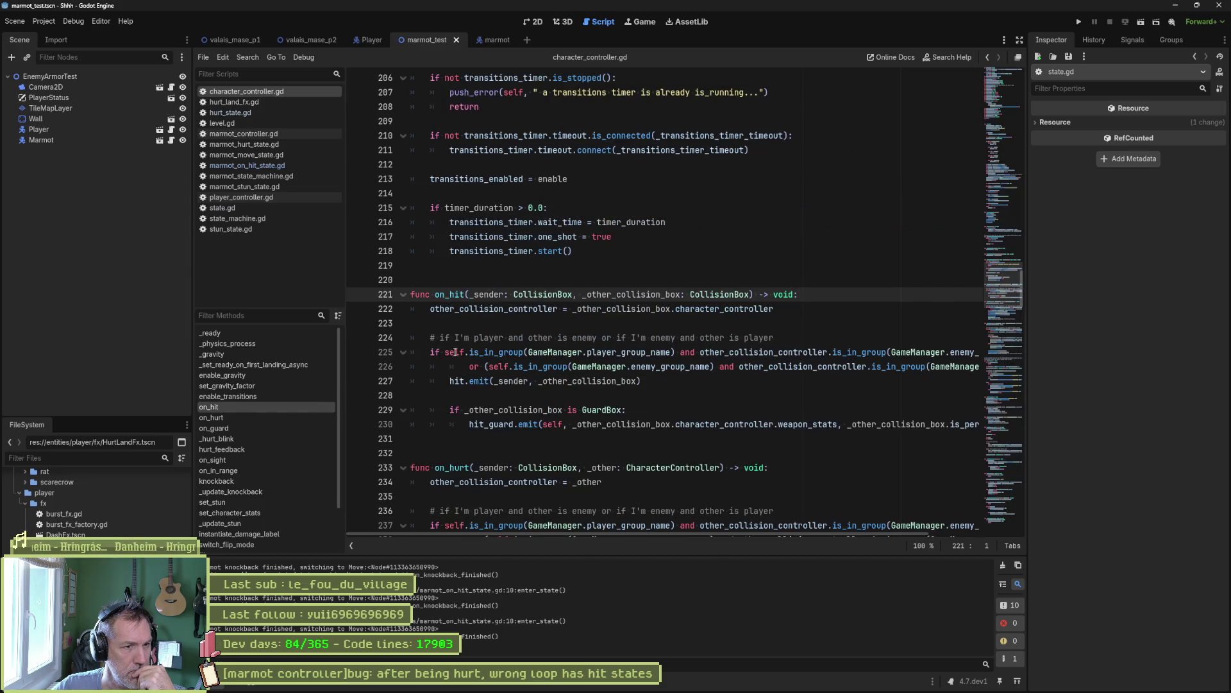
drag(449, 381, 475, 381)
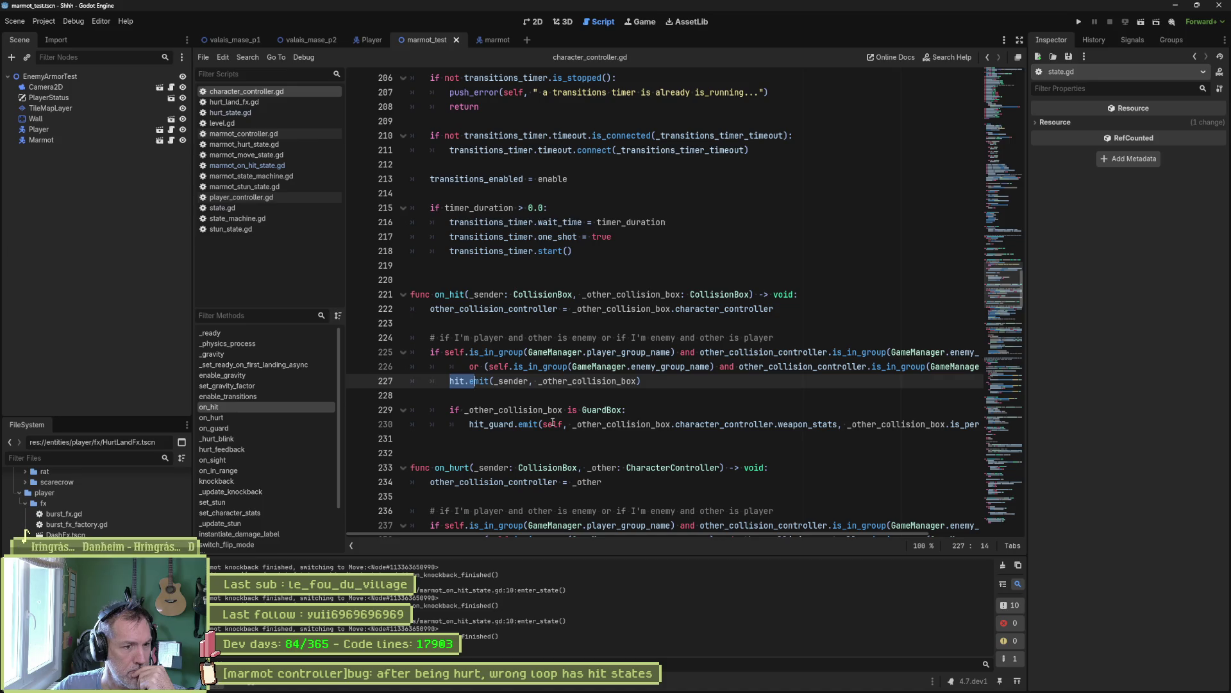
scroll(551, 422, down, 4)
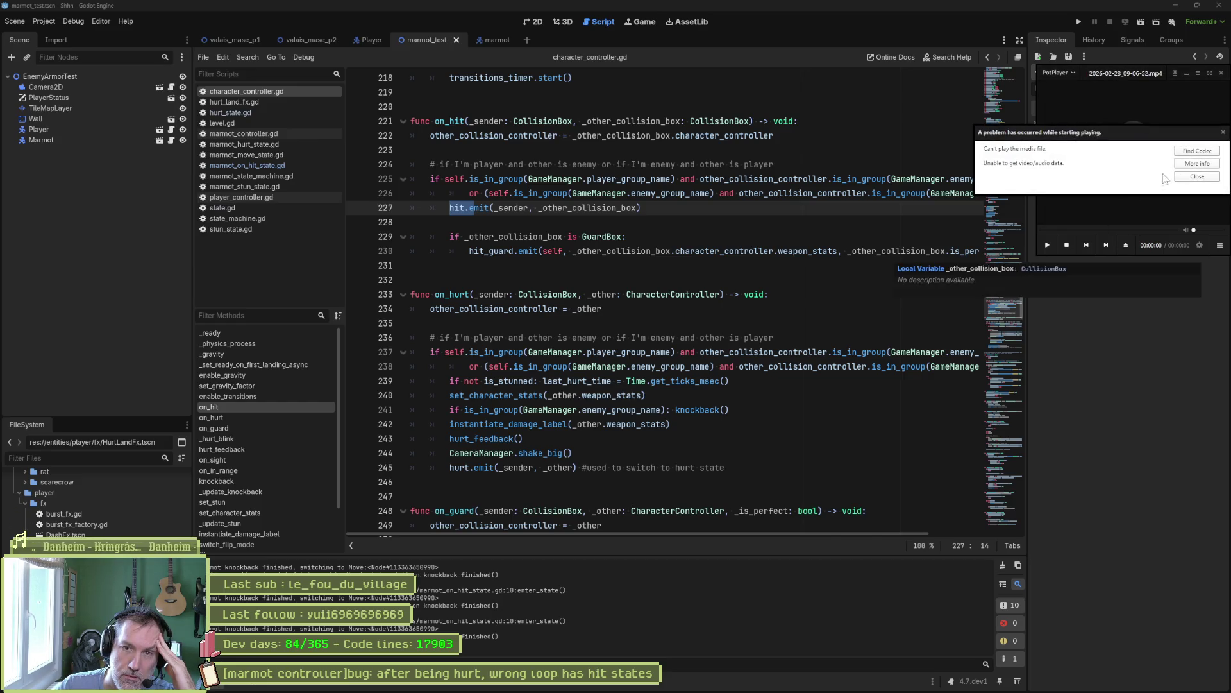
- Dismiss the playback error and step full-screen through the Hurt-to-HasHit moment, then restore the player
click(1198, 176)
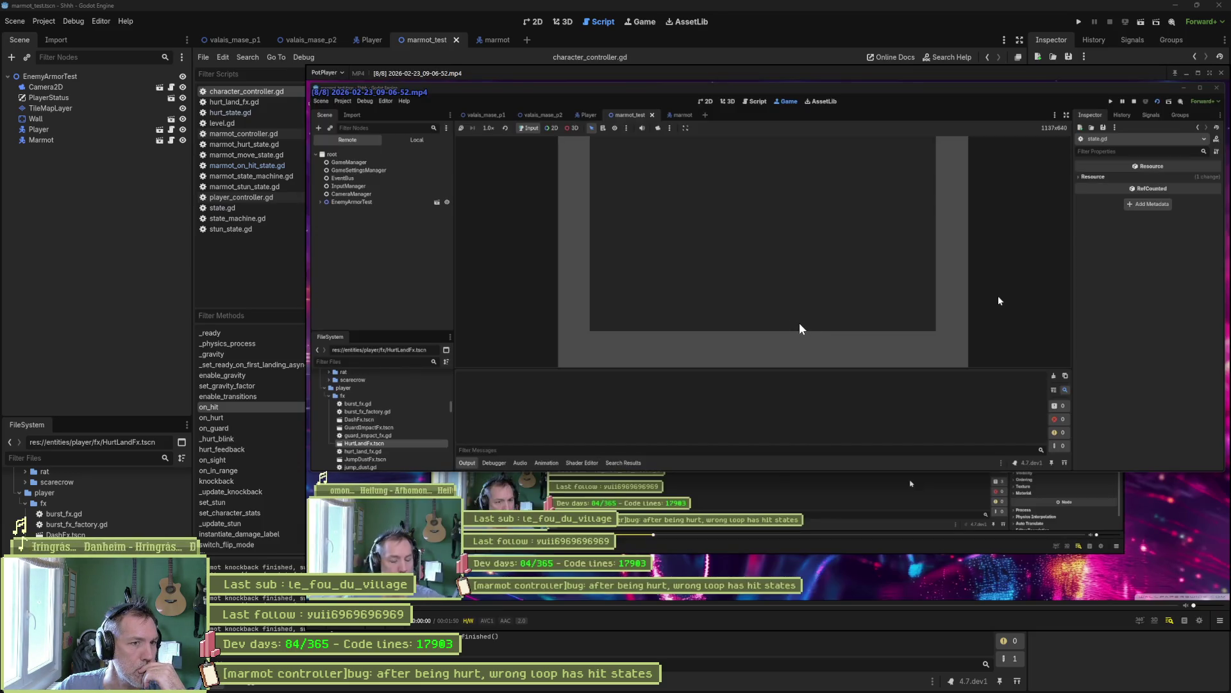
double_click(1202, 94)
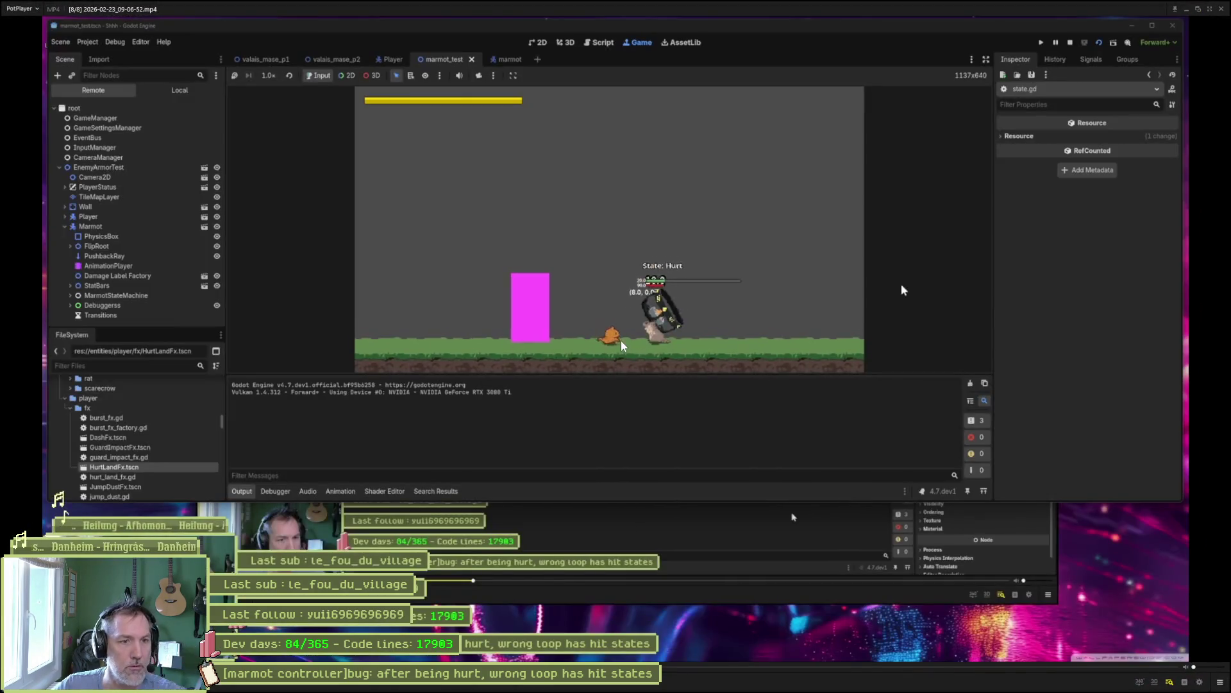
key(d)
key(d)
key(d)
key(d)
key(f)
key(f)
key(f)
key(f)
key(f)
key(f)
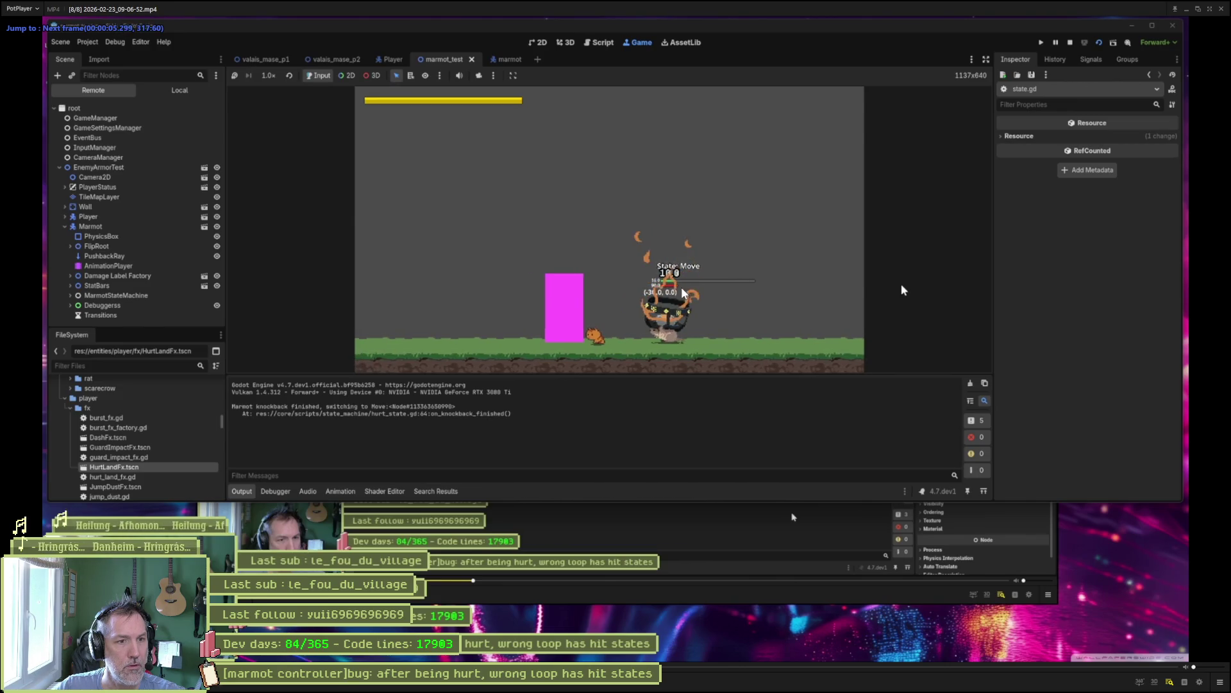
key(space)
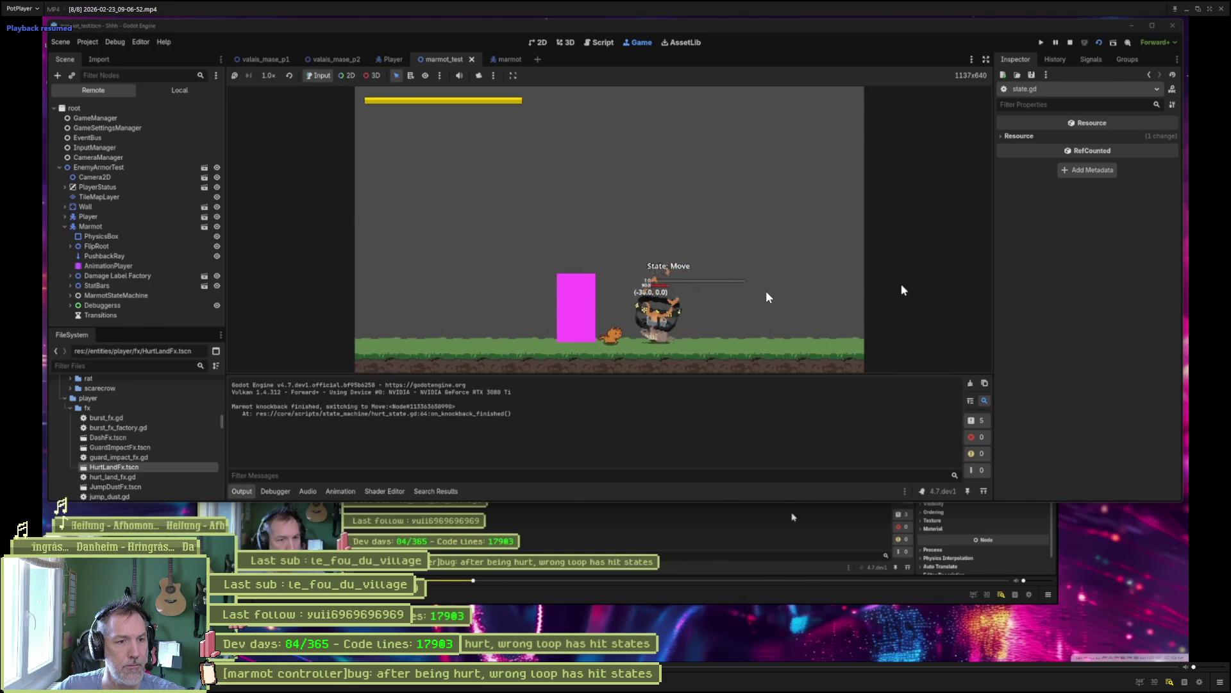
key(d)
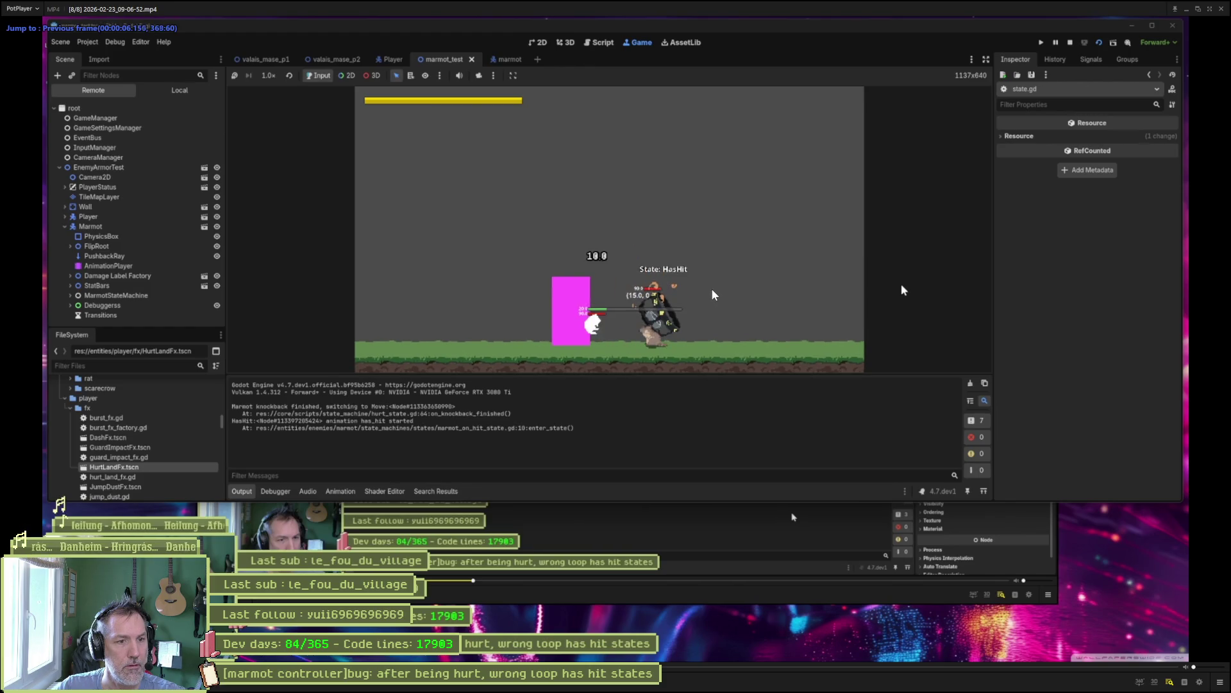
key(f)
key(f)
key(f)
key(f)
key(f)
key(f)
key(f)
key(f)
key(f)
key(d)
key(d)
key(d)
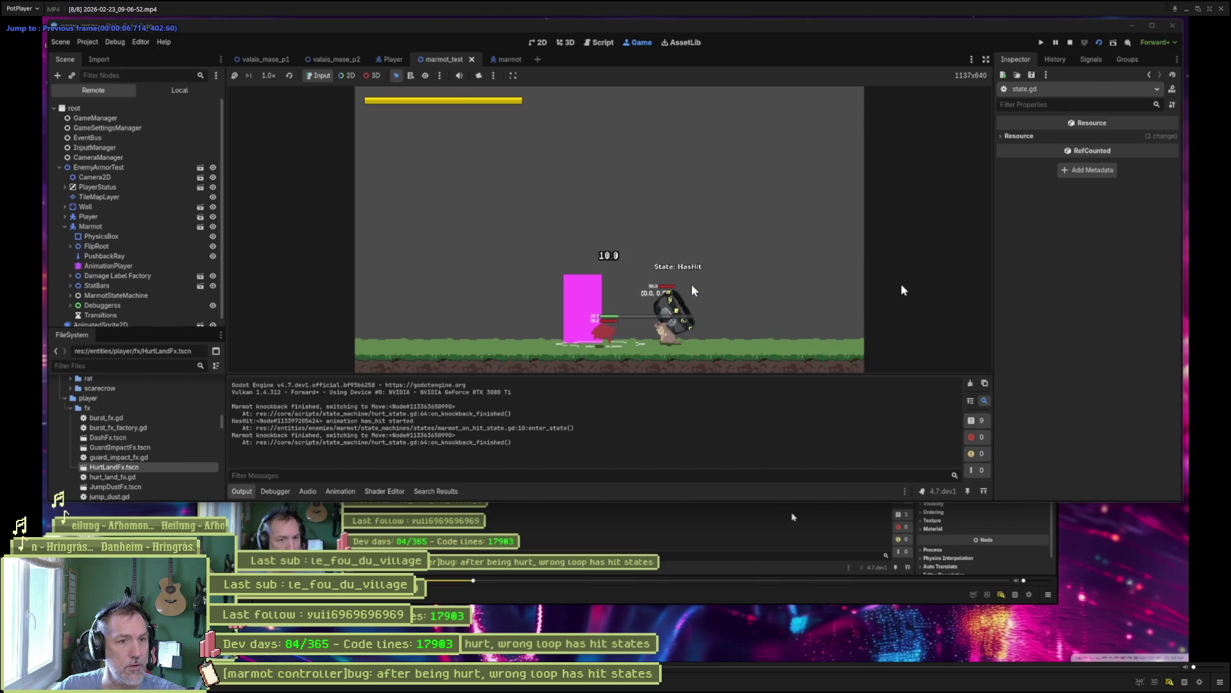
key(d)
key(d)
key(d)
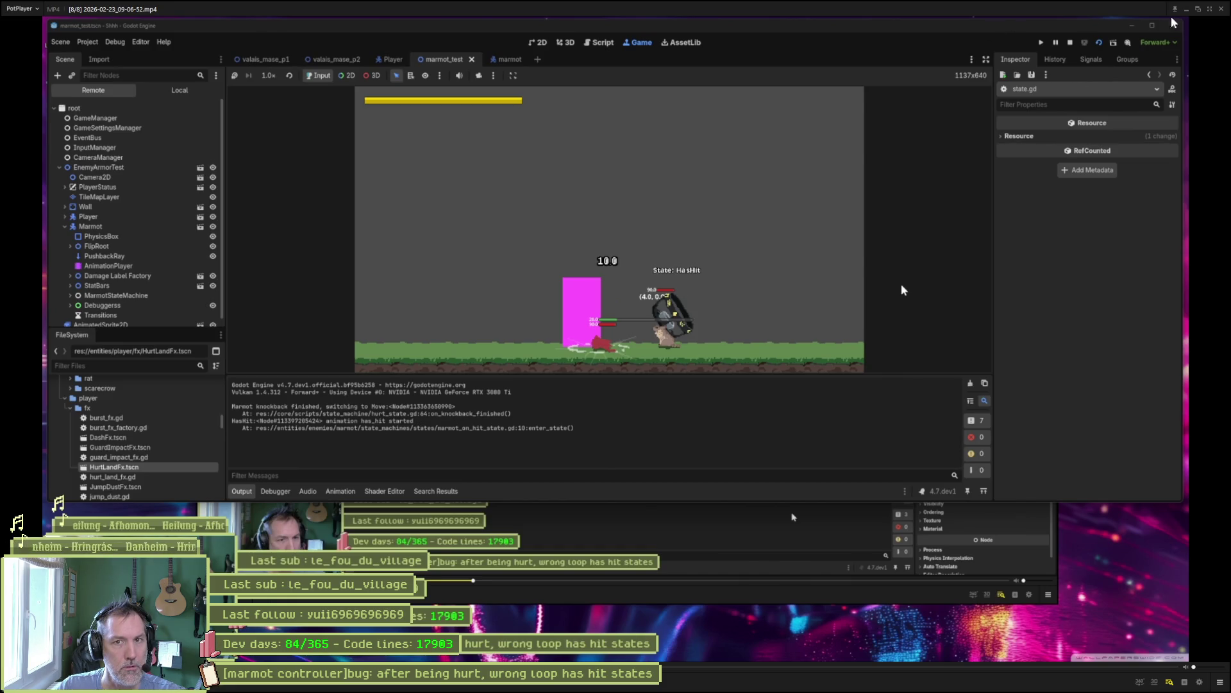
click(1188, 13)
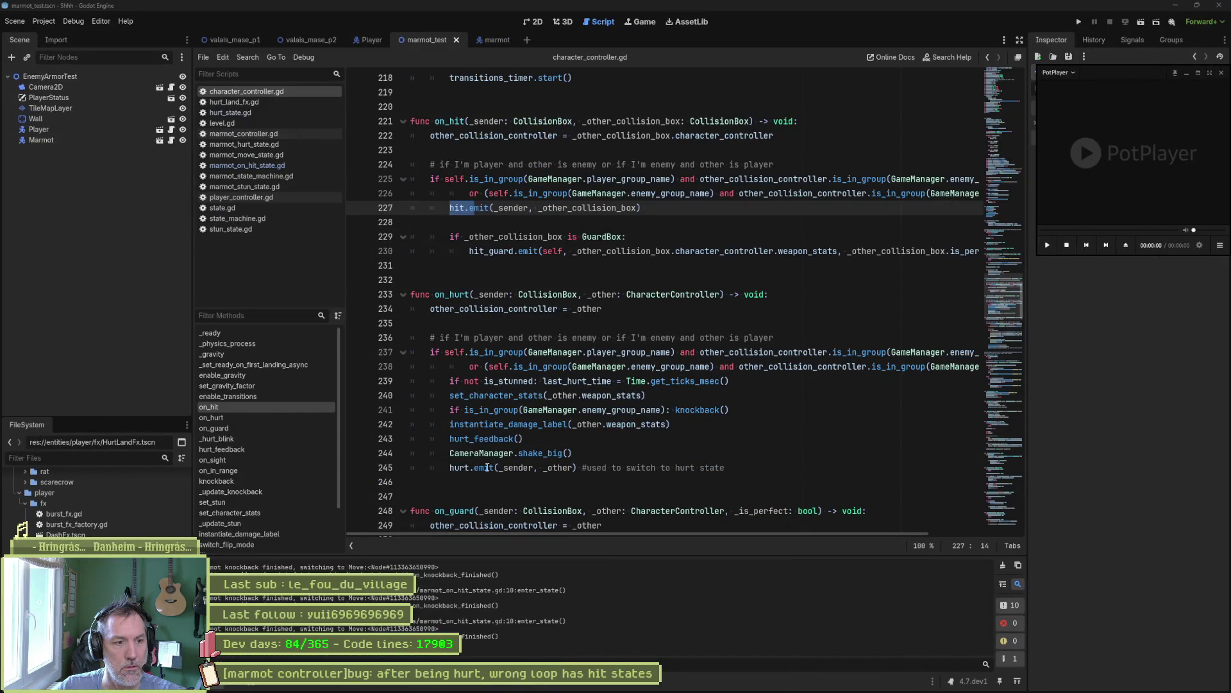
- Open the parent hurt_state.gd and inspect _anim_finished uses and on_animation_finished's _name parameter
click(279, 144)
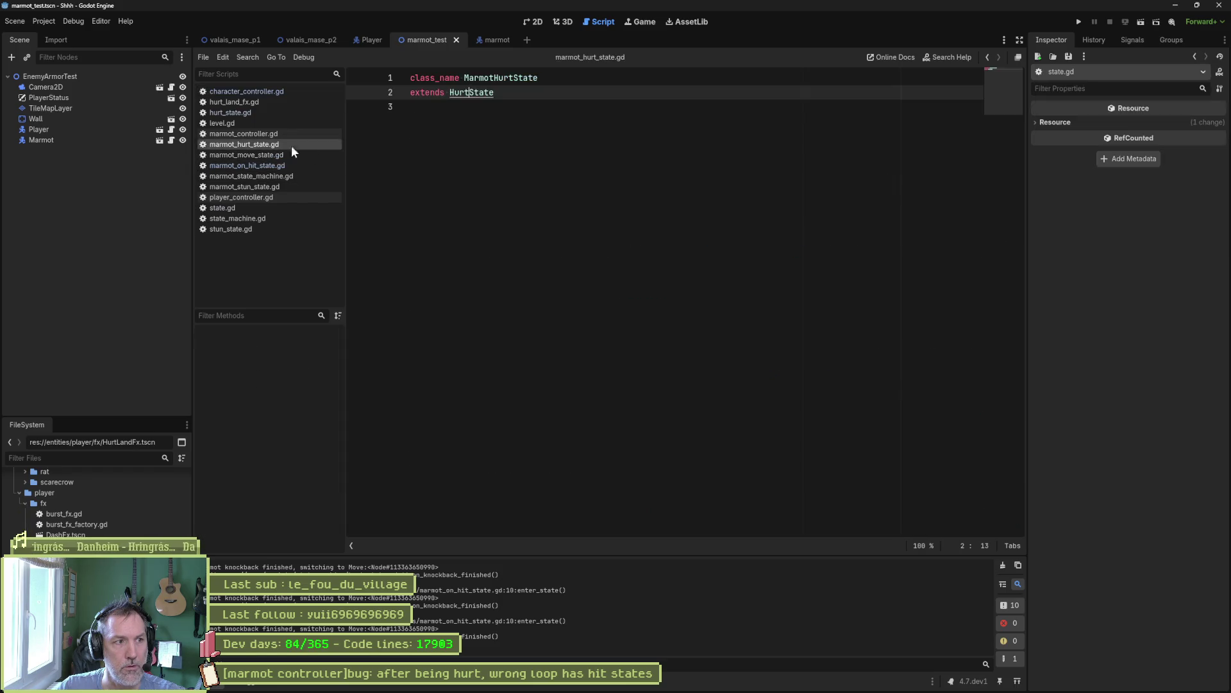
ctrl+click(478, 94)
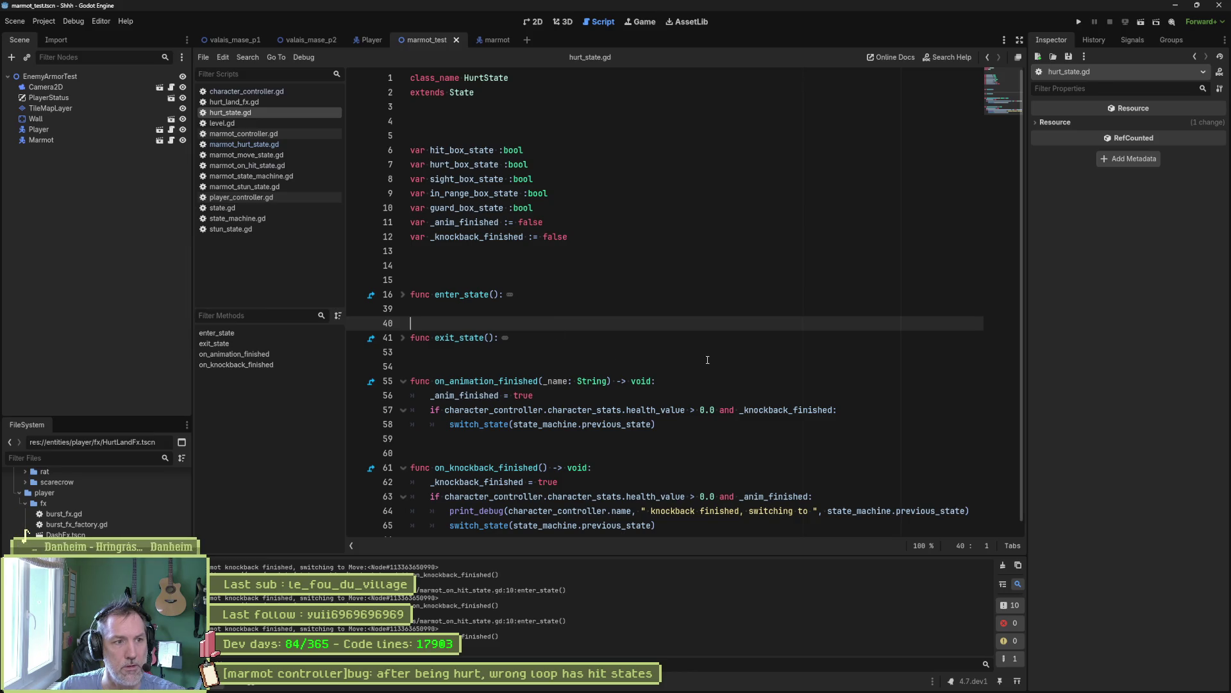
double_click(481, 226)
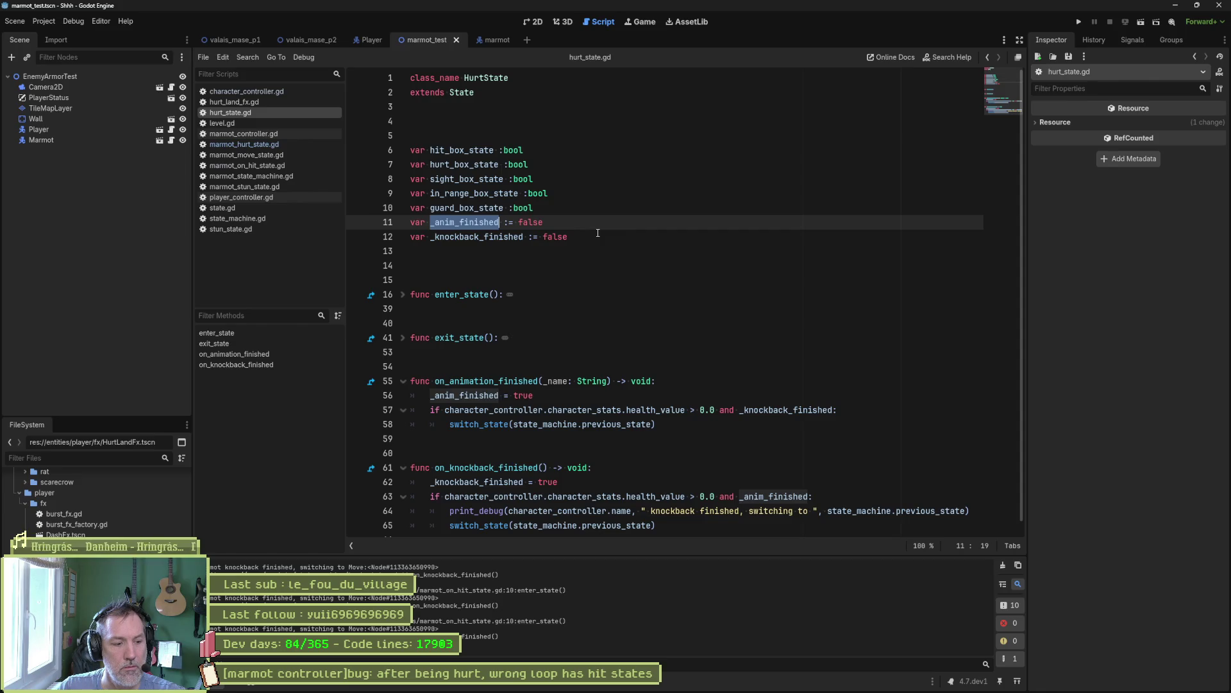
double_click(774, 497)
scroll(721, 461, down, 1)
click(403, 283)
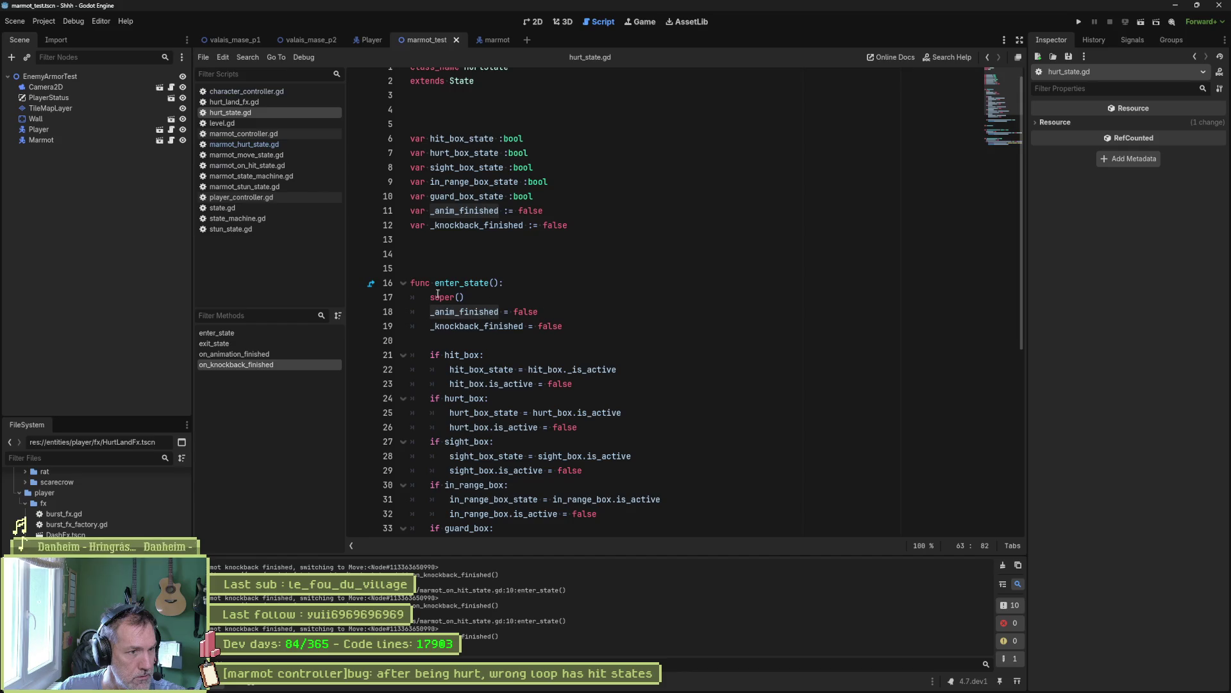
click(403, 282)
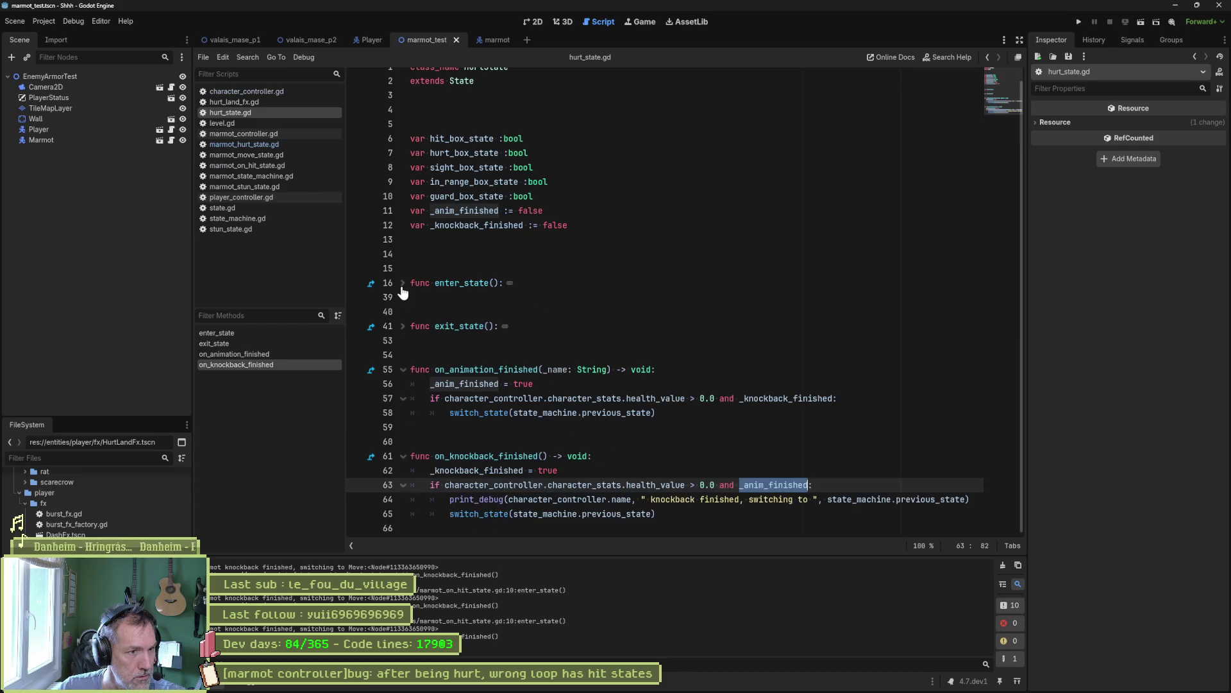
click(404, 328)
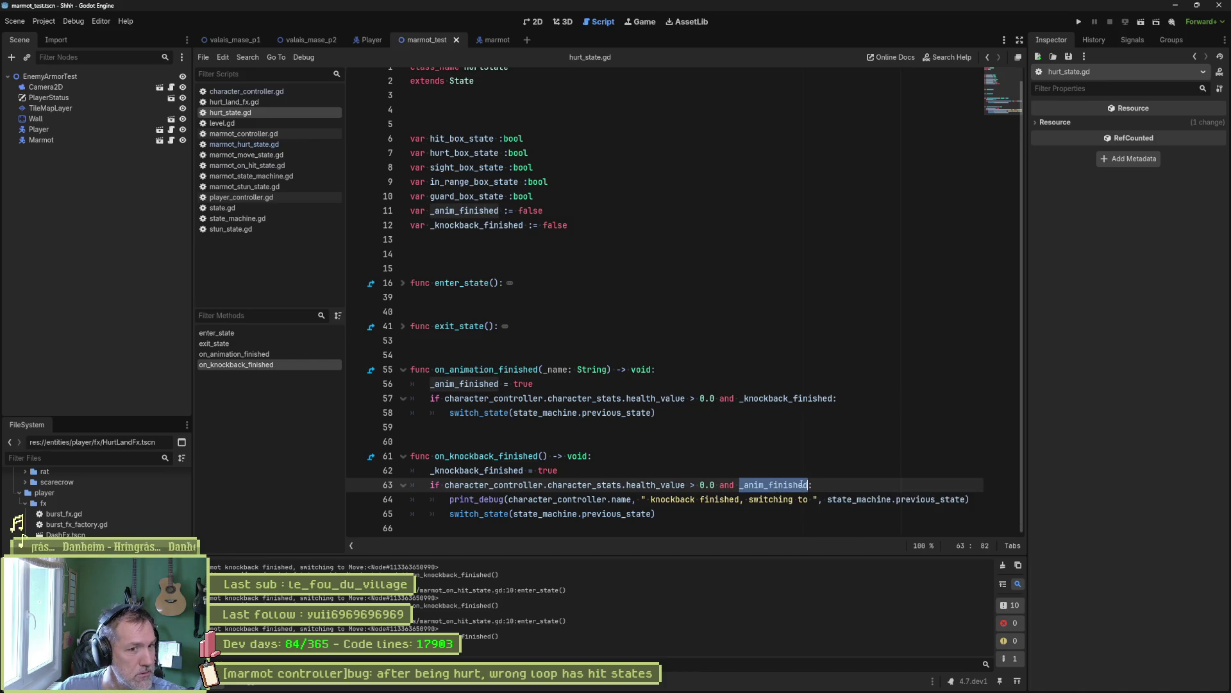
mouse_move(776, 488)
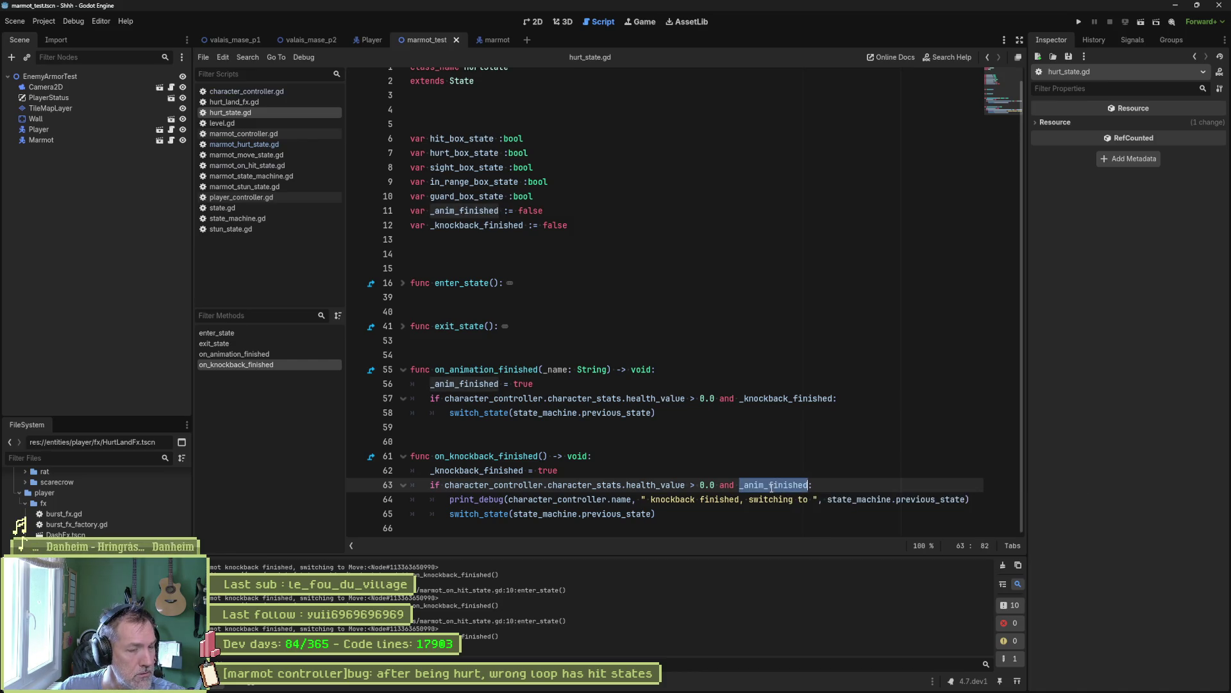
double_click(558, 371)
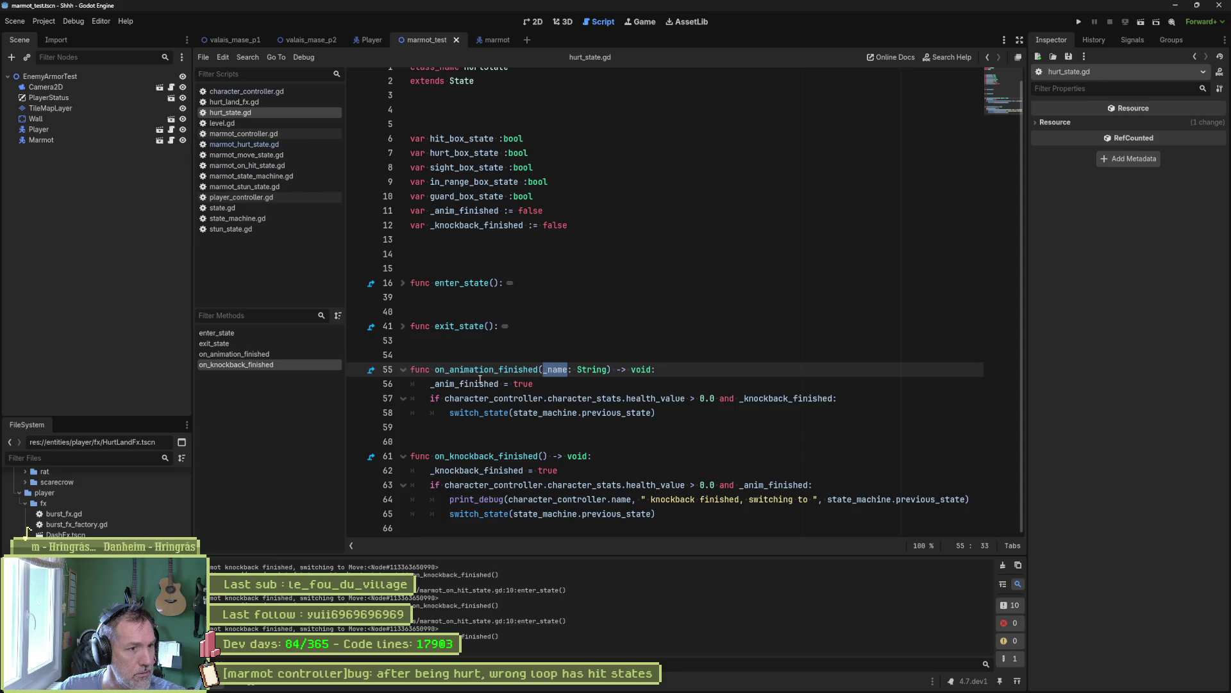
- Guard line 56's _anim_finished = true with 'if _name == animation_name:', save, and run the scene
click(431, 384)
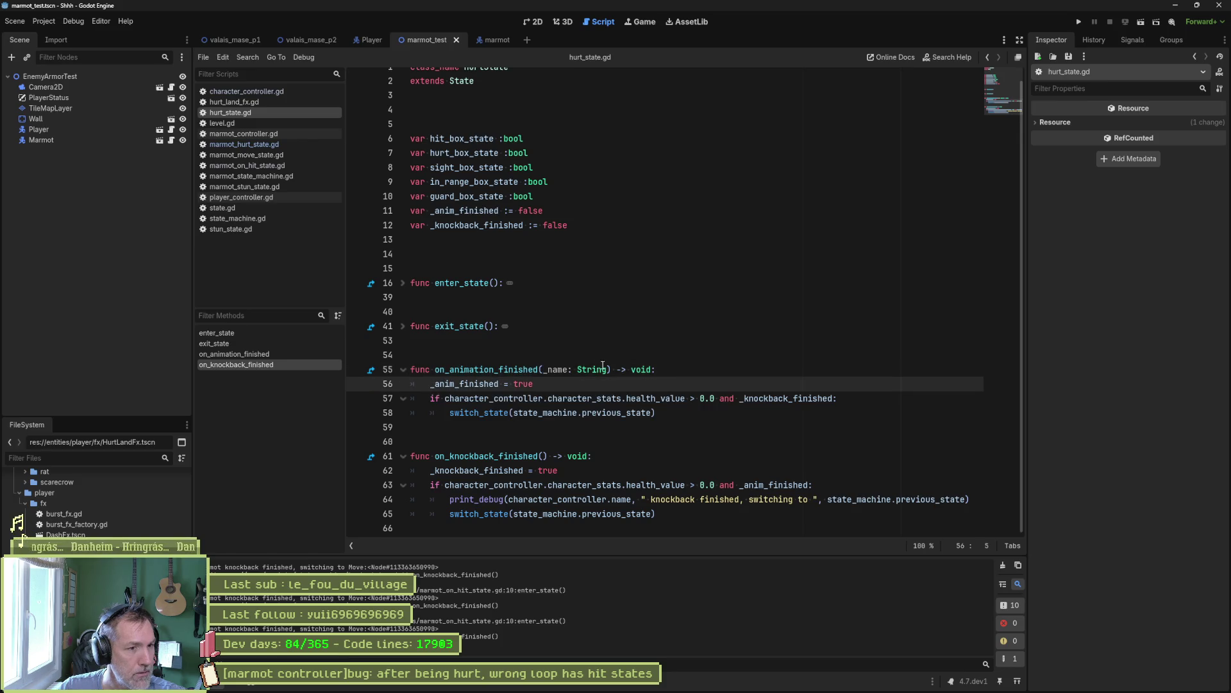
text(if  _name == animation_name:)
key(Right)
key(ctrl+s)
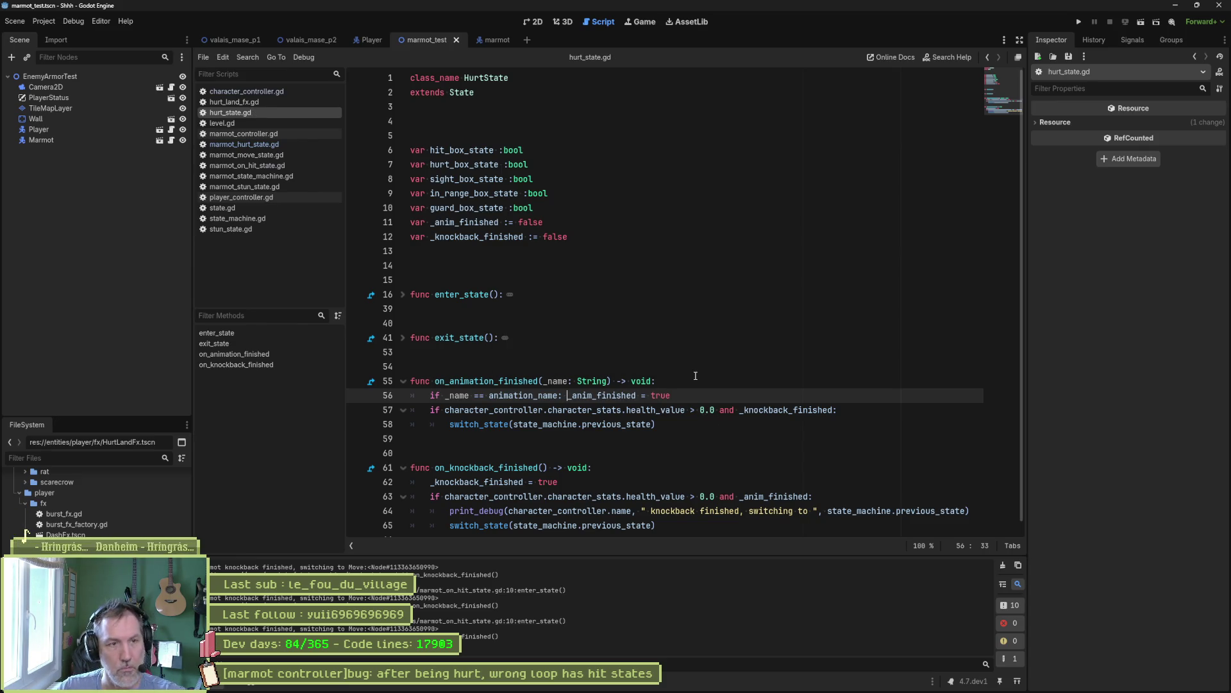
key(F6)
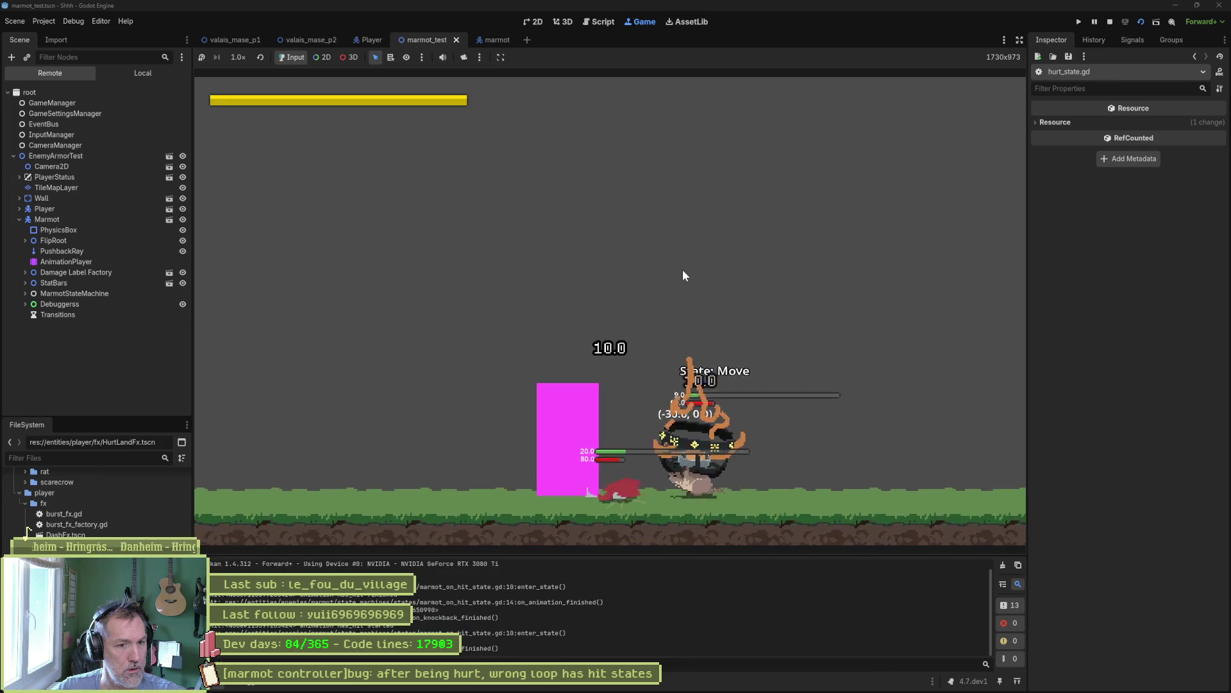
- Delete the 'if _name == animation_name:' check from line 56 and open state.gd
click(600, 22)
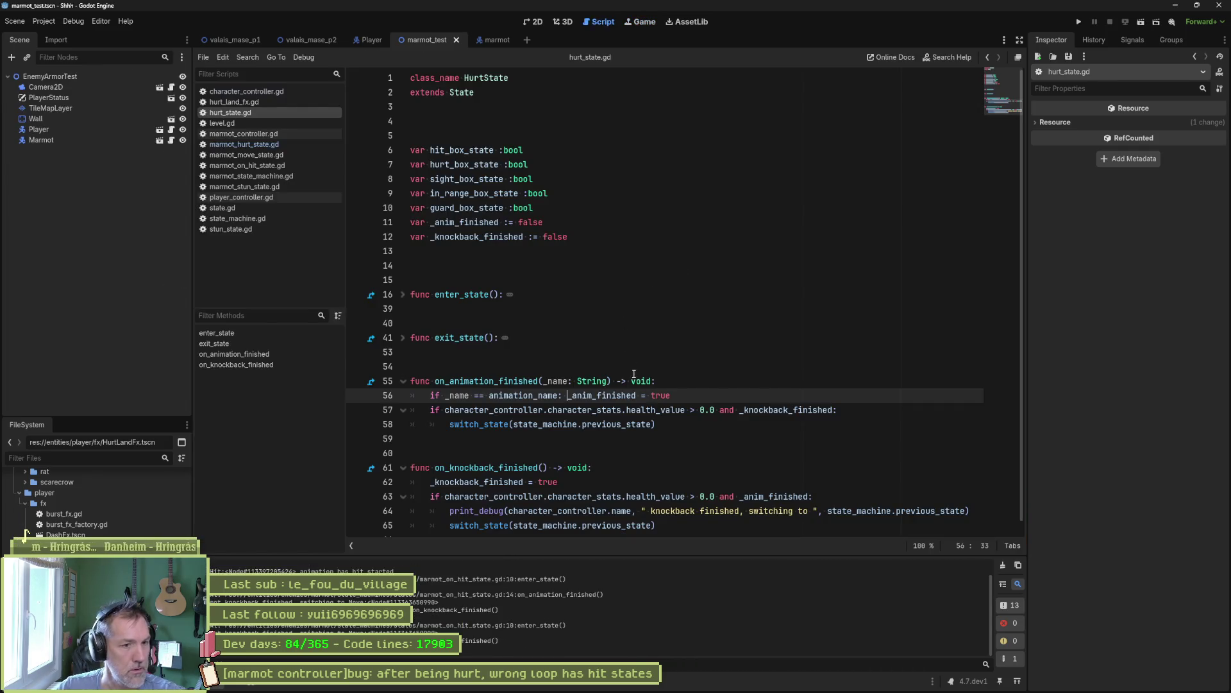
key(shift+Home)
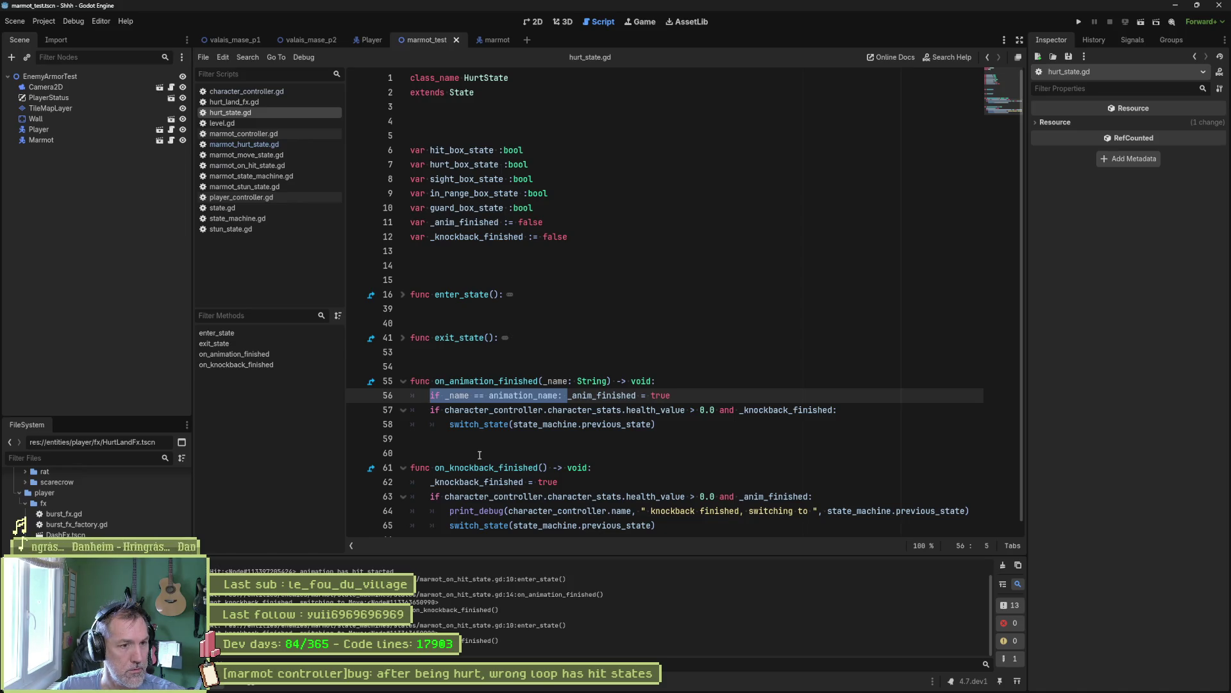
key(BackSpace)
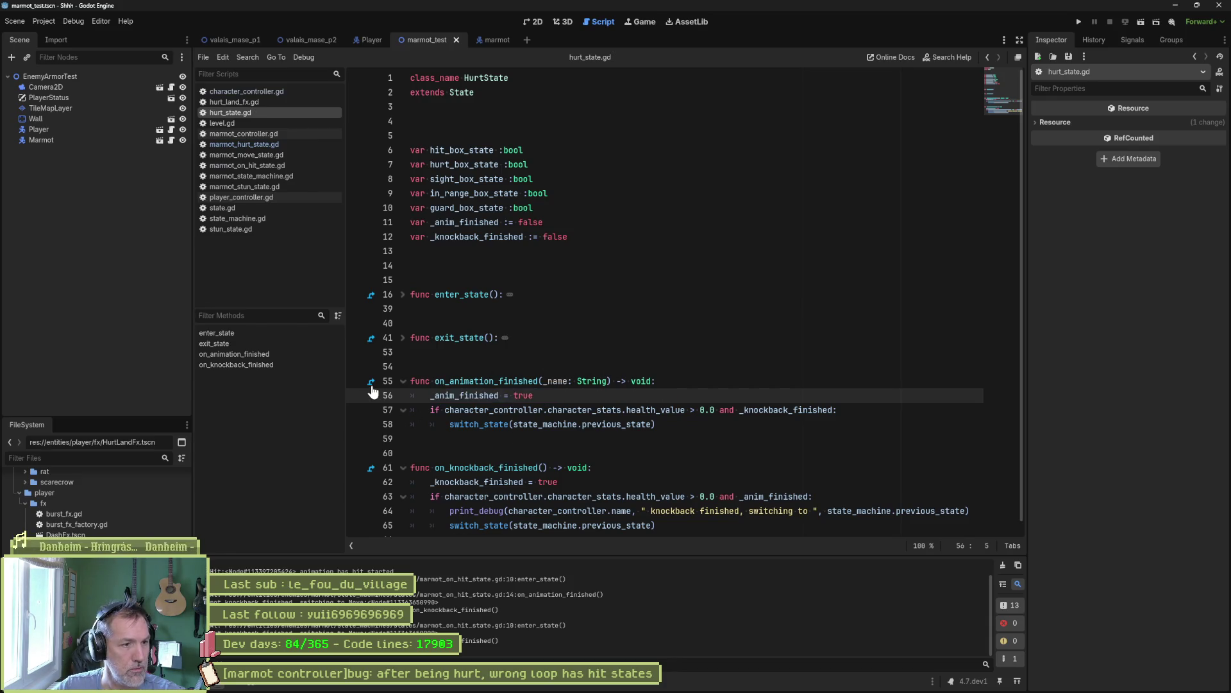
click(371, 381)
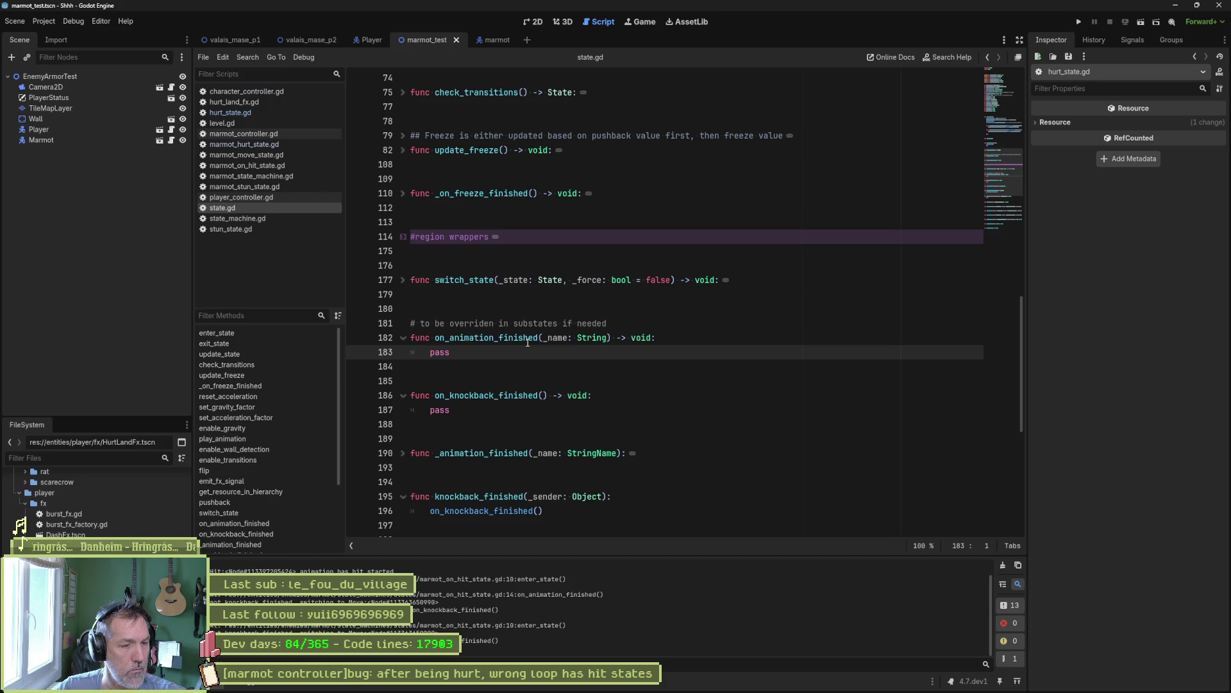
- Return to hurt_state.gd and highlight every _anim_finished use from line 63's knockback condition
key(alt+Left)
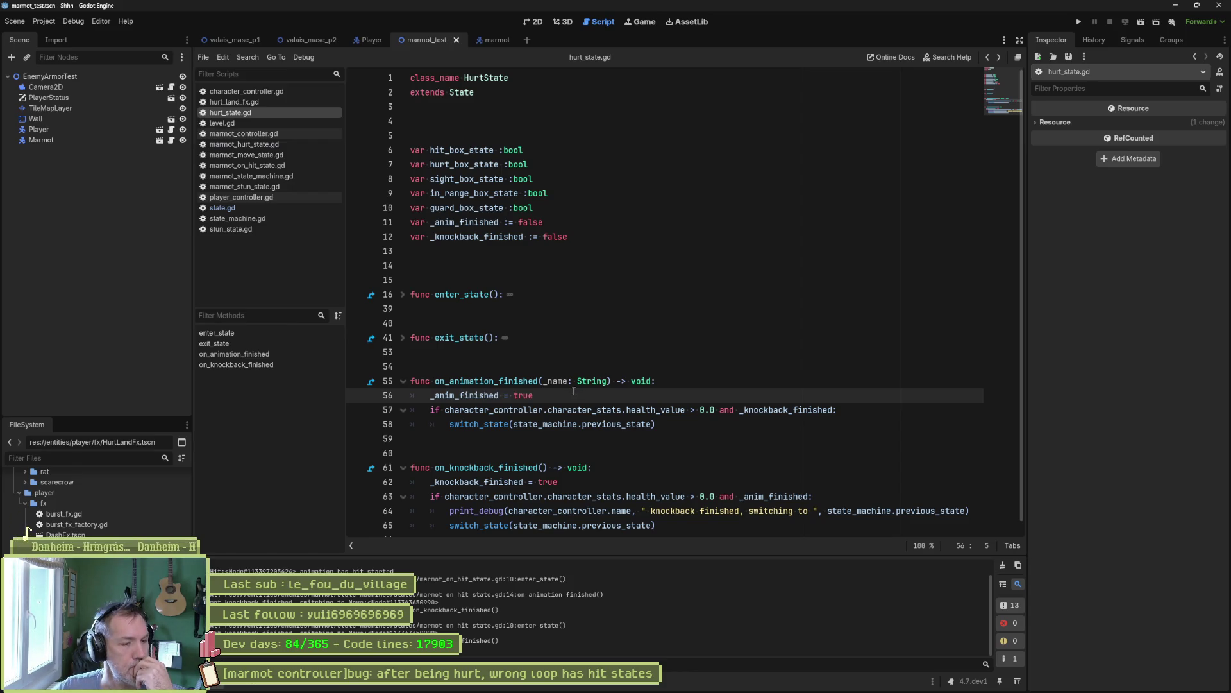
scroll(575, 391, down, 1)
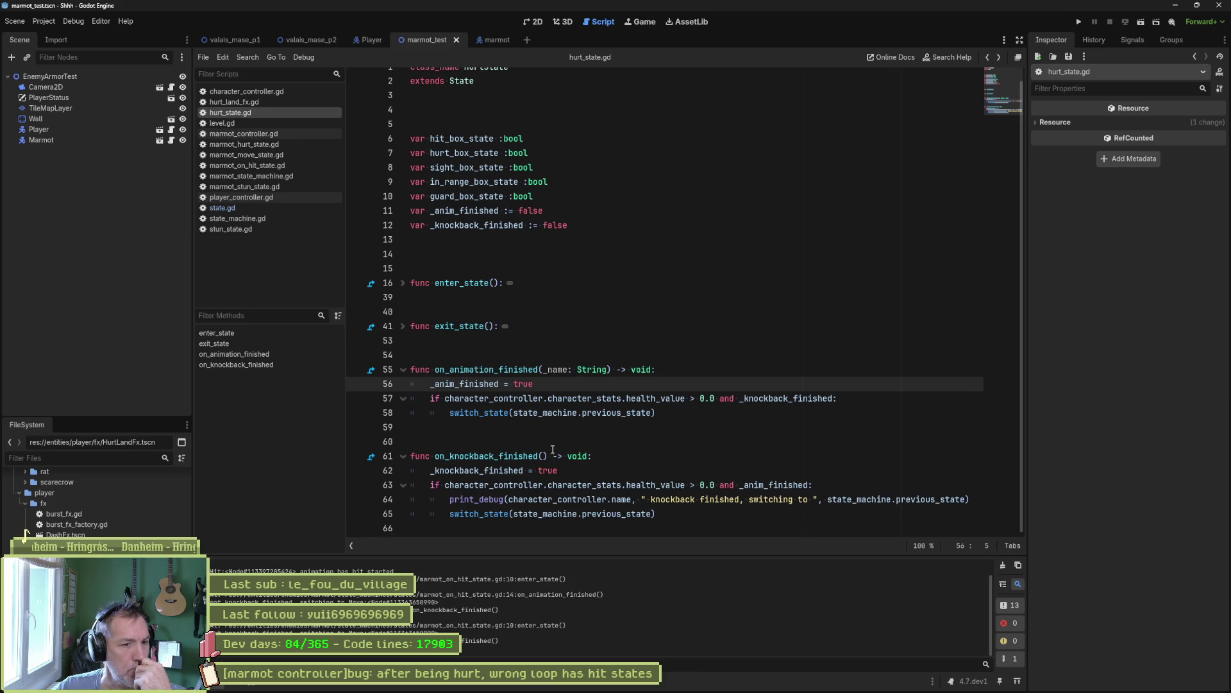
double_click(774, 485)
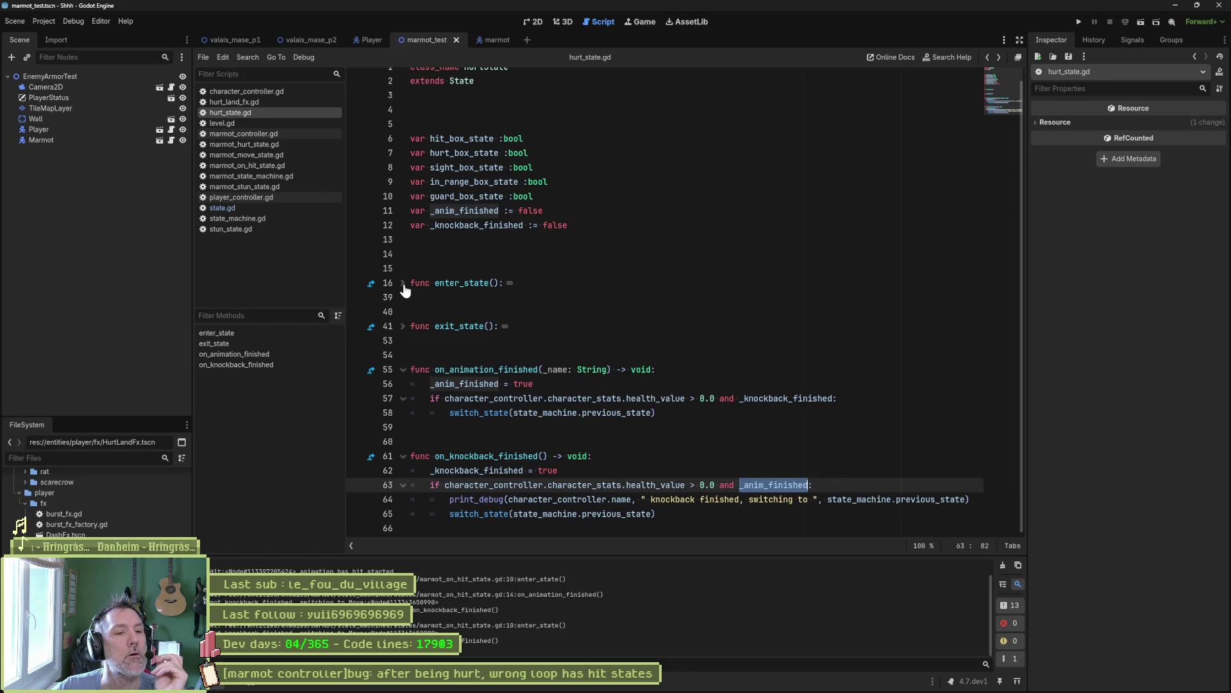
- Copy enter_state's _anim_finished and _knockback_finished false resets into the end of exit_state, then run
click(403, 327)
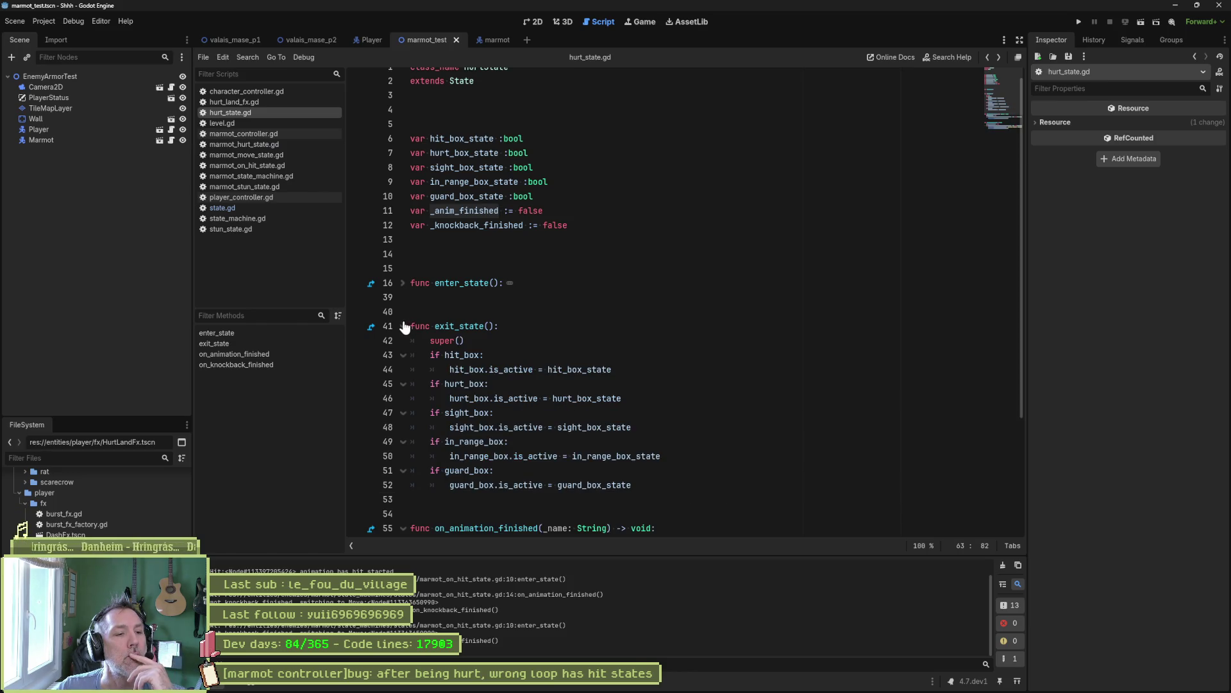
click(400, 284)
drag(564, 326, 580, 297)
key(ctrl+c)
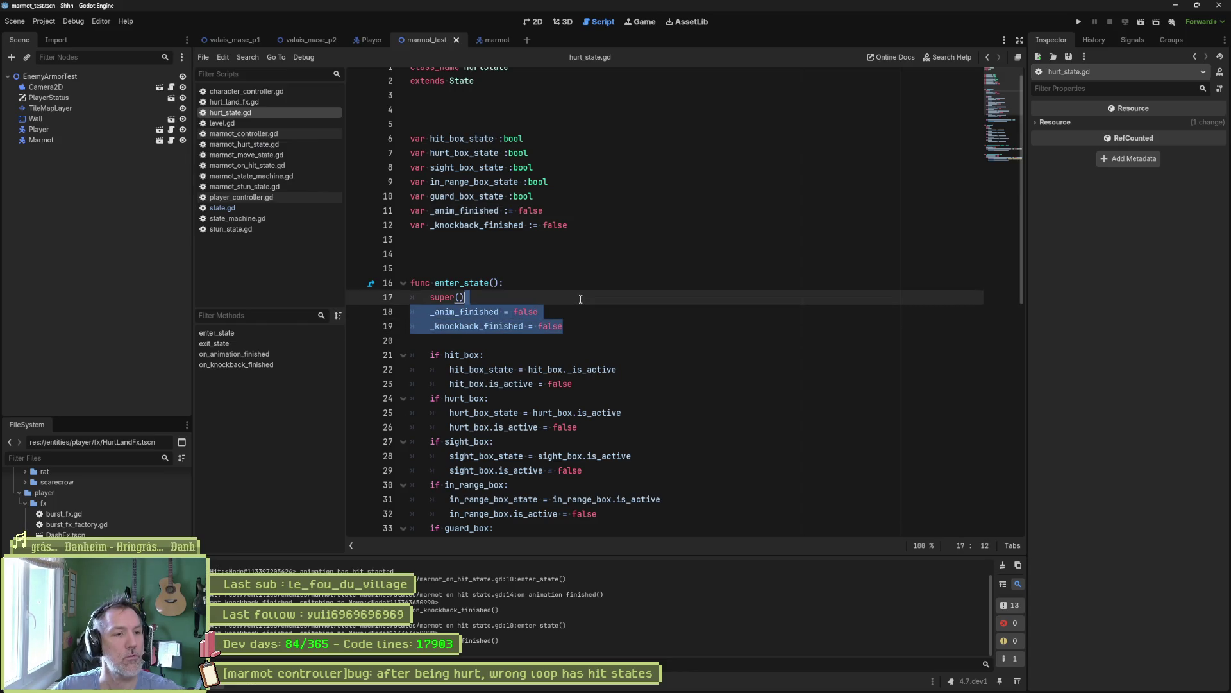
scroll(557, 394, down, 4)
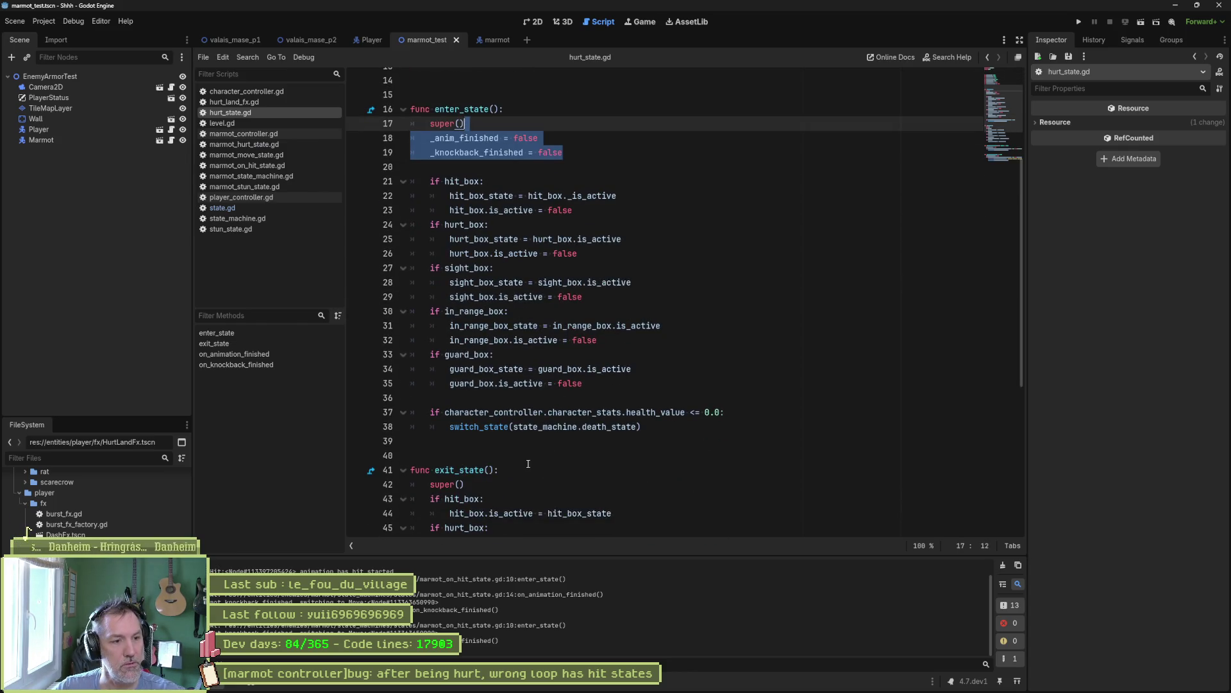
scroll(528, 463, down, 3)
click(647, 499)
key(ctrl+v)
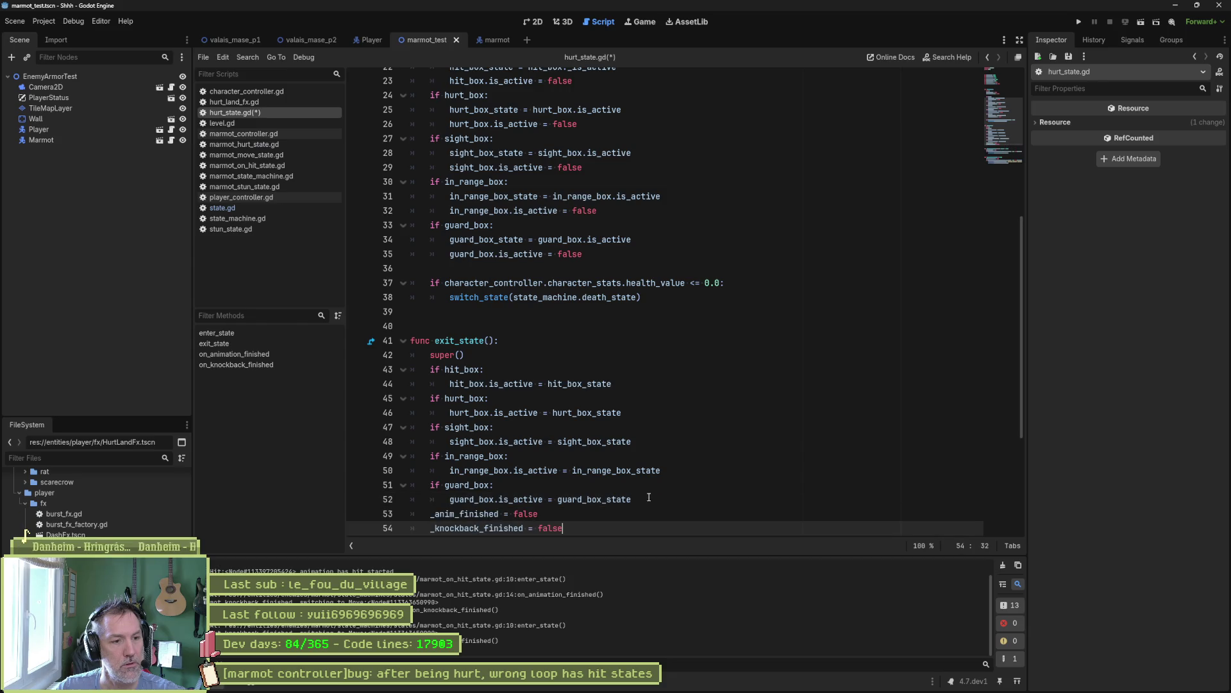
key(F6)
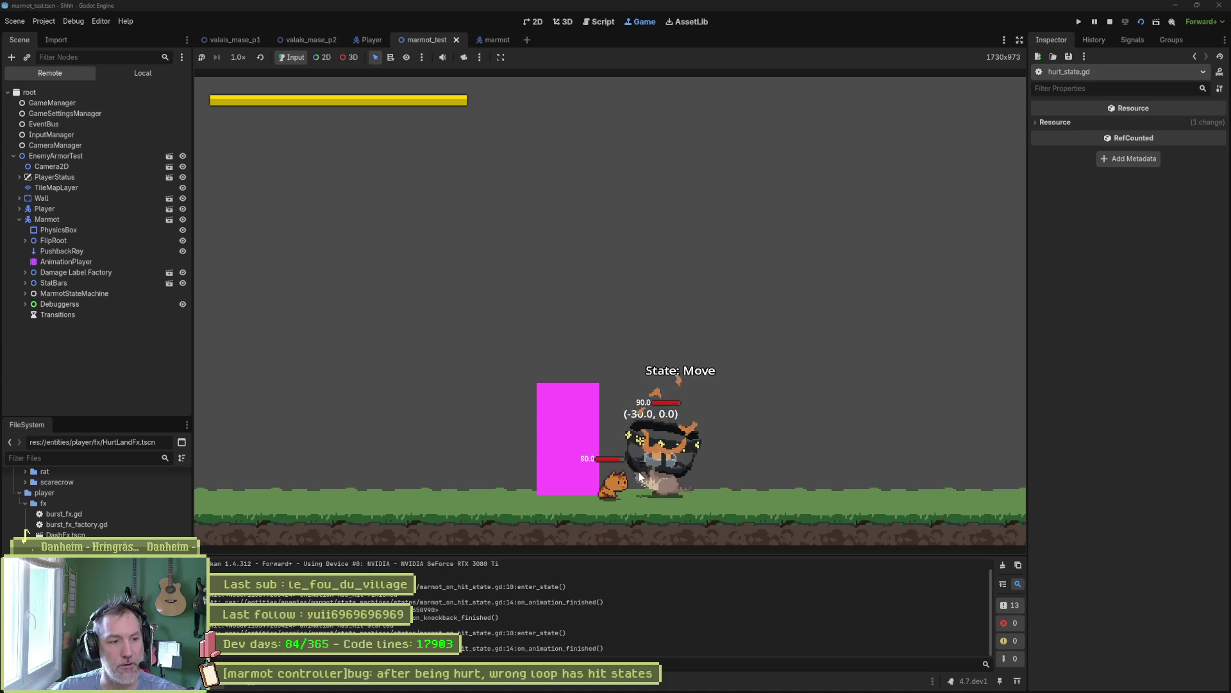
- Review hurt_state.gd, read the previous_state tooltip, and select exit_state's two trailing flag resets
scroll(627, 460, down, 3)
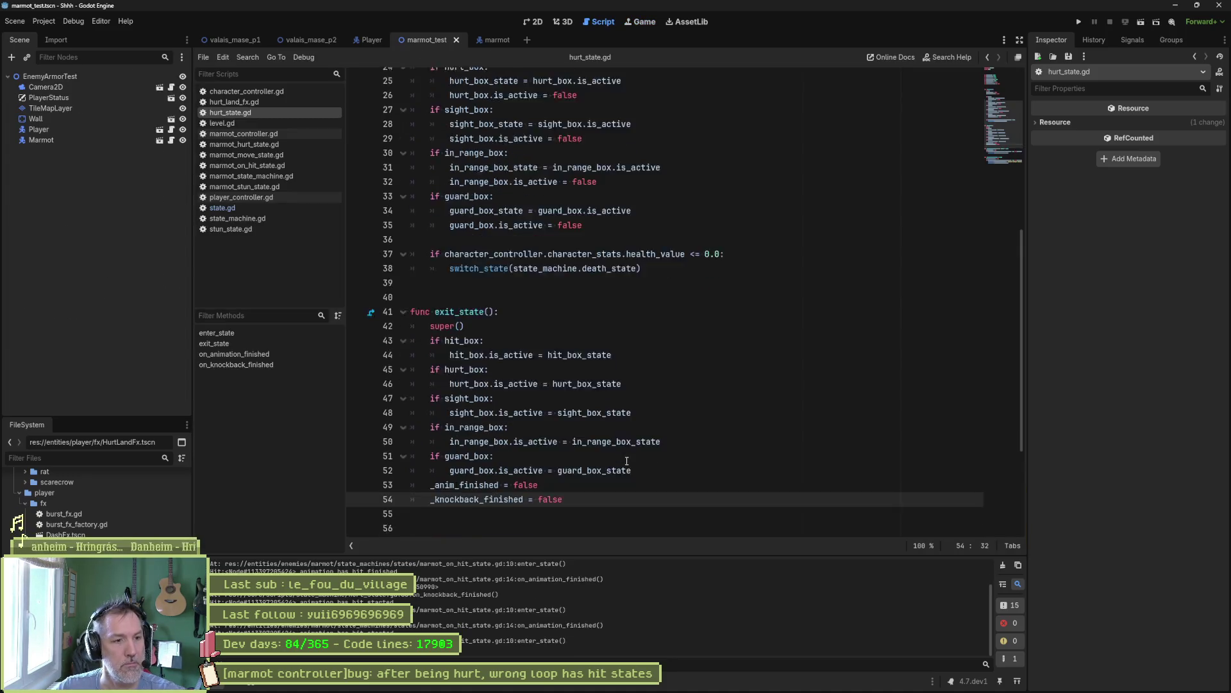
scroll(626, 452, down, 3)
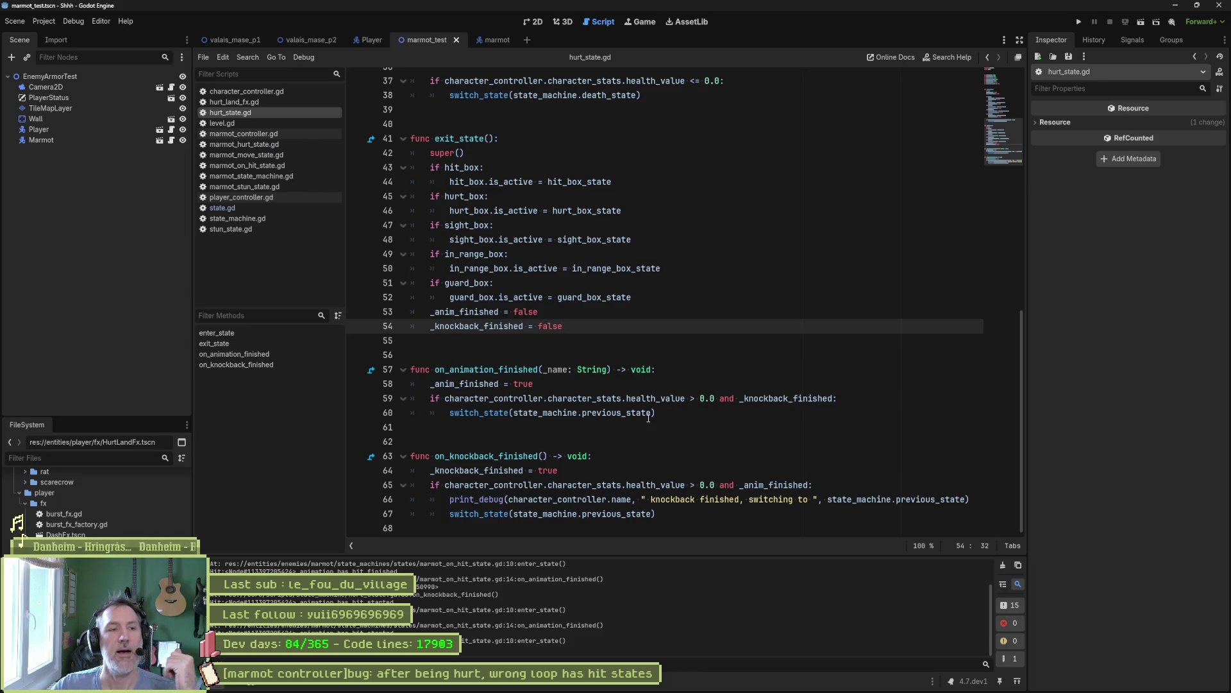
mouse_move(648, 418)
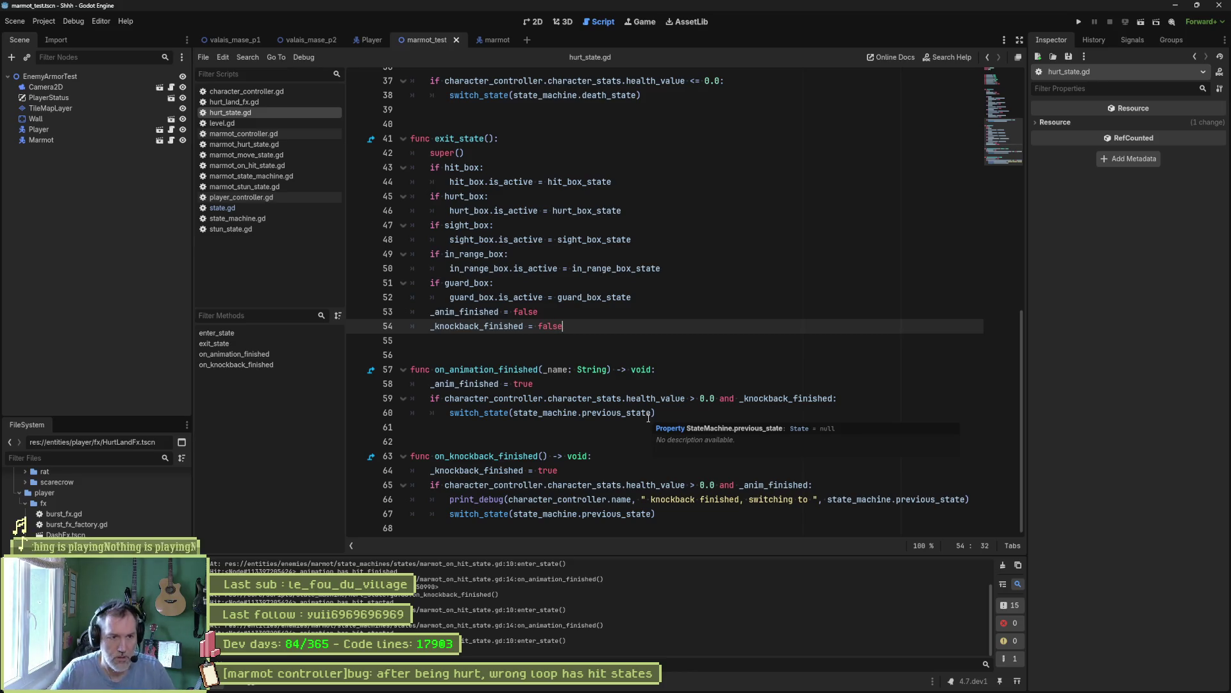
shift+click(633, 297)
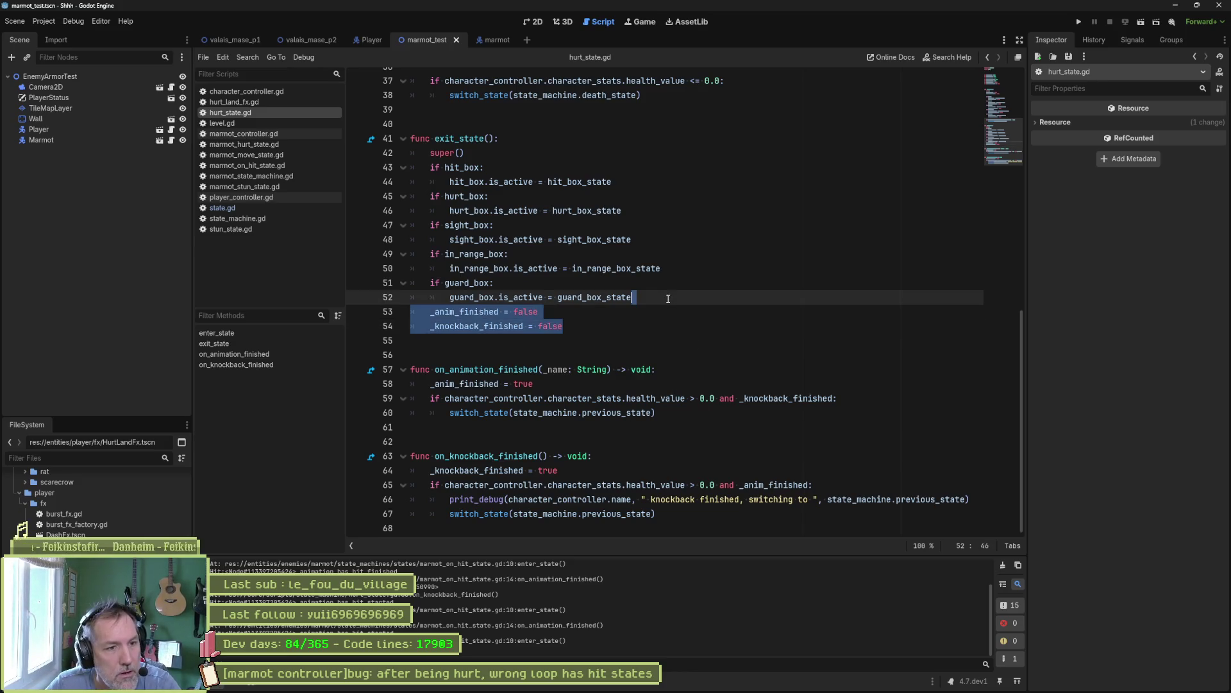
- Move the _anim_finished and _knockback_finished resets to right after super() in exit_state and save
key(BackSpace)
click(551, 153)
key(ctrl+v)
key(Return)
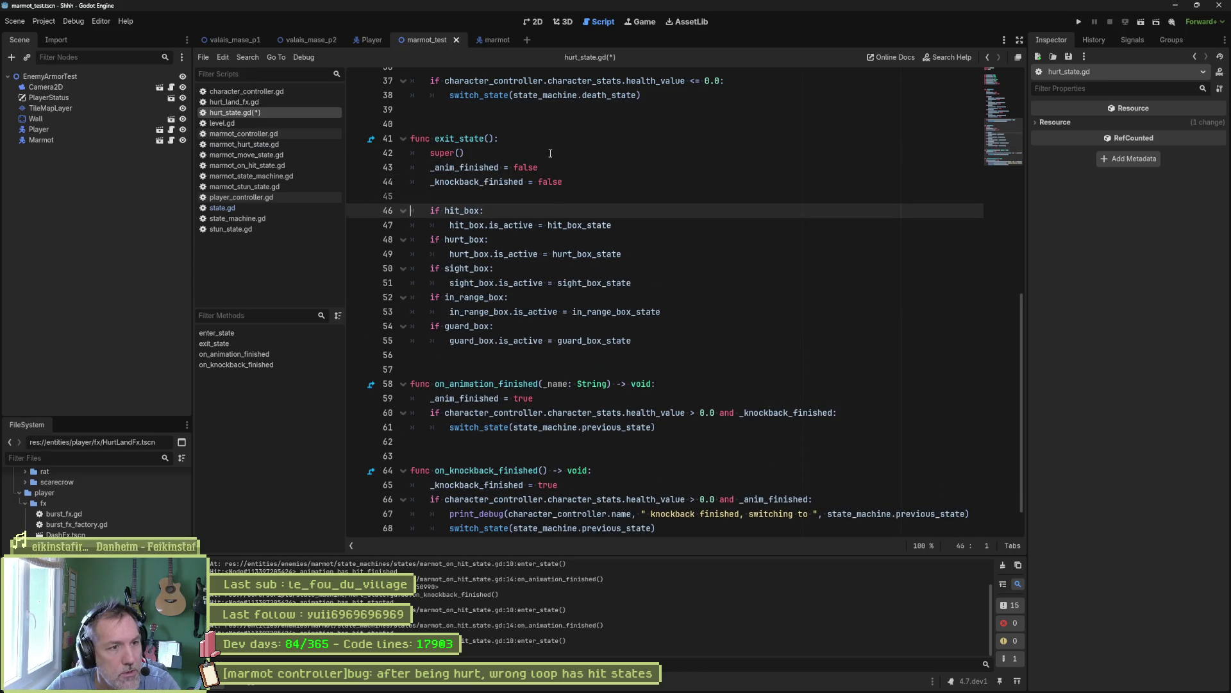
key(ctrl+s)
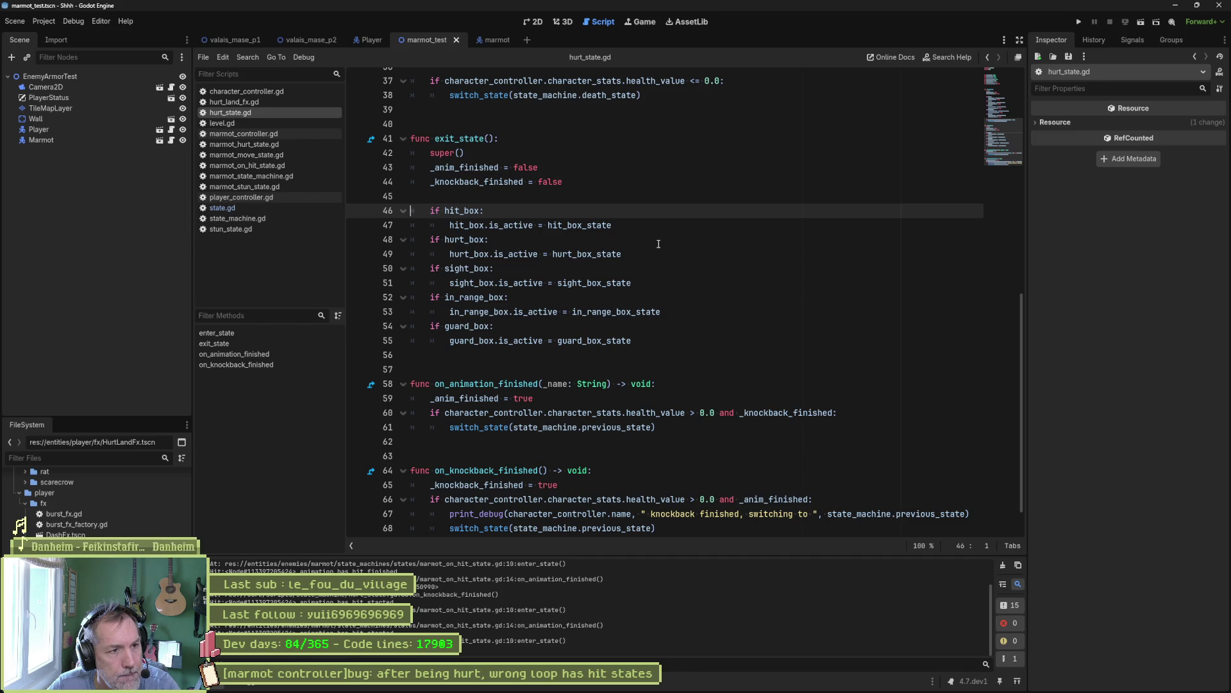
scroll(657, 242, up, 9)
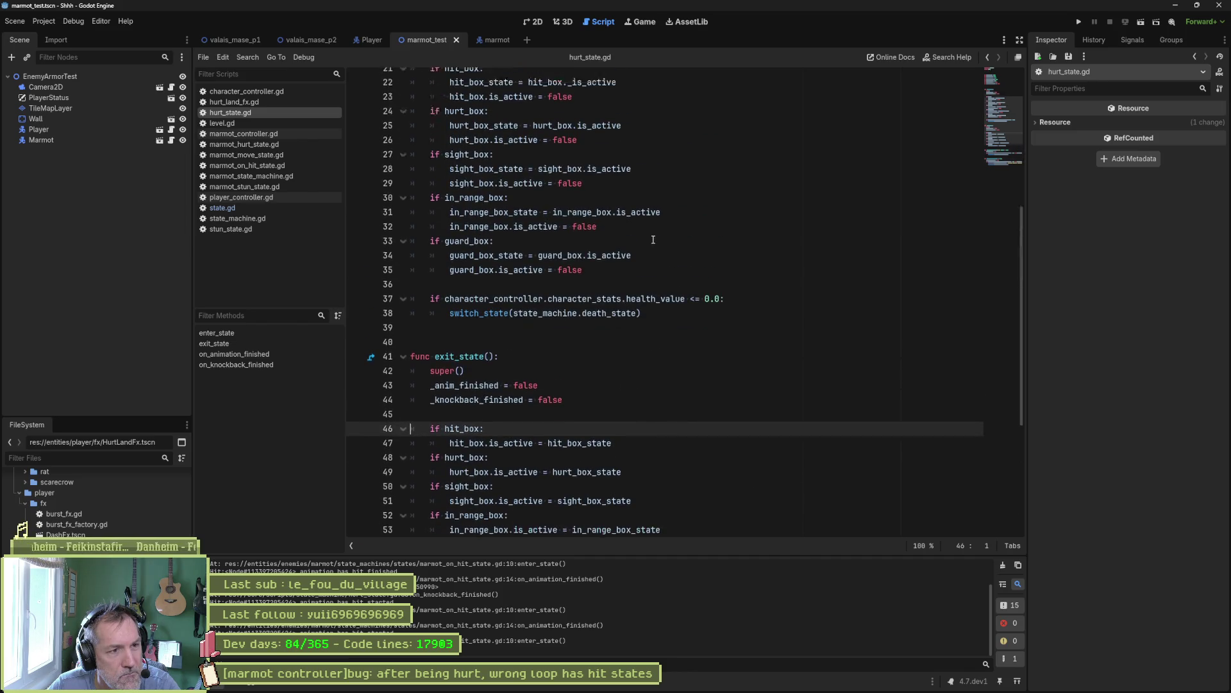
scroll(576, 199, down, 2)
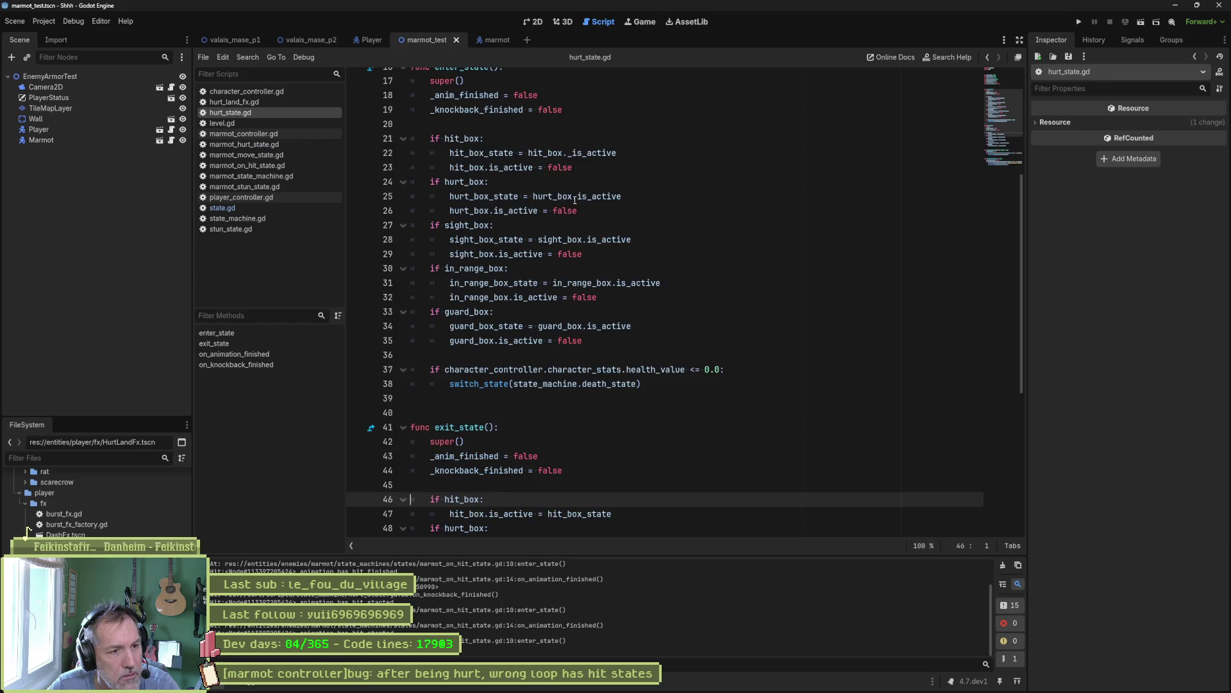
scroll(566, 185, up, 2)
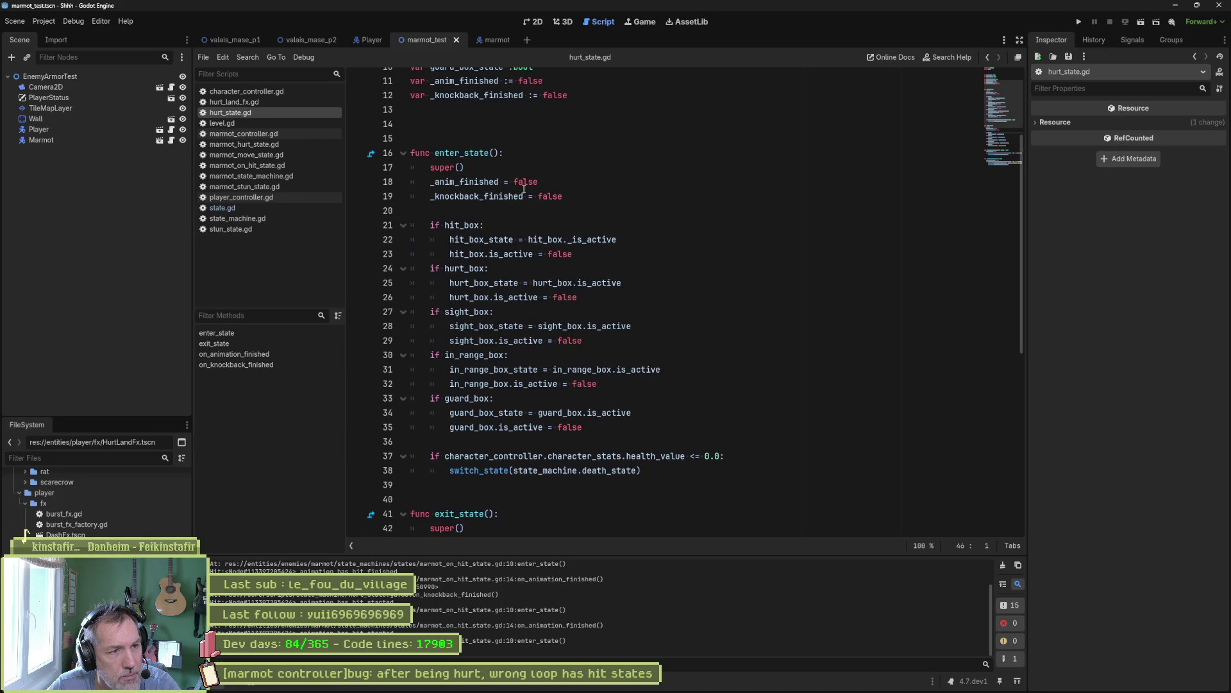
- Set a breakpoint on line 18's _anim_finished reset, run the scene, continue past it, and stop
click(356, 184)
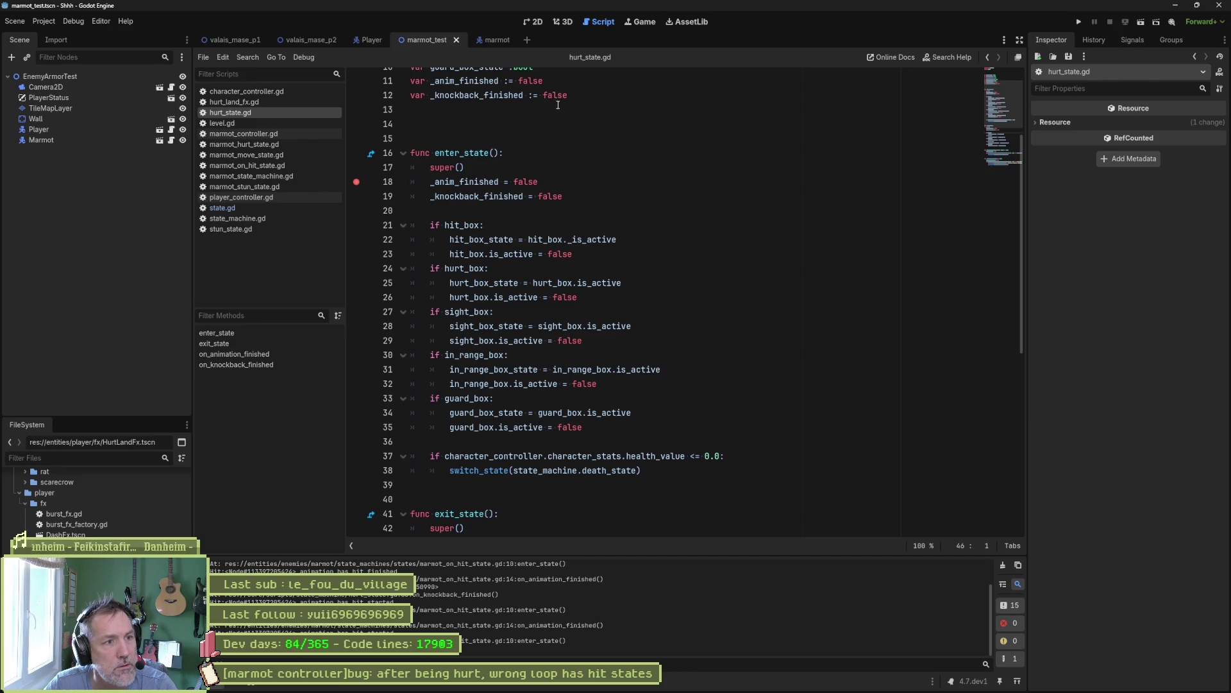
key(F6)
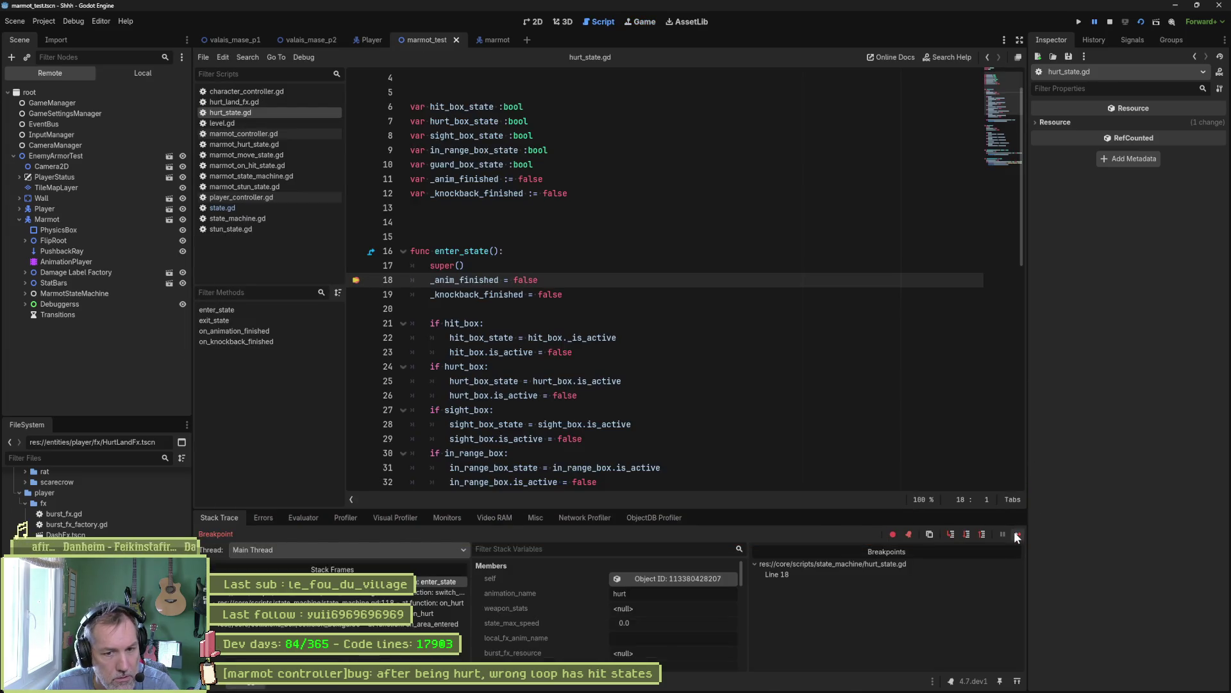
click(1014, 532)
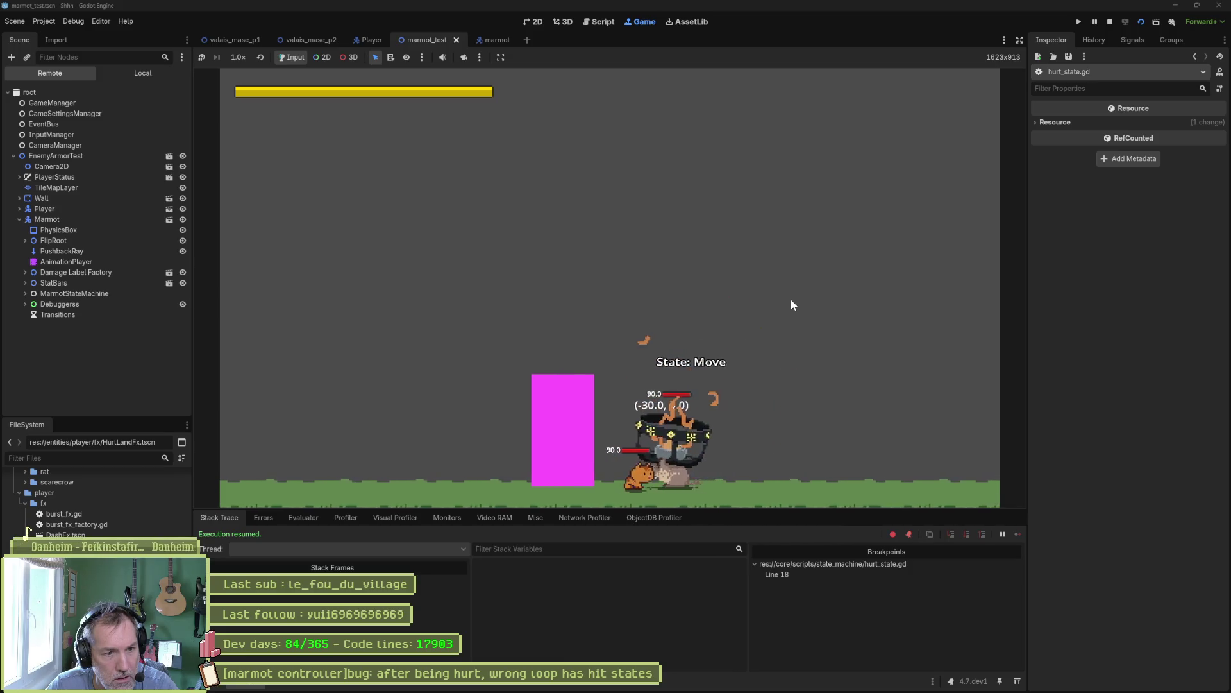
key(F8)
- Run the scene a second time, continue past the line 18 breakpoint, and stop
scroll(498, 389, down, 6)
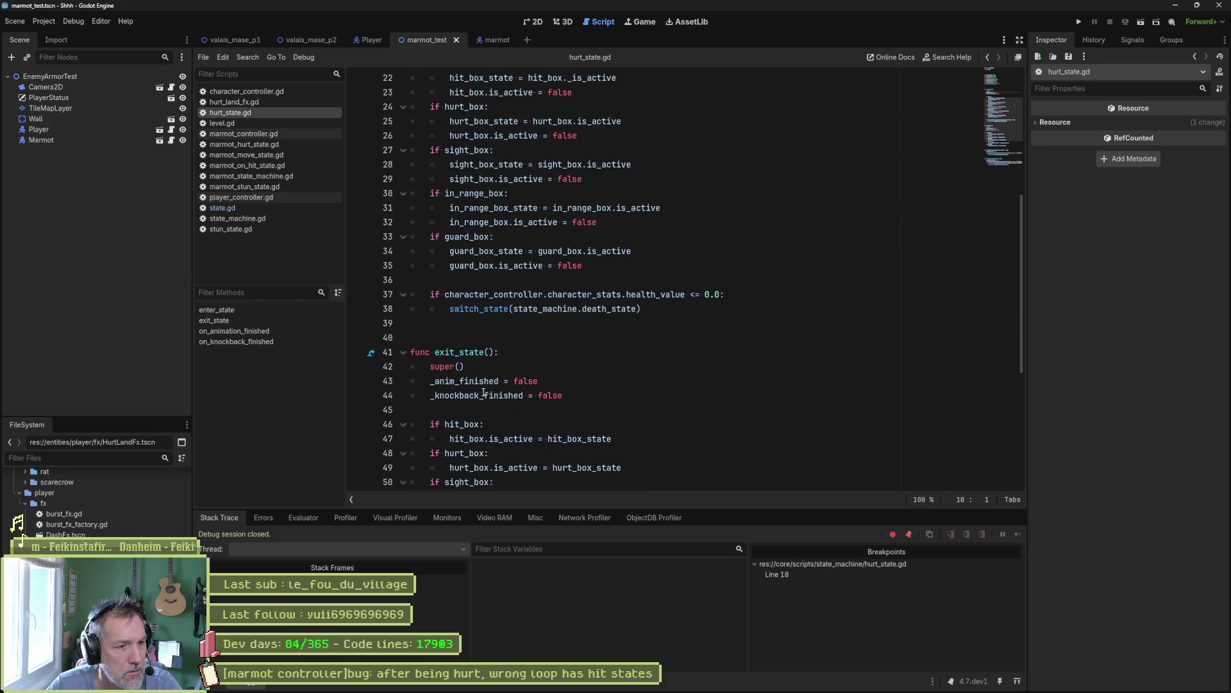
key(F6)
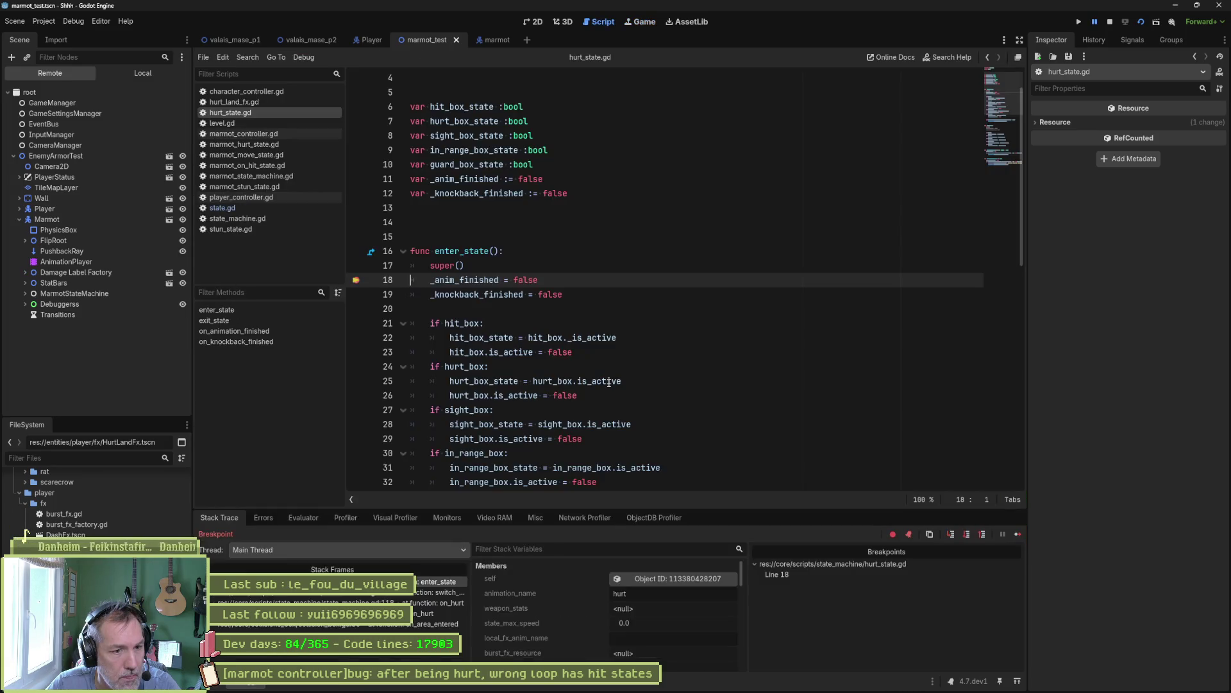
click(1018, 535)
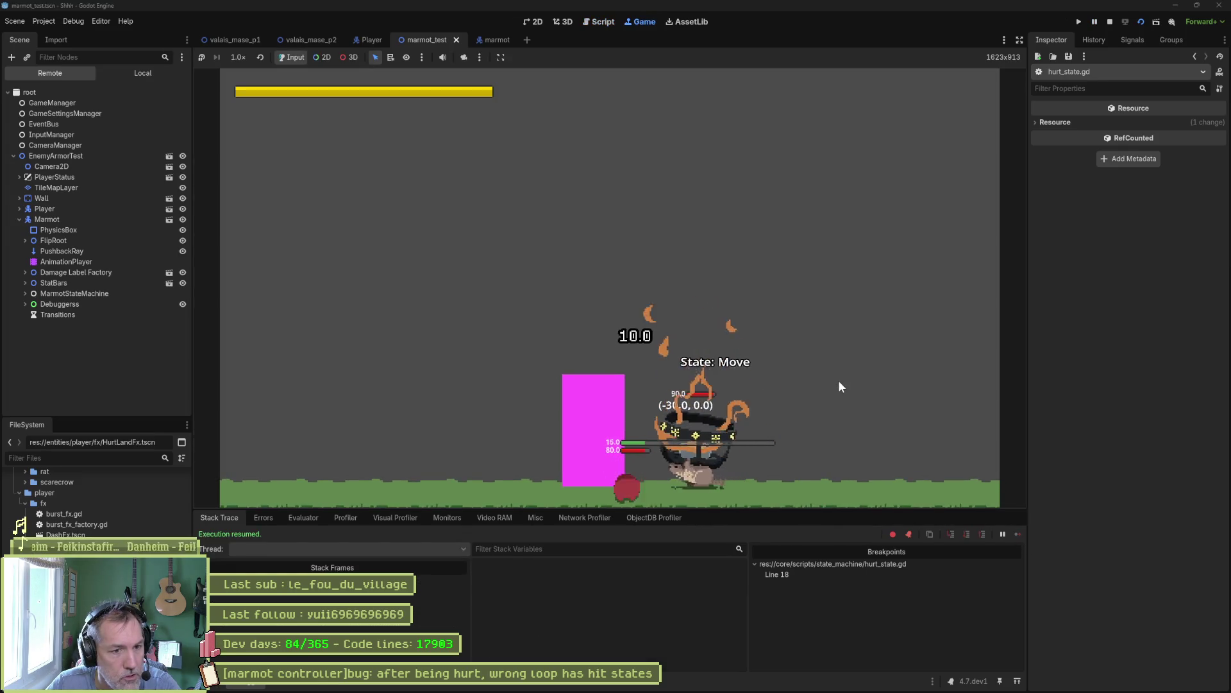
key(F8)
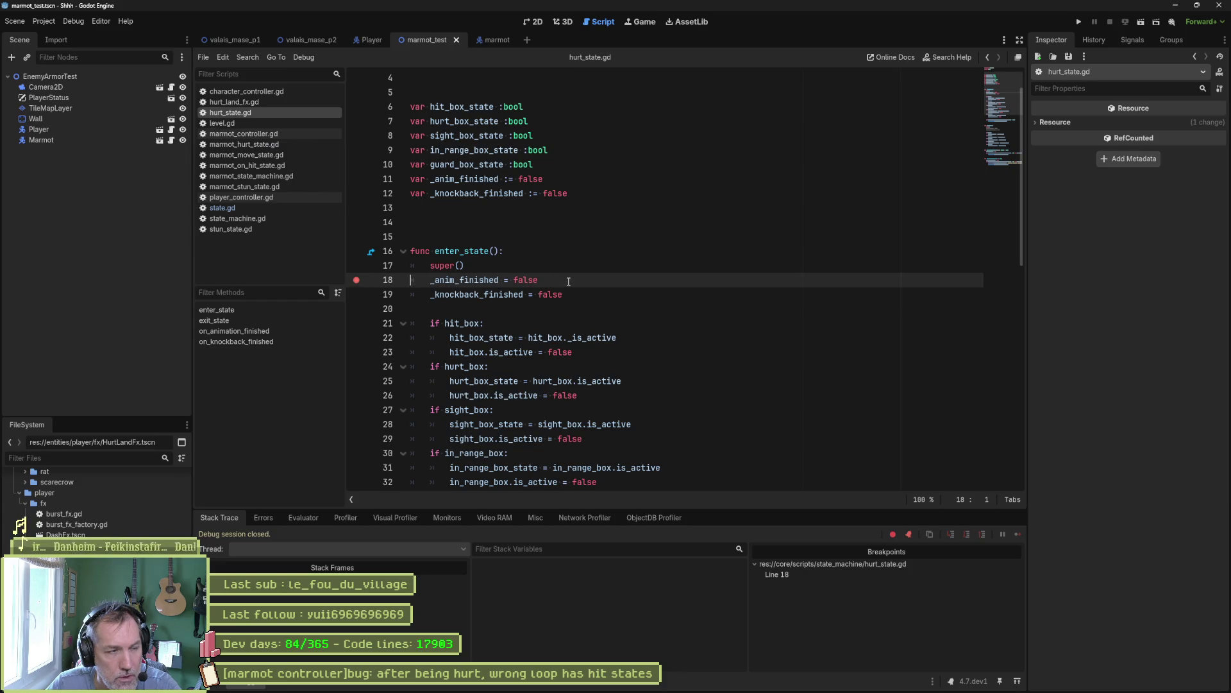
- Scroll hurt_state.gd down to on_knockback_finished and show the Output log instead of the debugger
scroll(569, 282, down, 4)
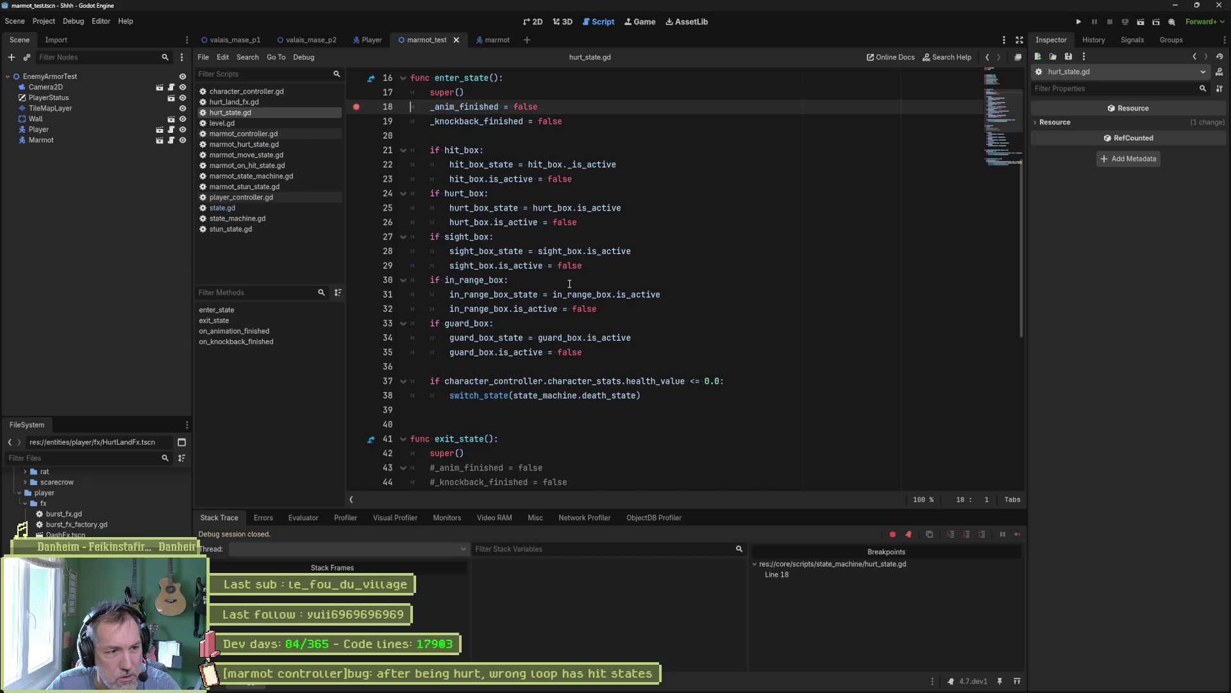
scroll(569, 283, down, 4)
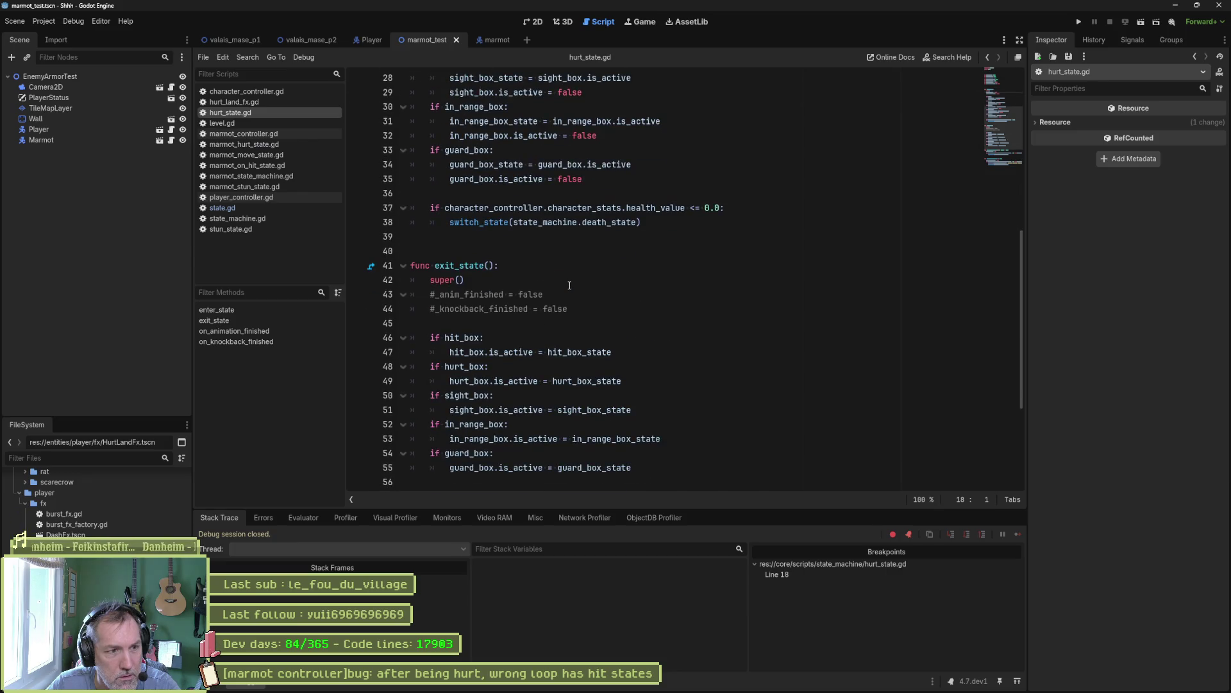
scroll(570, 286, down, 4)
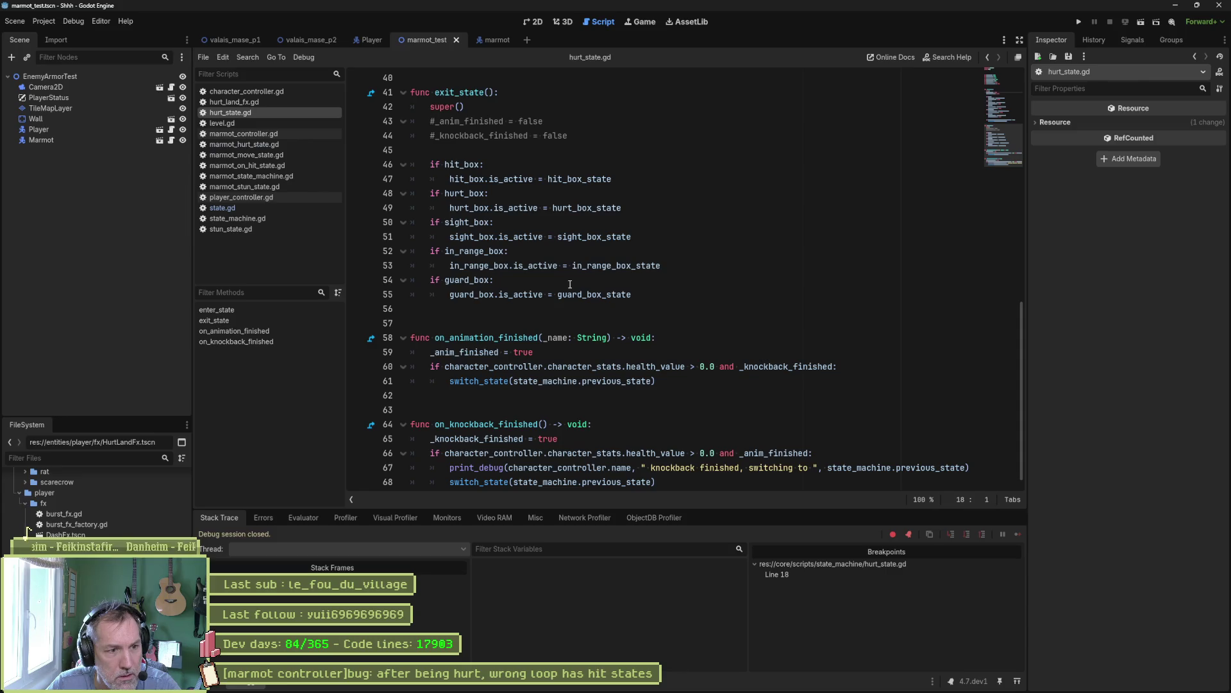
scroll(551, 308, down, 1)
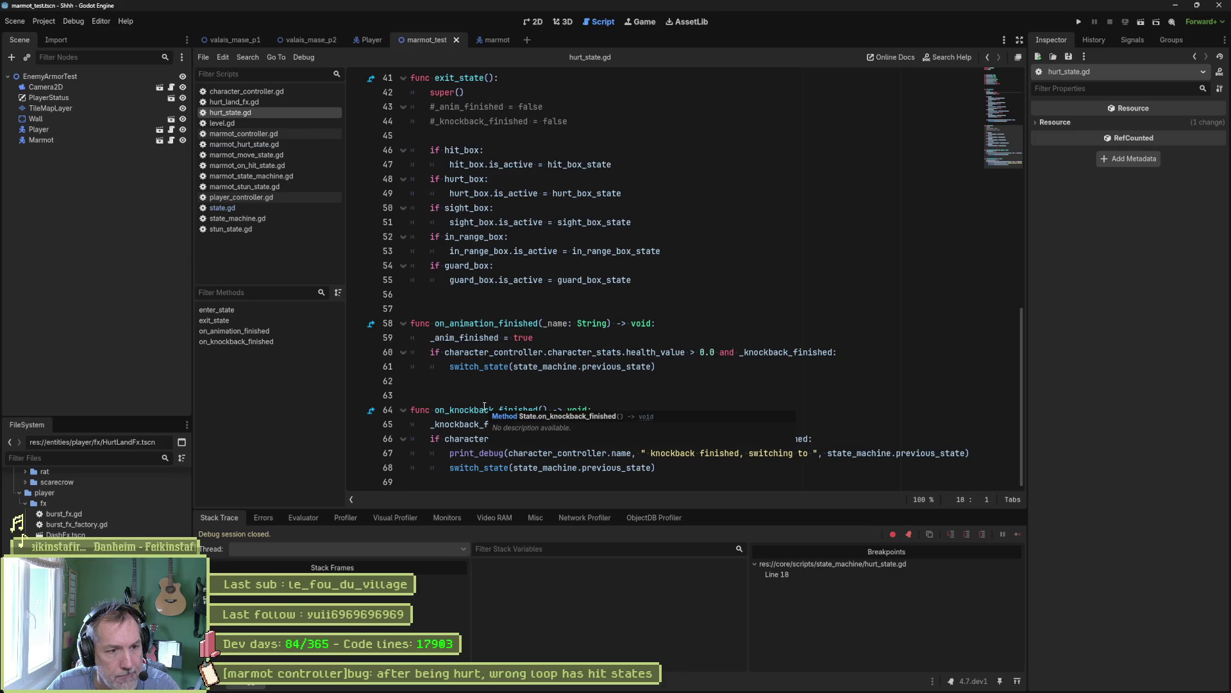
click(214, 685)
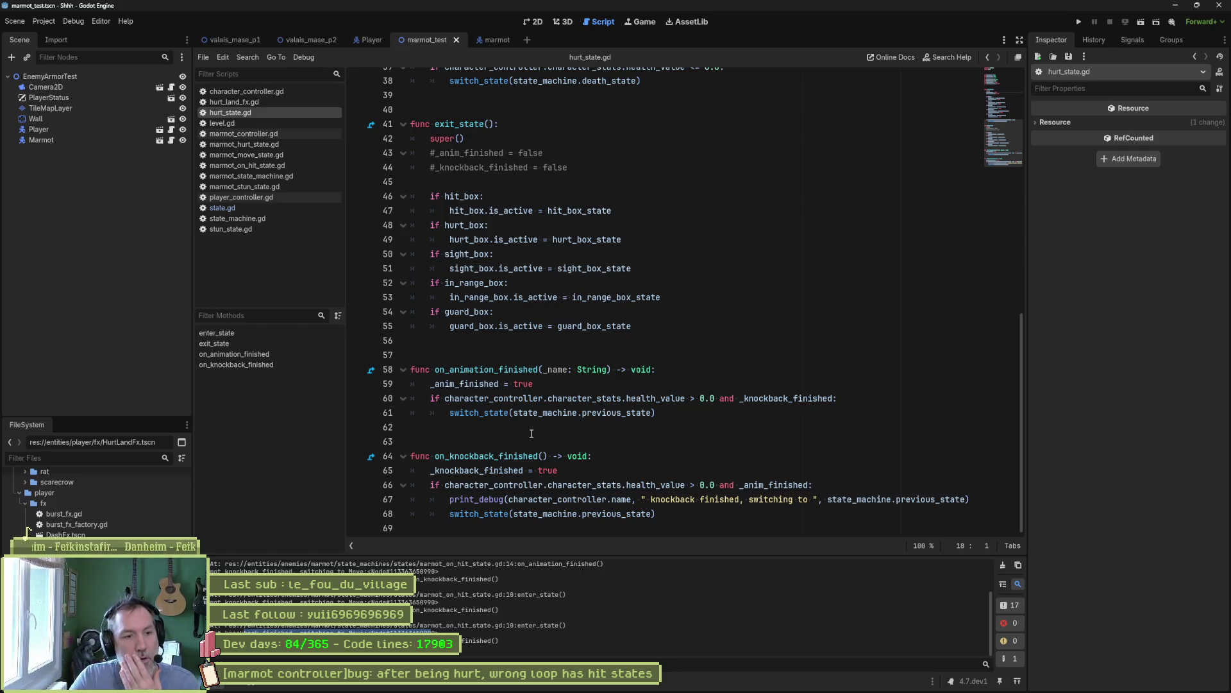
- Inspect the on_knockback_finished function body and its print_debug line in hurt_state.gd
click(507, 456)
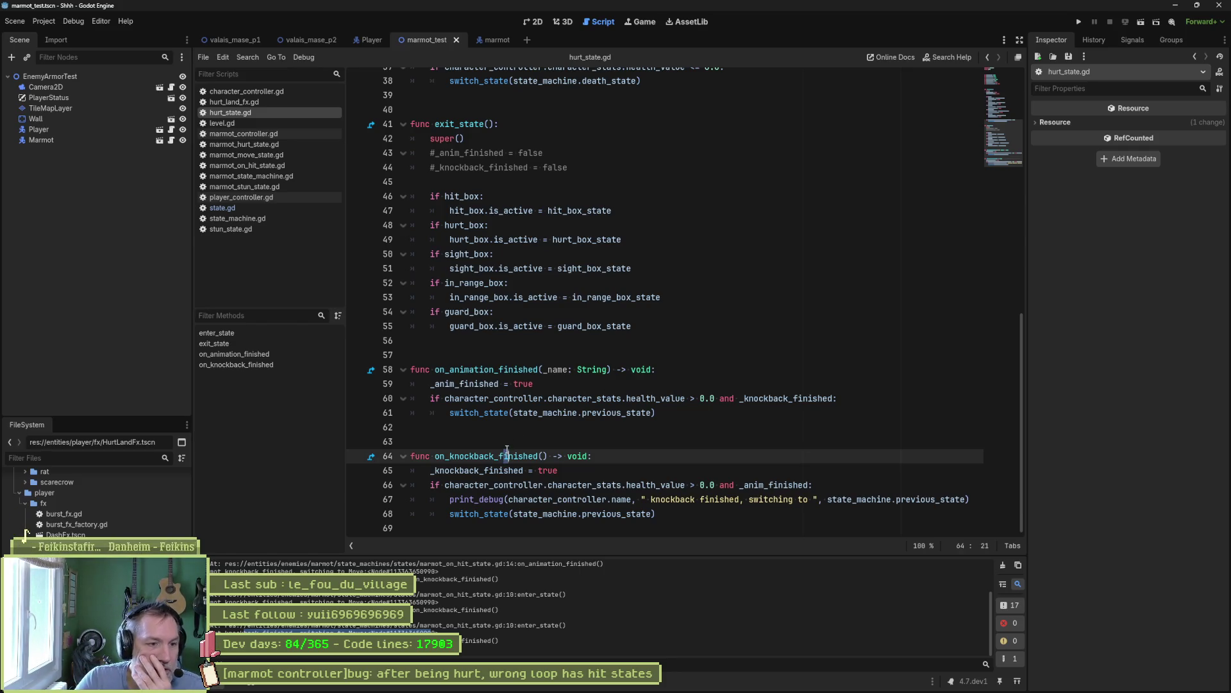
scroll(520, 430, up, 10)
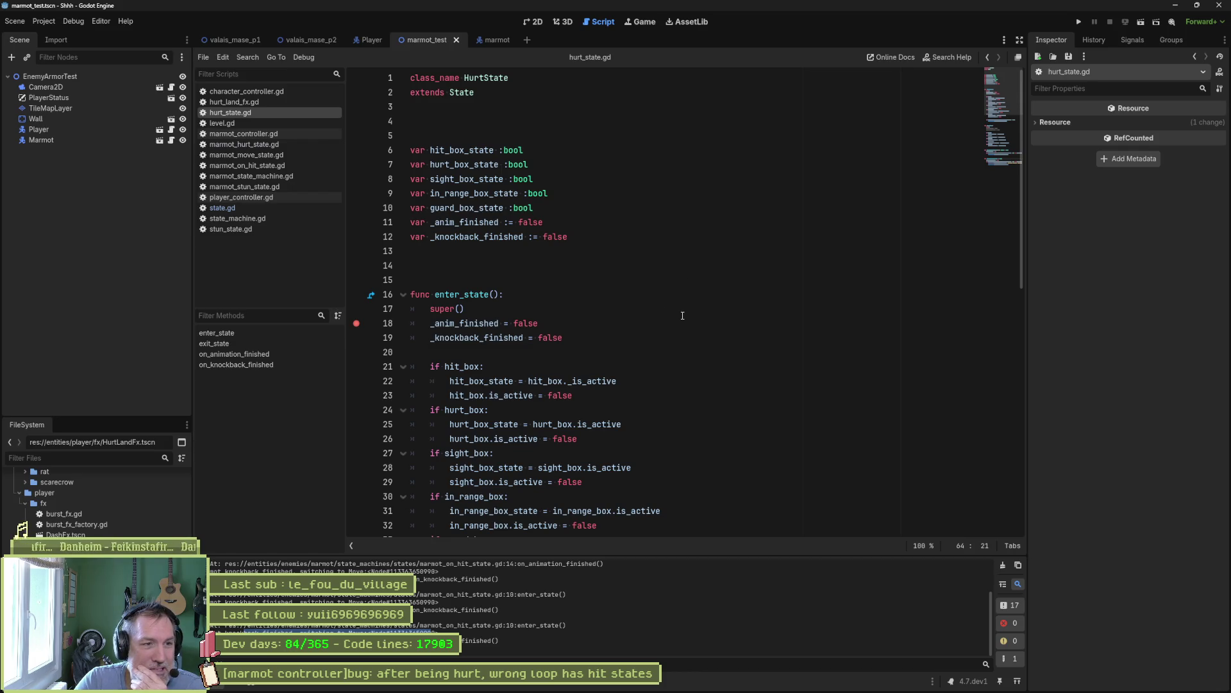
scroll(682, 315, down, 9)
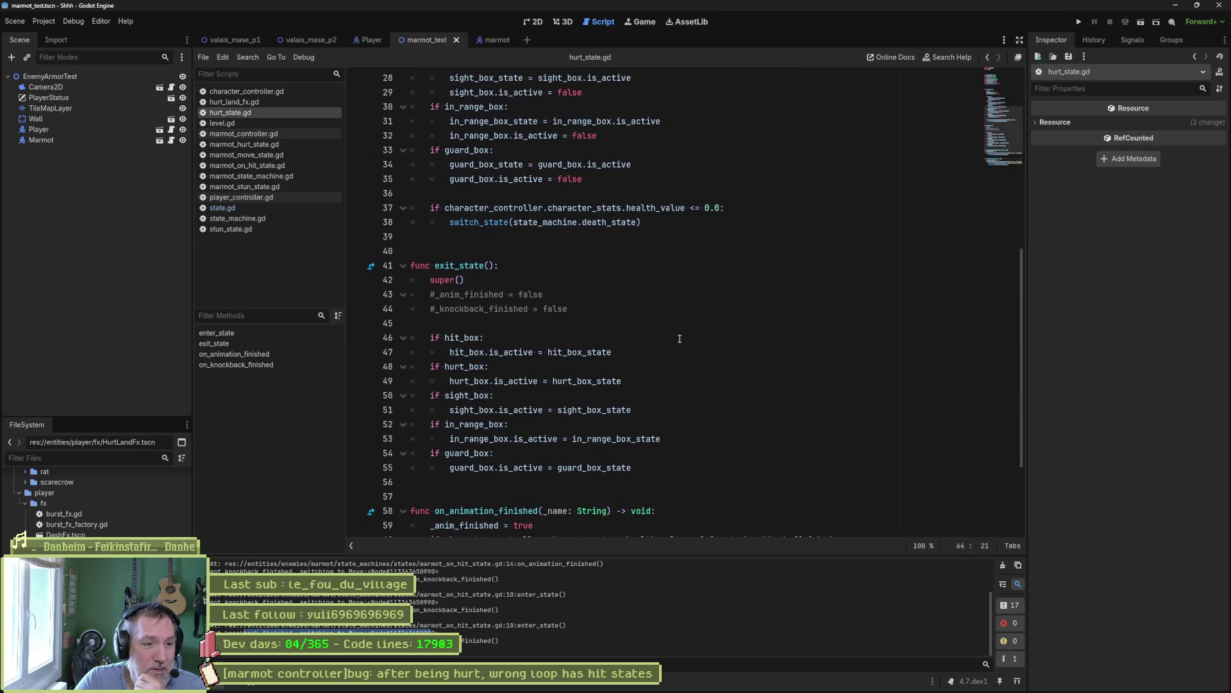
key(shift+Down)
key(shift+Down)
key(shift+Down)
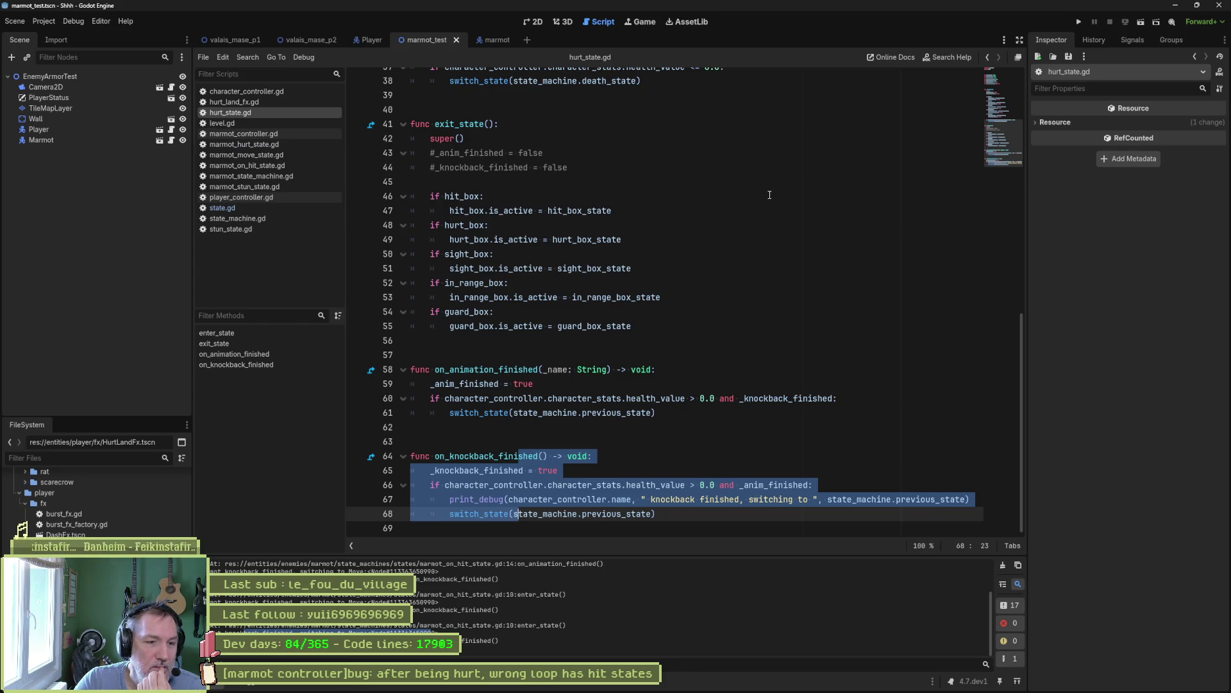
click(785, 499)
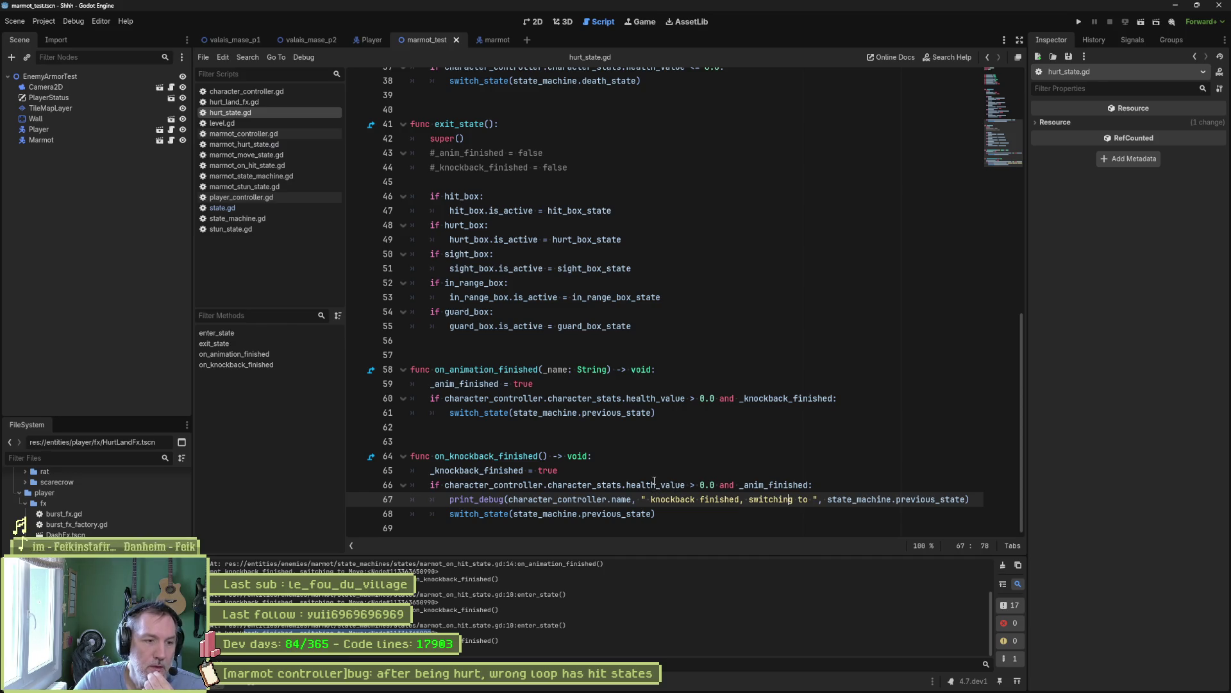
mouse_move(654, 481)
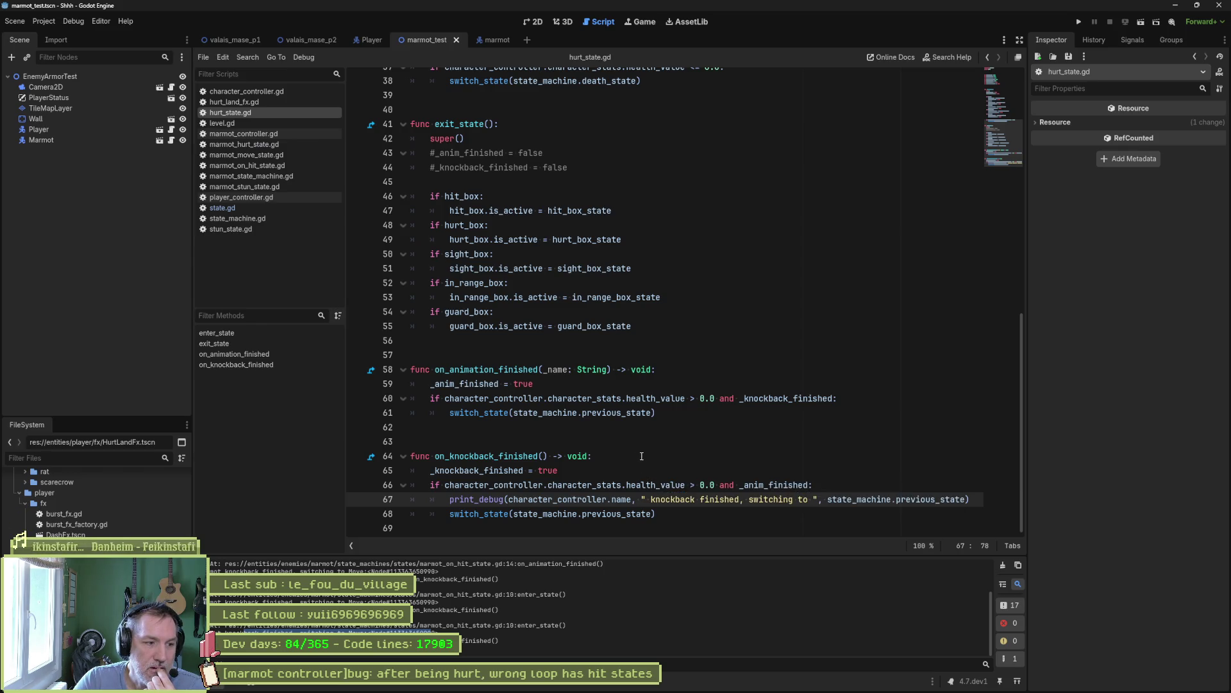
- Review exit_state's commented flag resets, then jump to the parent on_knockback_finished in state.gd
scroll(642, 449, up, 1)
click(615, 211)
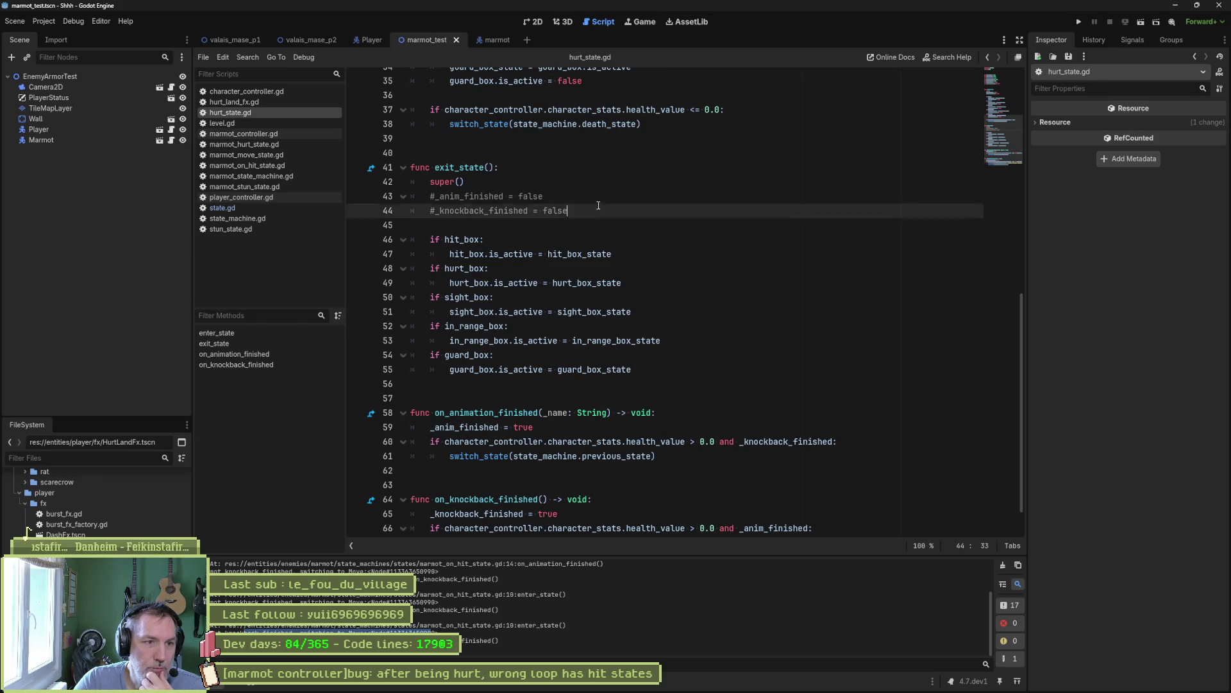
key(shift+Up)
key(shift+Up)
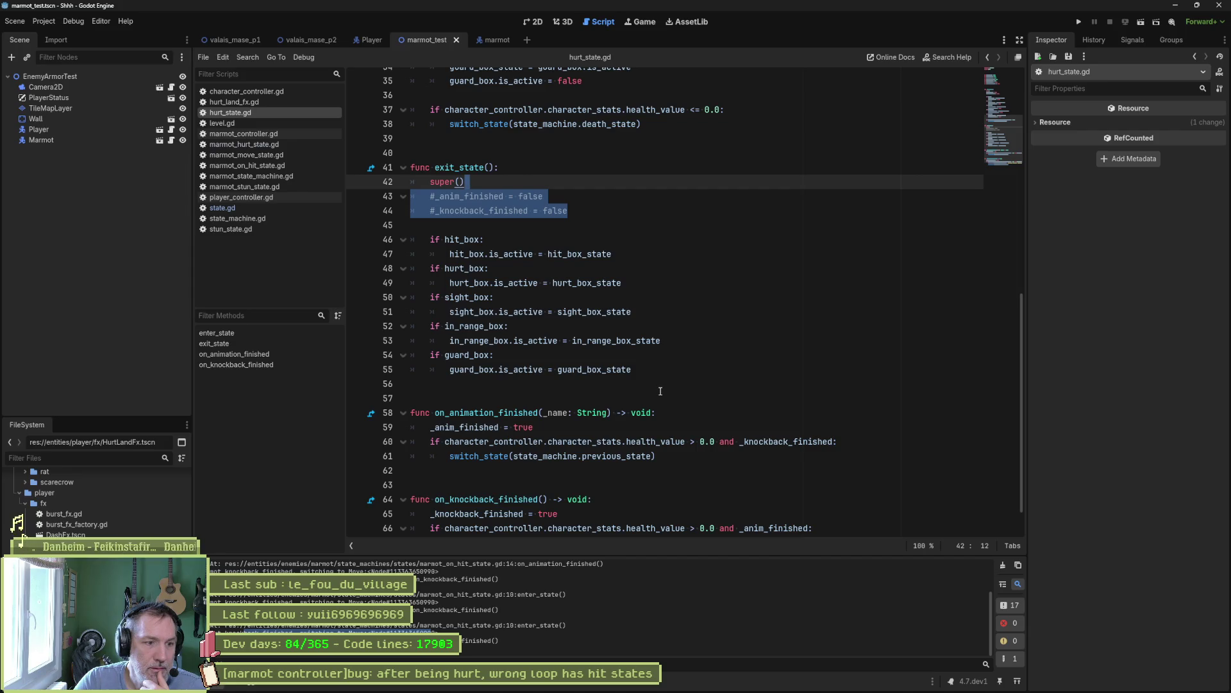
scroll(660, 391, down, 1)
drag(538, 456, 557, 499)
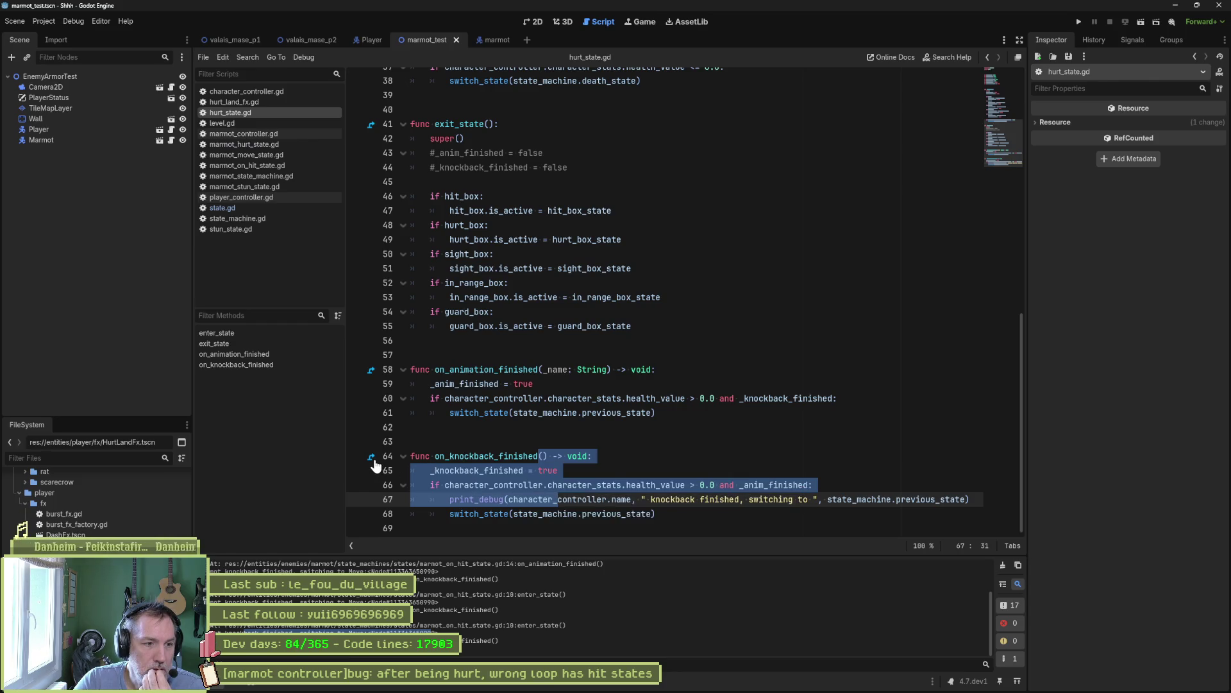
click(371, 457)
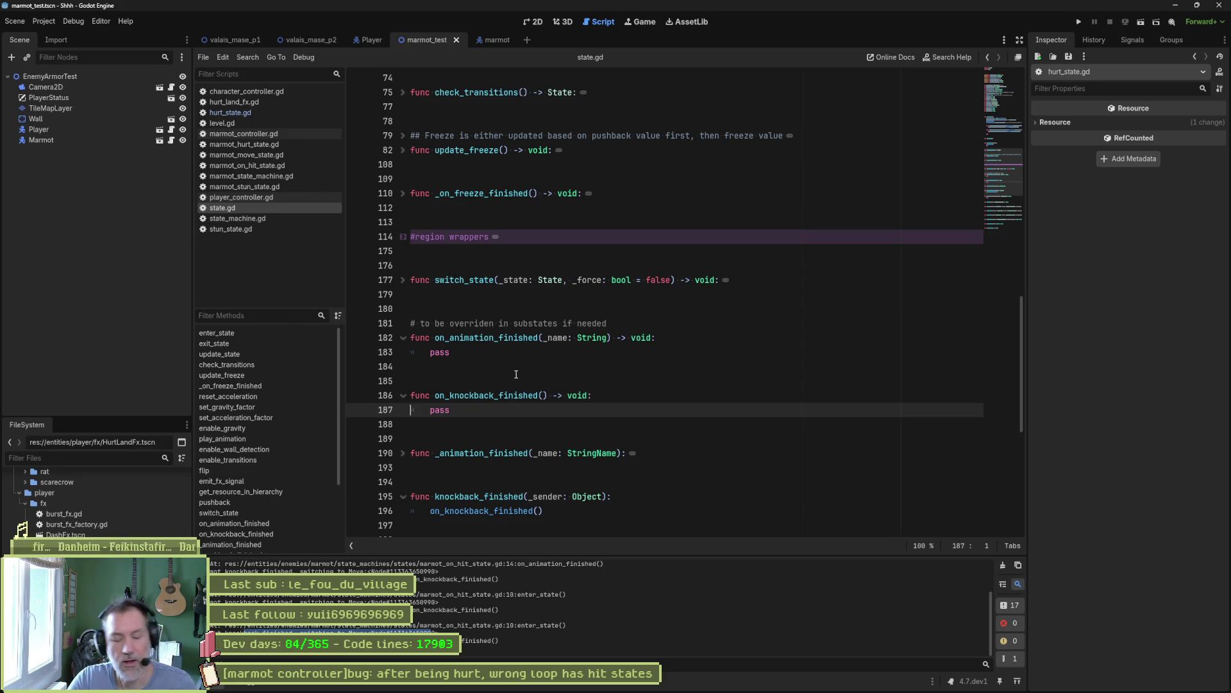
- Back in hurt_state.gd, start a new first line in on_knockback_finished with 'if state_machine'
key(alt+Left)
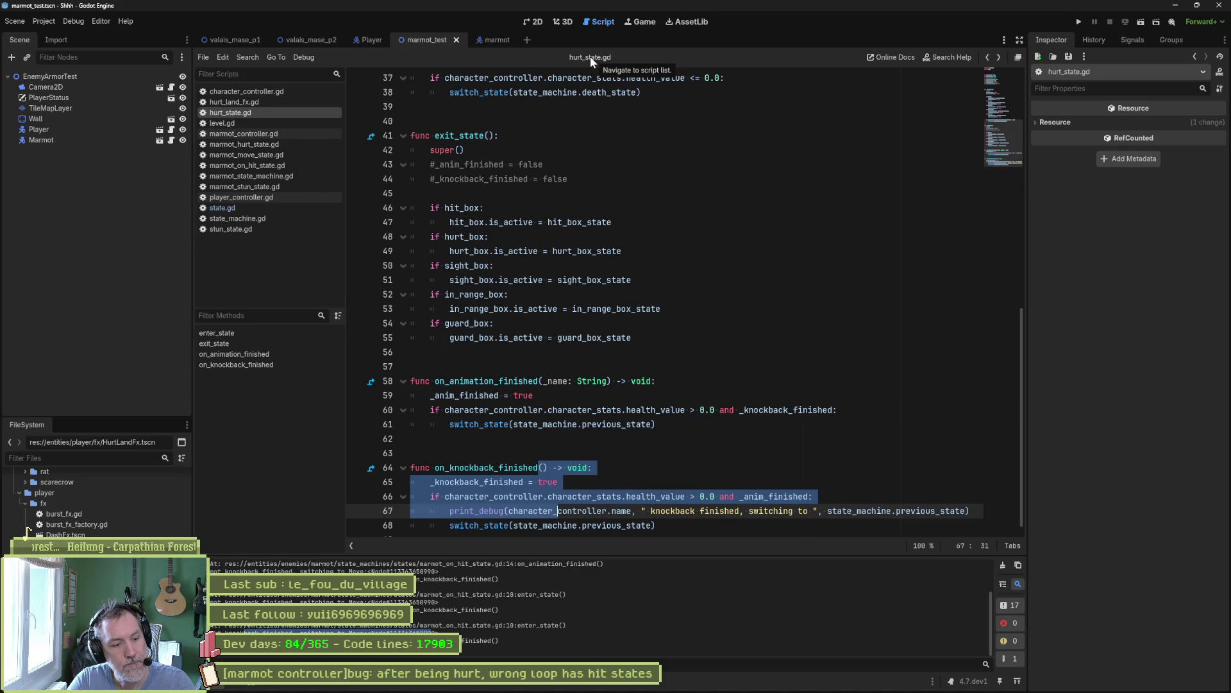
click(542, 468)
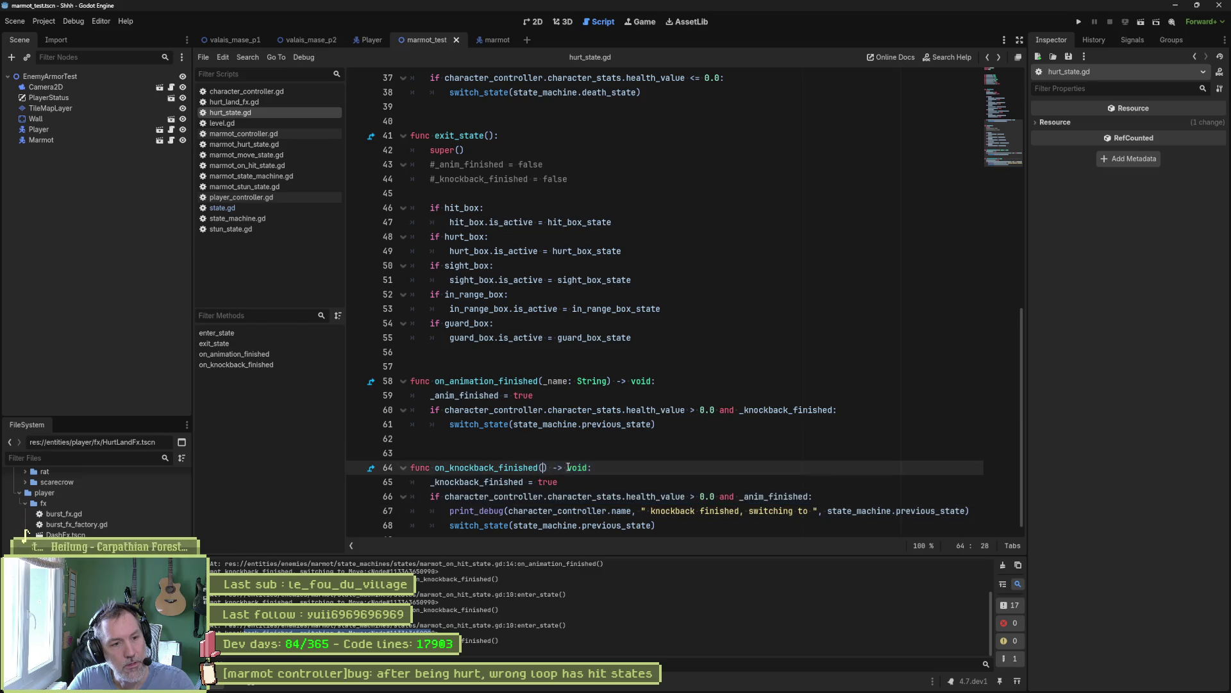
click(716, 472)
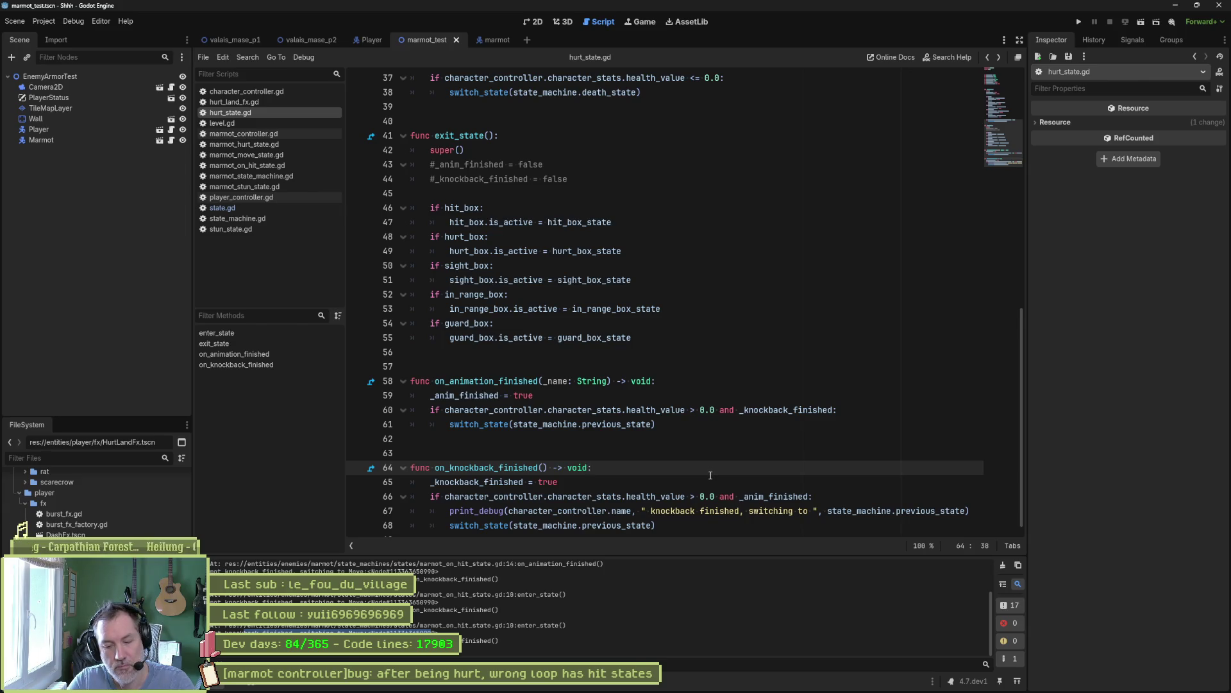
key(Return)
text(if )
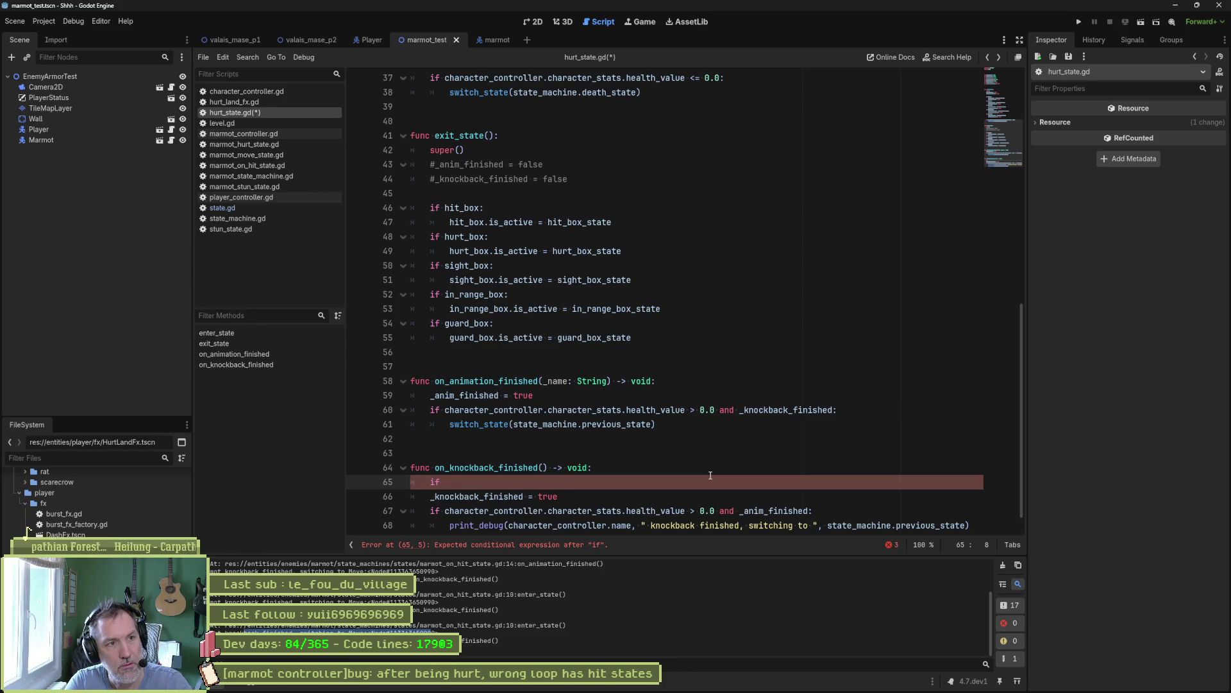
text(cha)
key(Return)
text(.curr)
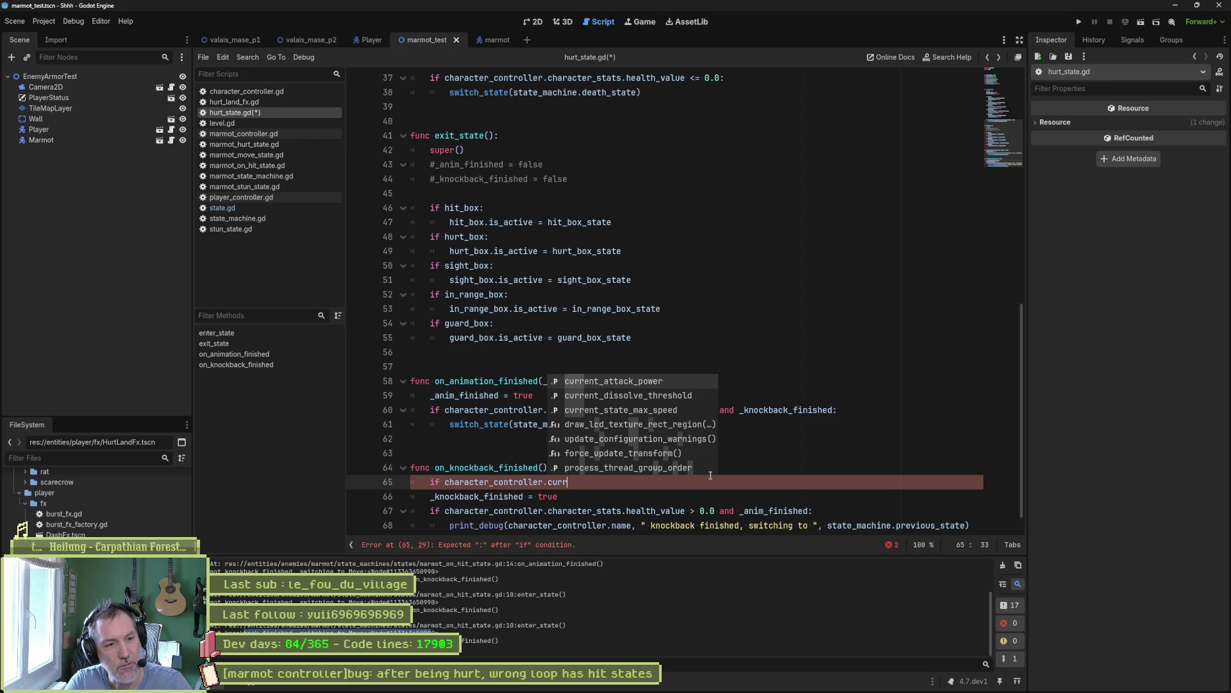
key(ctrl+BackSpace)
key(ctrl+BackSpace)
key(ctrl+BackSpace)
text(state)
key(Down)
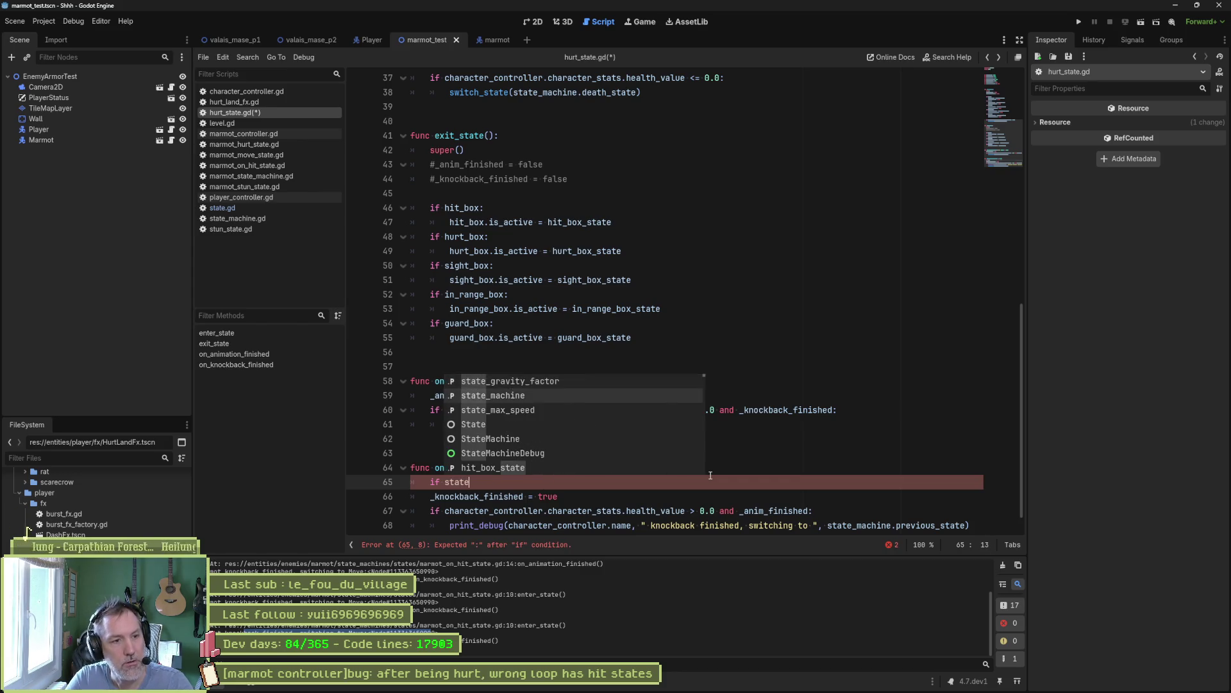
key(Return)
- Complete the guard as 'if not state_machine.current_state is HurtState: return'
text(.cu)
key(Return)
text(==)
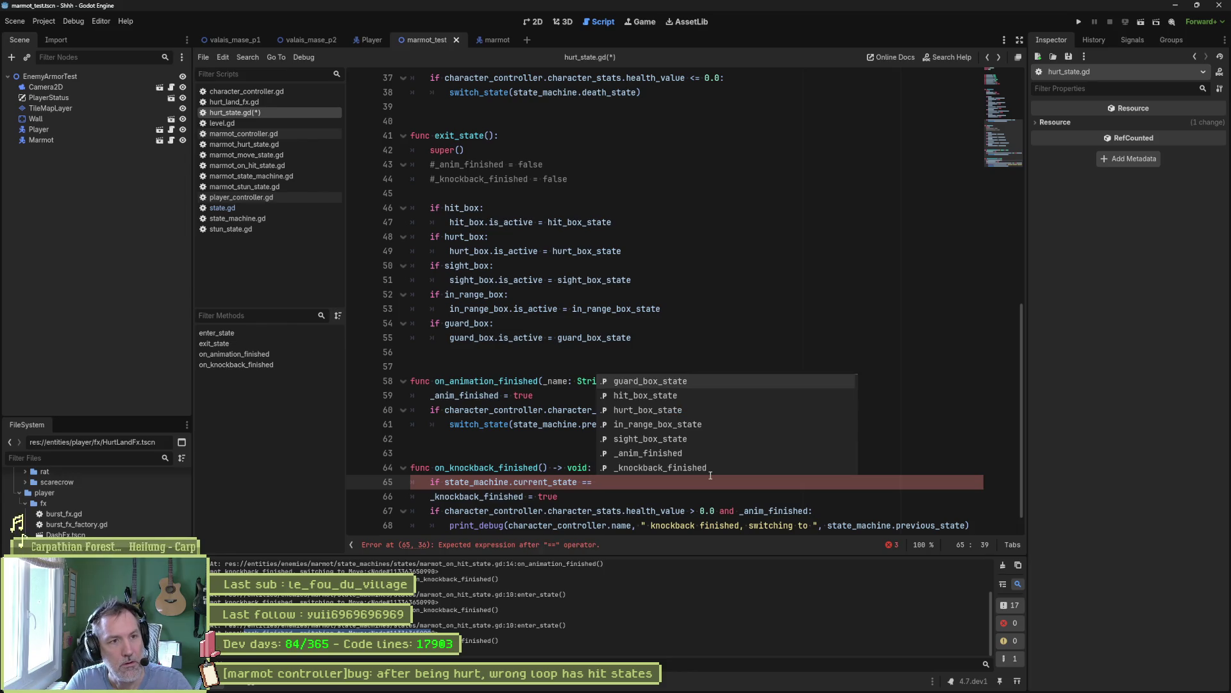
key(BackSpace)
key(BackSpace)
key(BackSpace)
text(is HurtState)
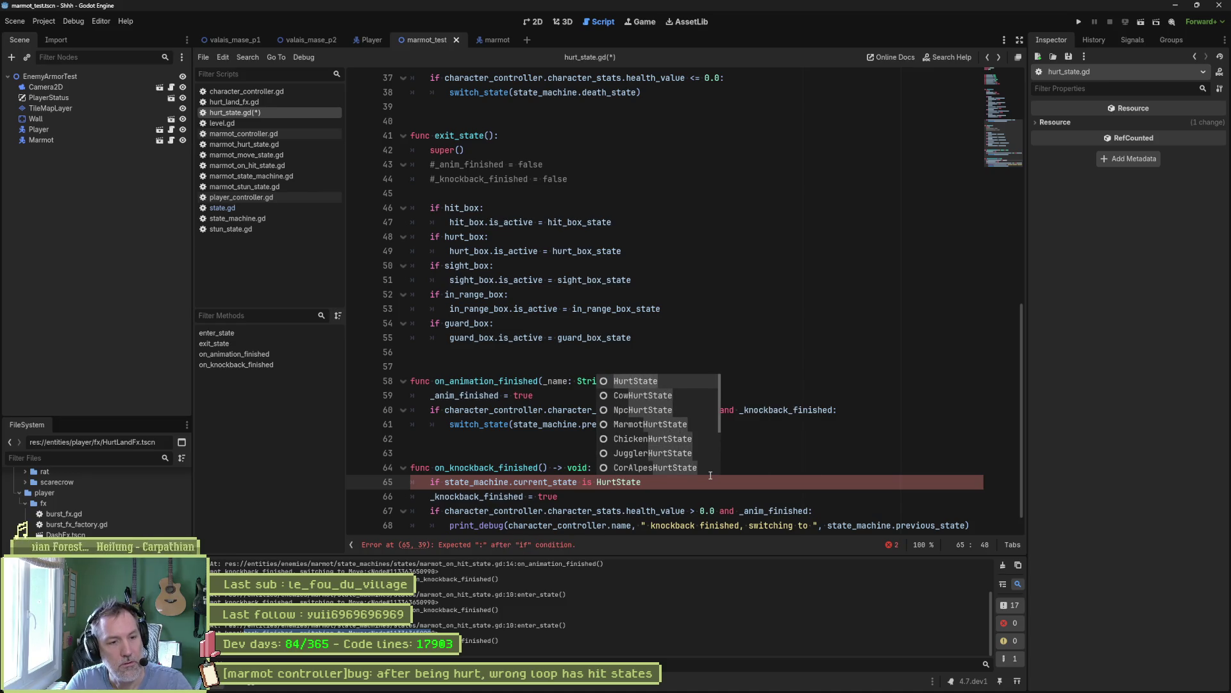
text(:)
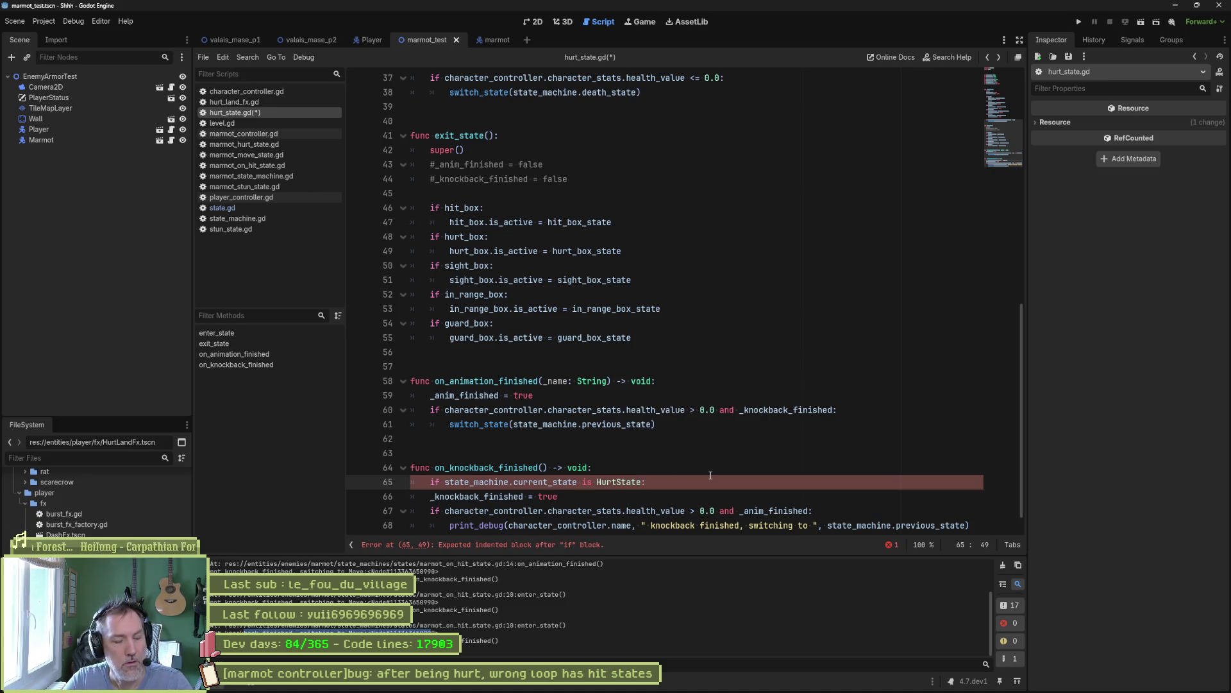
key(Return)
text(return)
key(Up)
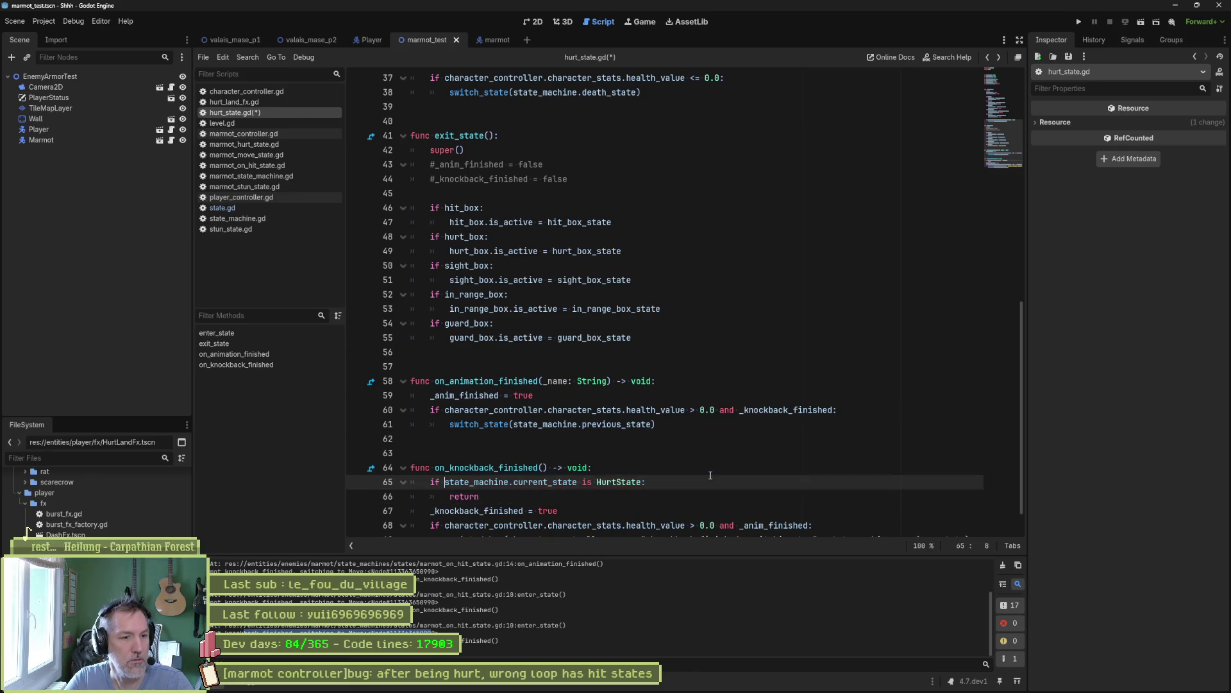
text(not)
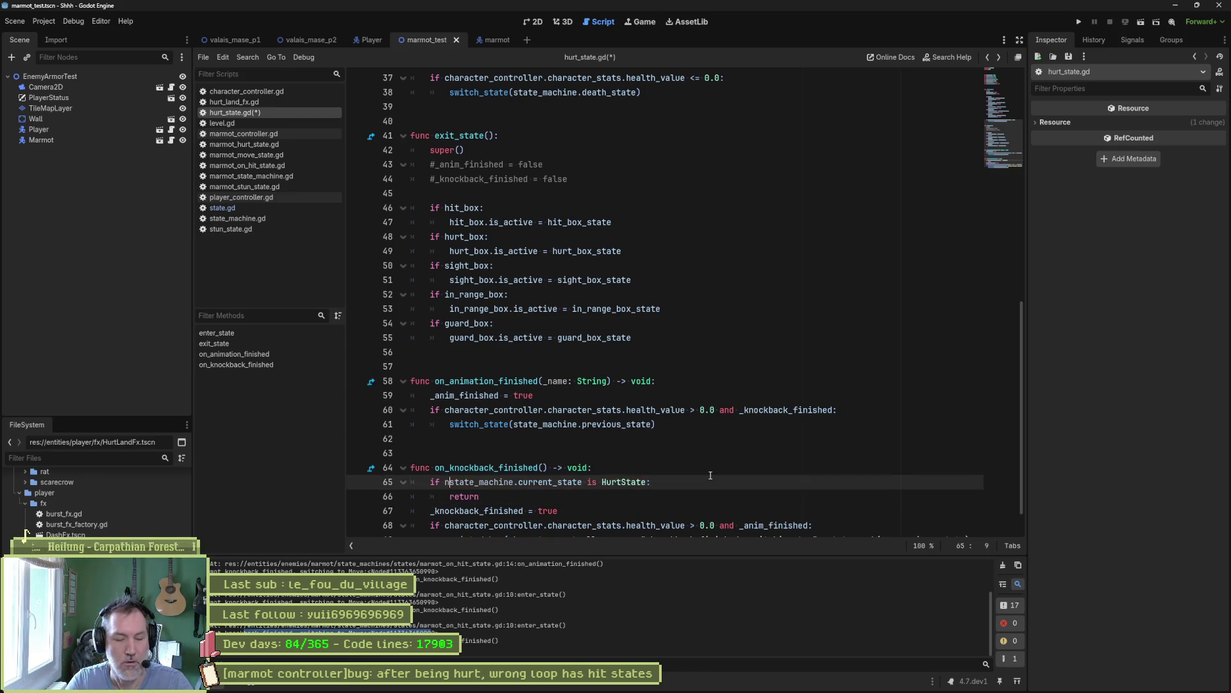
key(Down)
key(End)
- Add a blank line after the early return, save hurt_state.gd, and run the scene
key(Return)
scroll(649, 464, down, 1)
key(ctrl+s)
key(F6)
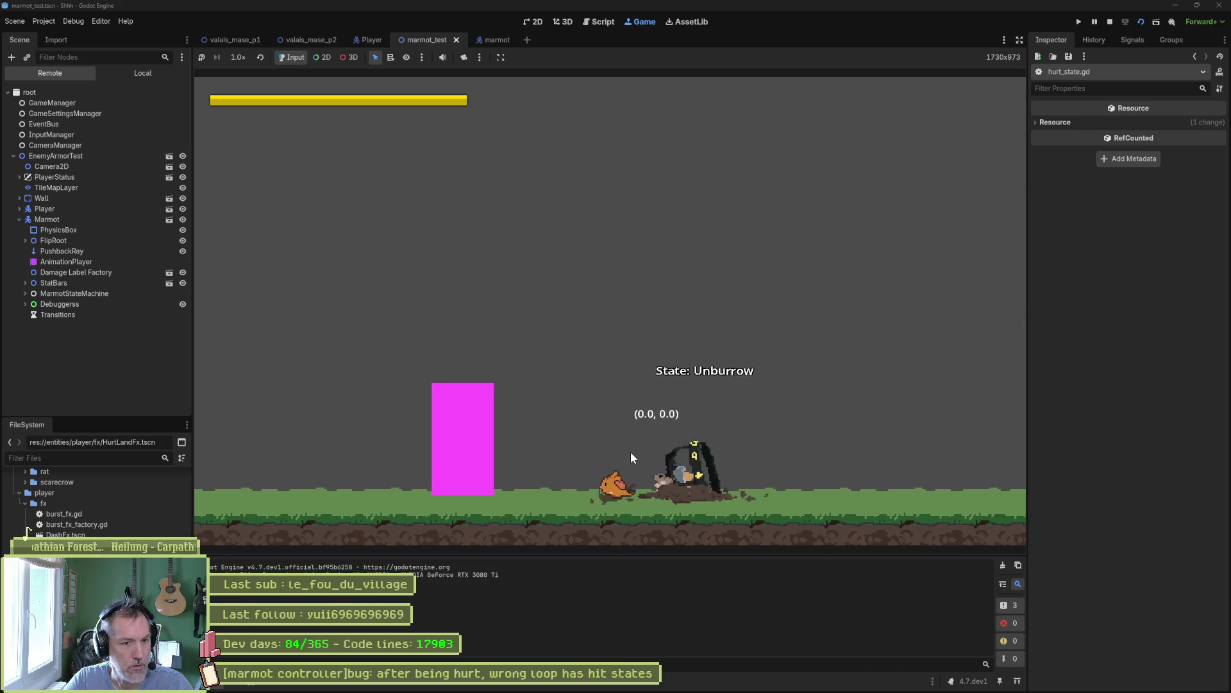
- Stop the paused game, remove the stray letter and breakpoint on line 18, and rerun the scene
text(s)
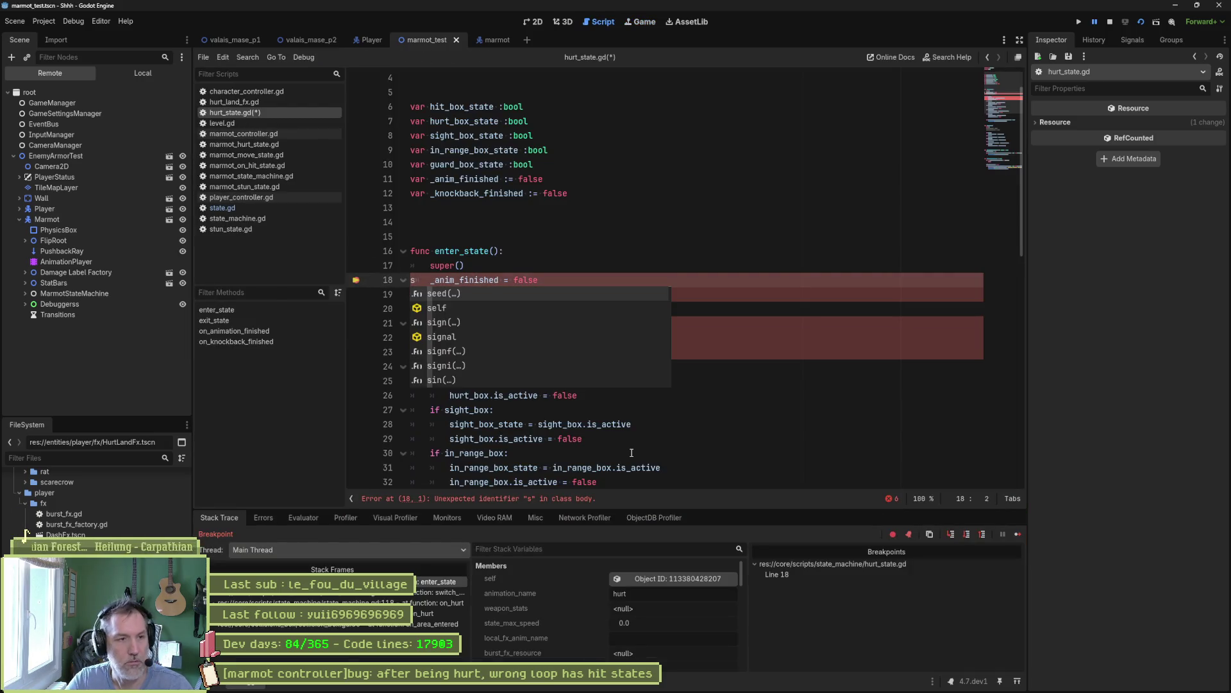
key(F8)
key(BackSpace)
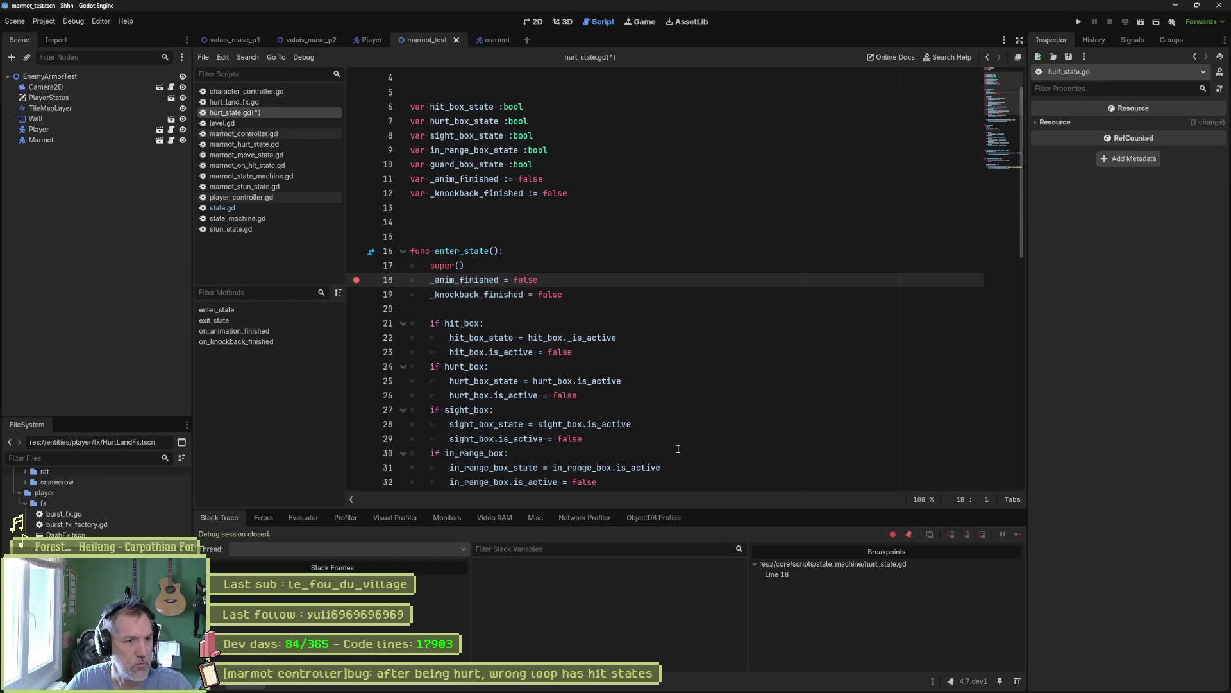
click(357, 280)
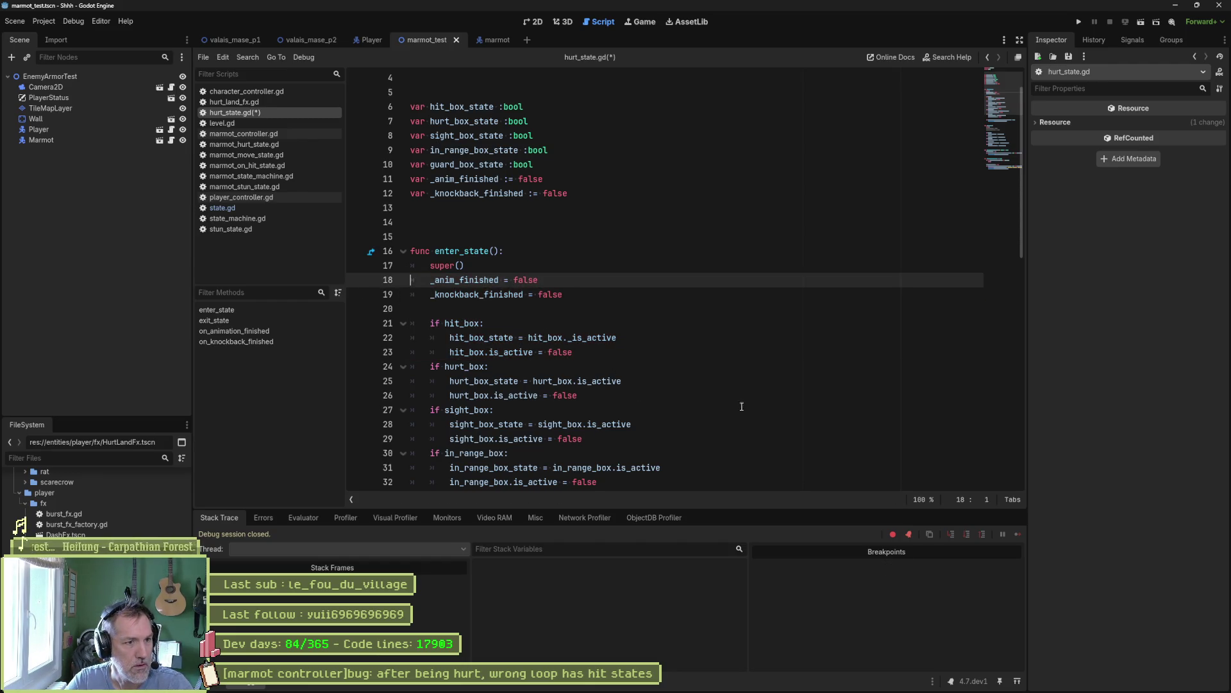
key(F6)
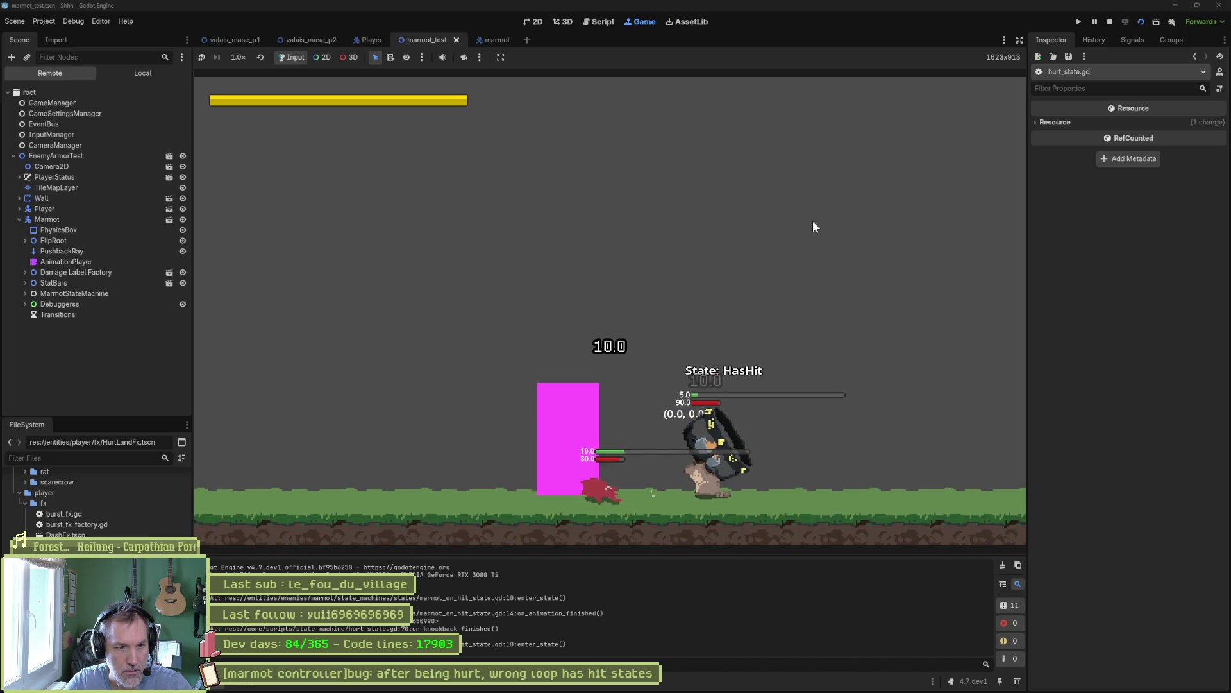
key(ctrl+F3)
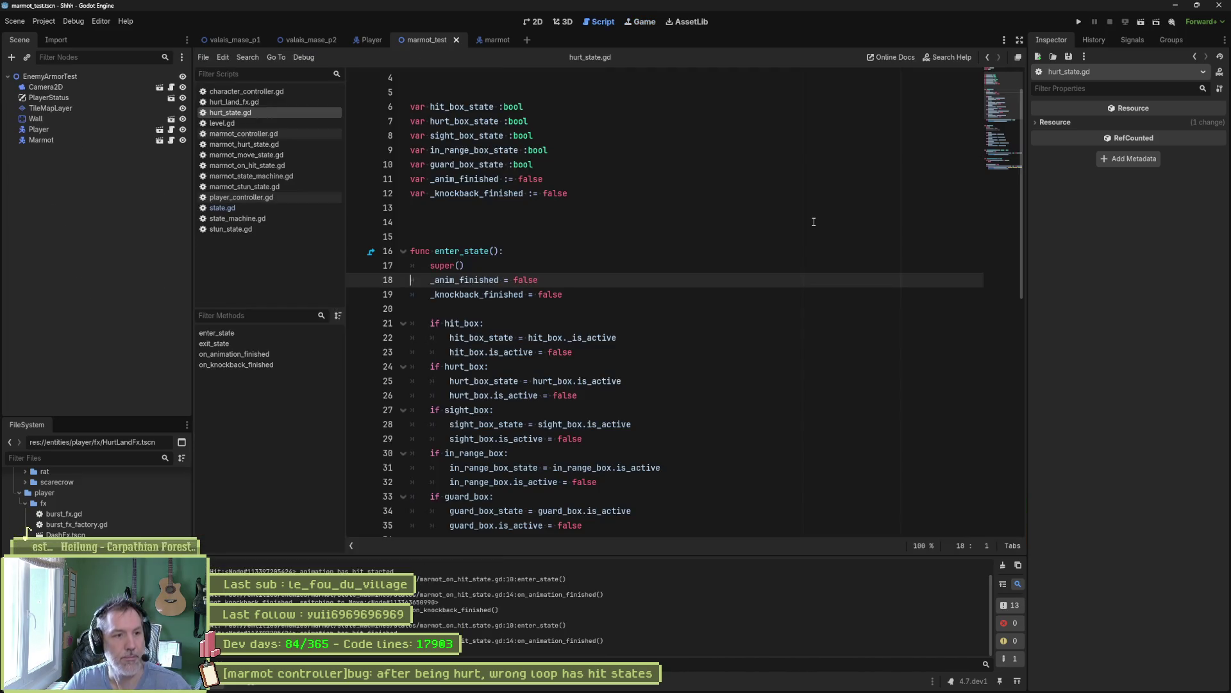
scroll(698, 340, down, 8)
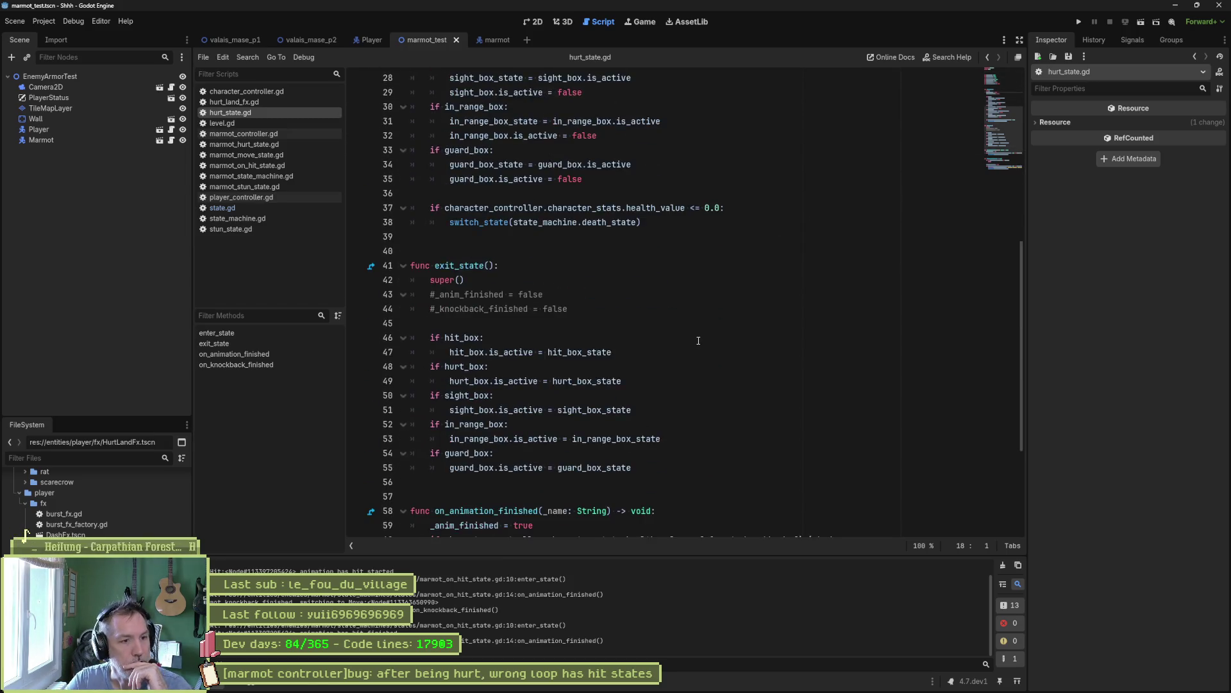
scroll(698, 341, down, 4)
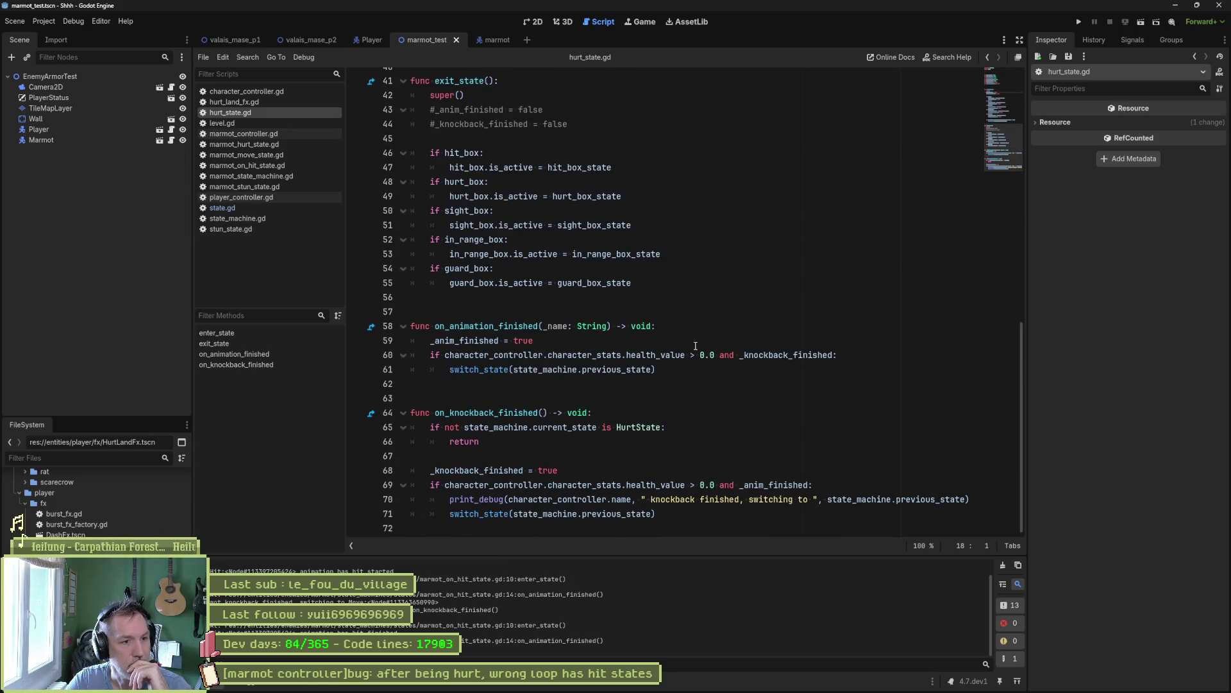
click(702, 334)
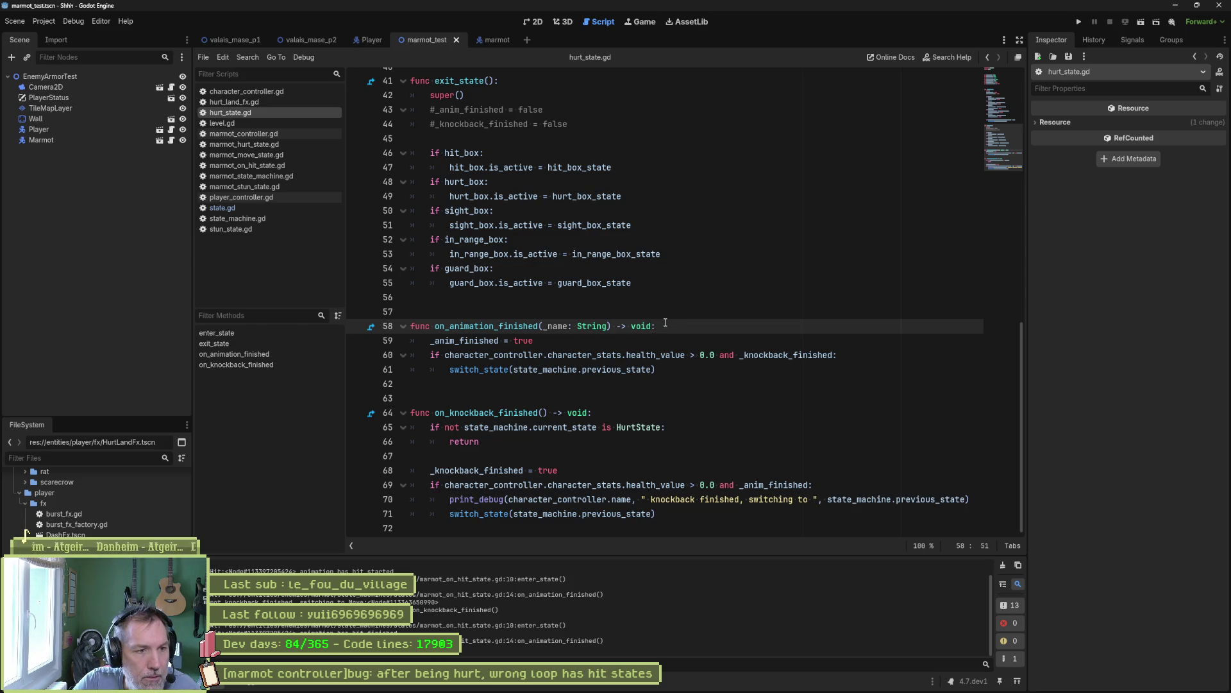
drag(764, 442, 593, 413)
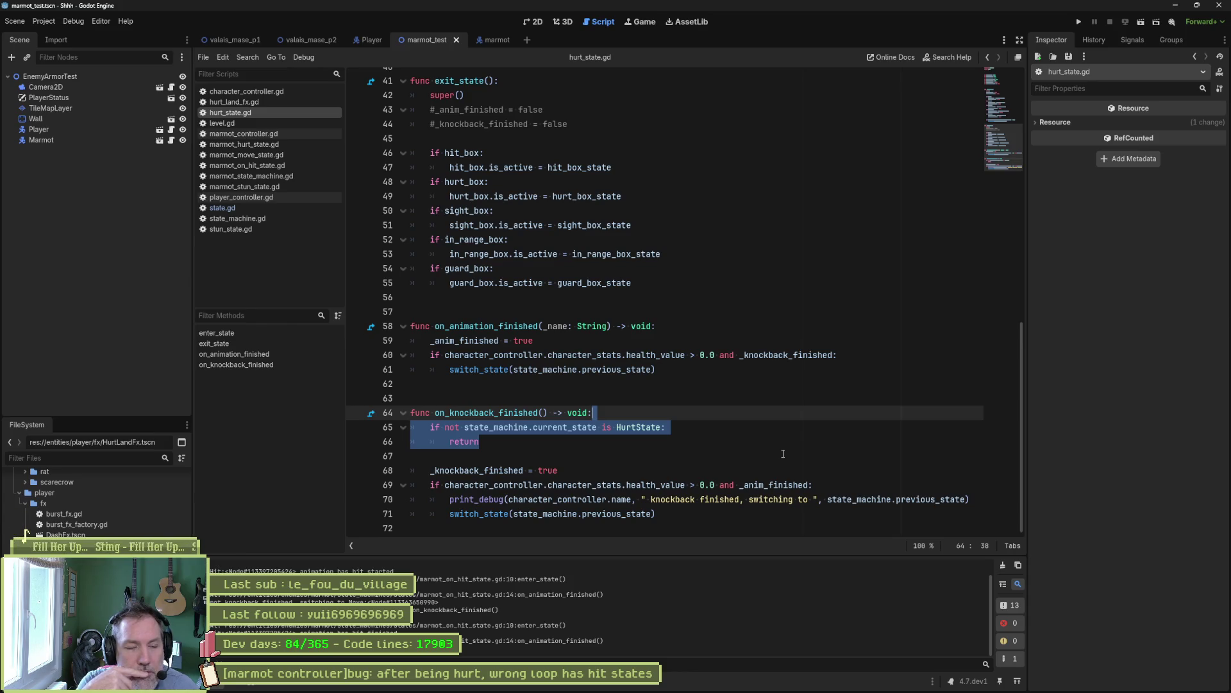
- Open state.gd and place the caret at the on_knockback_finished call inside knockback_finished
click(243, 208)
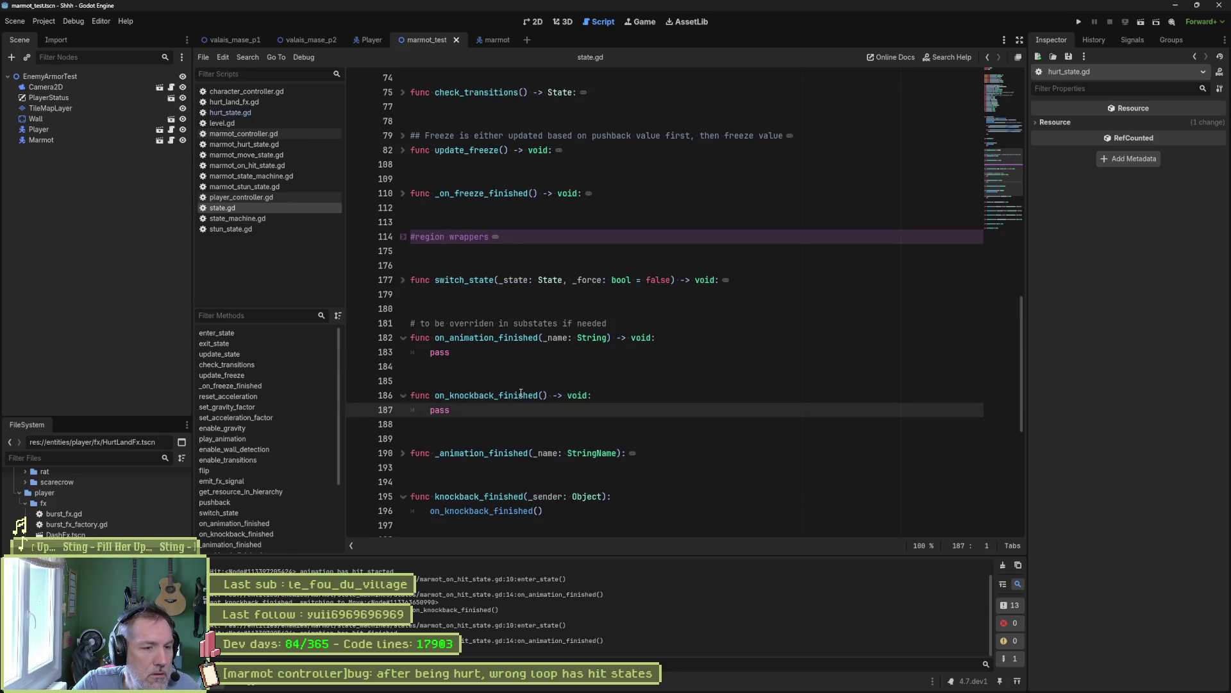
key(End)
key(shift+Left)
click(543, 395)
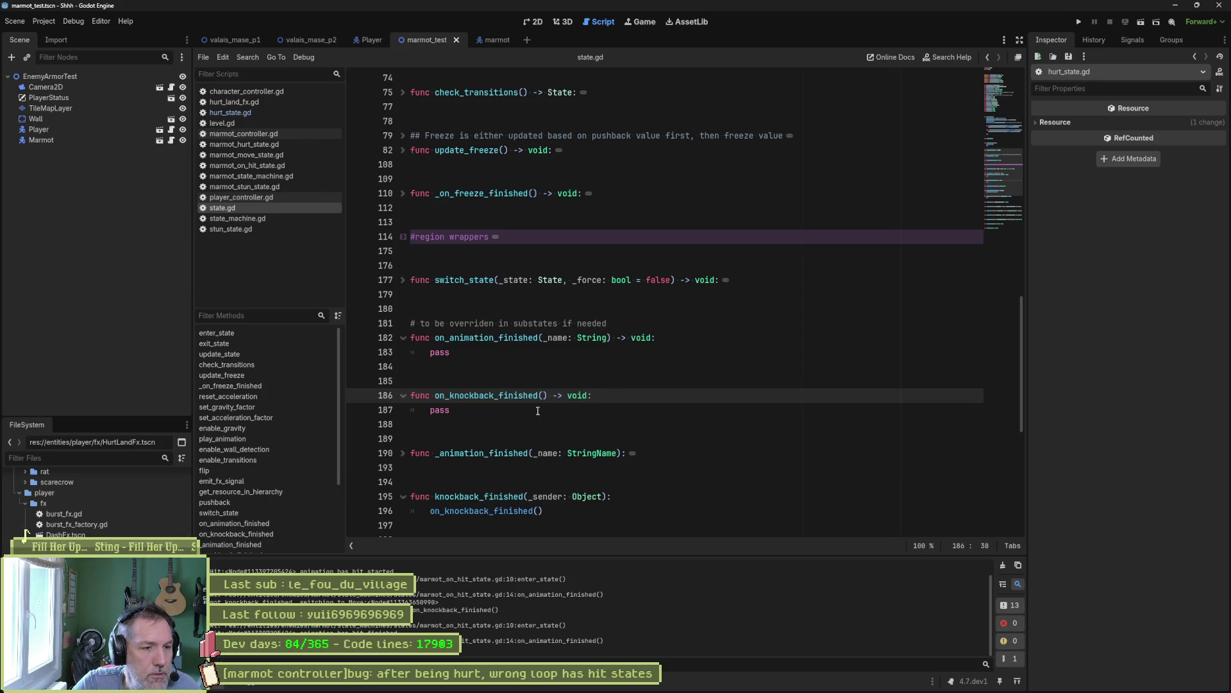
click(431, 512)
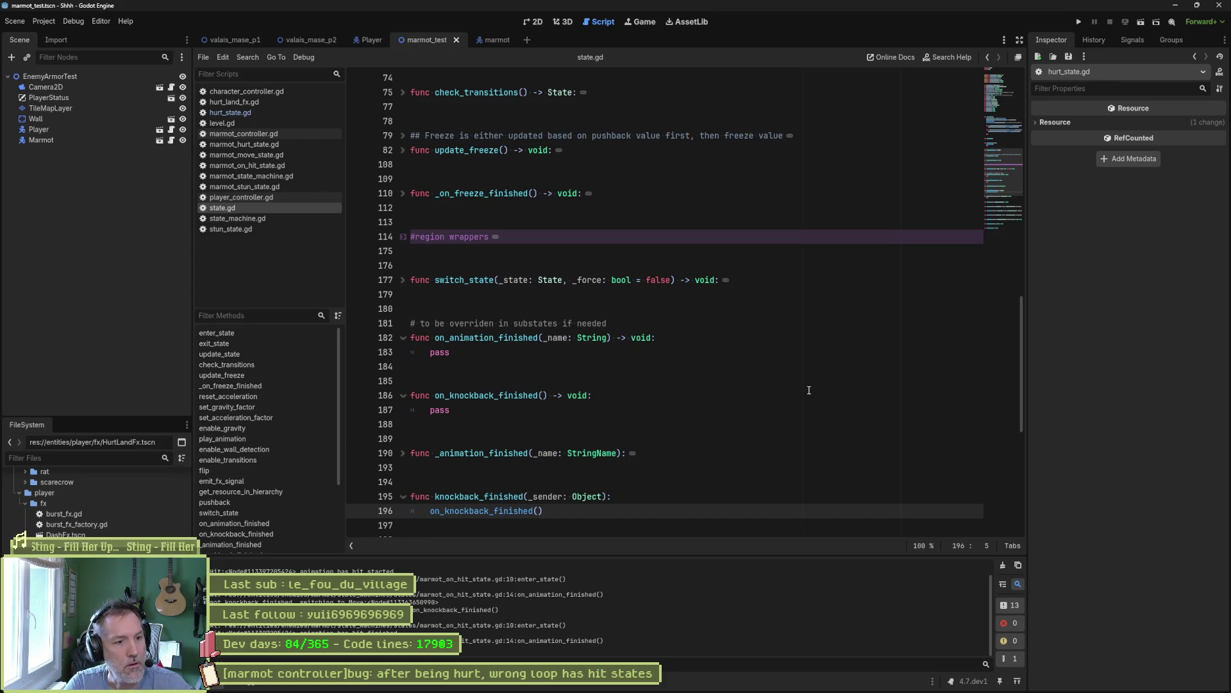
- Prefix the call with 'state_machine.current_state.' and save state.gd
text(curr)
key(BackSpace)
key(BackSpace)
key(BackSpace)
text(stae)
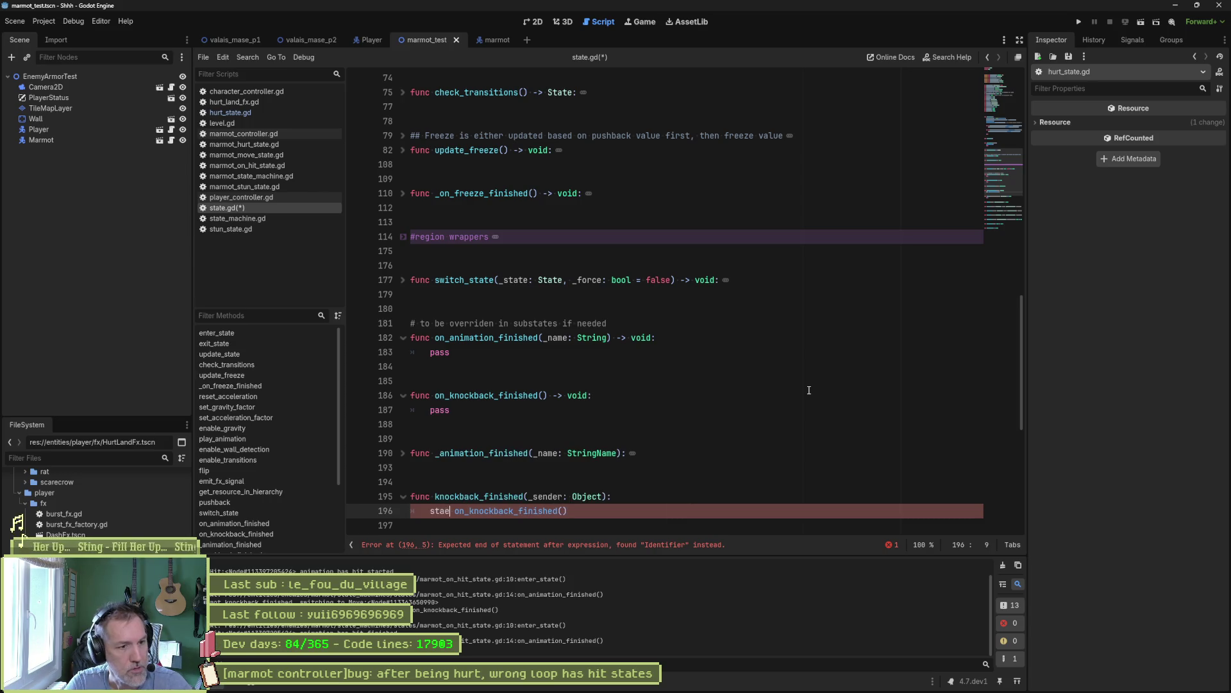
key(Down)
key(Return)
text(.c)
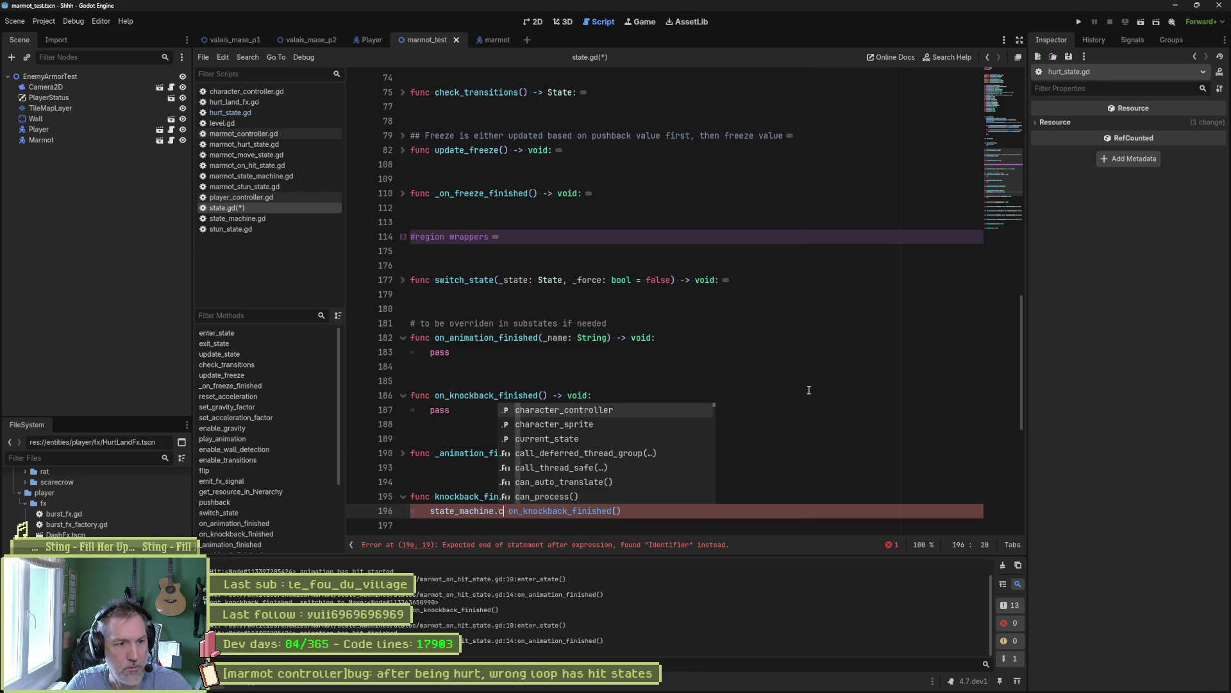
key(Down)
key(Down)
key(Return)
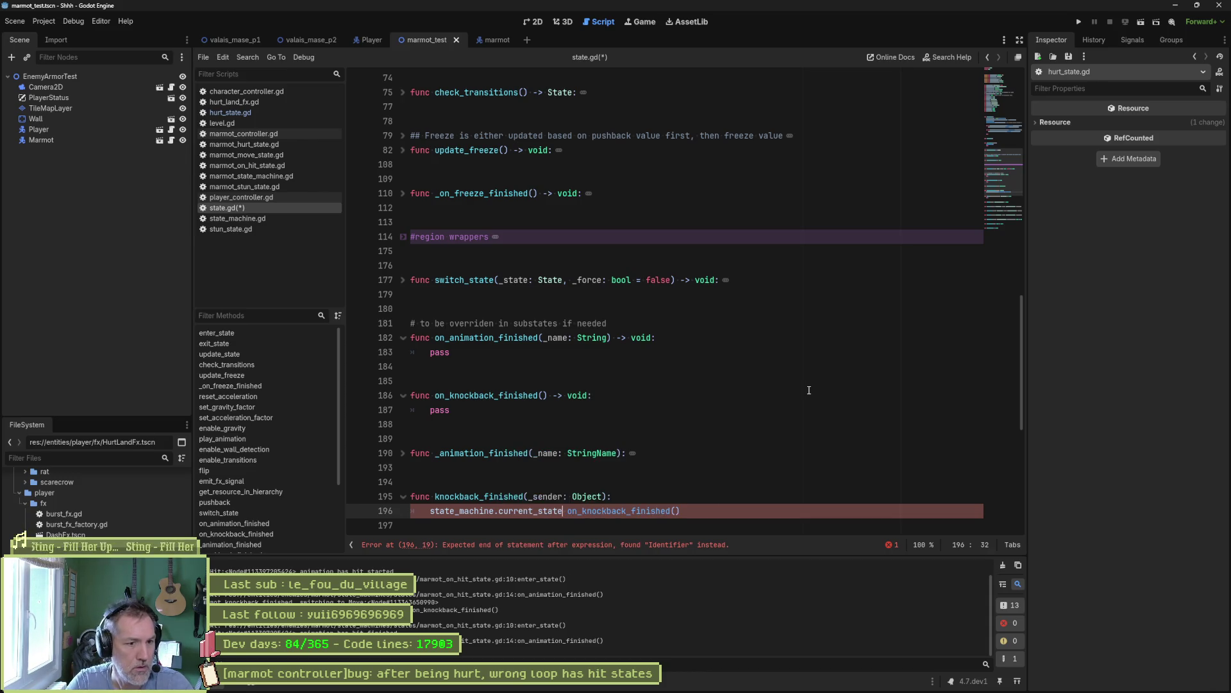
text(.)
key(Delete)
key(ctrl+s)
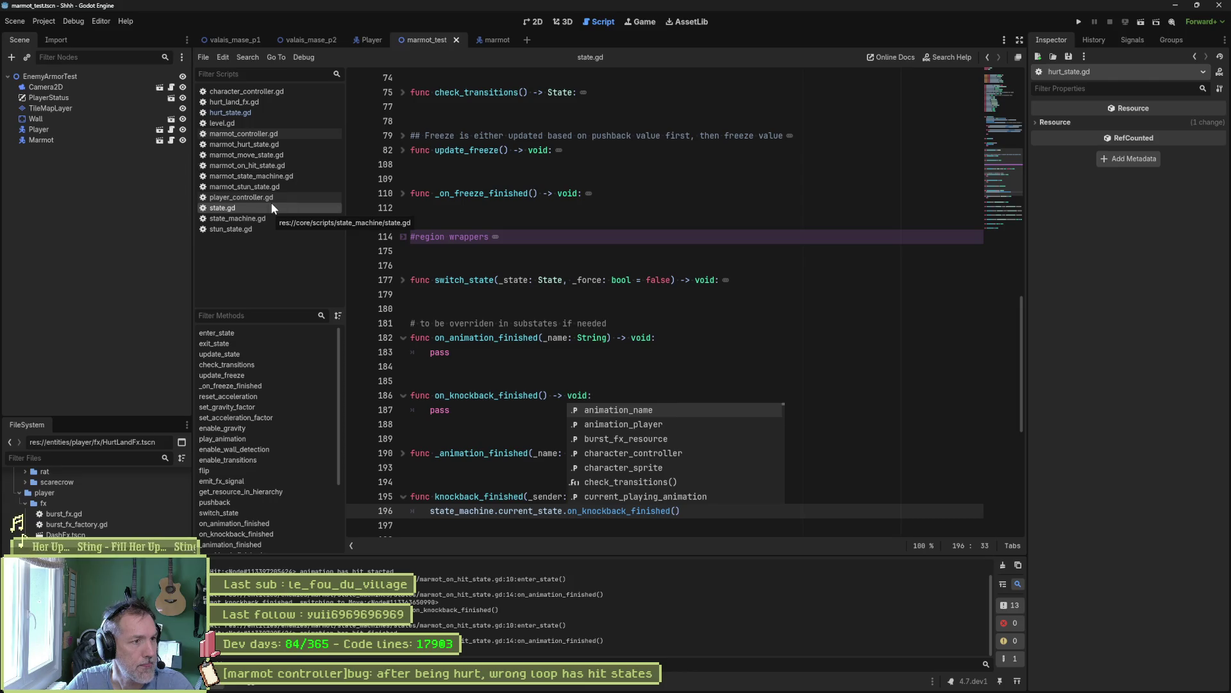
- Back in hurt_state.gd, select the HurtState guard lines and run the game with F6
click(269, 111)
drag(520, 439, 520, 448)
key(F6)
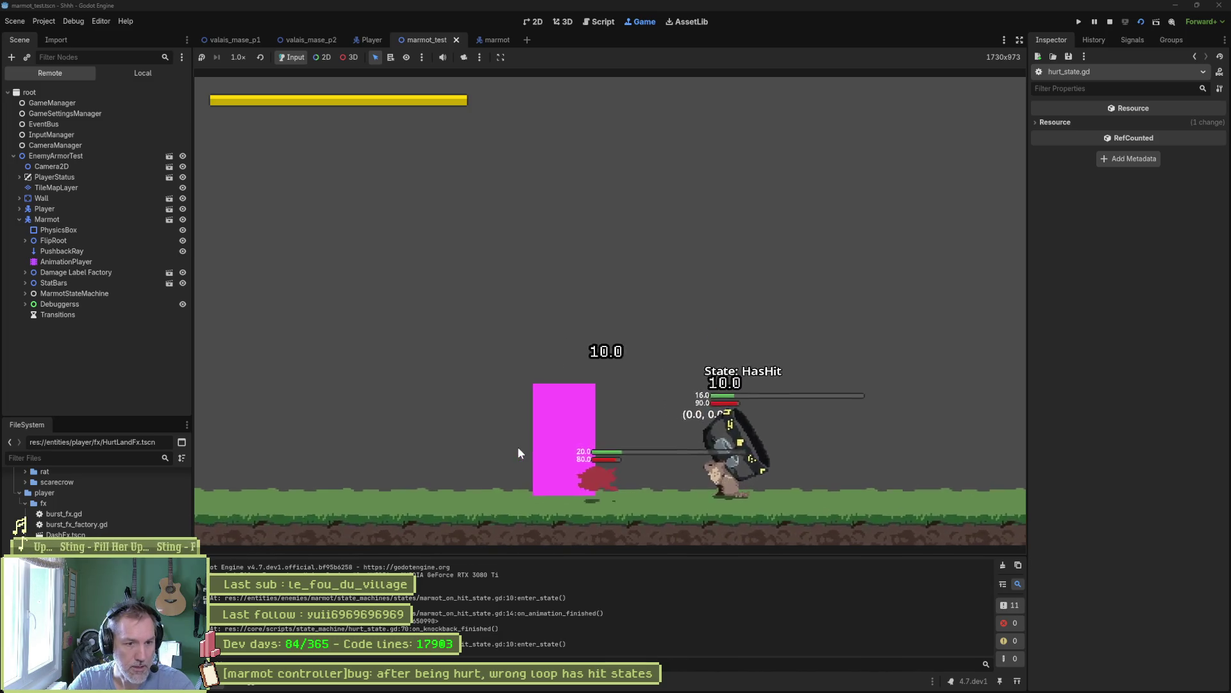
- Stop the running test game with F8
key(F8)
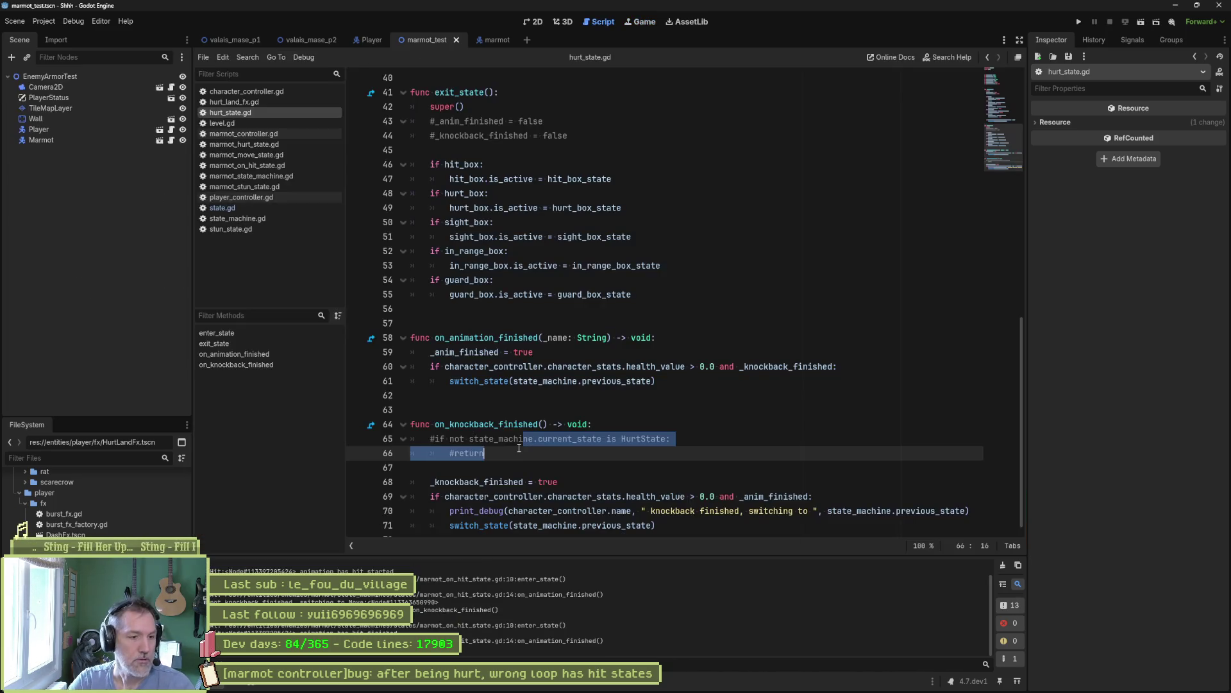
- Delete the commented HurtState guard and uncomment the flag resets in exit_state
key(ctrl+shift+k)
key(ctrl+shift+k)
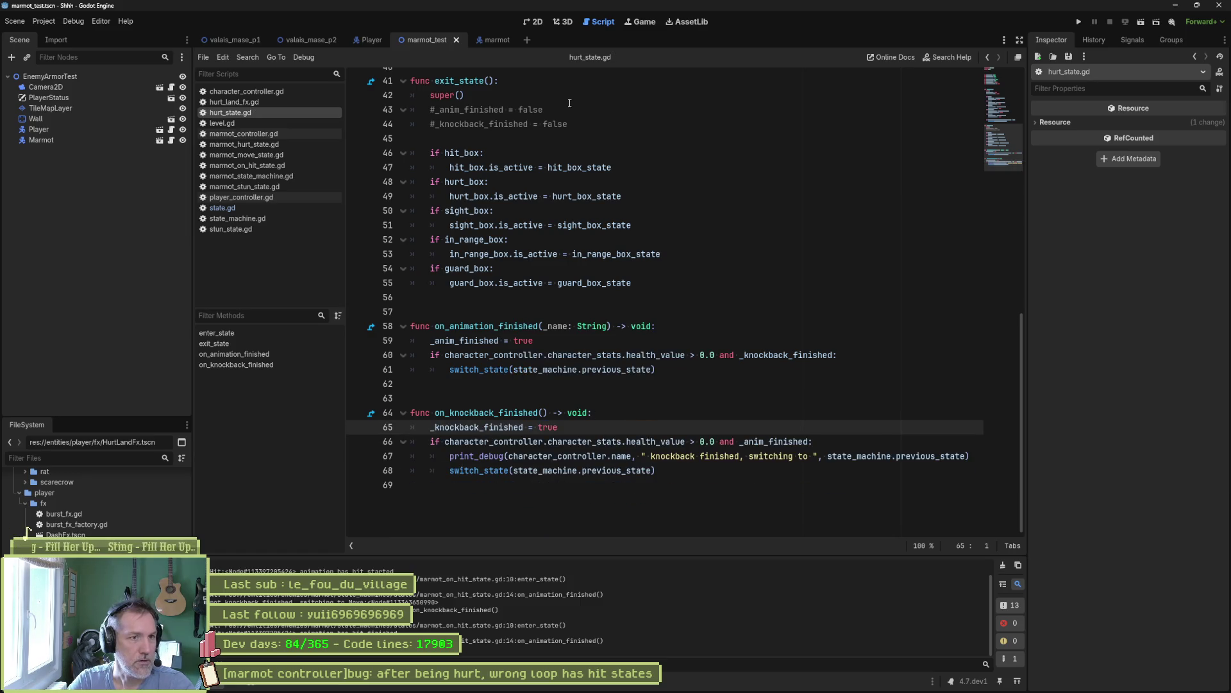
drag(470, 108, 465, 117)
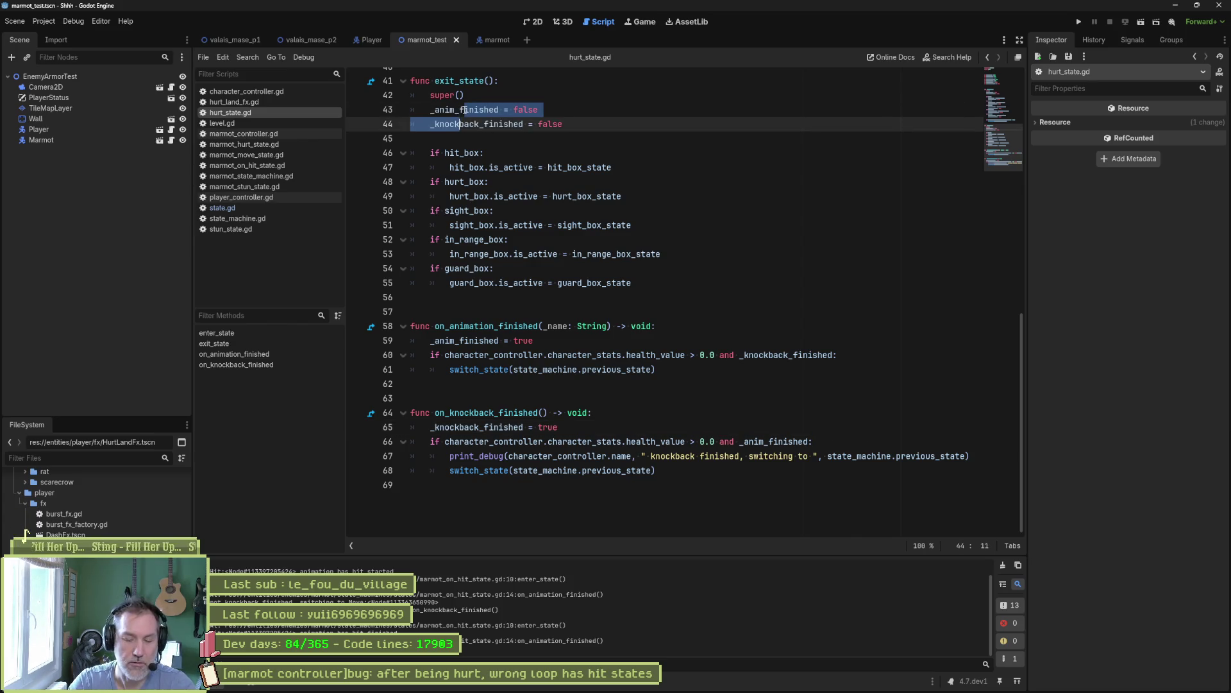
key(ctrl+k)
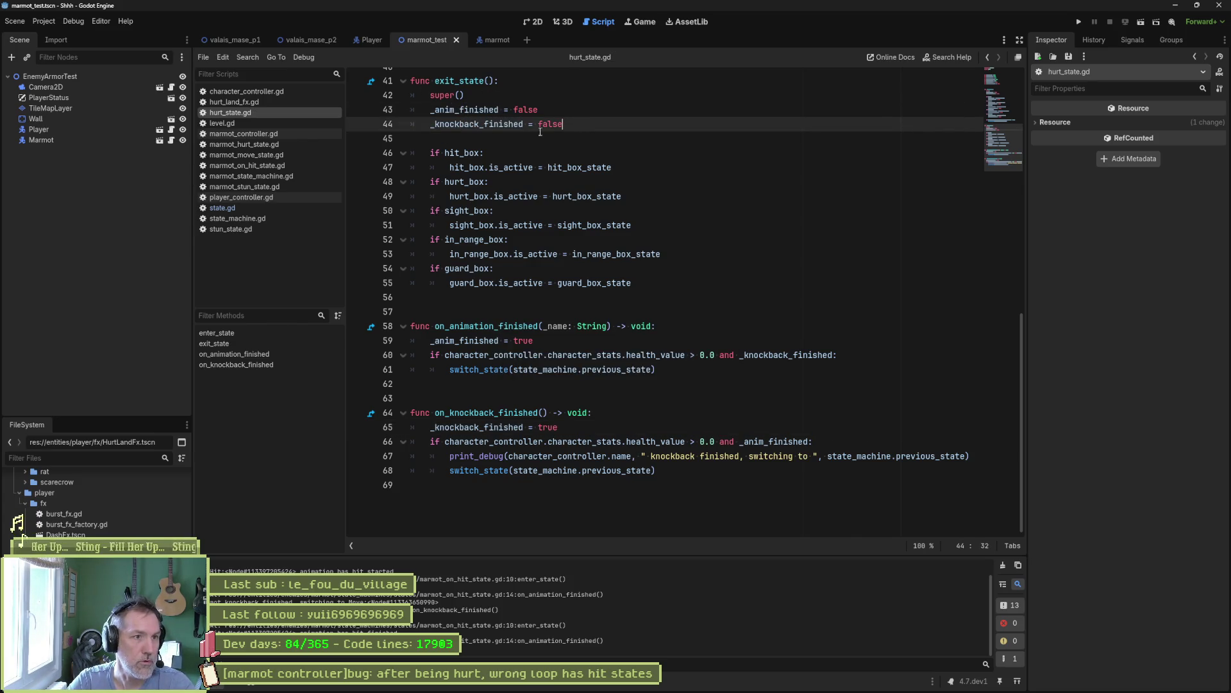
scroll(514, 128, up, 10)
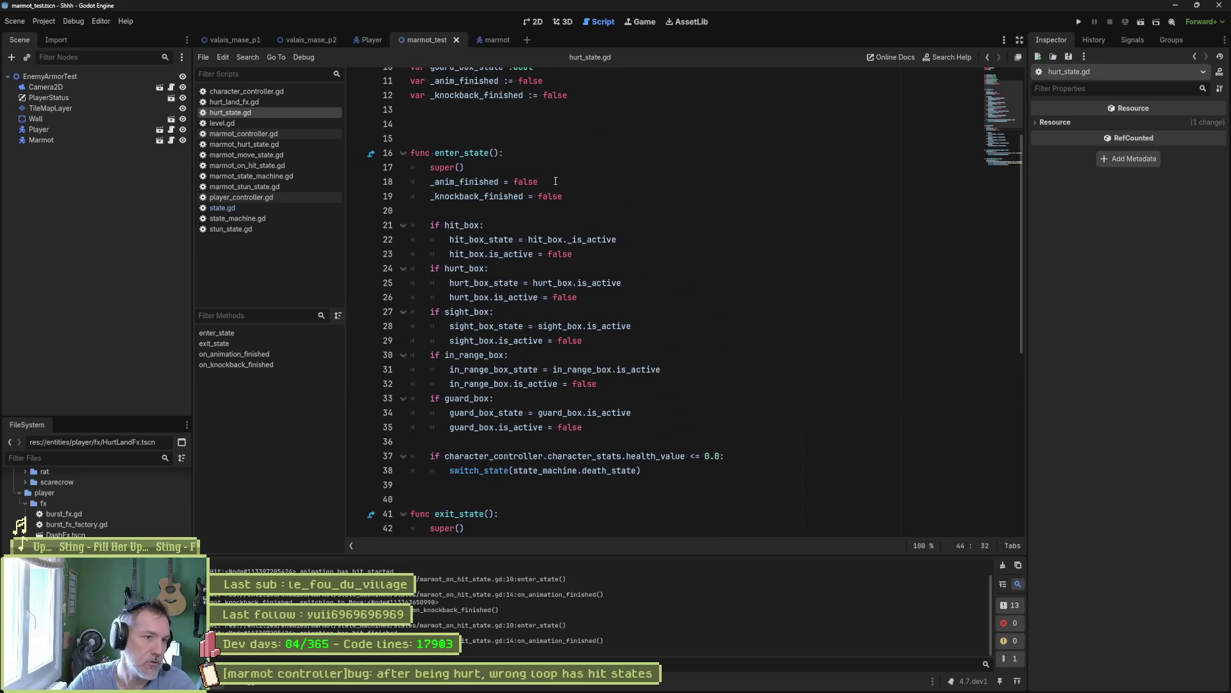
scroll(555, 181, down, 1)
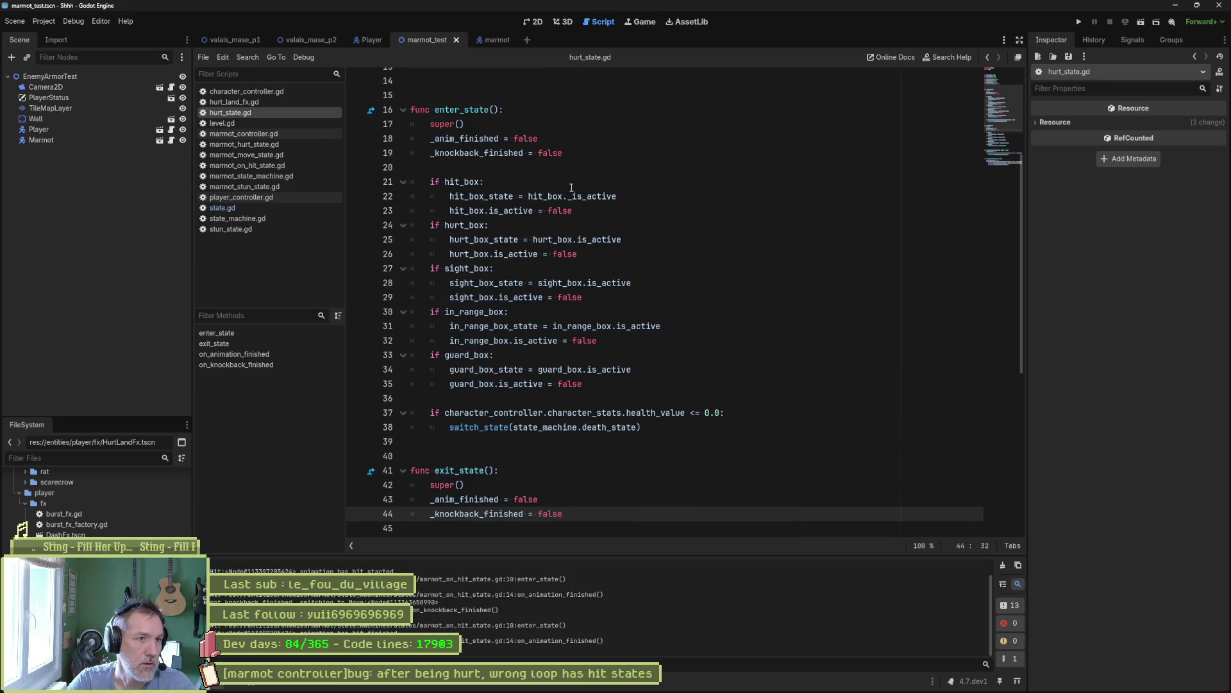
scroll(641, 319, down, 5)
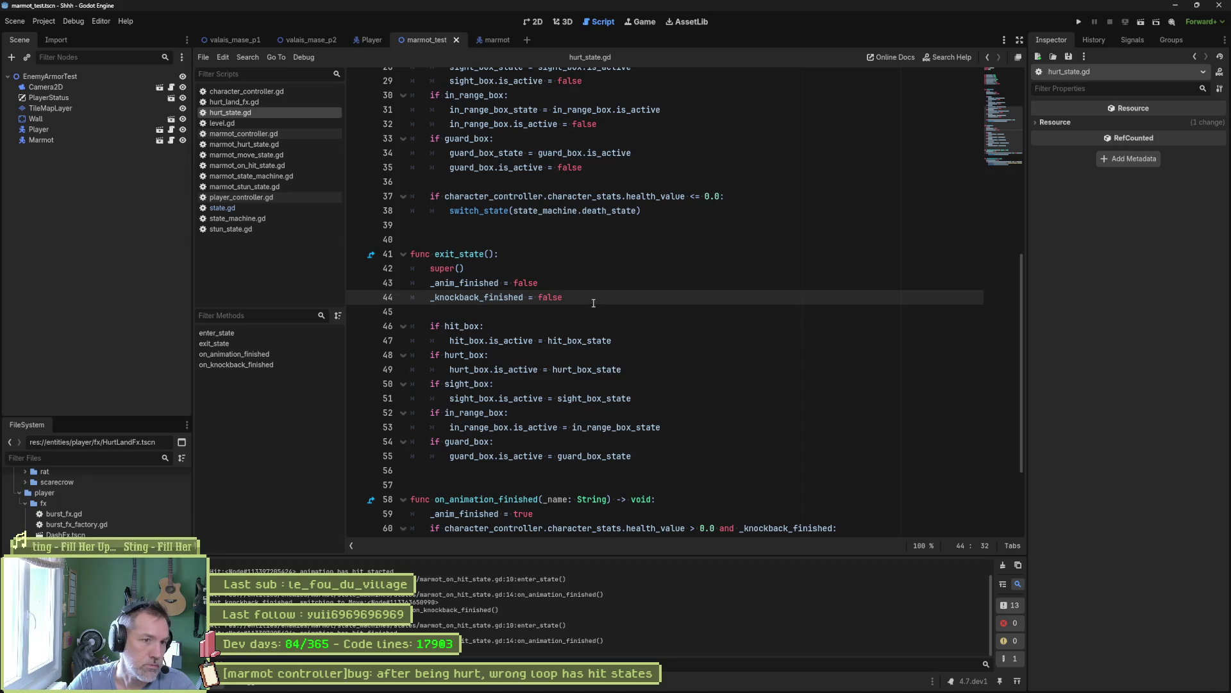
drag(594, 299, 449, 268)
- Remove the _anim_finished and _knockback_finished resets after super() and save hurt_state.gd
click(565, 297)
click(578, 267)
click(571, 297)
key(shift+Up)
key(shift+Up)
click(564, 297)
key(Up)
key(Up)
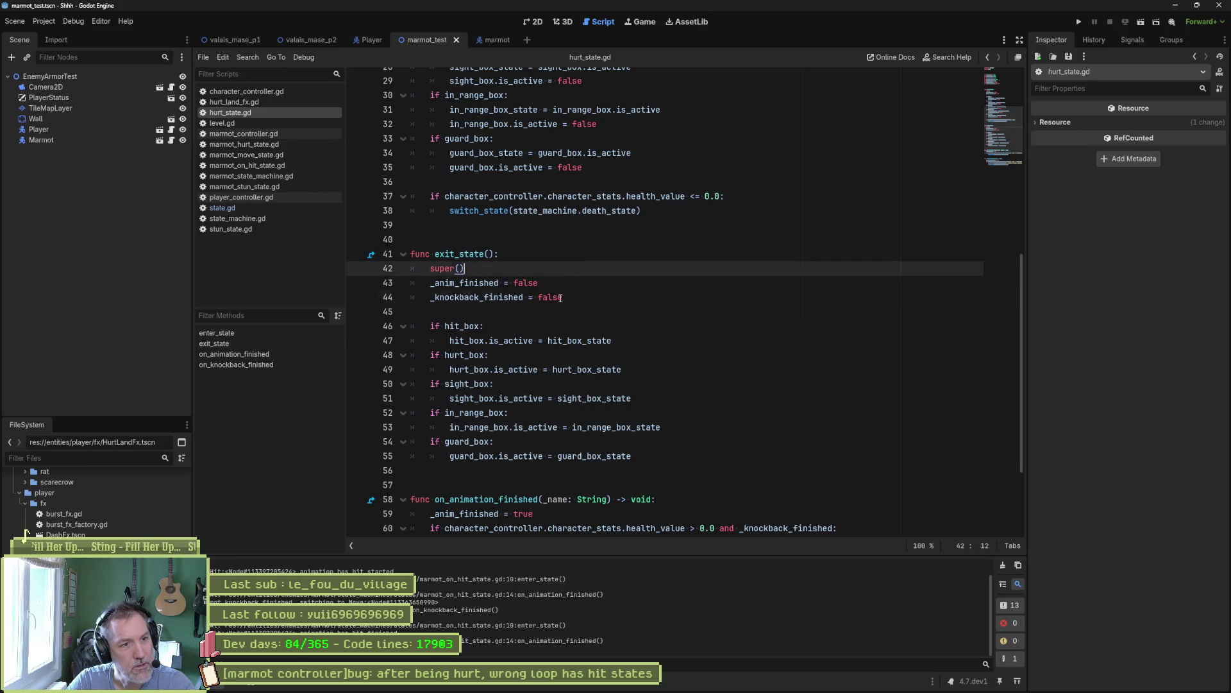
click(585, 295)
key(Up)
key(shift+Up)
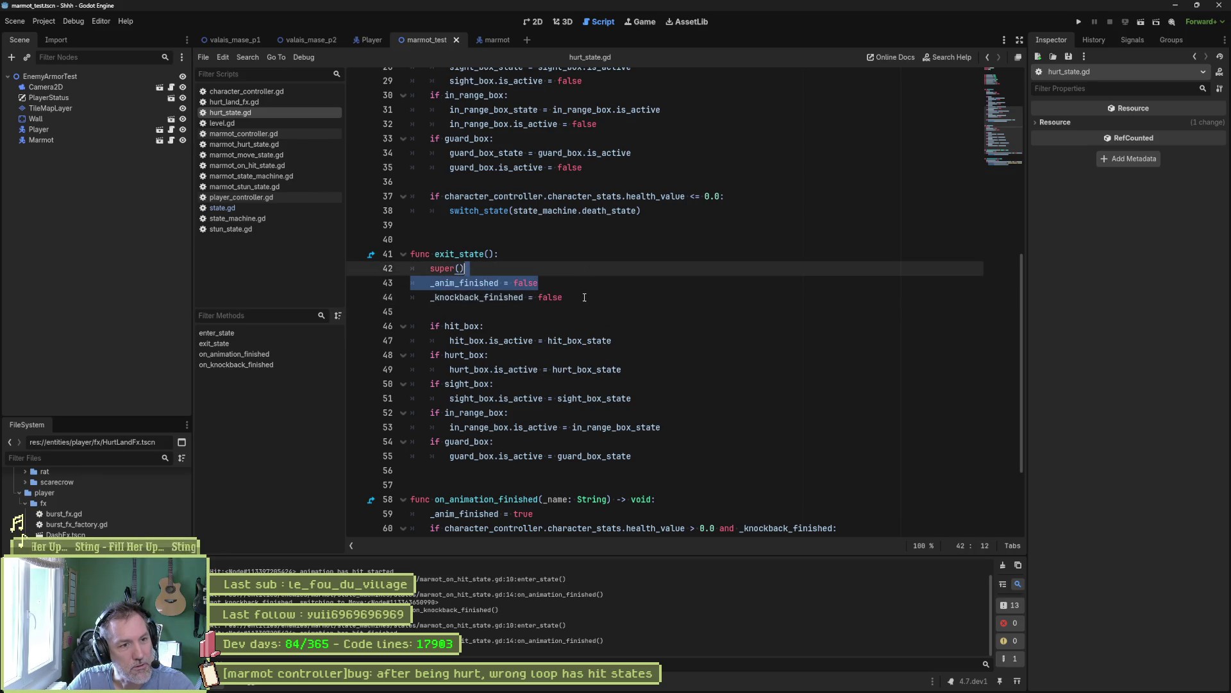
key(shift+Down)
key(BackSpace)
key(ctrl+s)
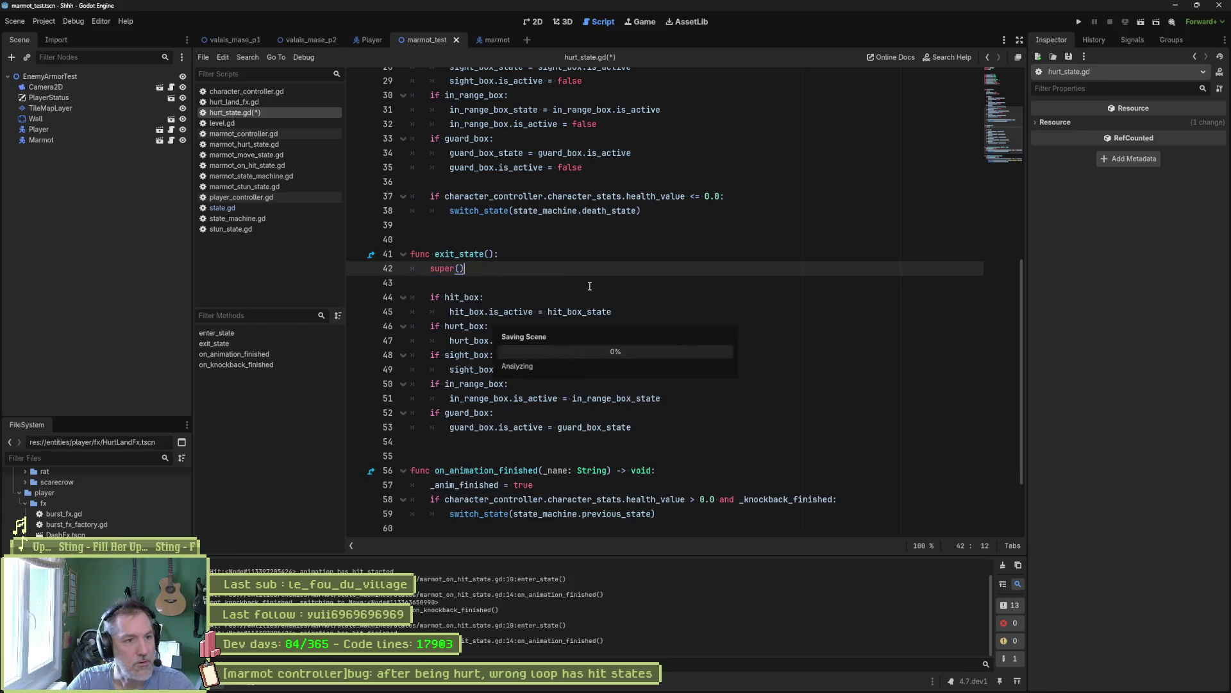
scroll(712, 318, up, 4)
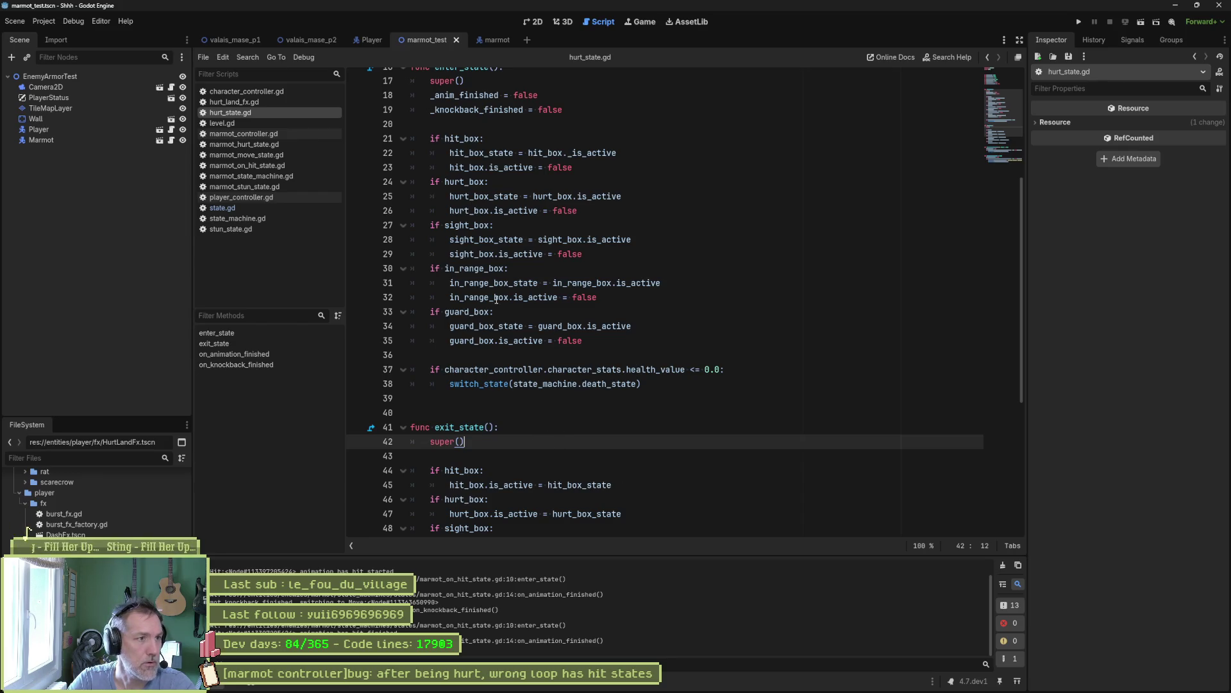
click(268, 207)
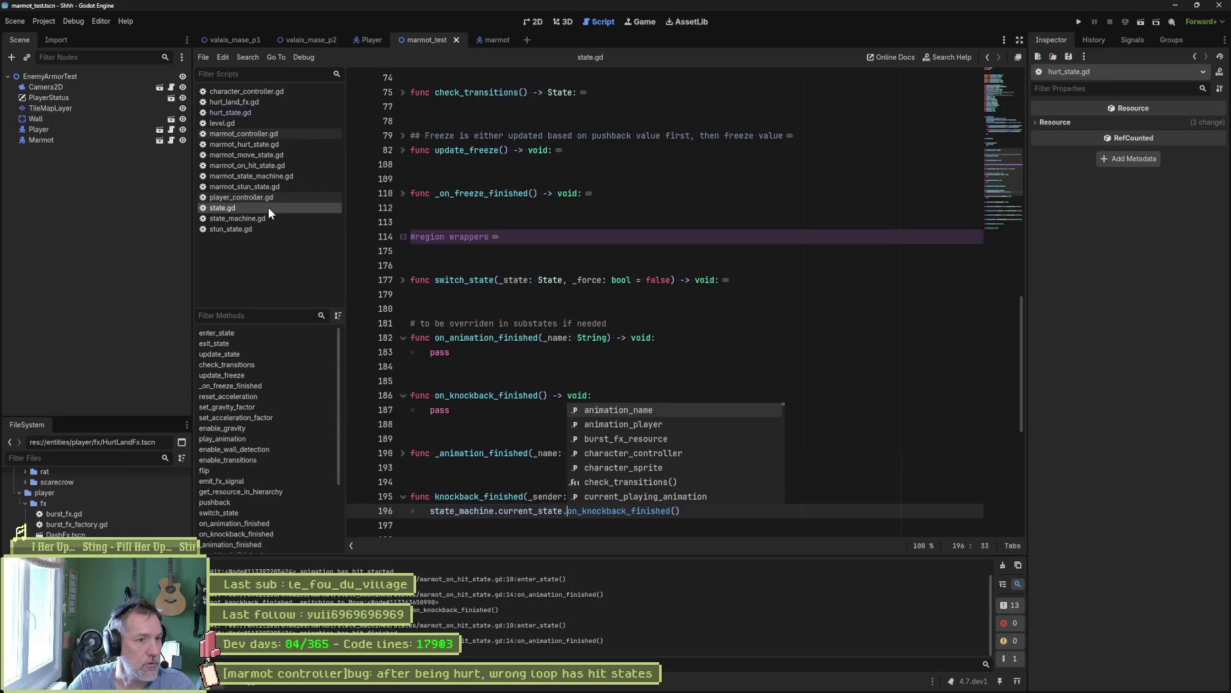
- Unfold _animation_finished in state.gd and compare its animation-name check with knockback_finished's state_machine.current_state call
click(496, 497)
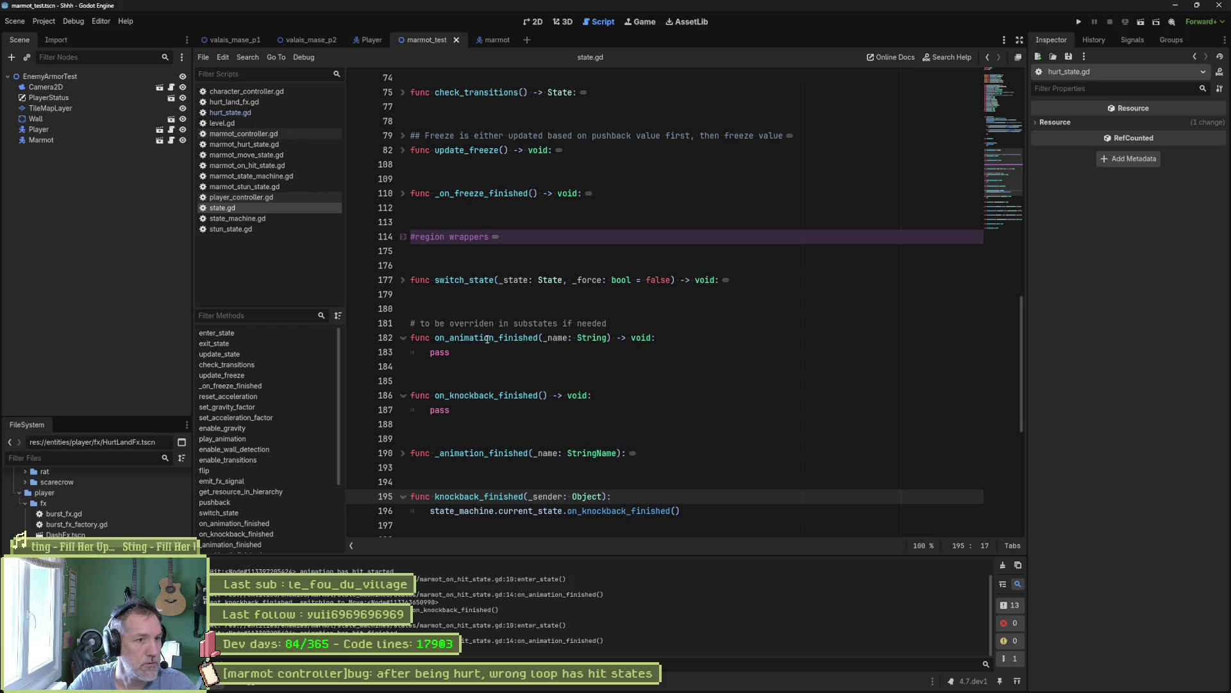
scroll(498, 367, down, 4)
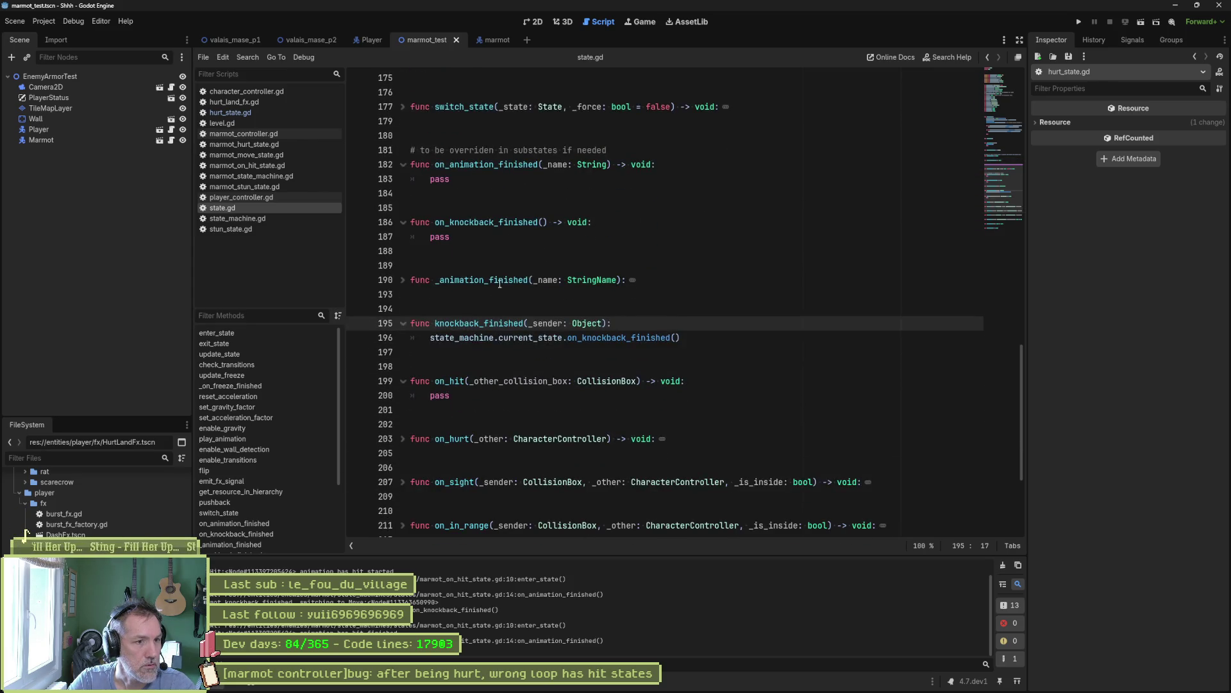
double_click(500, 279)
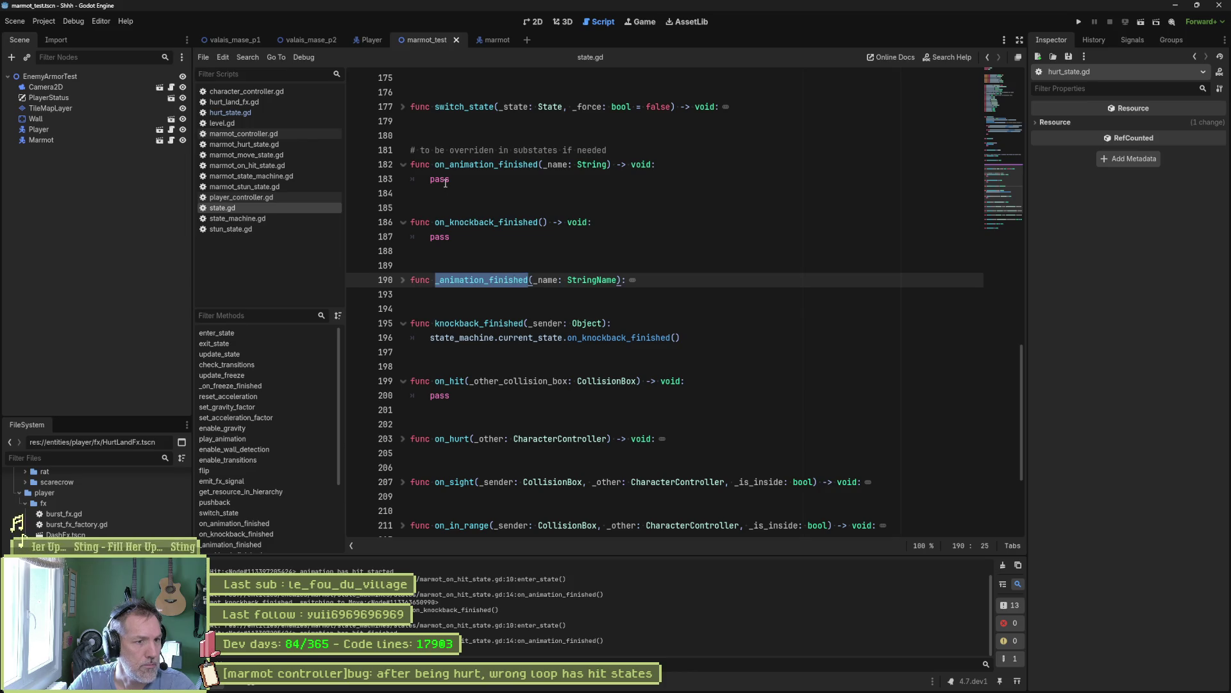
click(402, 279)
drag(587, 309, 449, 308)
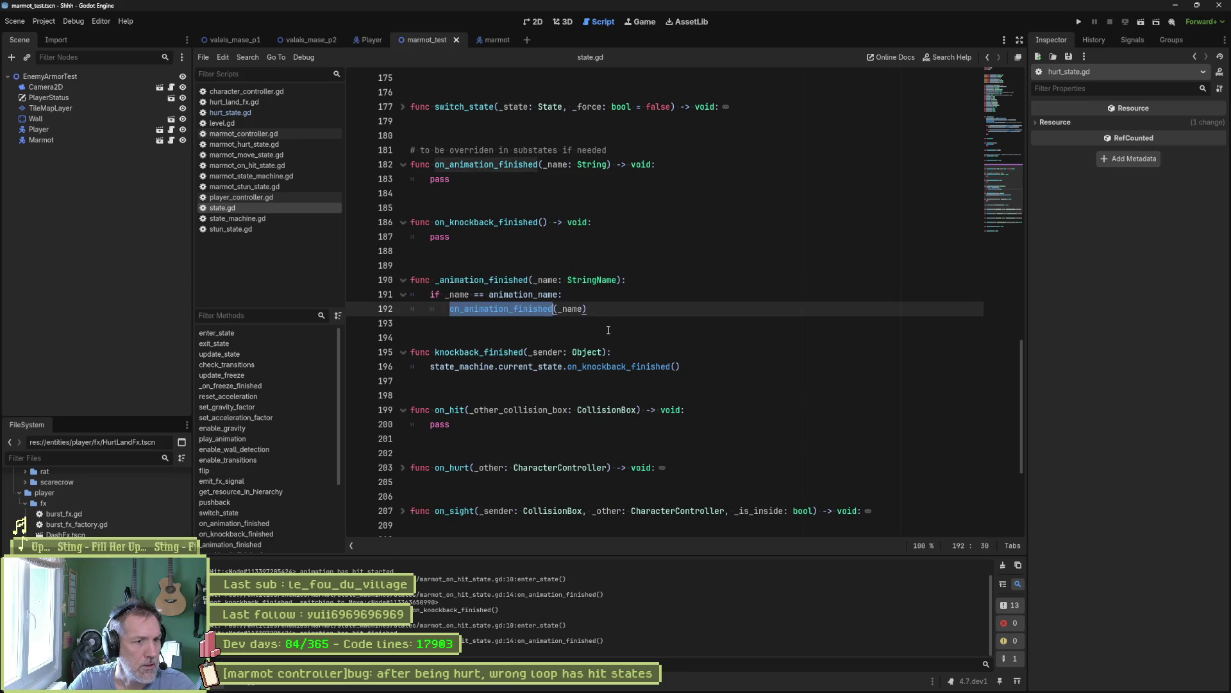
drag(563, 295, 426, 297)
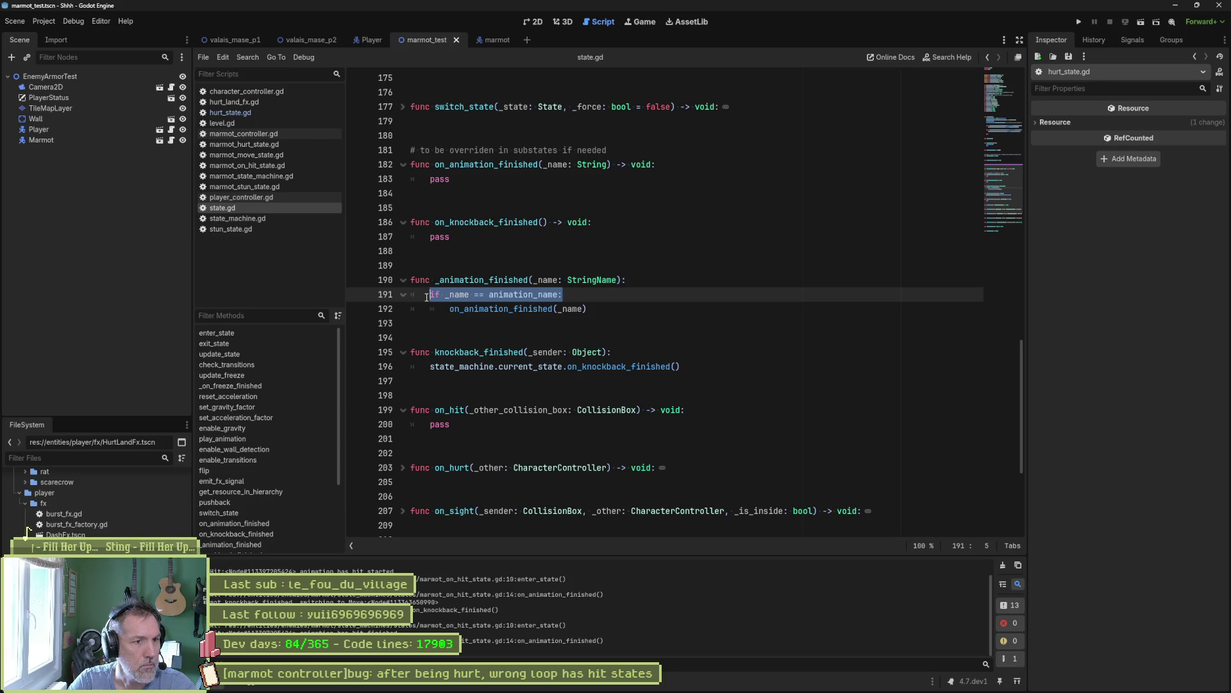
drag(430, 367, 563, 370)
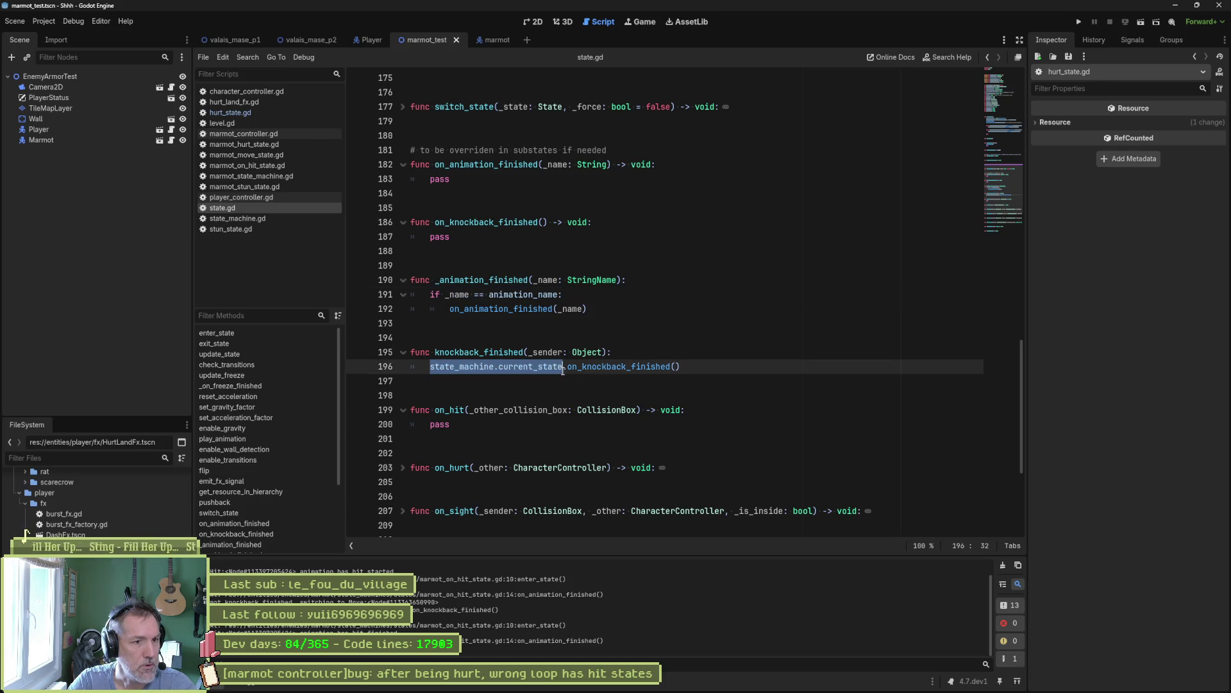
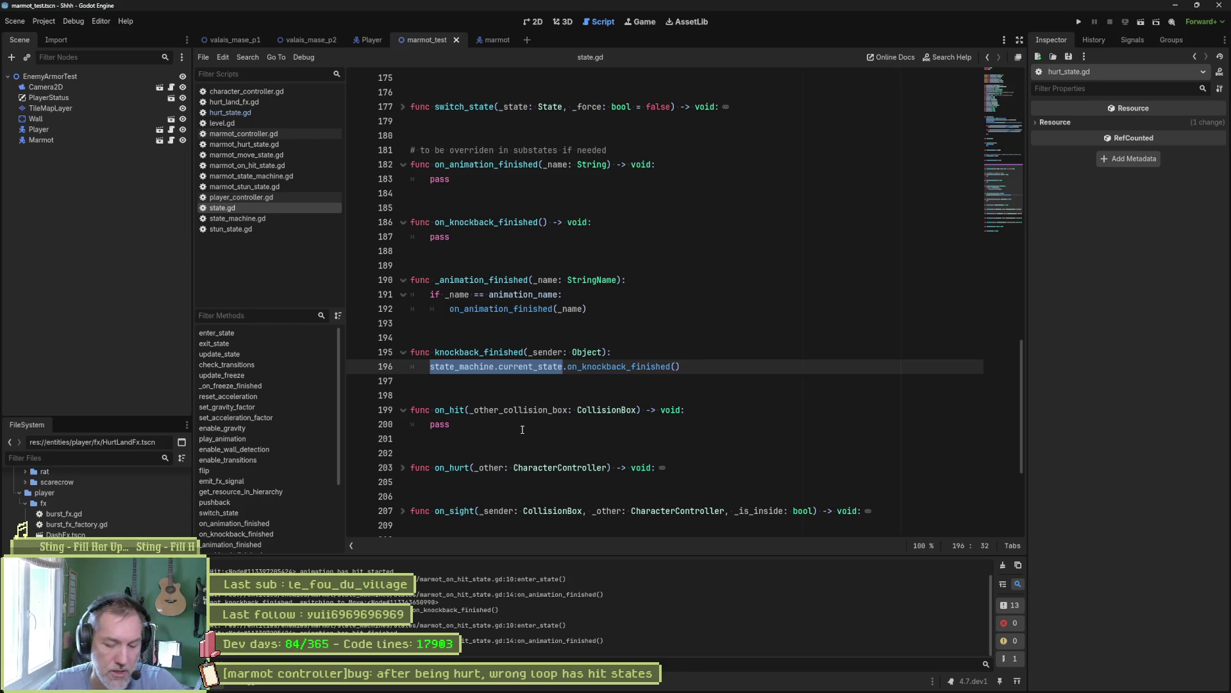
- Prefix the on_animation_finished call on line 192 with state_machine.current_state
click(449, 308)
text(state_machine.current_state)
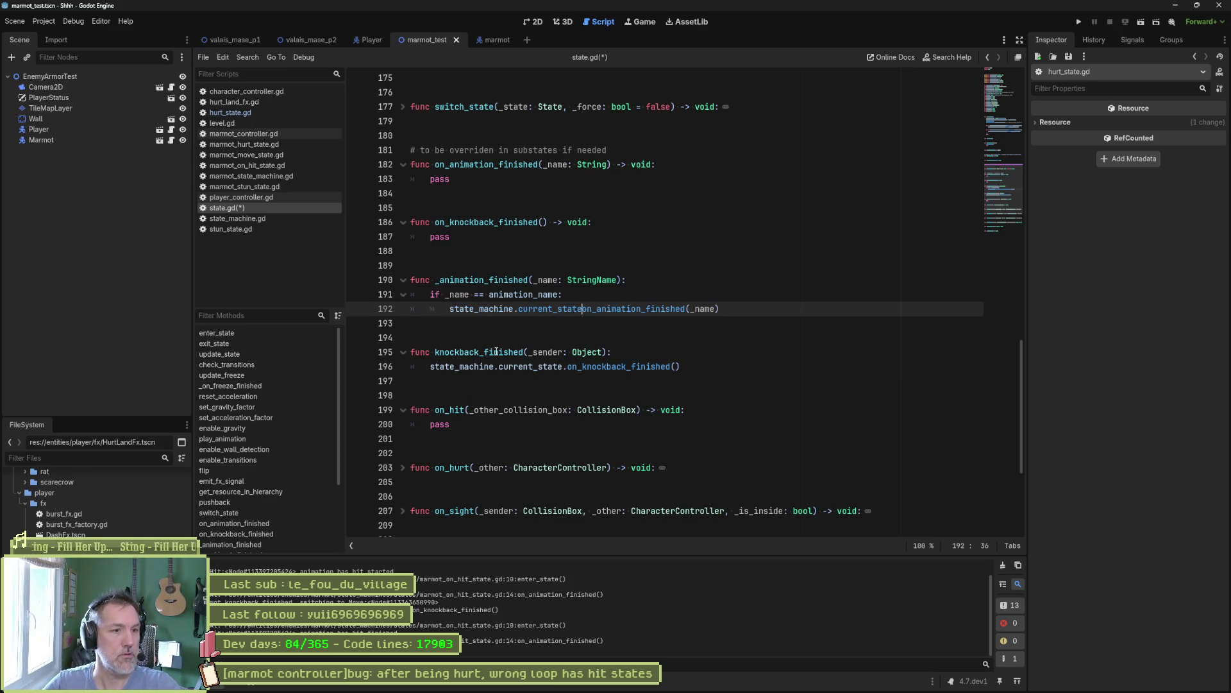
text(.)
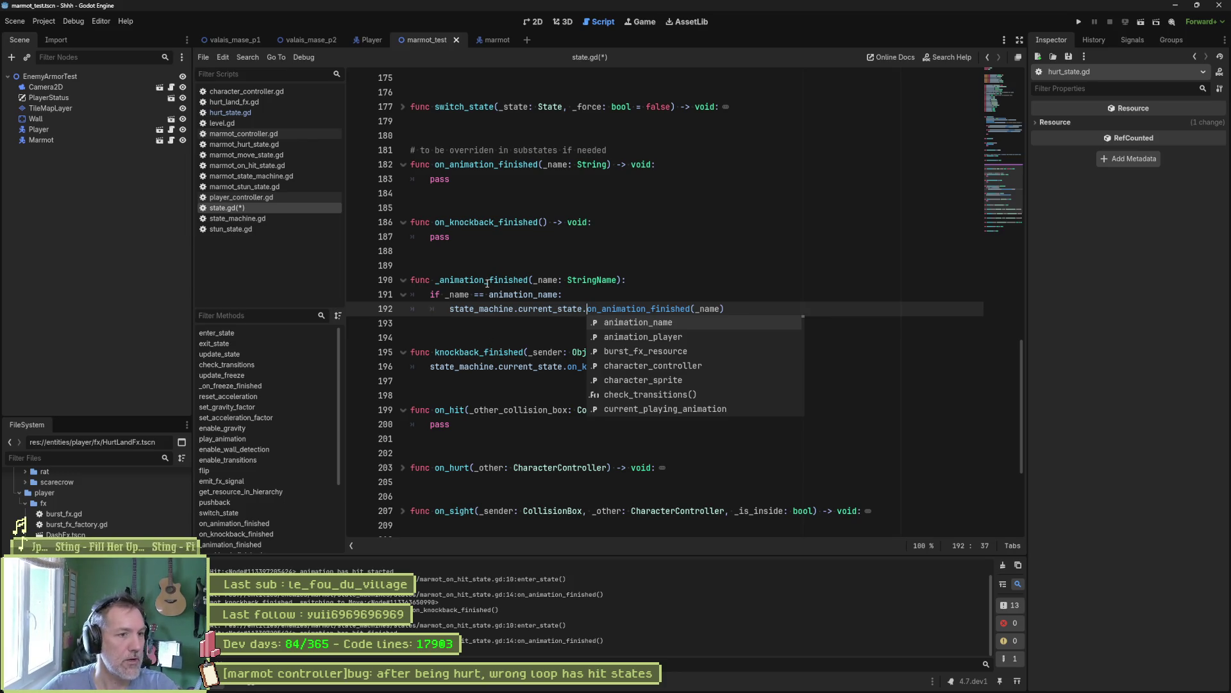
drag(430, 294, 563, 294)
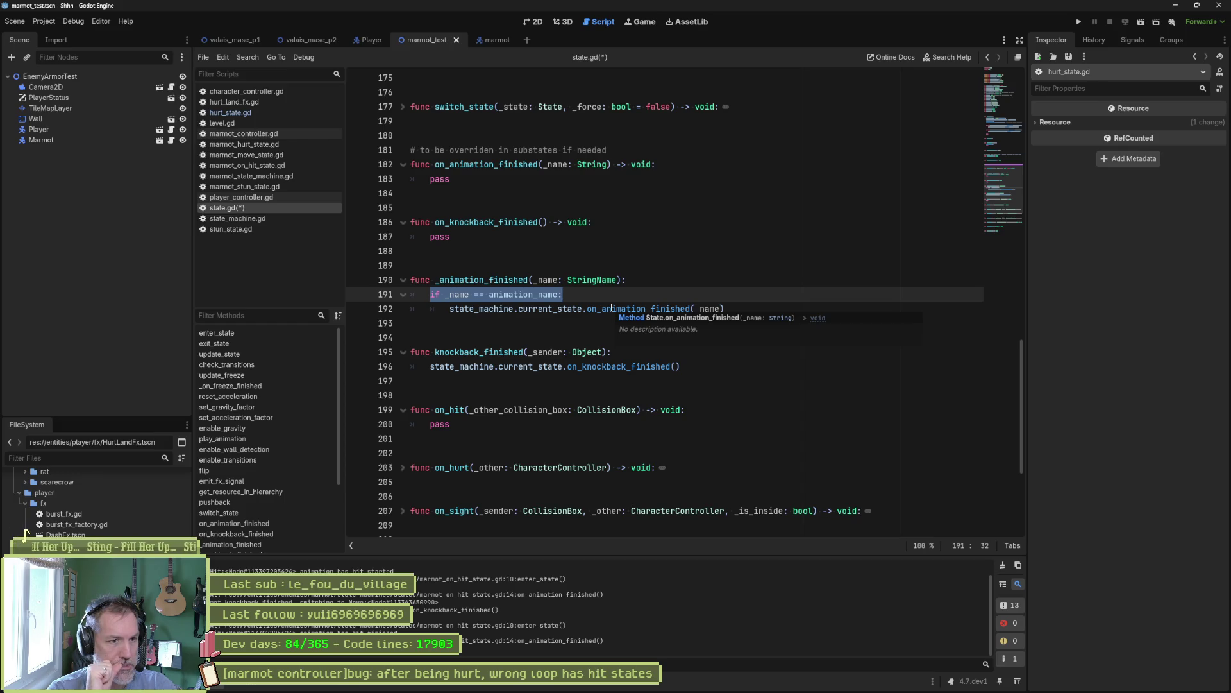
- Save state.gd and switch to hurt_state.gd in the script list
key(ctrl+s)
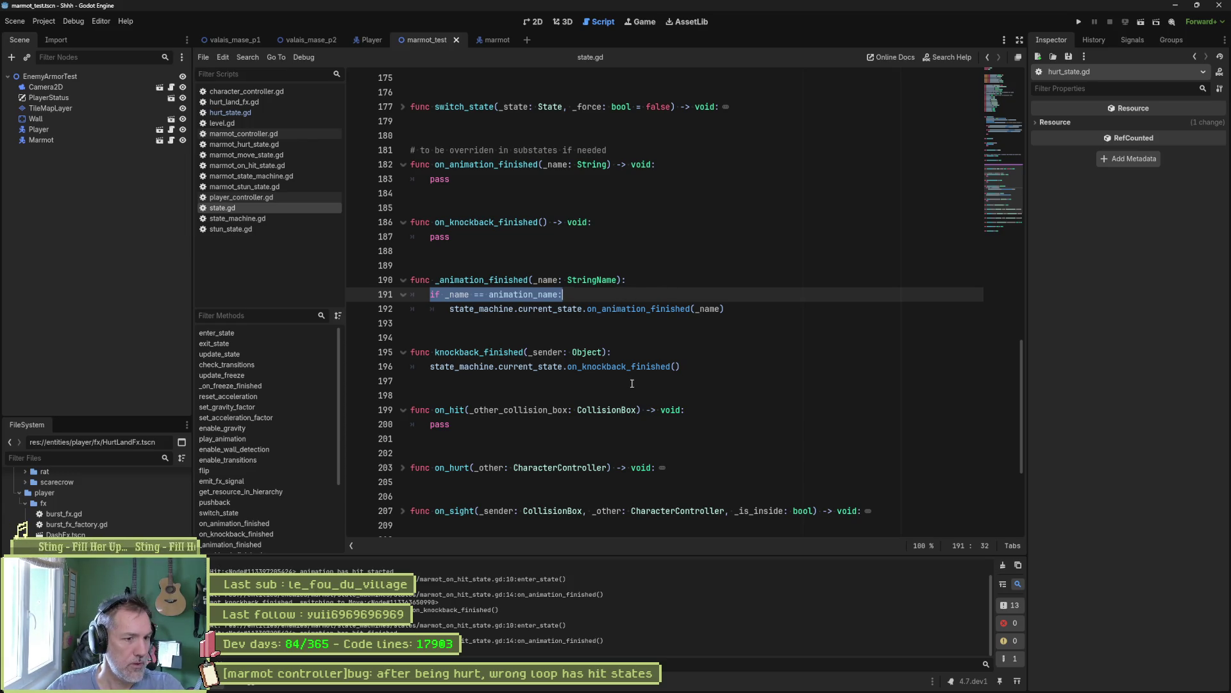
scroll(633, 383, down, 3)
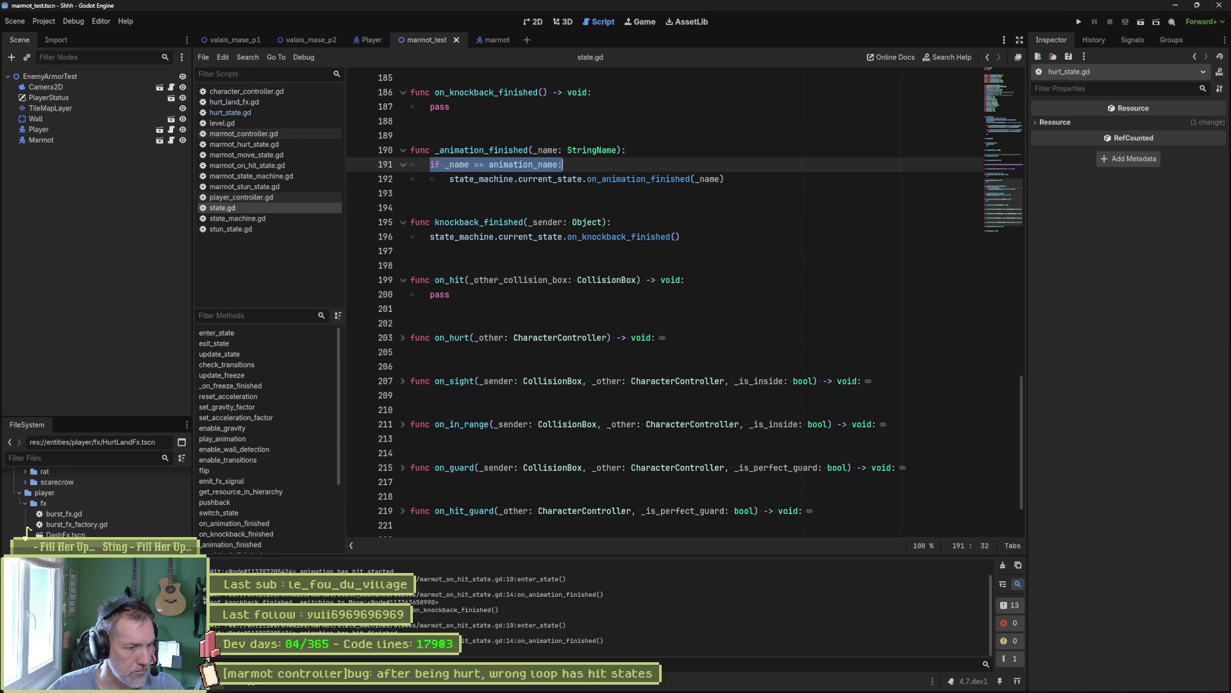
click(270, 115)
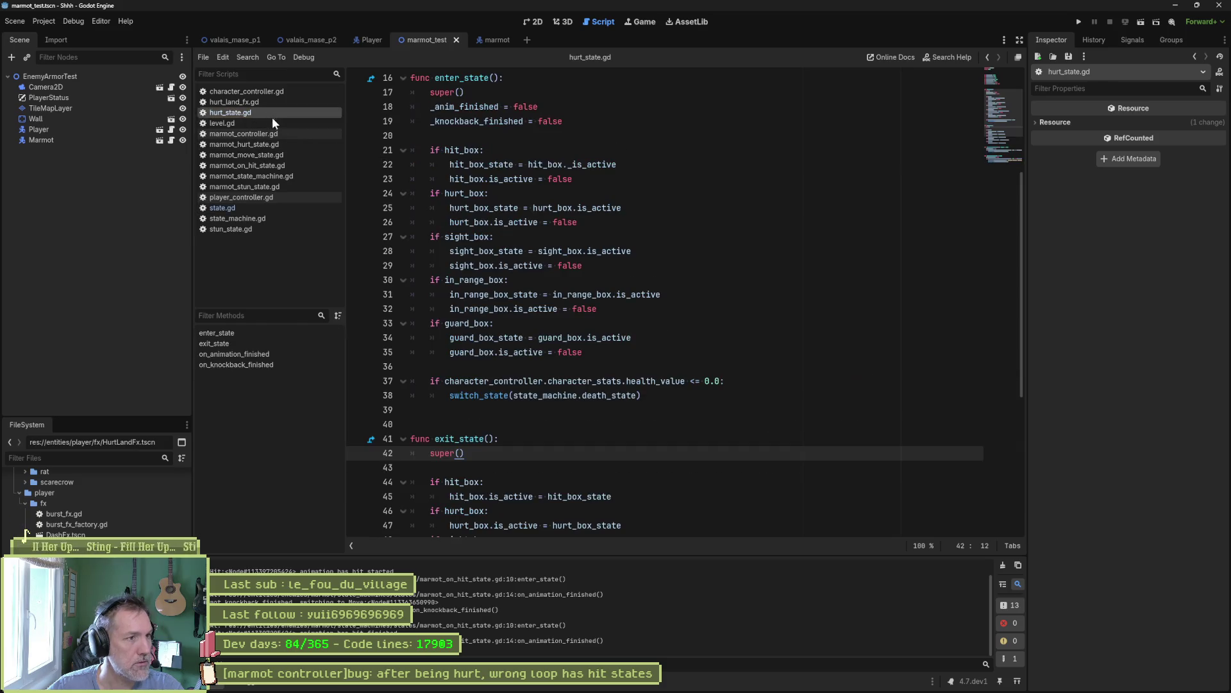
- Delete the knockback print_debug line and add blank lines after the _anim_finished and _knockback_finished assignments
scroll(538, 357, down, 6)
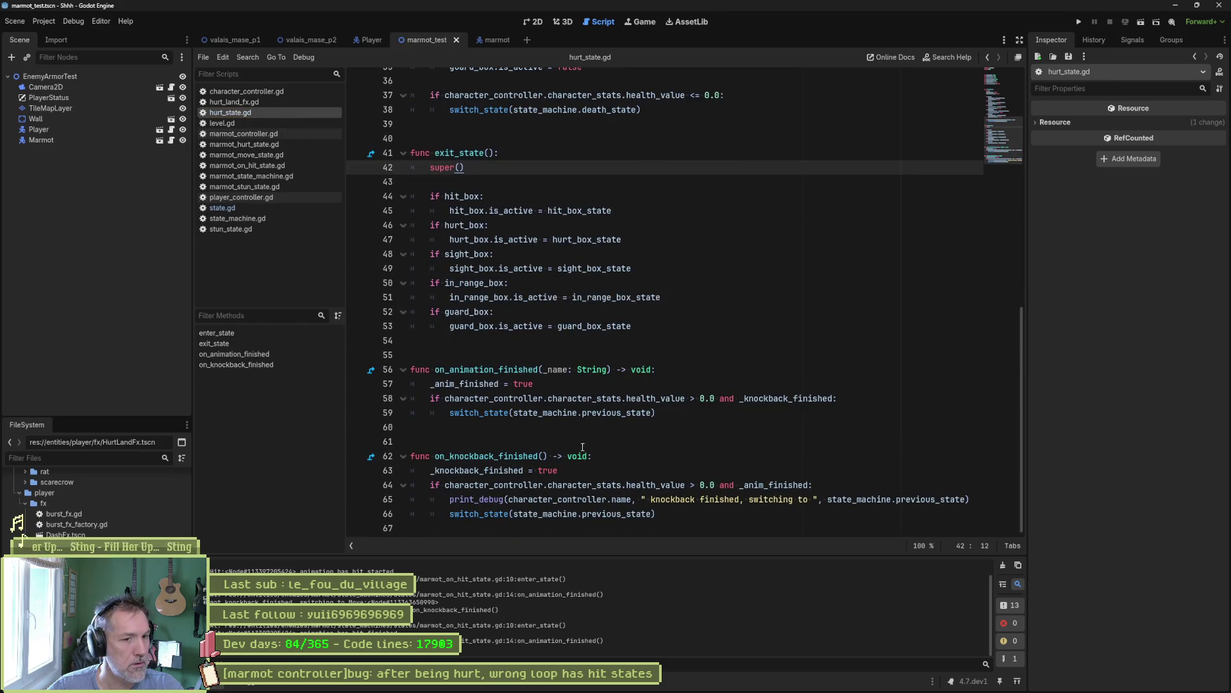
click(555, 499)
key(ctrl+shift+k)
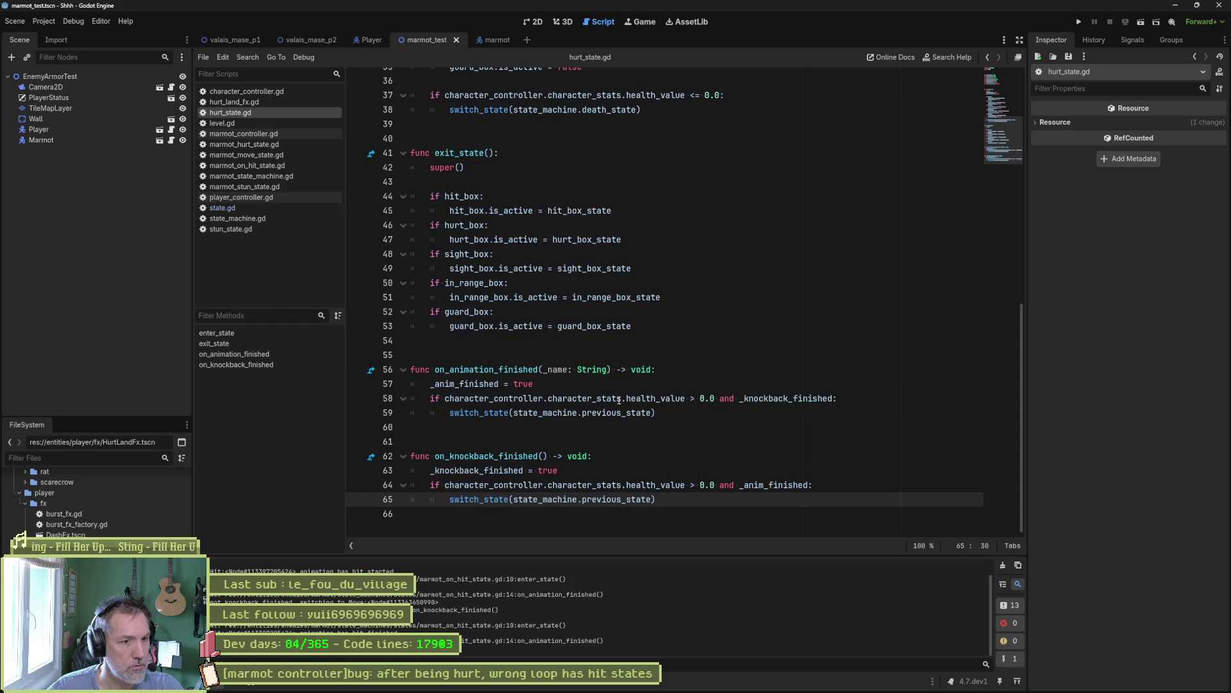
click(547, 384)
key(Return)
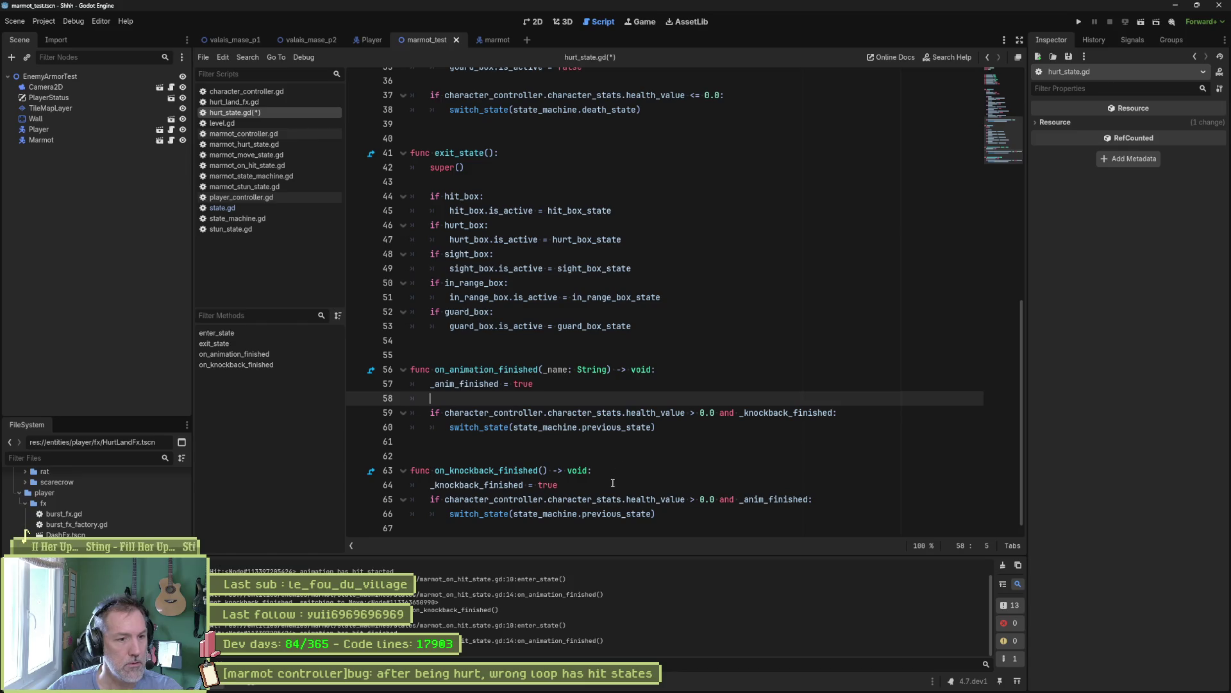
key(Down)
key(Down)
key(Down)
key(End)
key(Return)
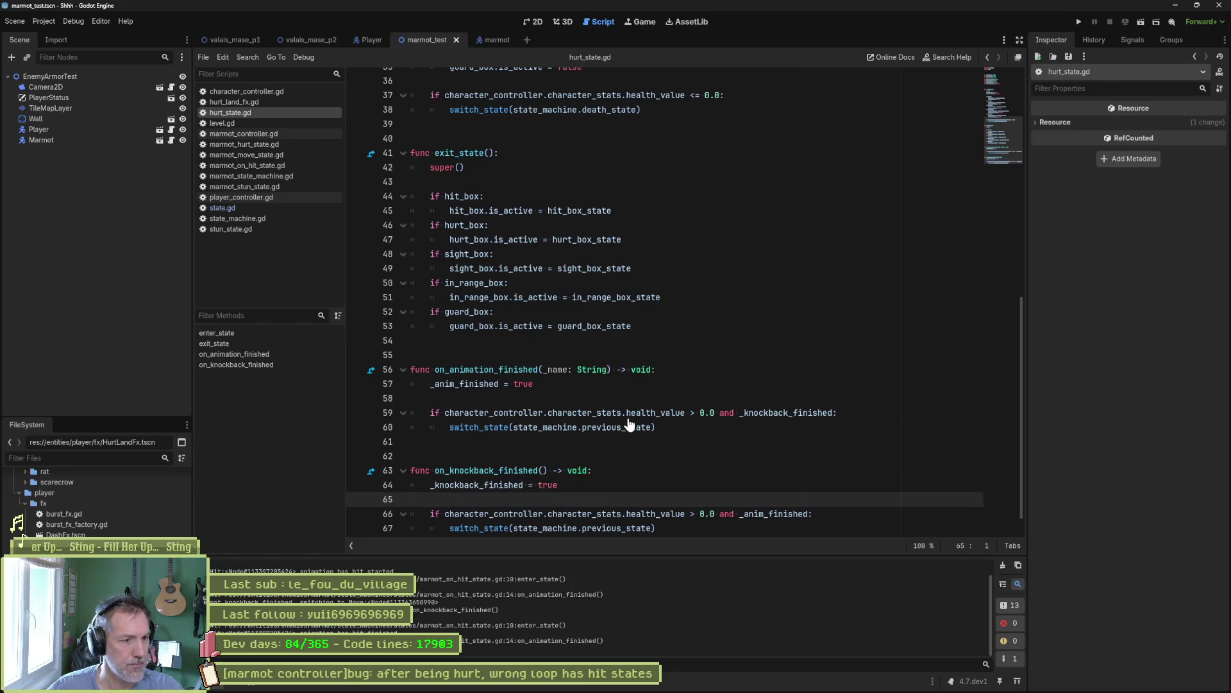
- Fold all functions, briefly review enter_state, and run the marmot_test scene with F6
key(ctrl+alt+f)
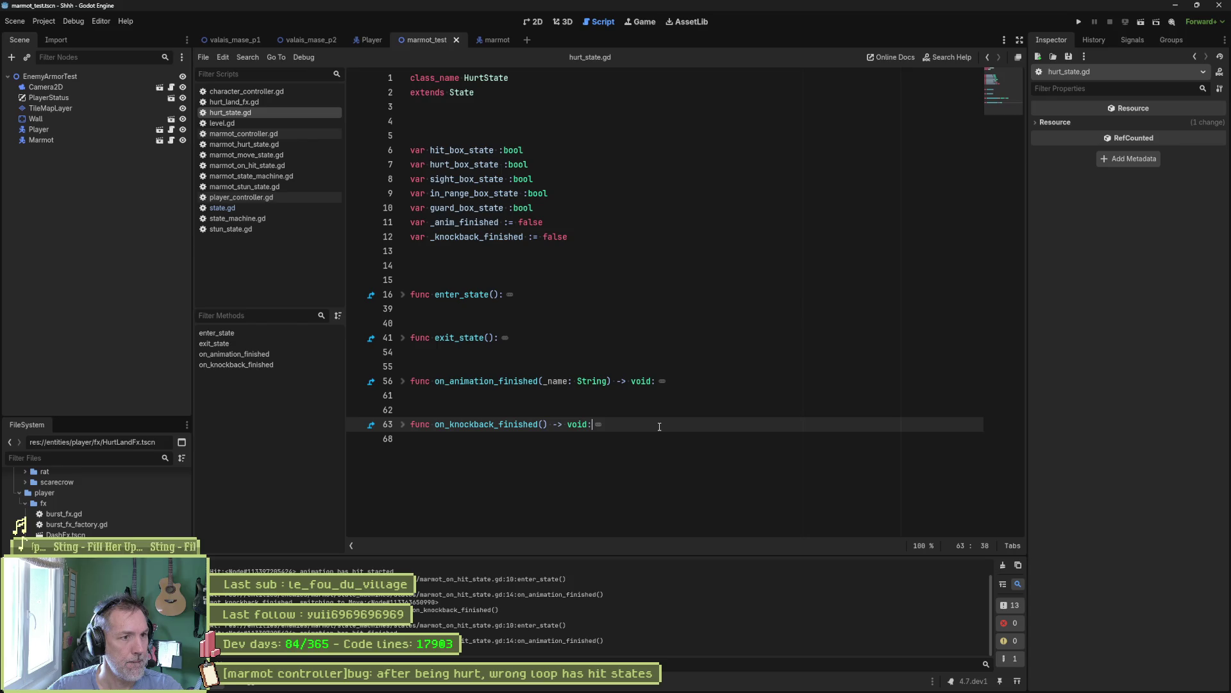
click(402, 295)
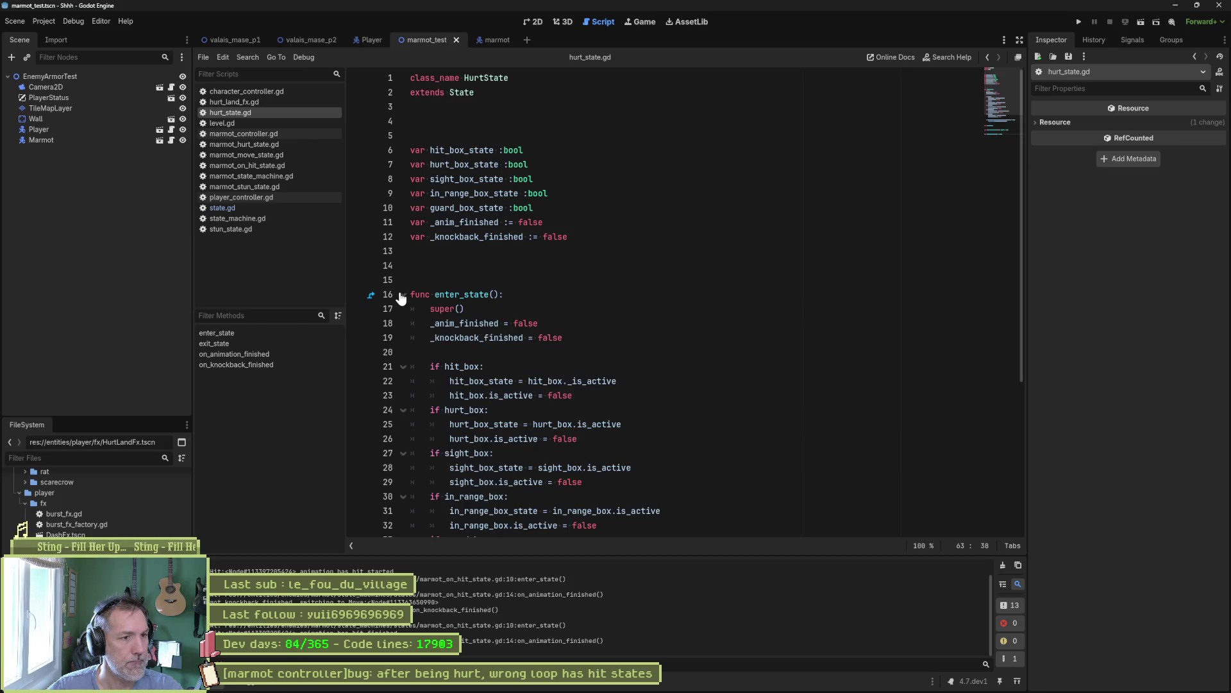
scroll(534, 330, down, 2)
scroll(534, 330, down, 2)
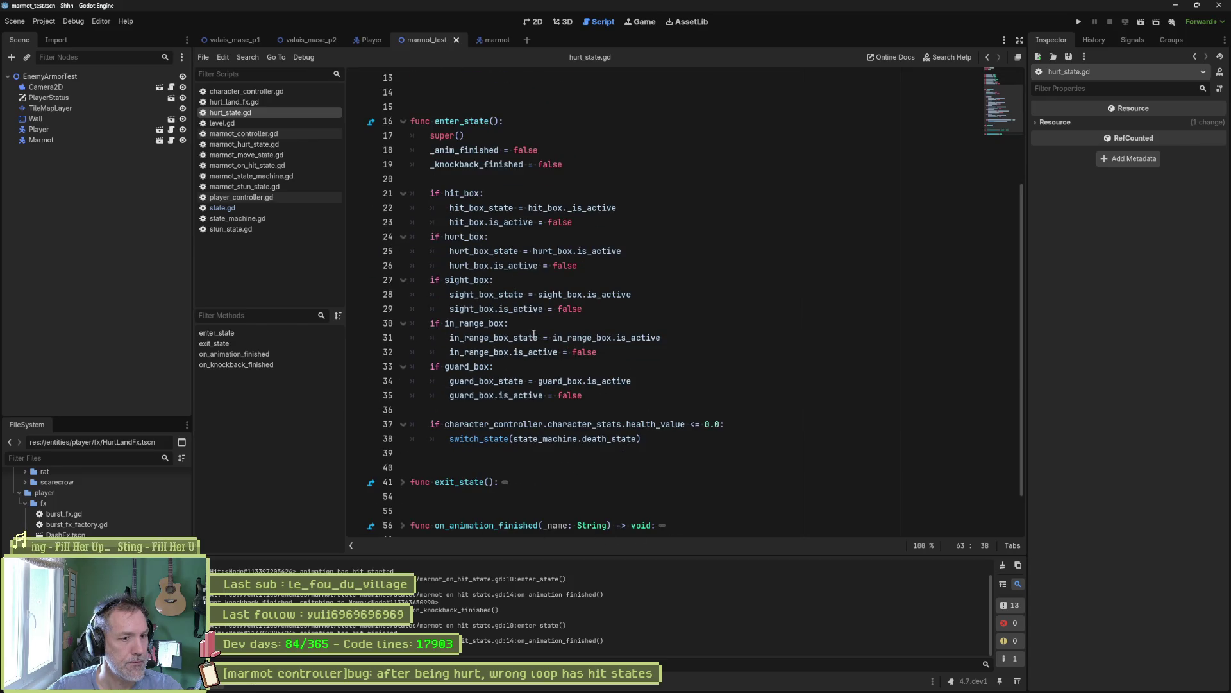
scroll(437, 297, up, 3)
click(403, 253)
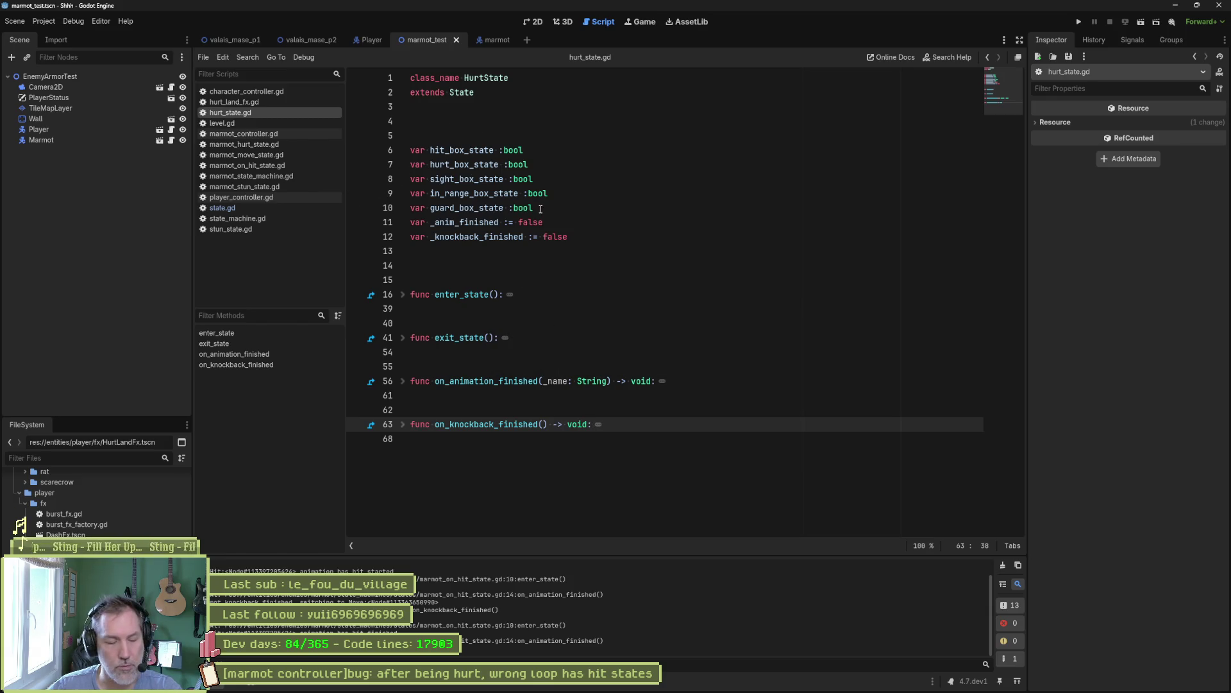
key(F6)
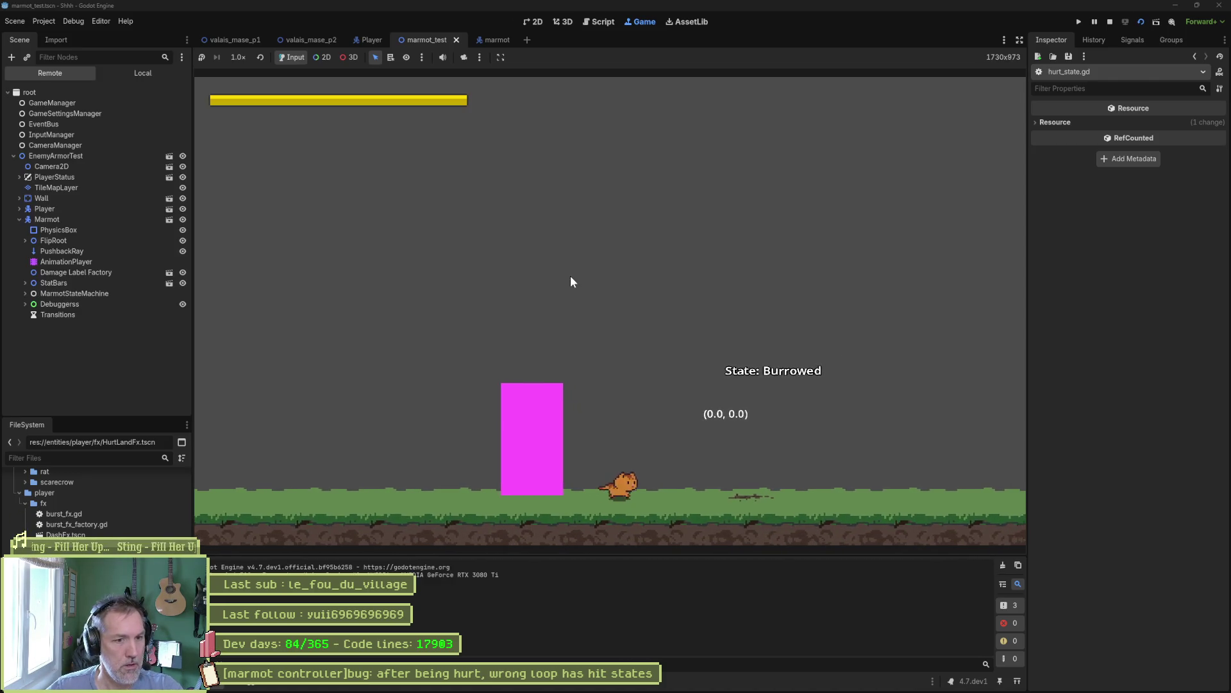
- Move and dash the player with the arrow keys to reach the marmot
key(Right)
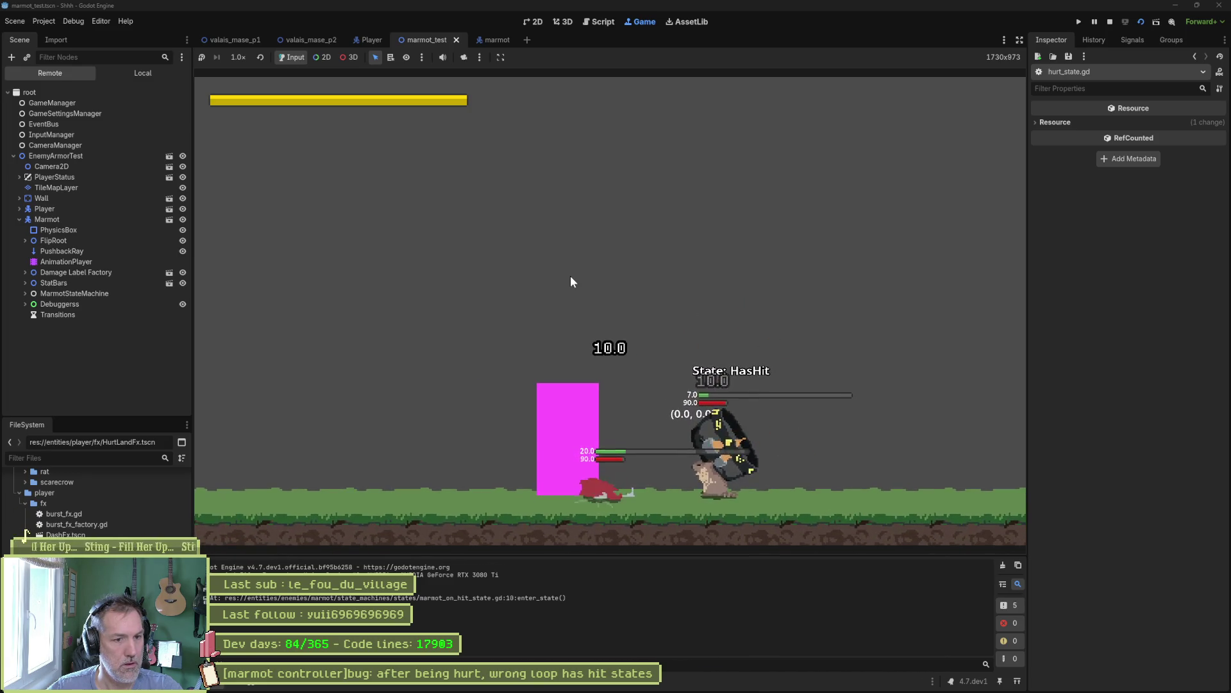
key(Right)
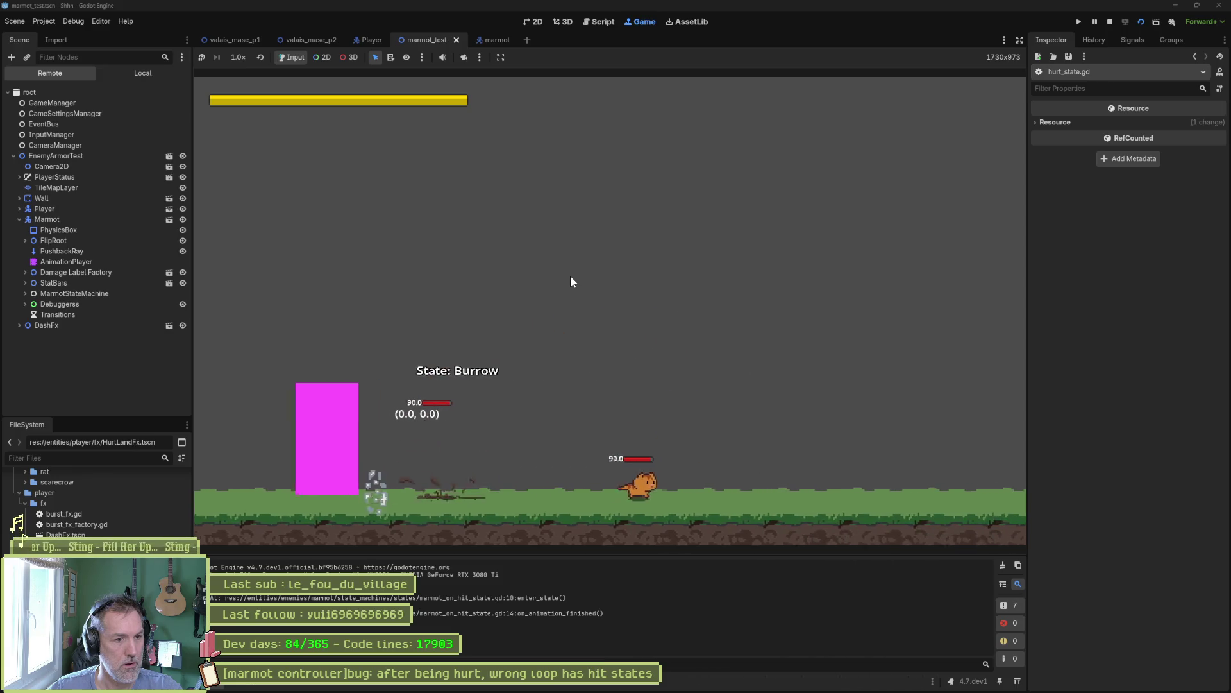
key(Left)
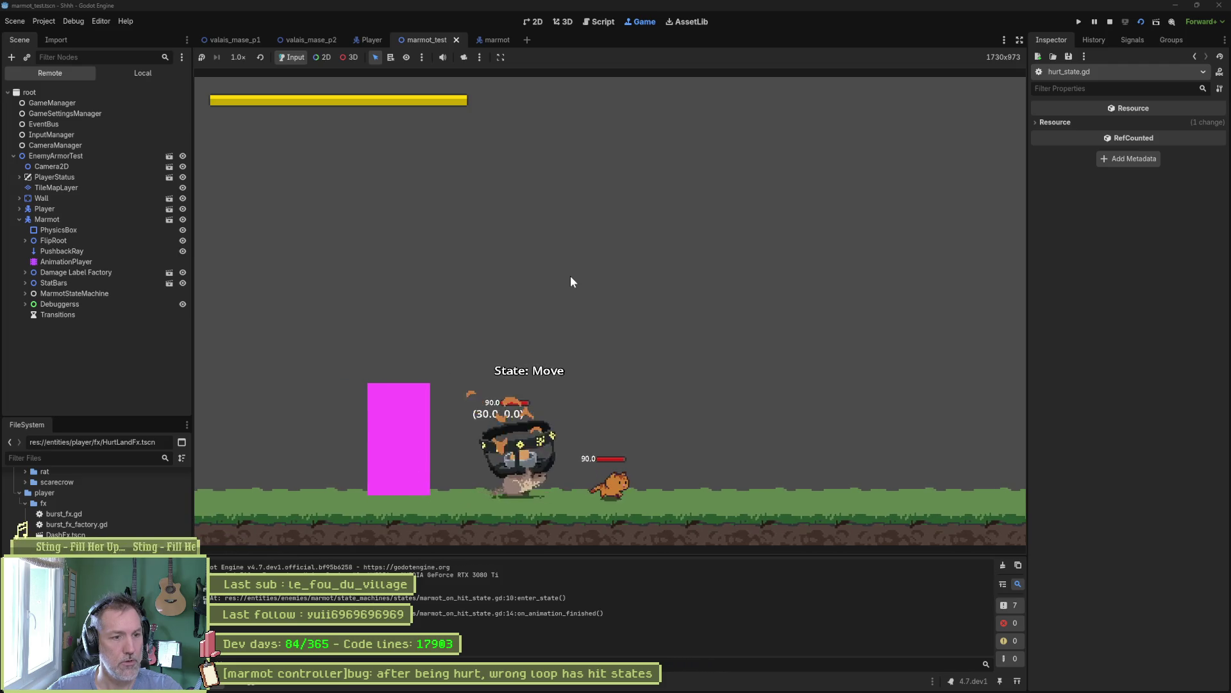
key(Right)
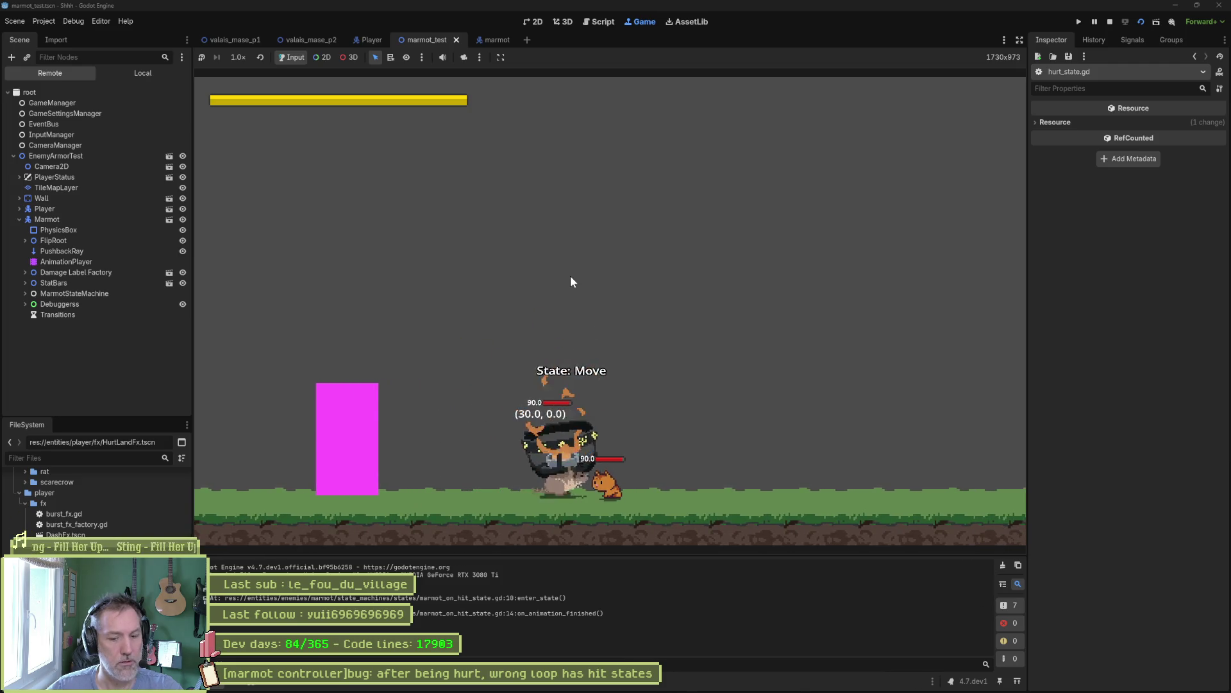
- Pause to inspect Marmot's live properties and FlipRoot collision boxes, then stop the game
click(1098, 21)
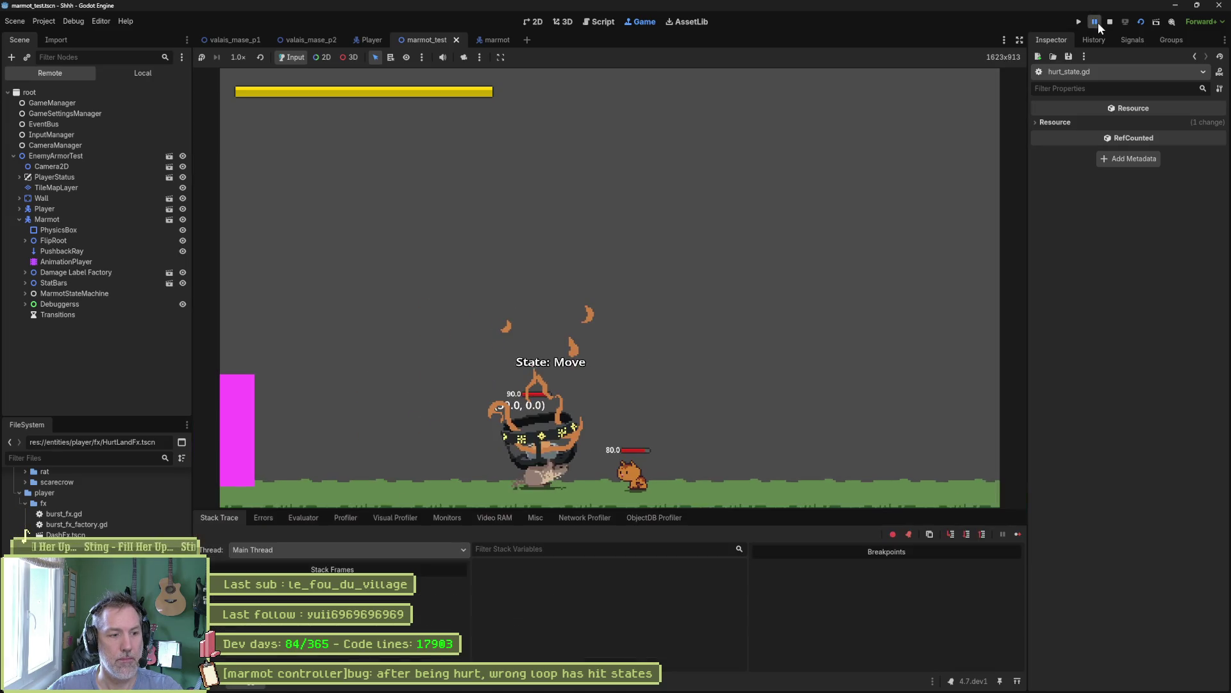
click(71, 220)
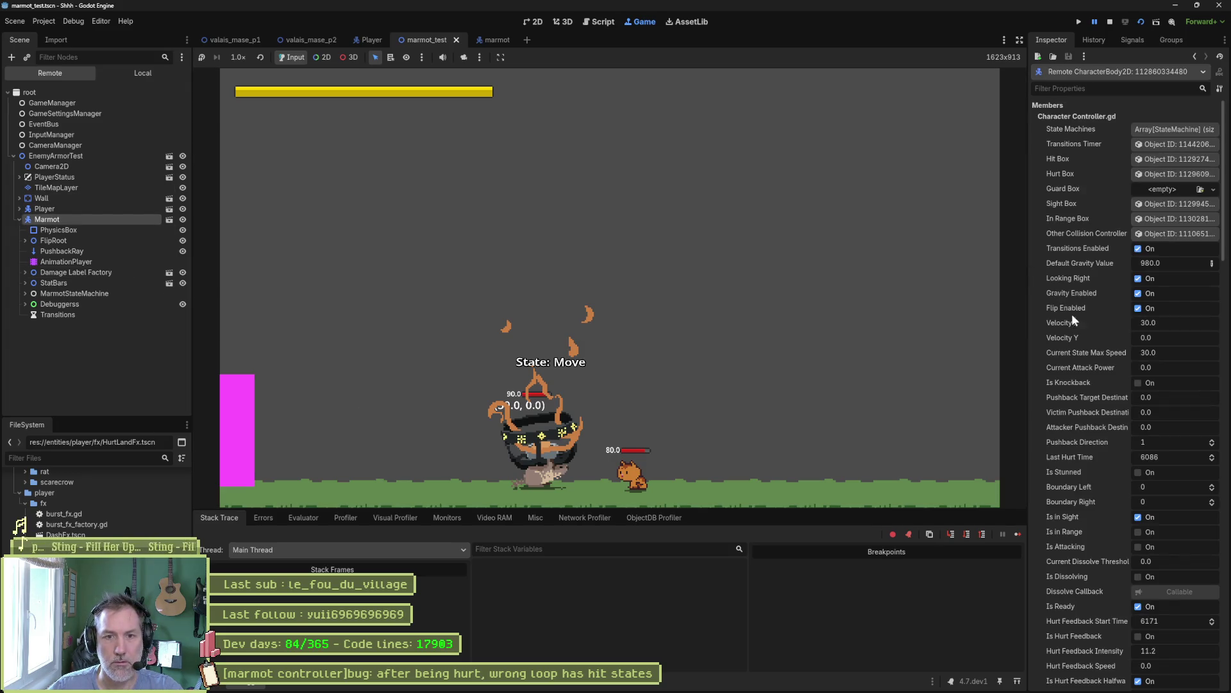
scroll(1071, 310, down, 5)
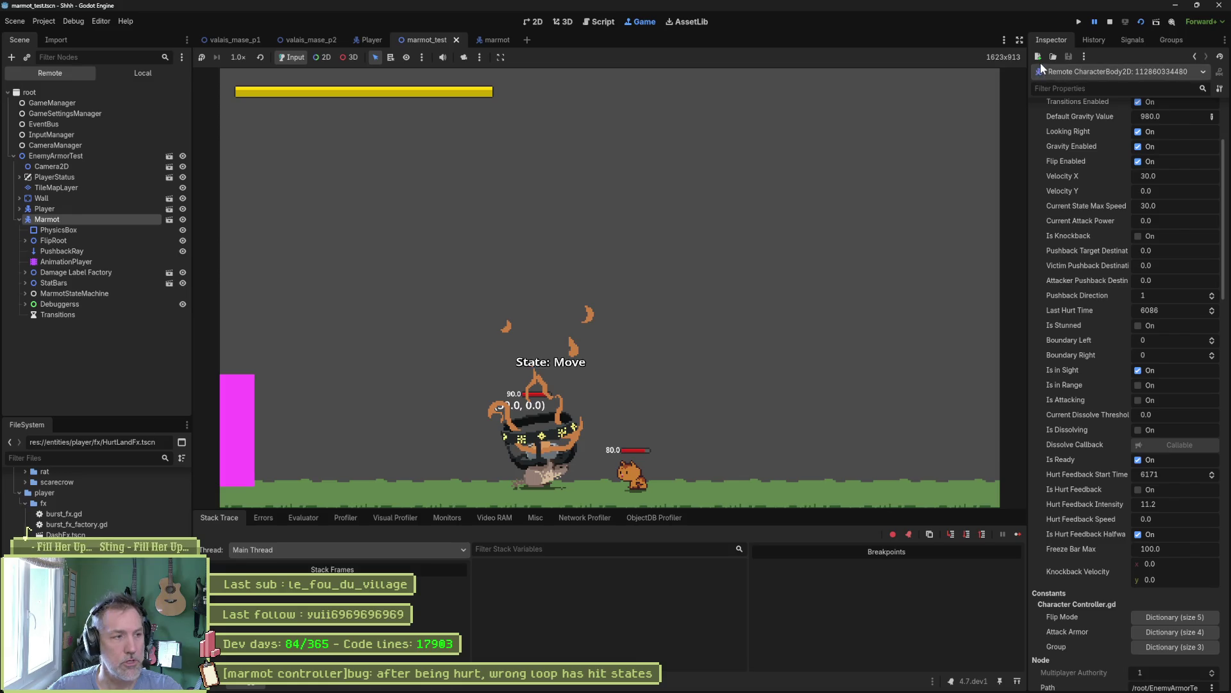
click(1092, 22)
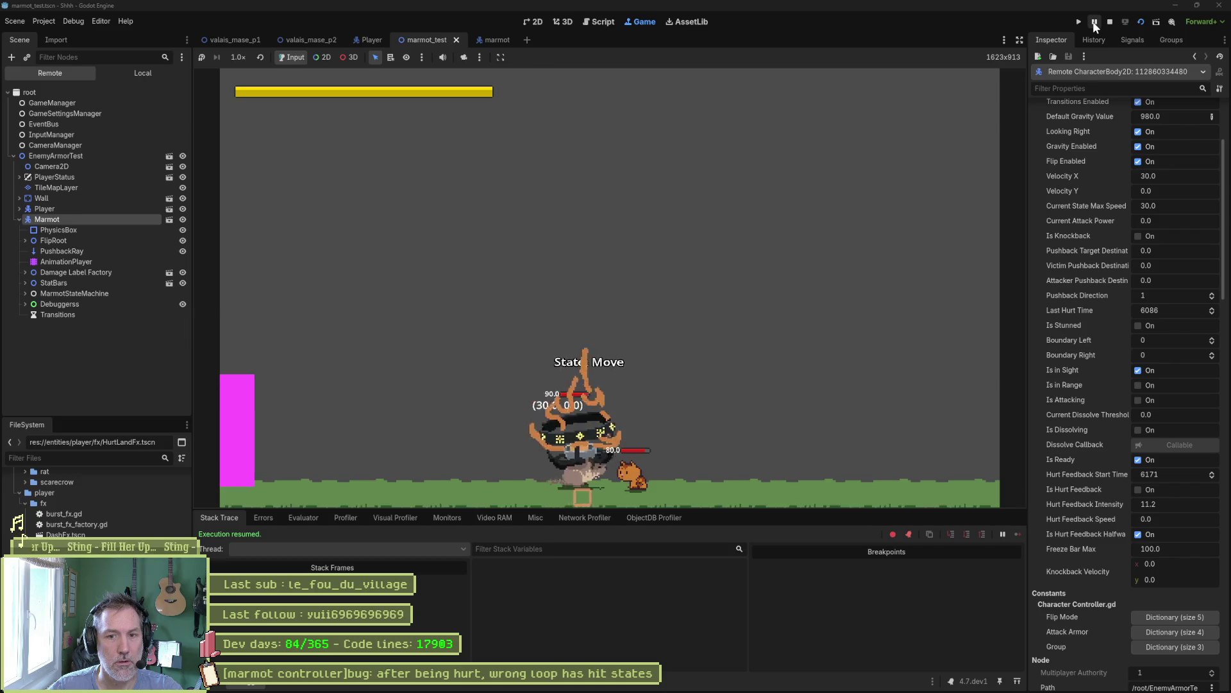
click(1095, 23)
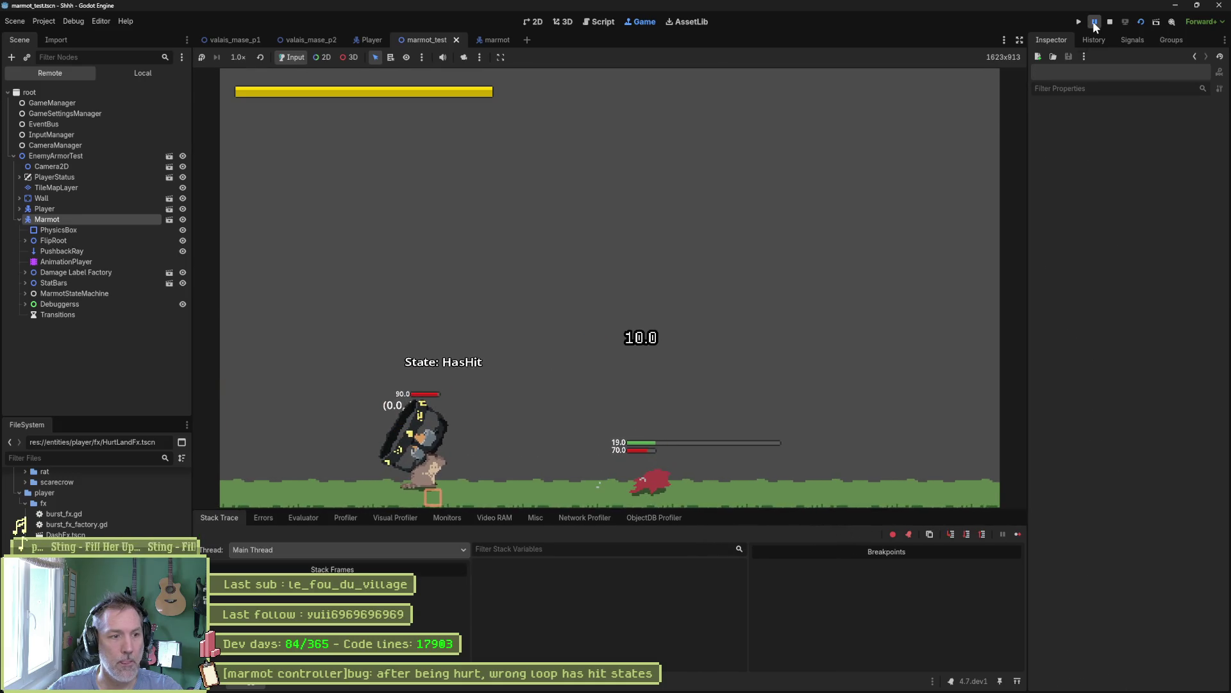
click(25, 240)
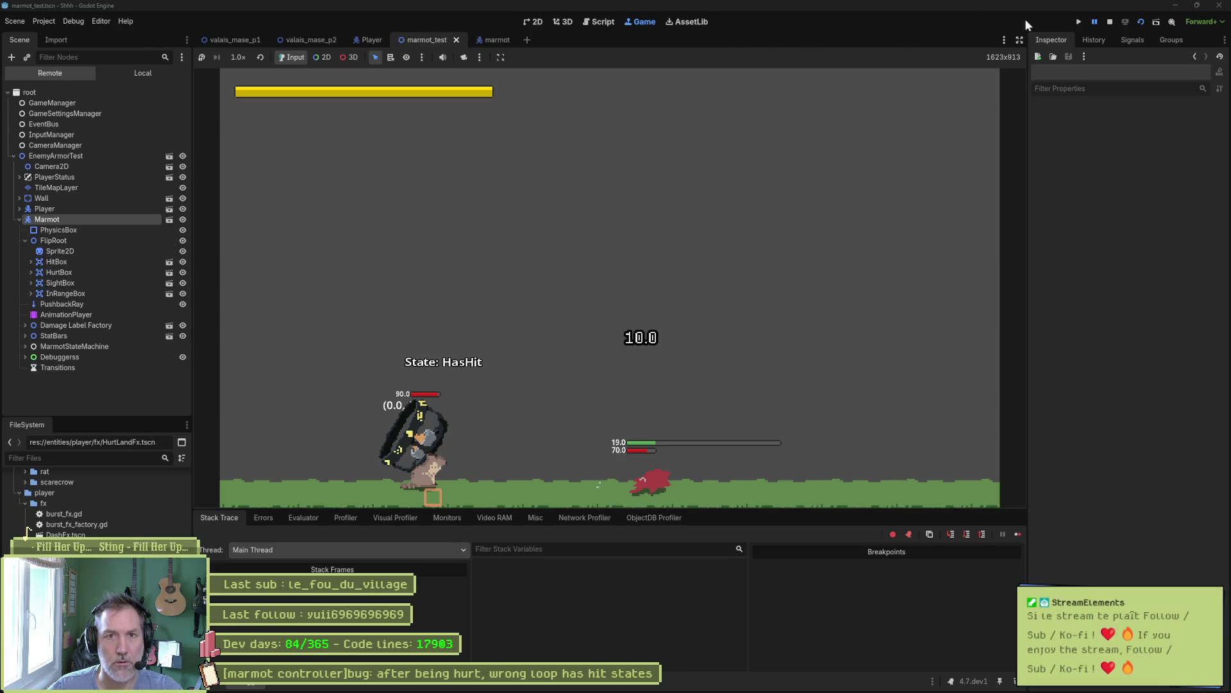
click(1111, 22)
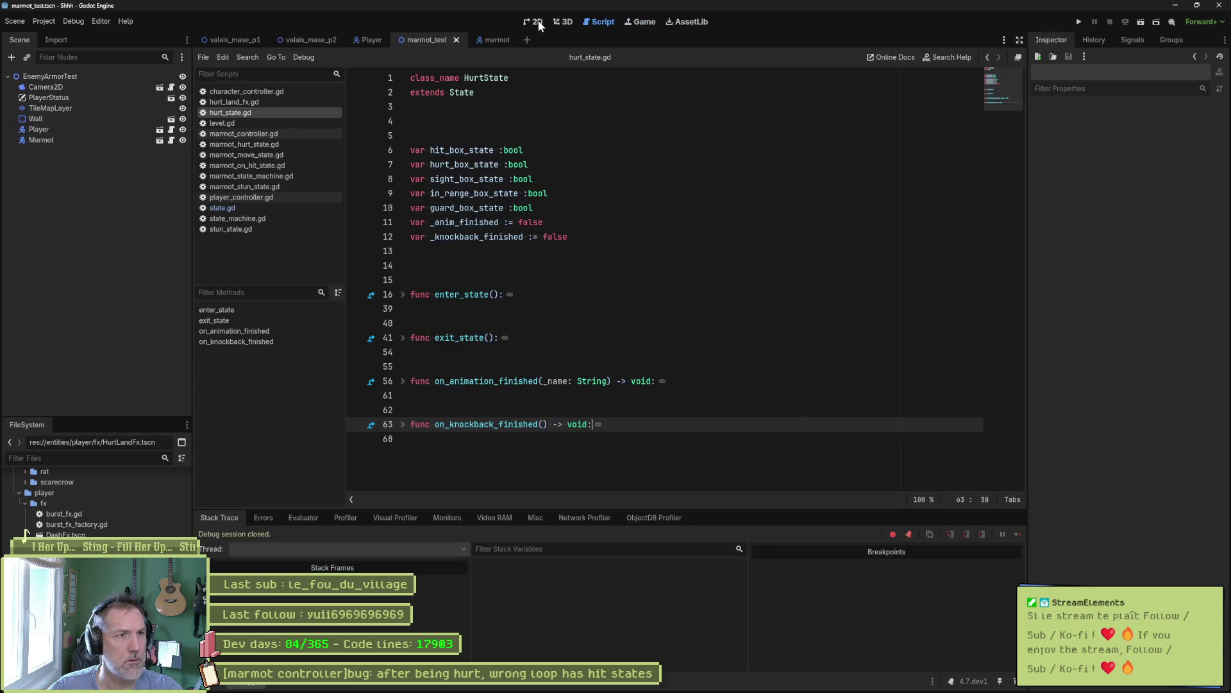
- Open the marmot scene in 2D view and toggle InRangeBox's visibility off and back on
click(538, 21)
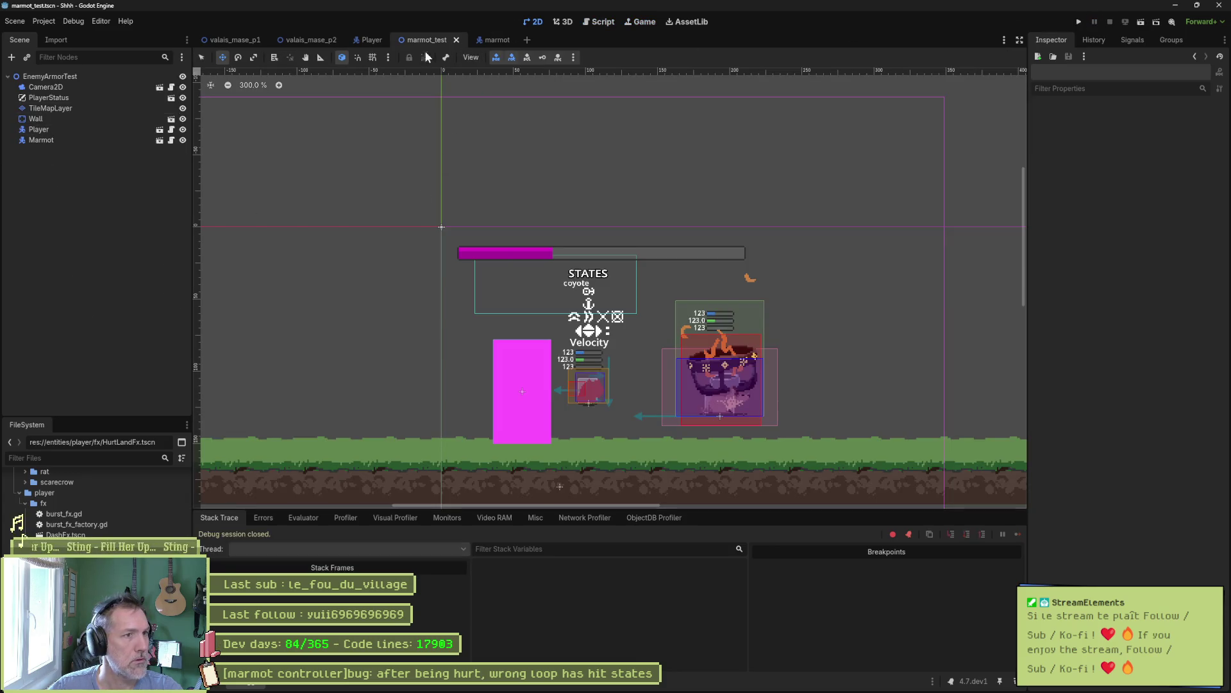
click(488, 39)
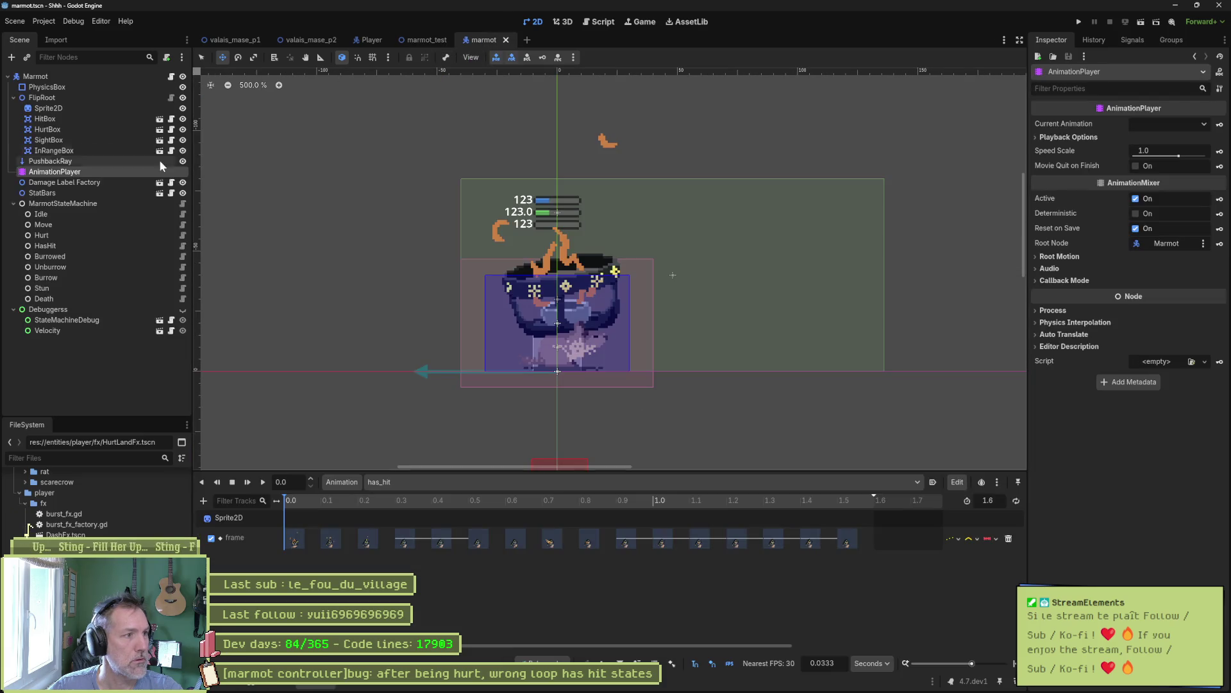
click(62, 151)
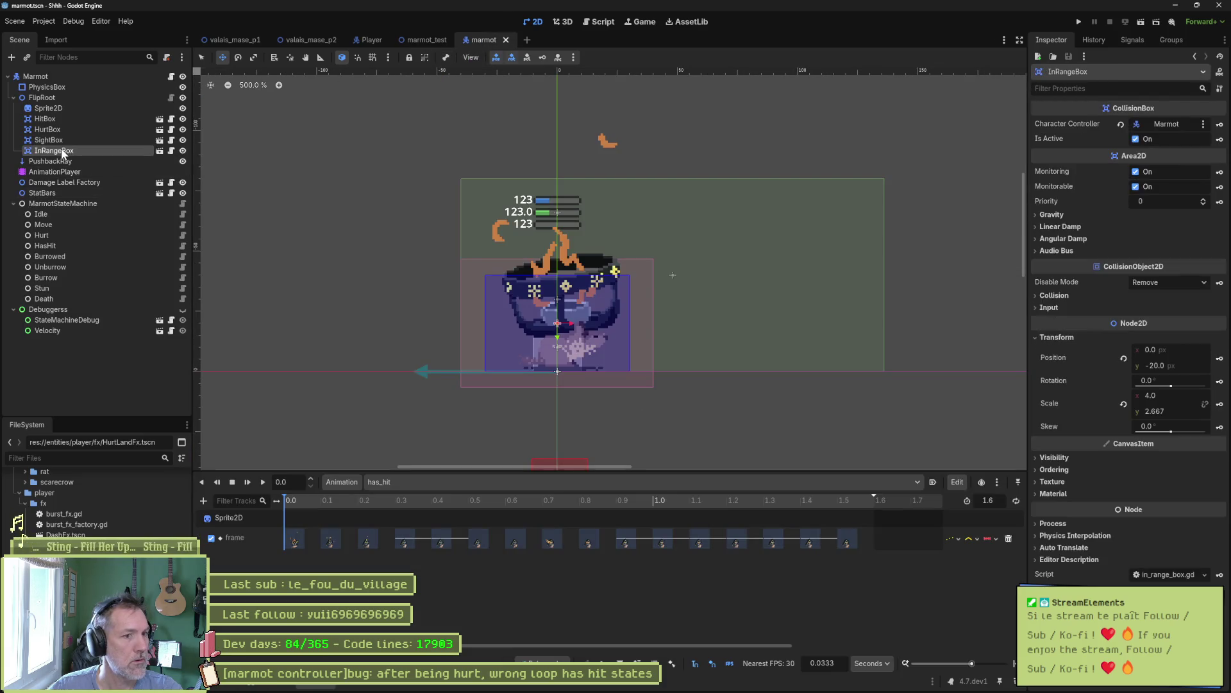
click(183, 151)
click(182, 152)
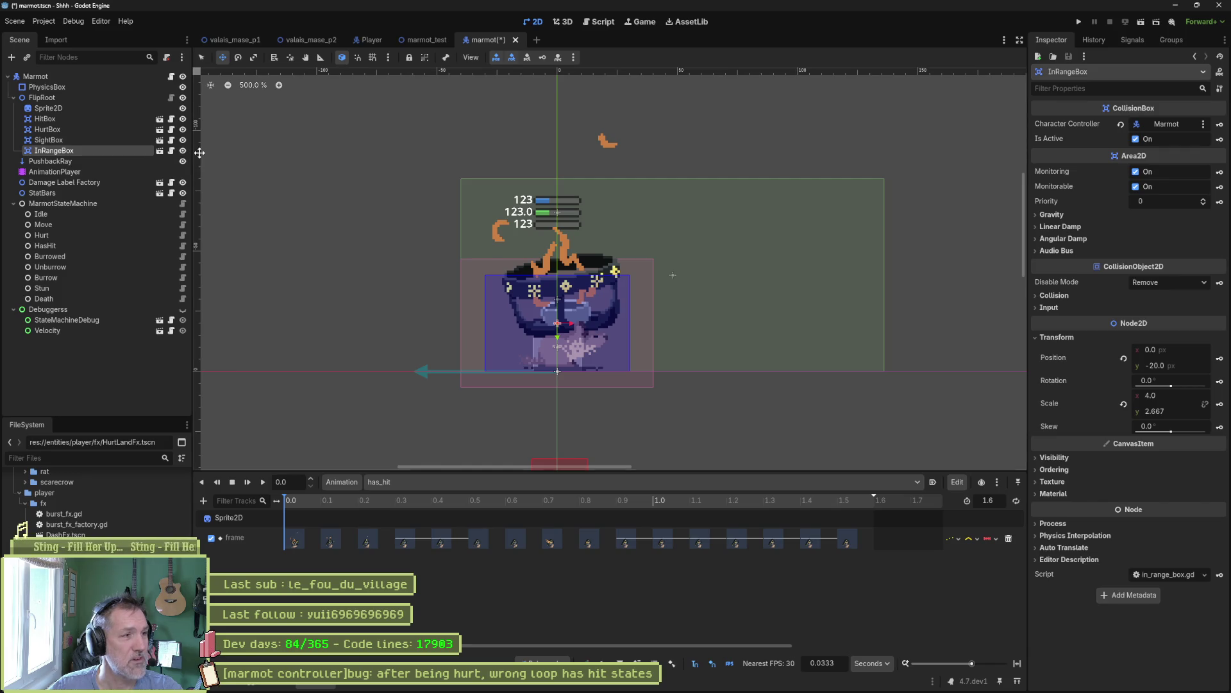
- Save the marmot scene and rerun the marmot_test level
key(ctrl+s)
click(434, 42)
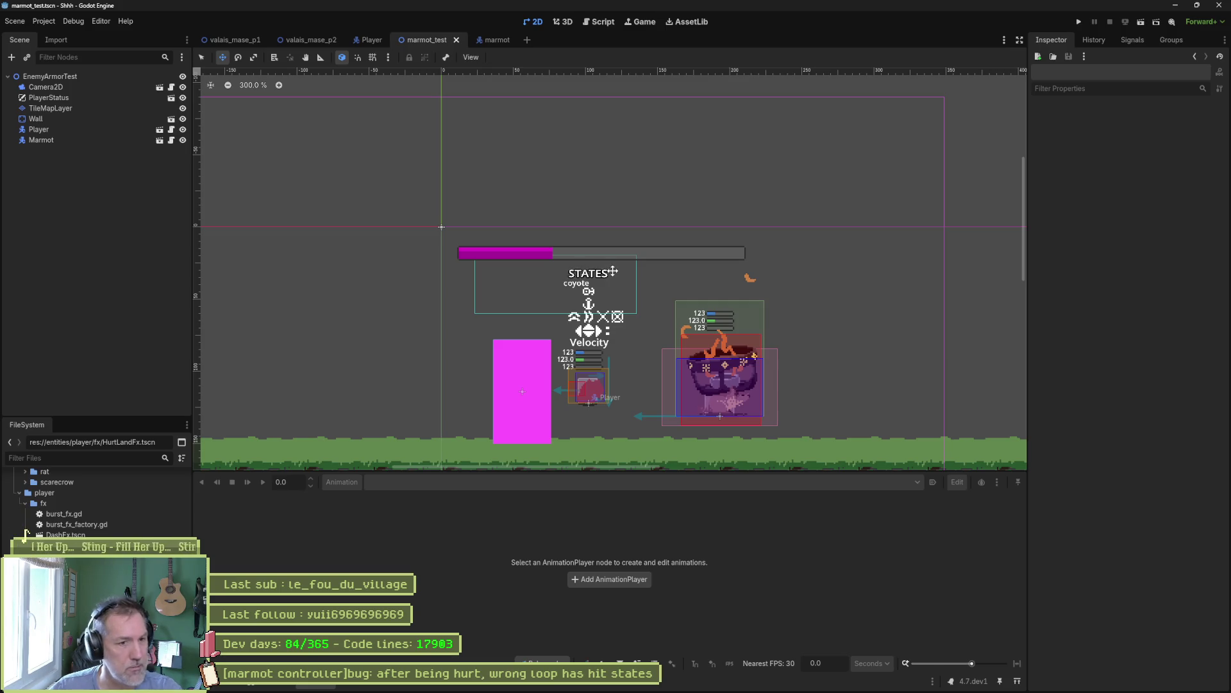
key(F6)
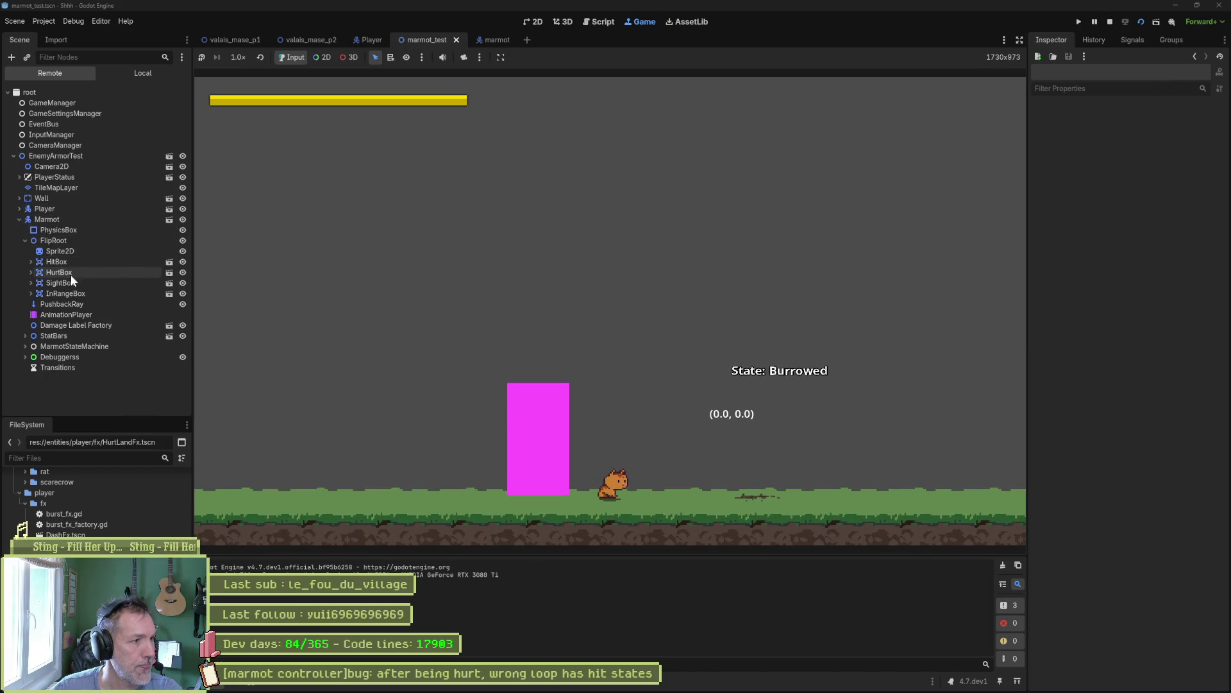
- Select InRangeBox in the Remote tree, walk the player right toward the marmot, then stop with F8
click(73, 292)
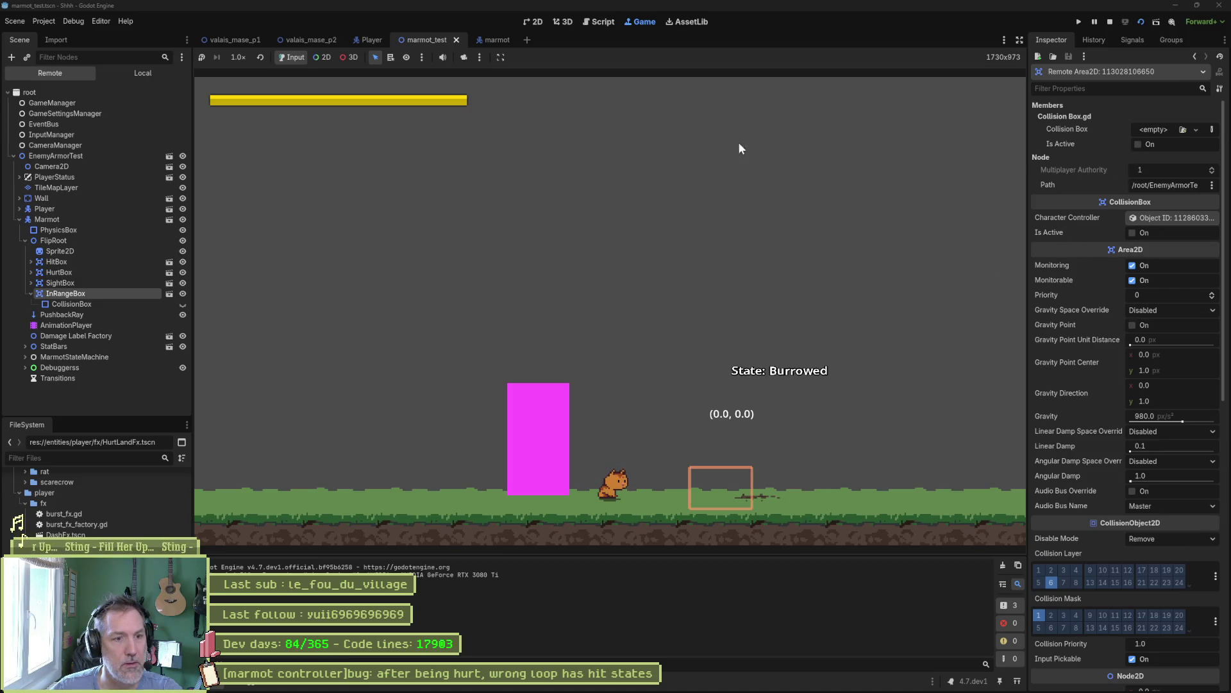
key(Right)
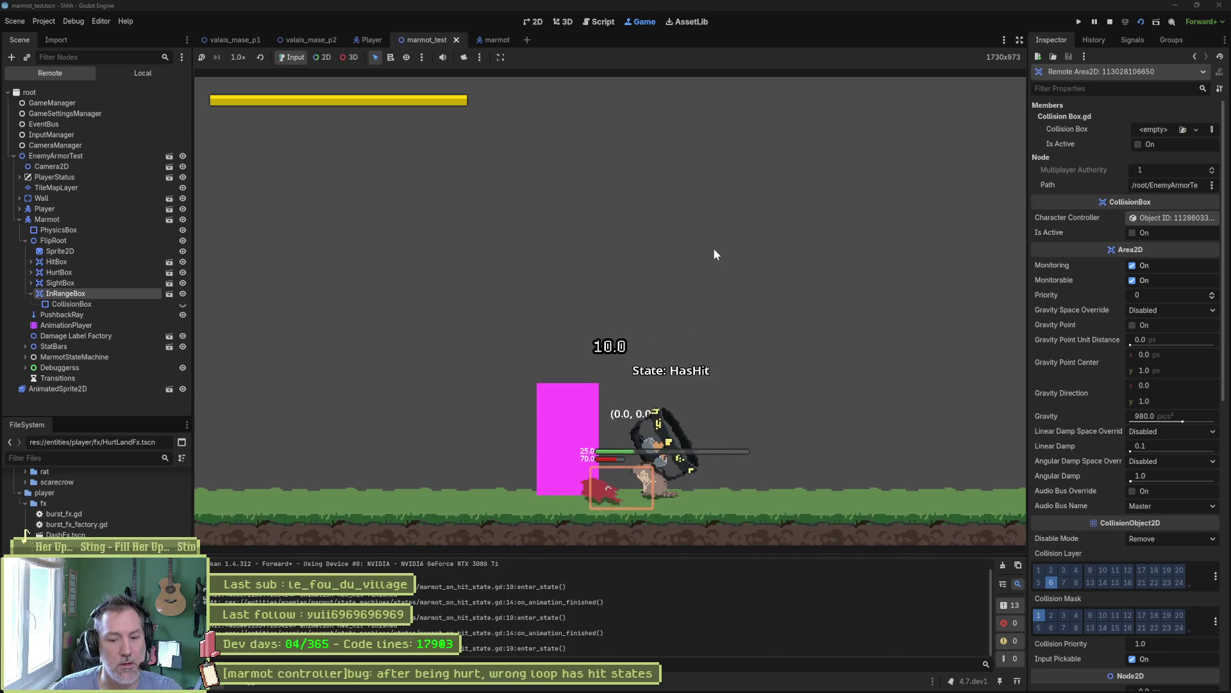
key(F8)
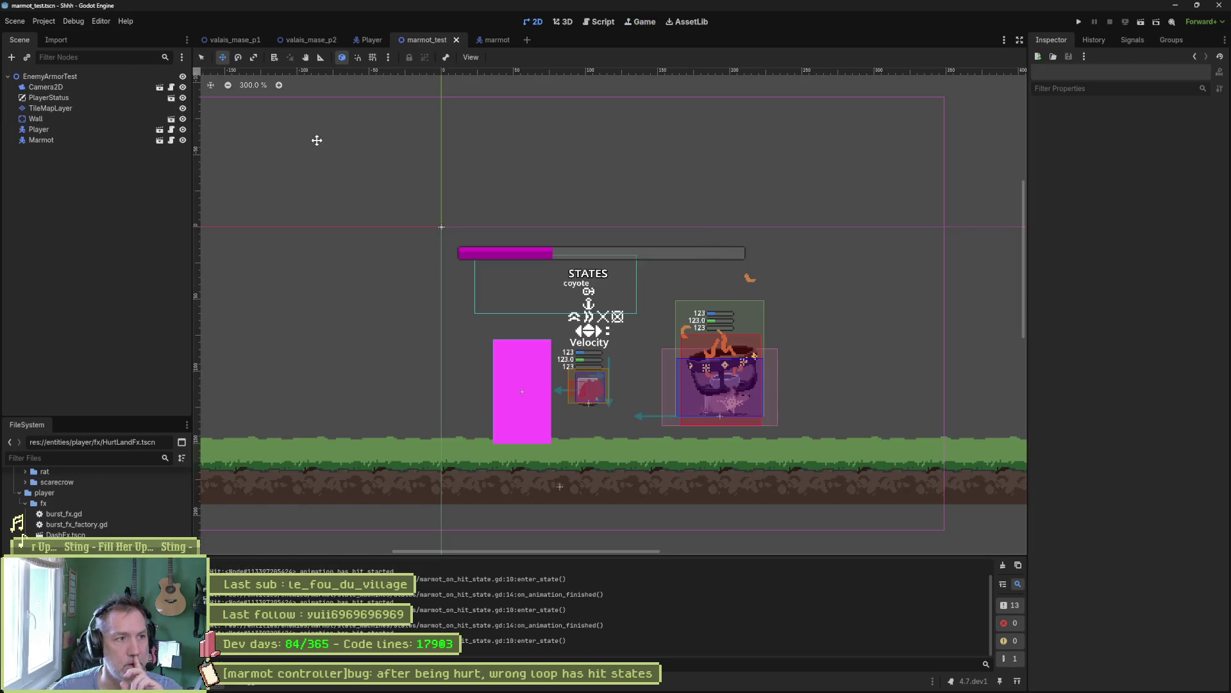
- Show the marmot AnimationPlayer's 'move' animation tracks, then open the Move state's marmot_move_state.gd
mouse_move(494, 45)
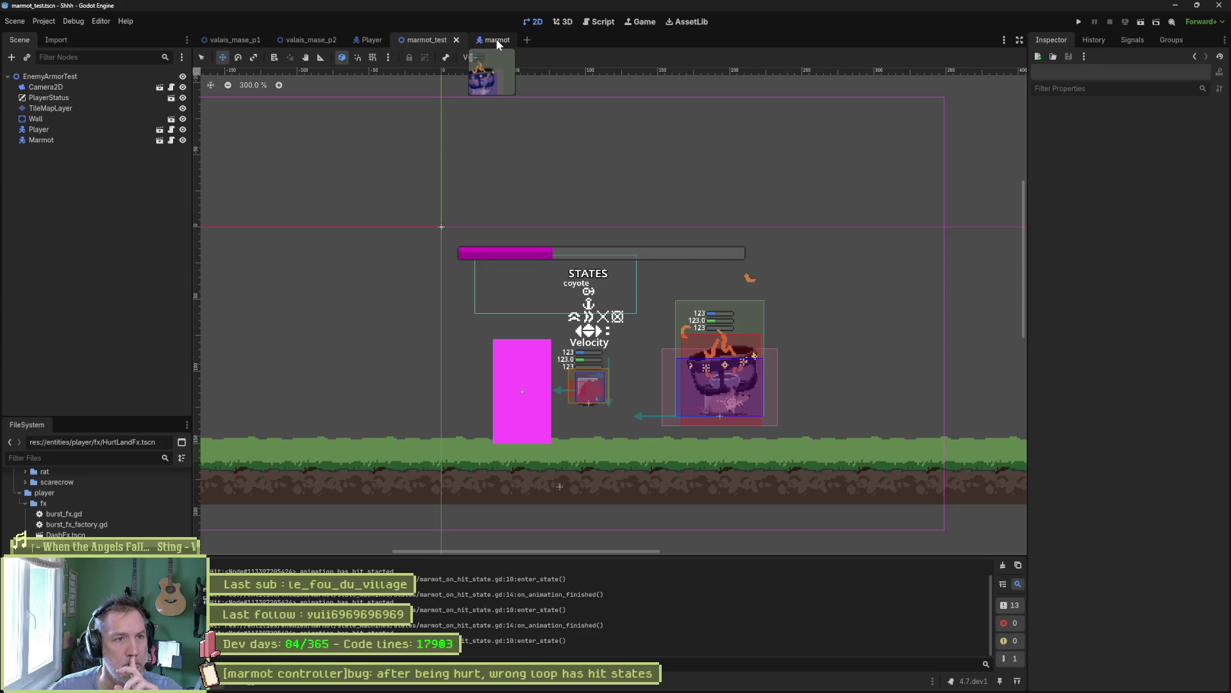
click(497, 40)
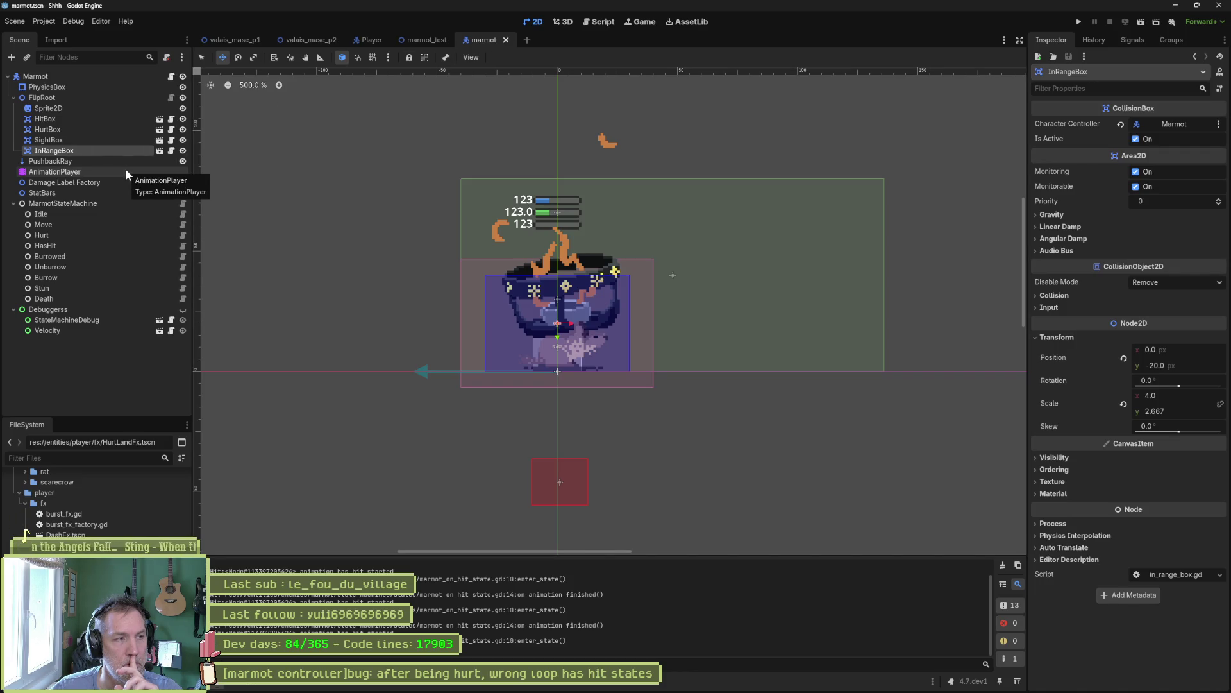
click(126, 170)
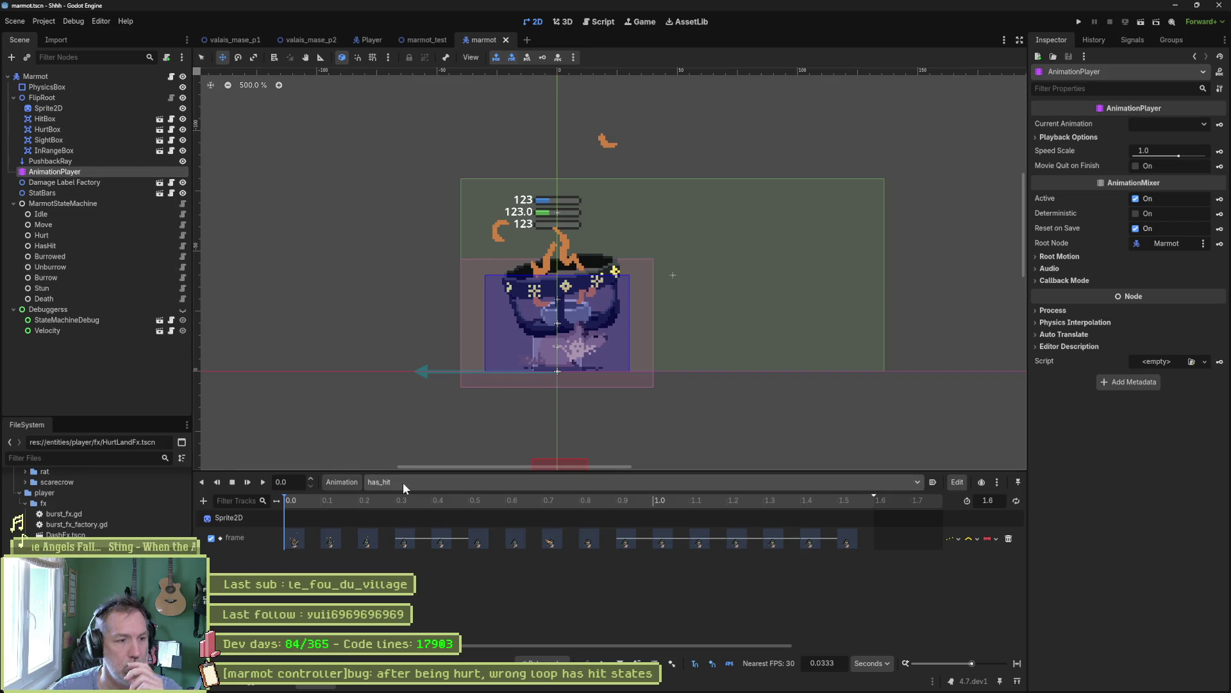
click(402, 482)
click(428, 587)
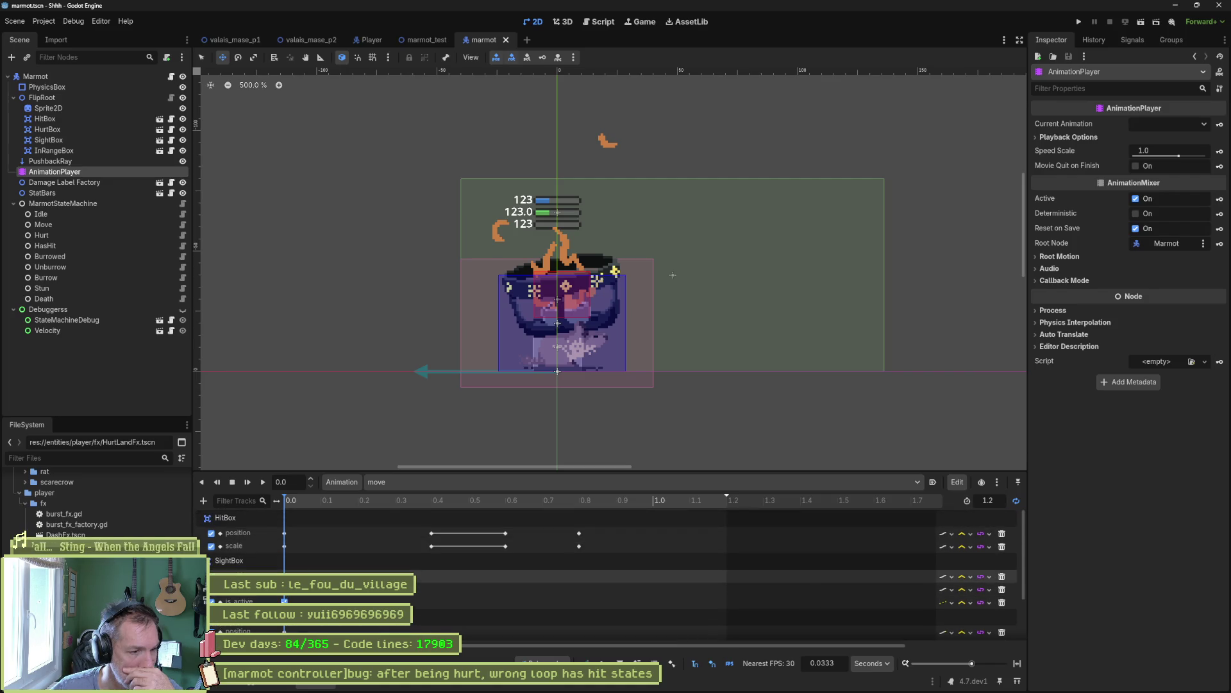
scroll(340, 573, down, 2)
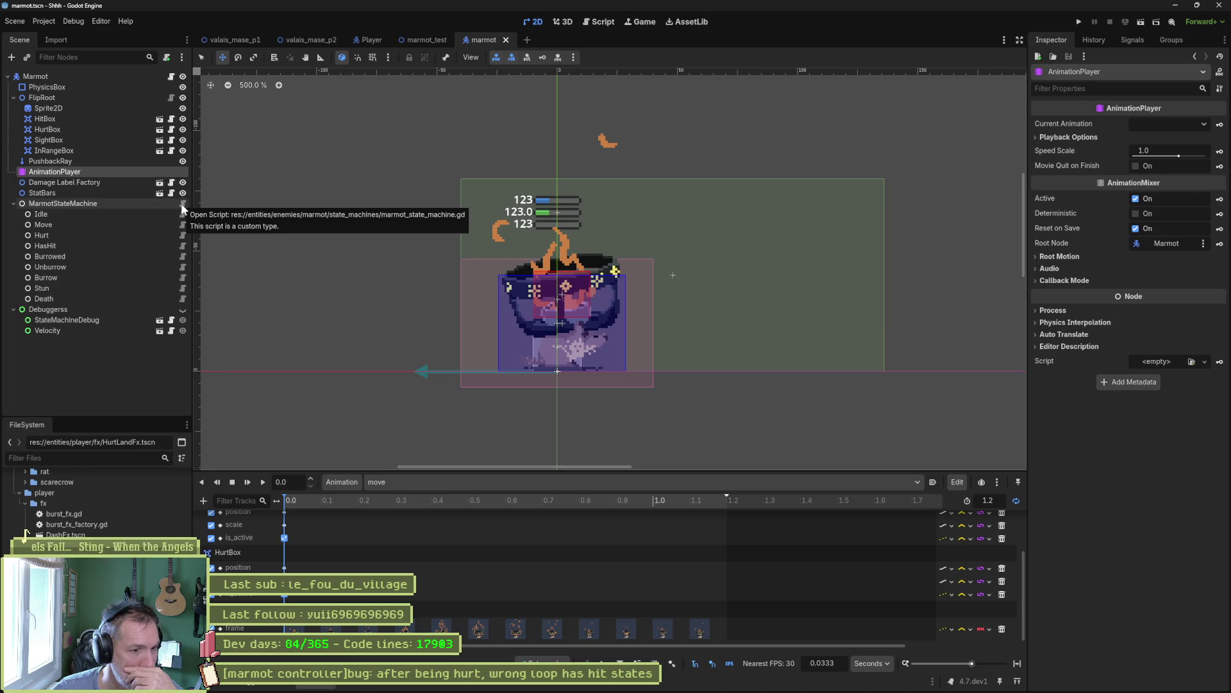
click(182, 224)
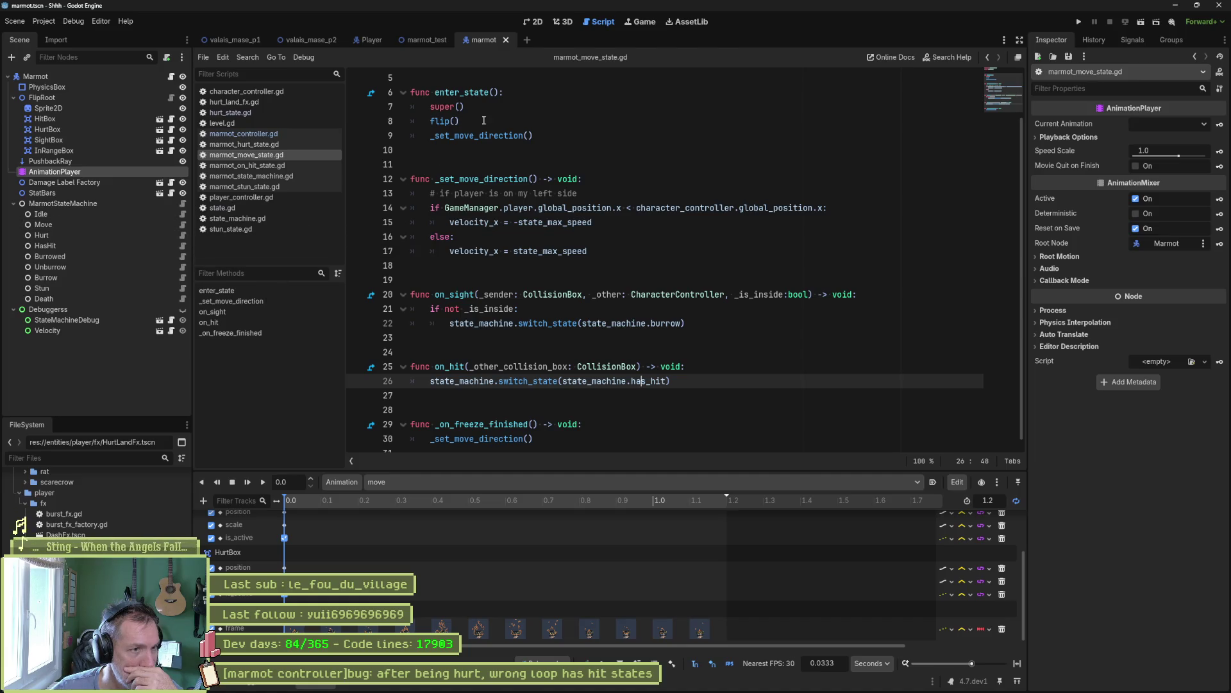
- Follow the extends chain from MarmotState up to the base State class in state.gd
drag(465, 121, 490, 135)
scroll(565, 185, up, 2)
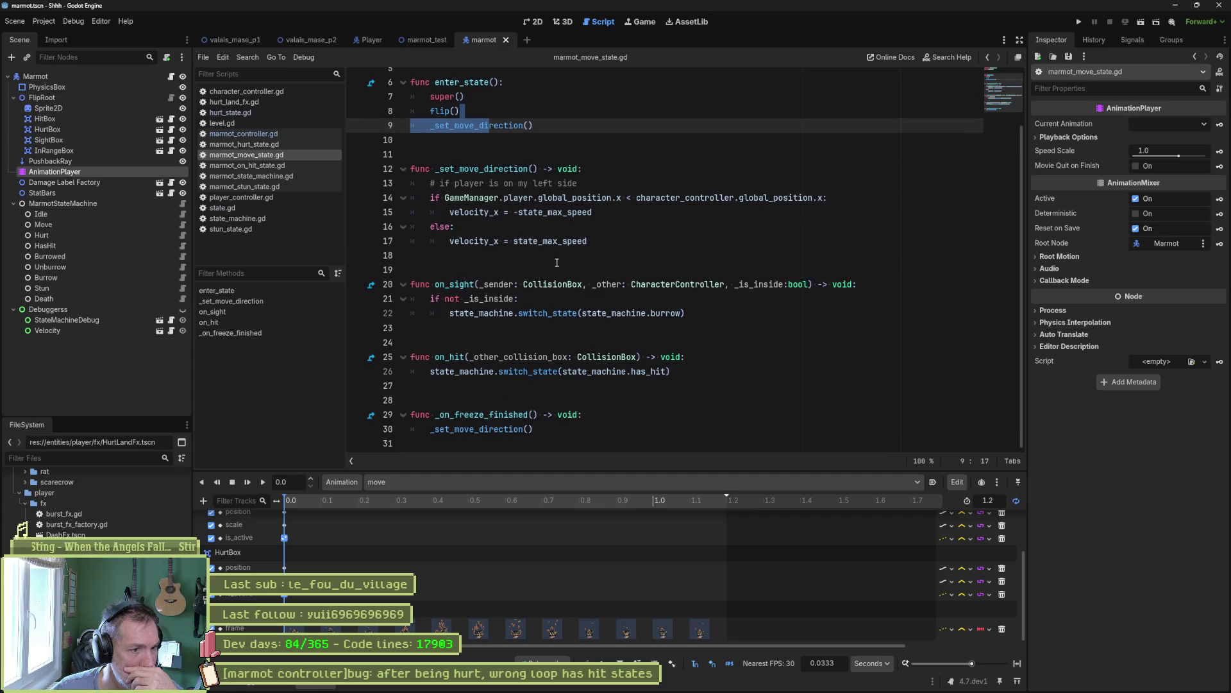
click(485, 93)
ctrl+click(487, 95)
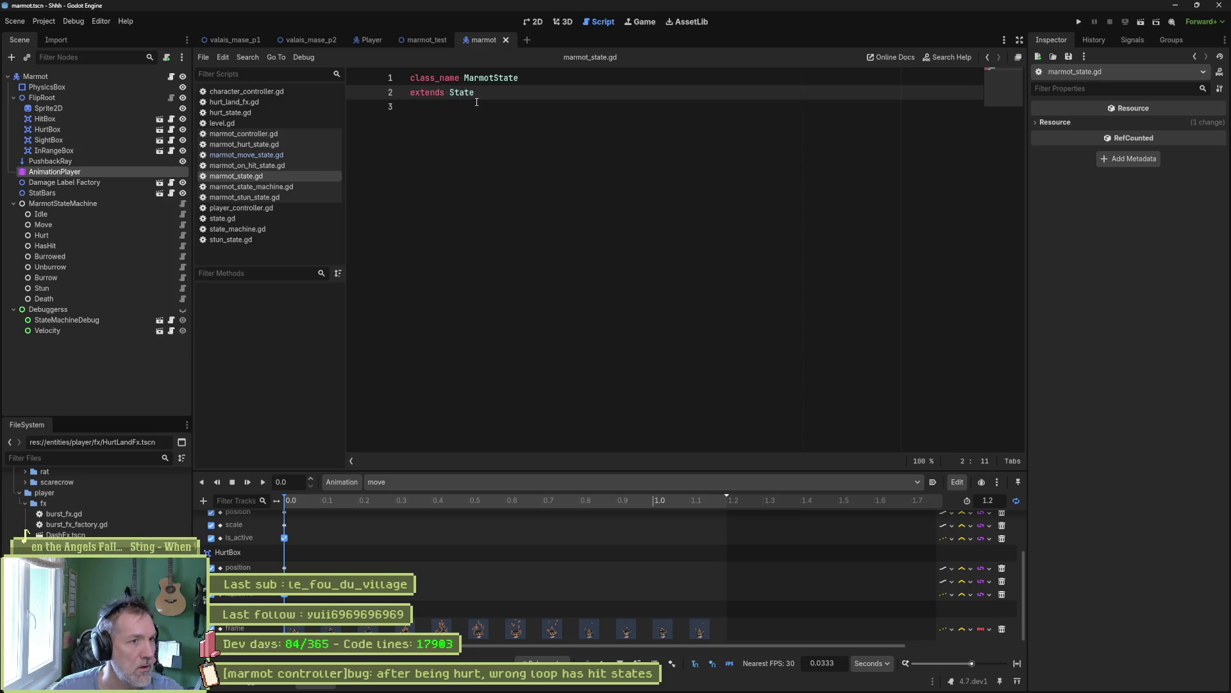
click(458, 93)
ctrl+click(458, 93)
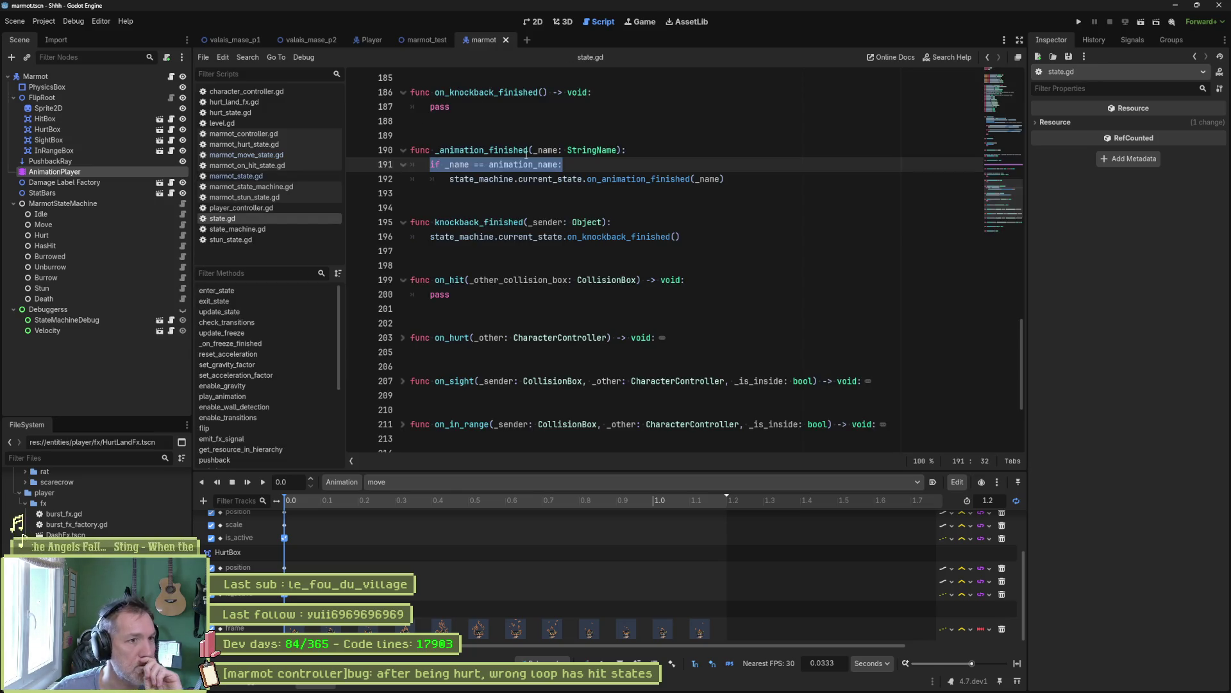
click(250, 292)
- Unfold the in_range_box property on line 39 to see its character_controller getter and select its name
scroll(484, 377, down, 1)
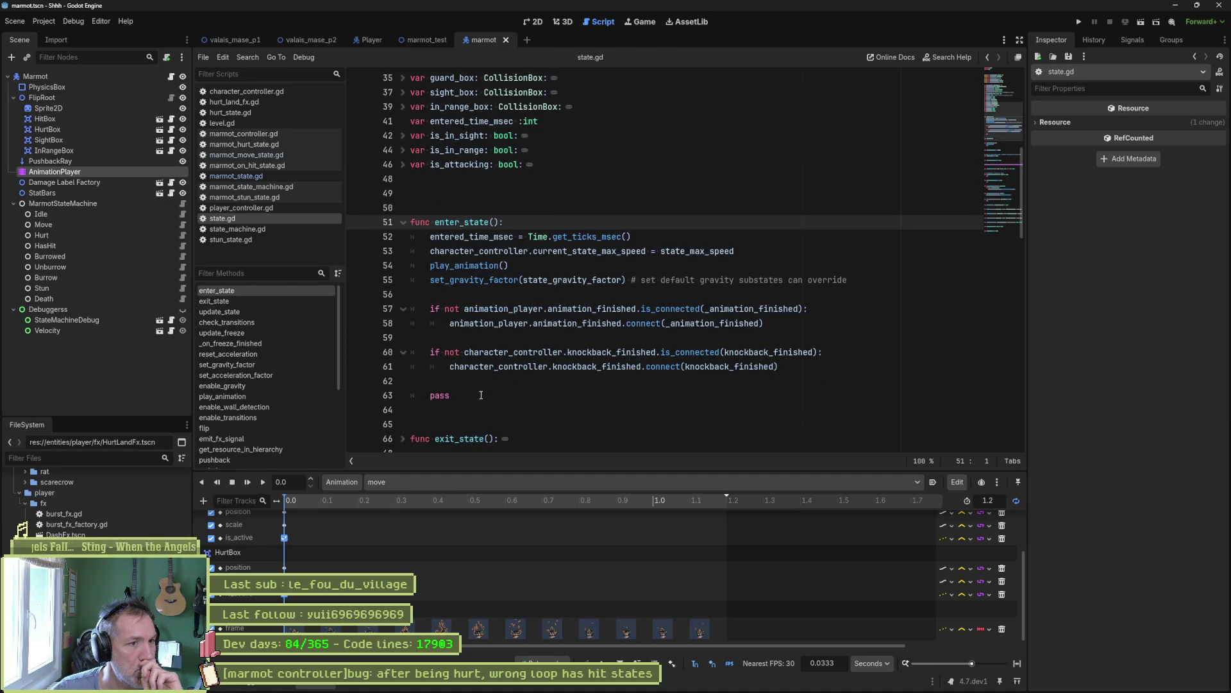
scroll(481, 393, up, 3)
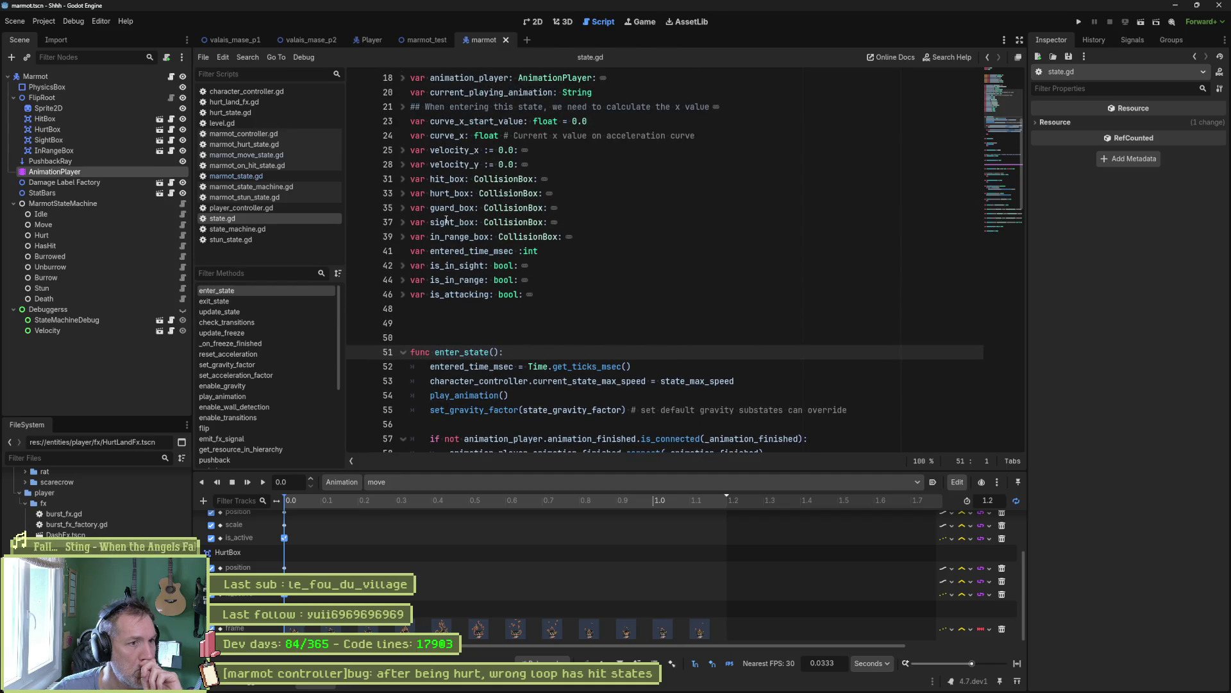
click(403, 237)
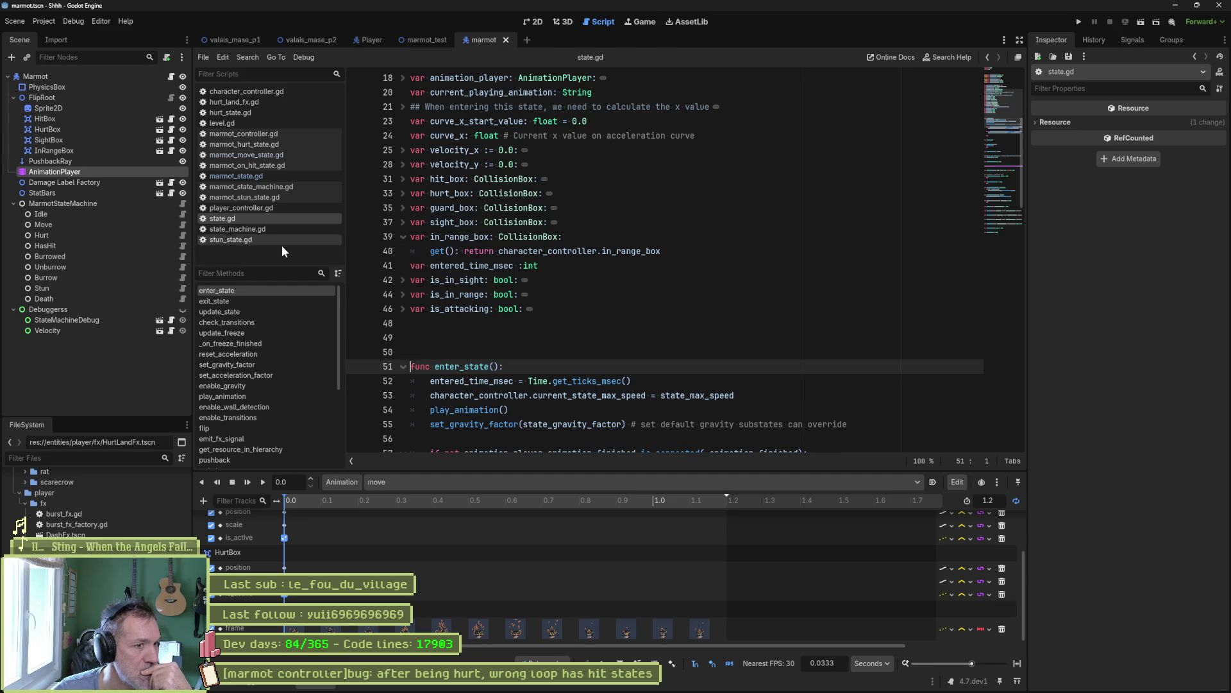
double_click(459, 237)
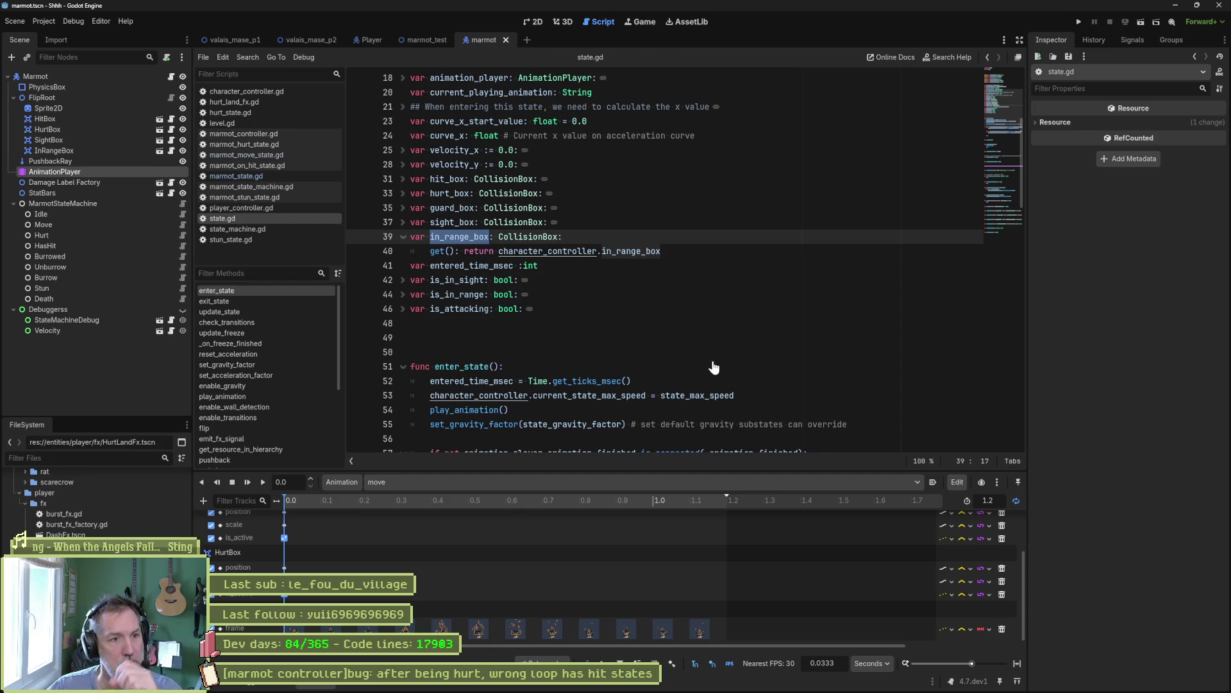
key(ctrl+shift+f)
- Search all files for in_range_box (19 matches in 6 files) and open the hurt_state.gd match
click(615, 390)
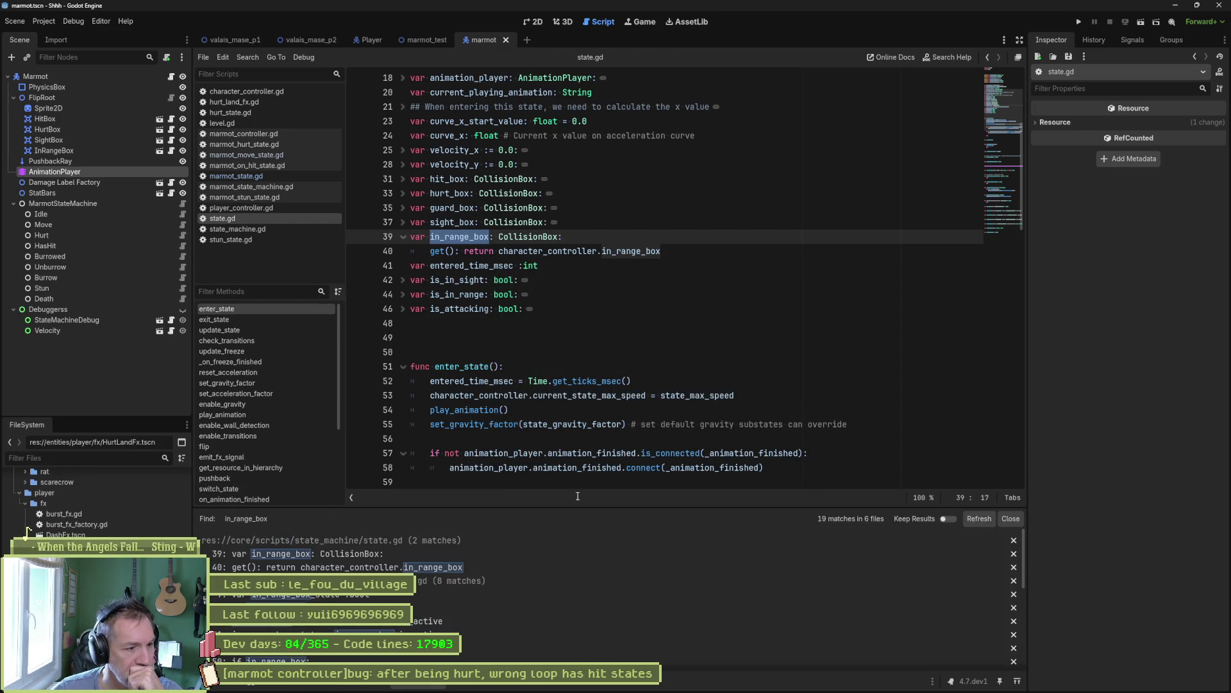
scroll(563, 600, down, 2)
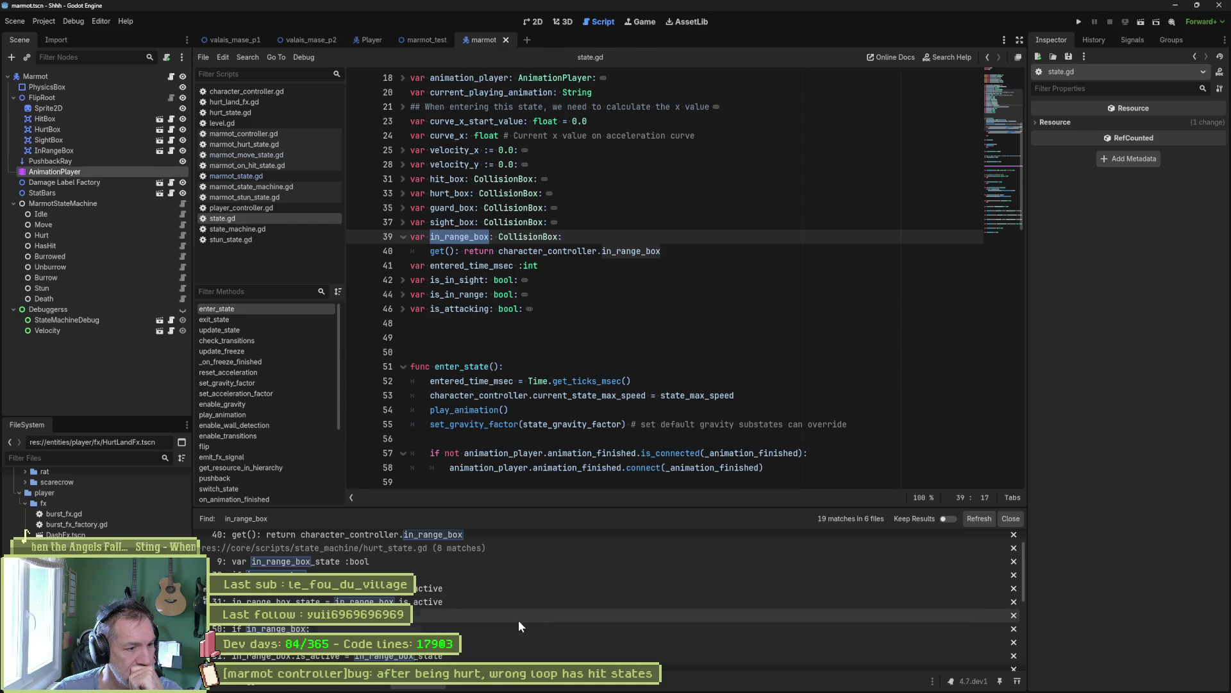
click(476, 617)
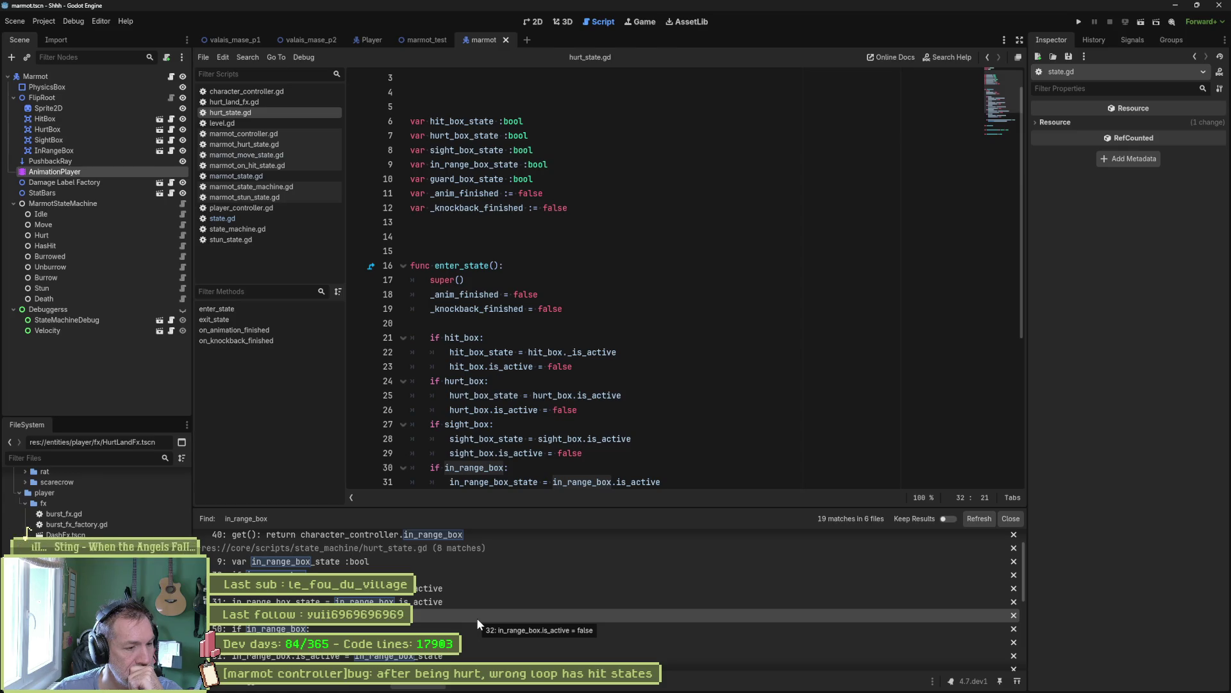
- Read down through hurt_state.gd, then select the marmot's InRangeBox node
scroll(475, 618, down, 1)
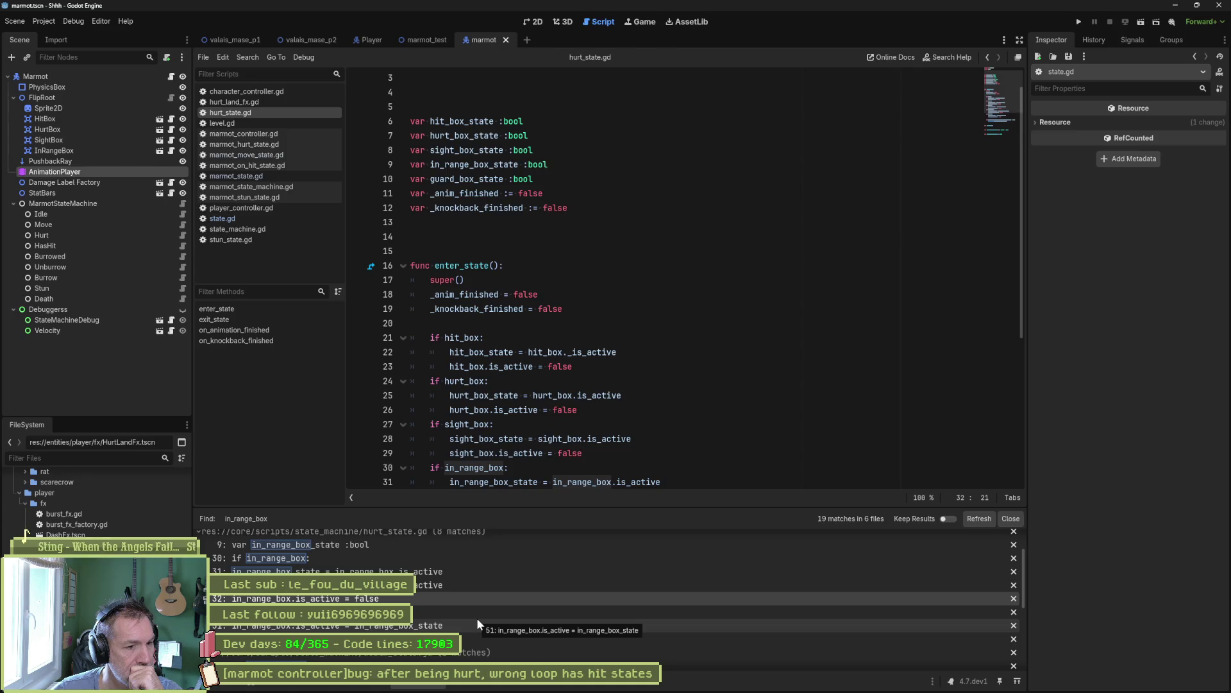
scroll(476, 618, down, 3)
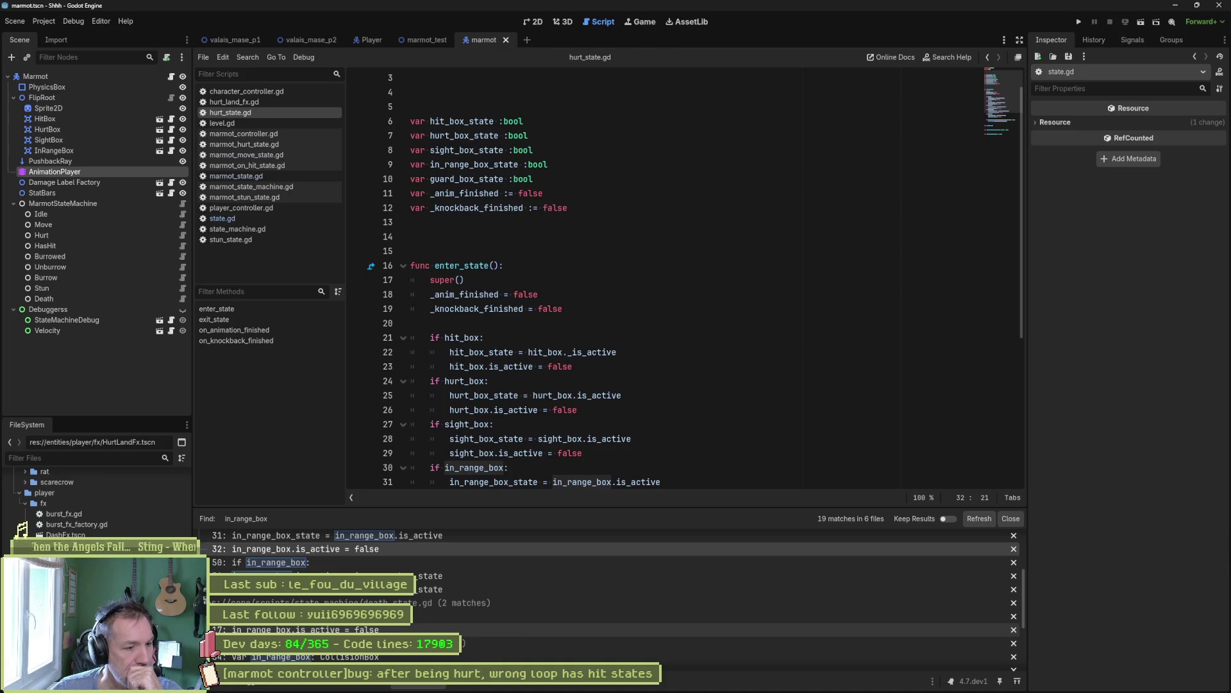
scroll(467, 643, down, 3)
scroll(449, 616, down, 1)
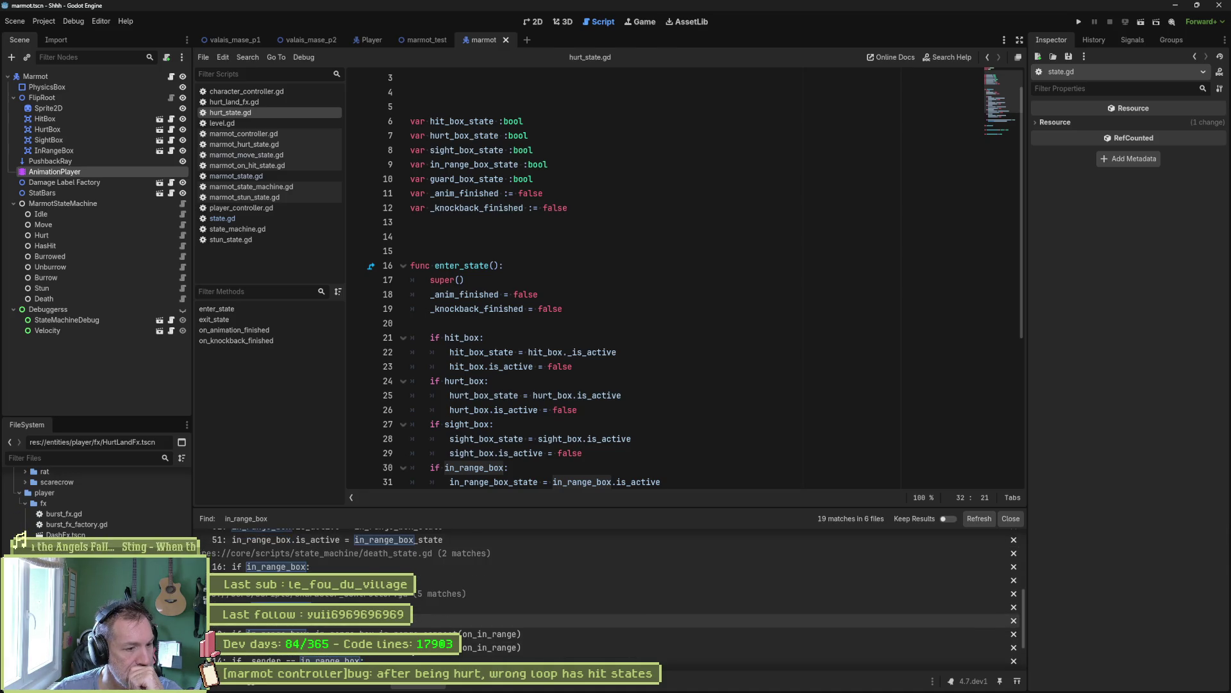
scroll(449, 620, down, 2)
scroll(449, 646, down, 2)
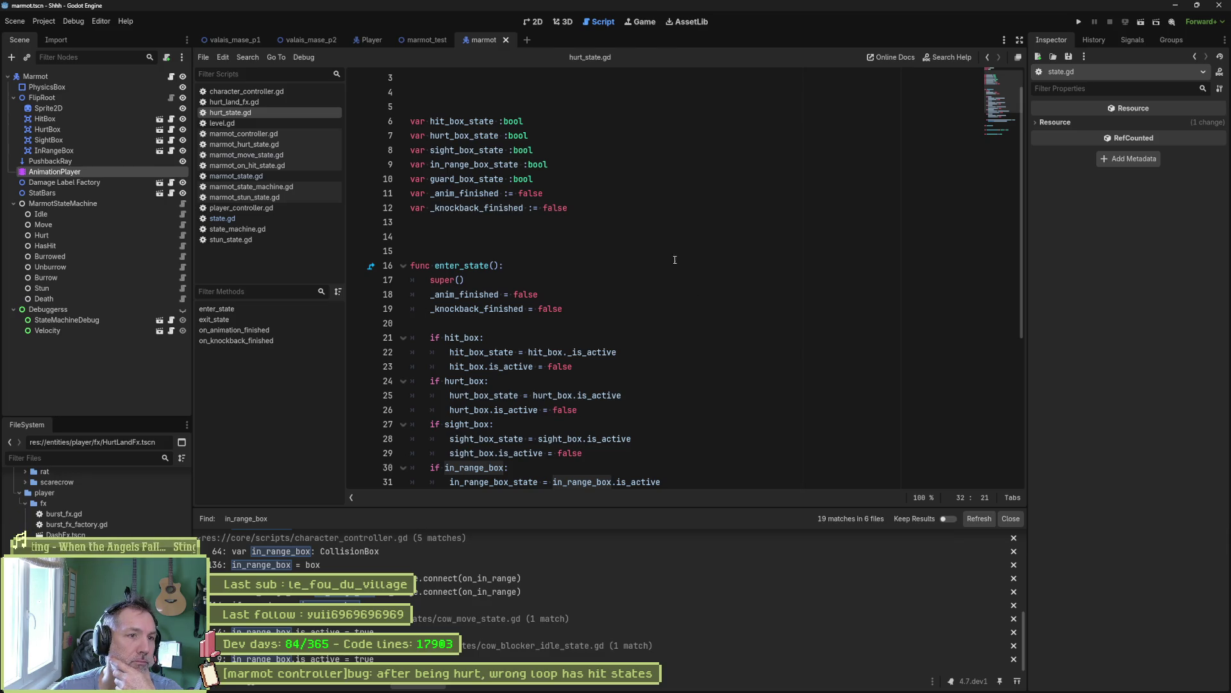
click(86, 150)
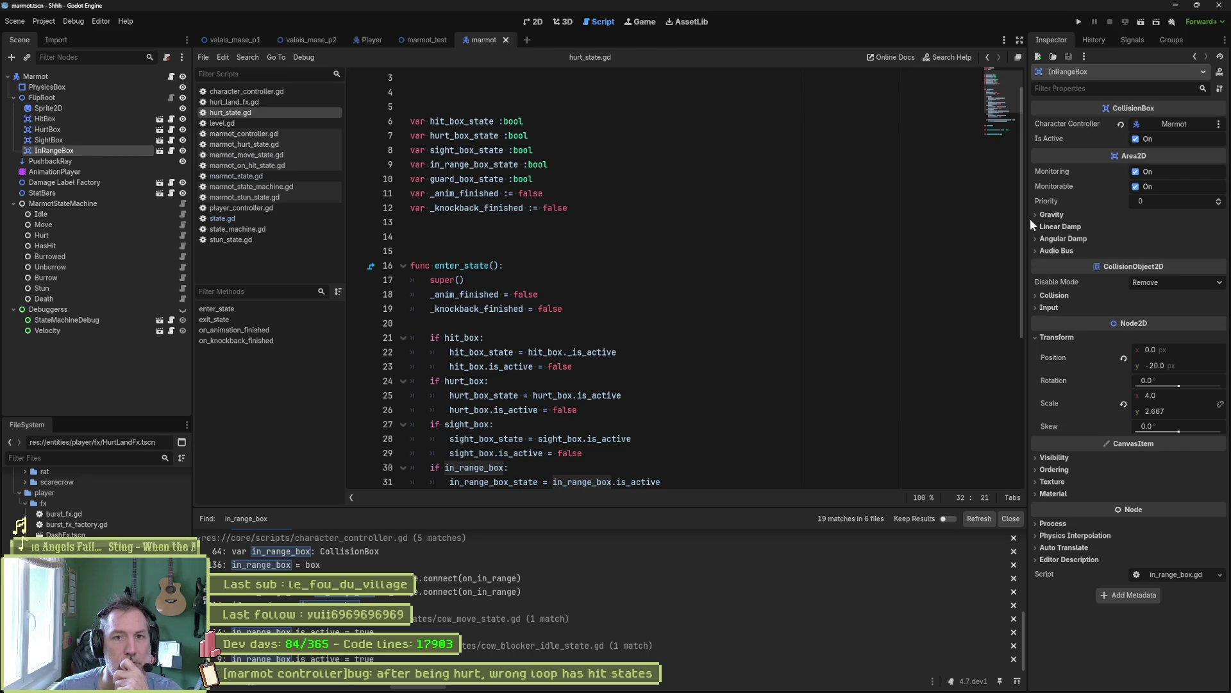
- Open InRangeBox's script and jump to its CollisionBox parent in collision_box.gd
click(172, 151)
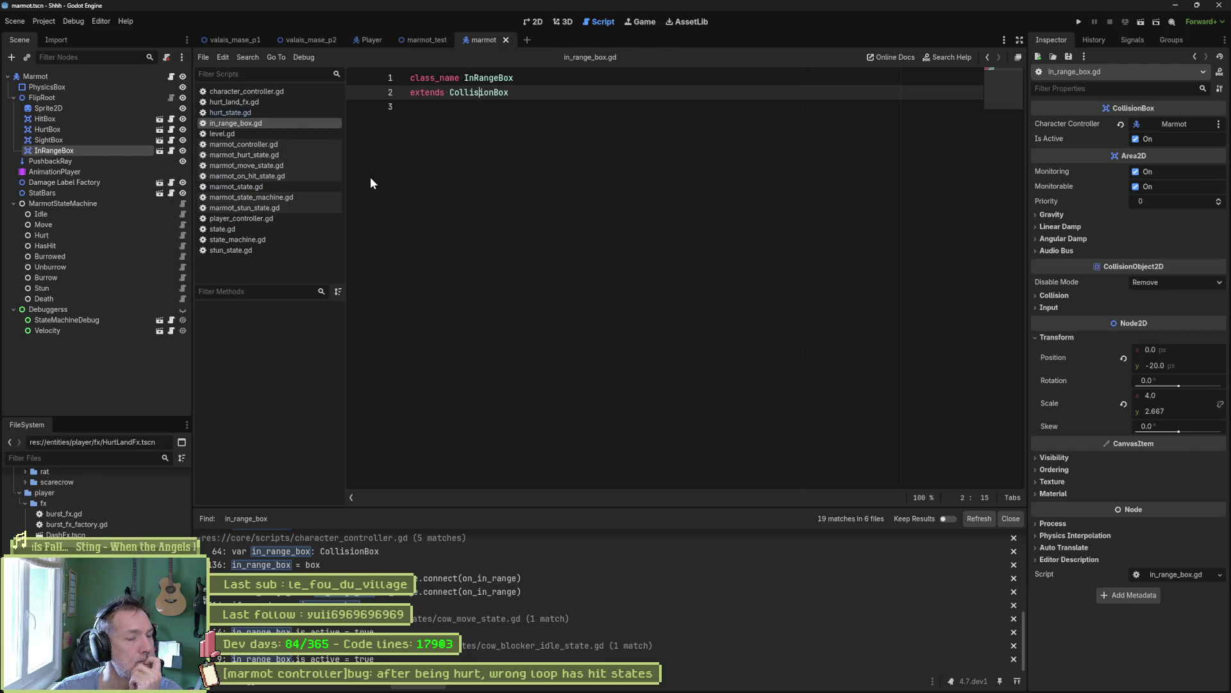
ctrl+click(485, 93)
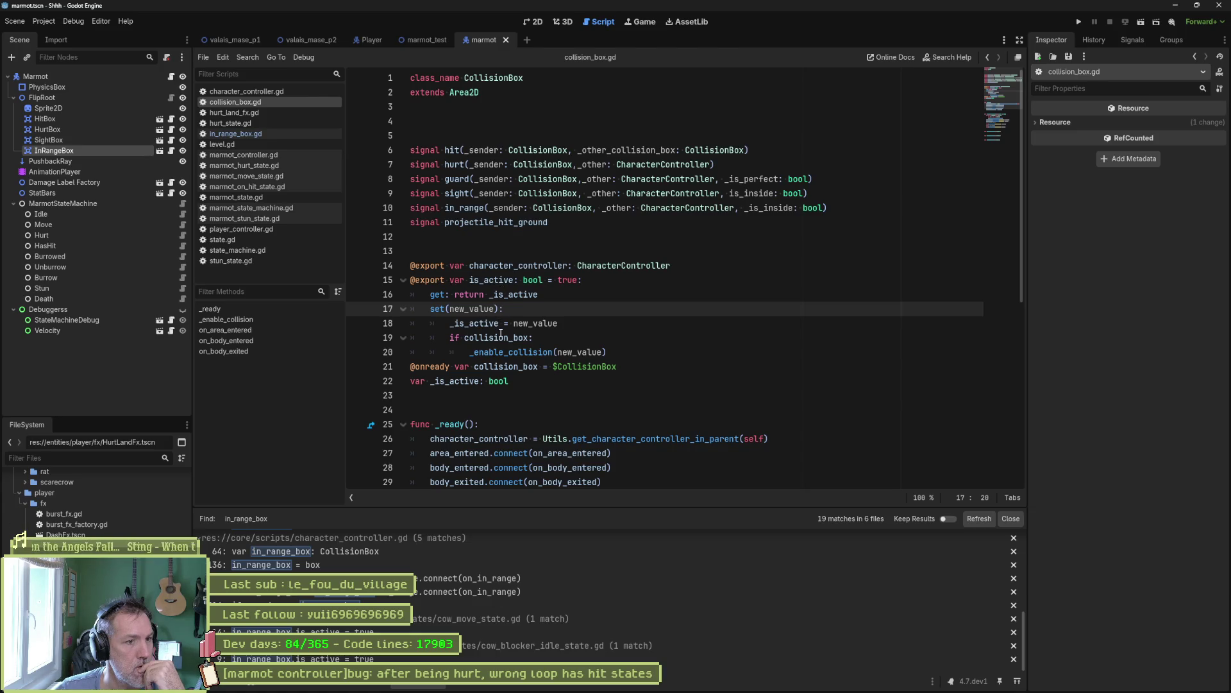
- Add an 'if self is InRangeBox:' check below the enable-collision line in the is_active setter
click(644, 352)
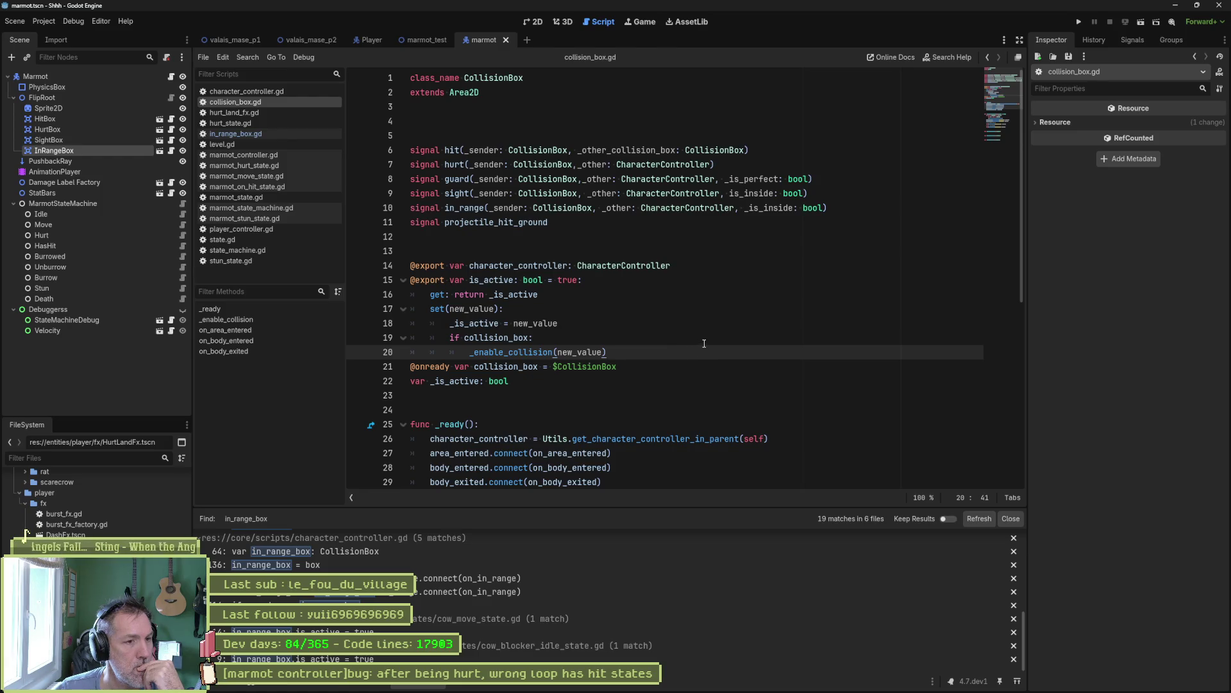
key(Return)
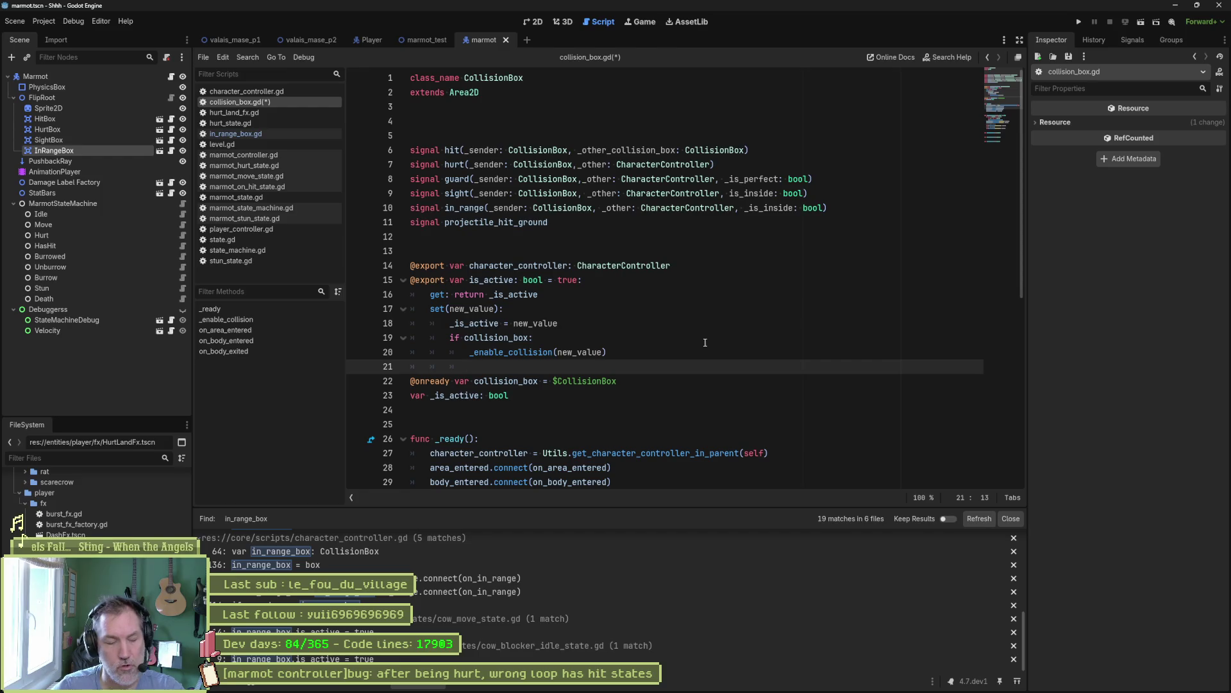
text(if)
key(shift+Tab)
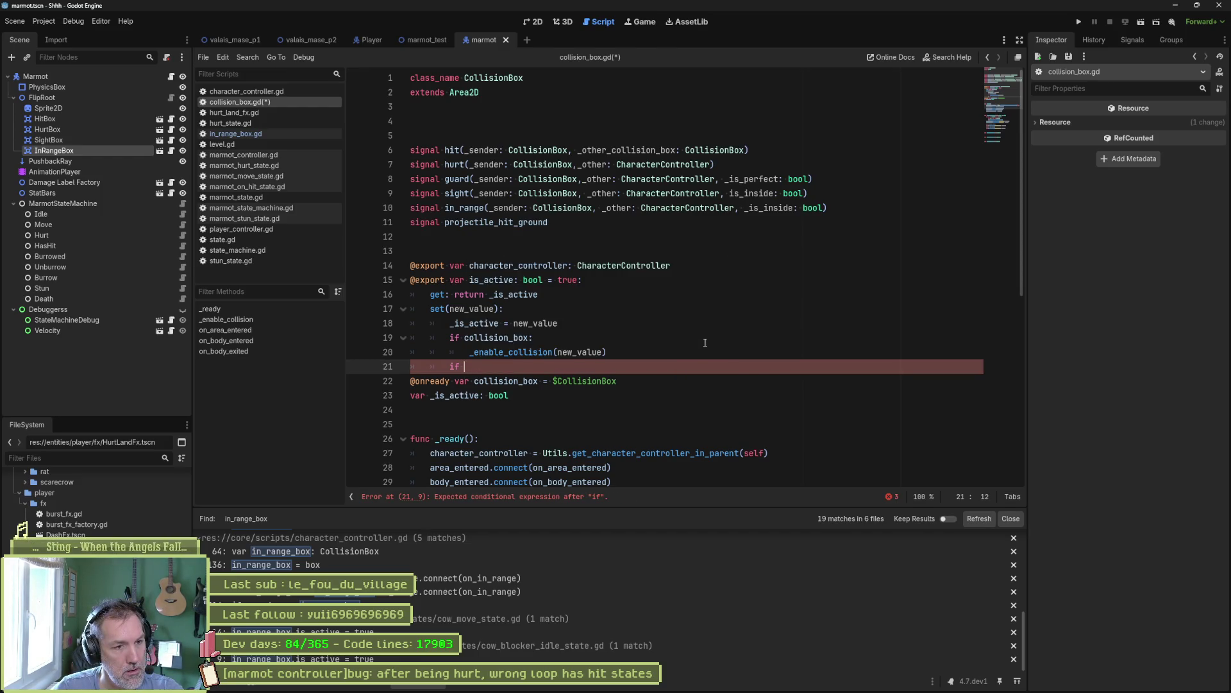
text(in_r)
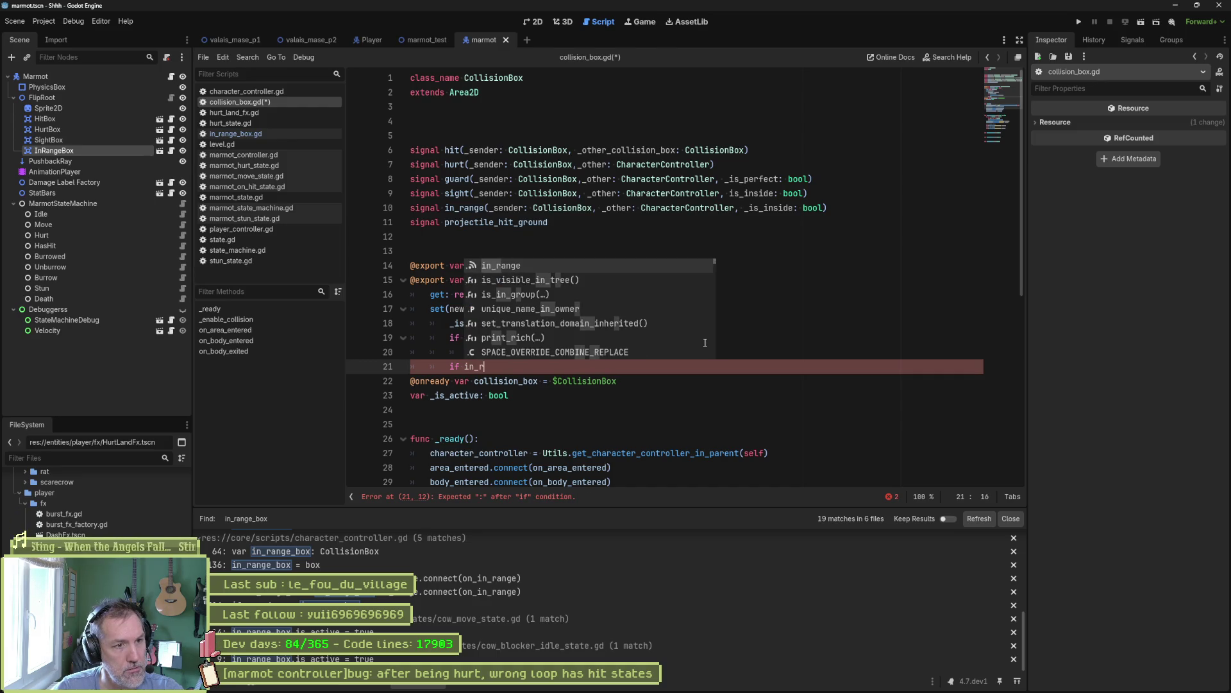
text(ang)
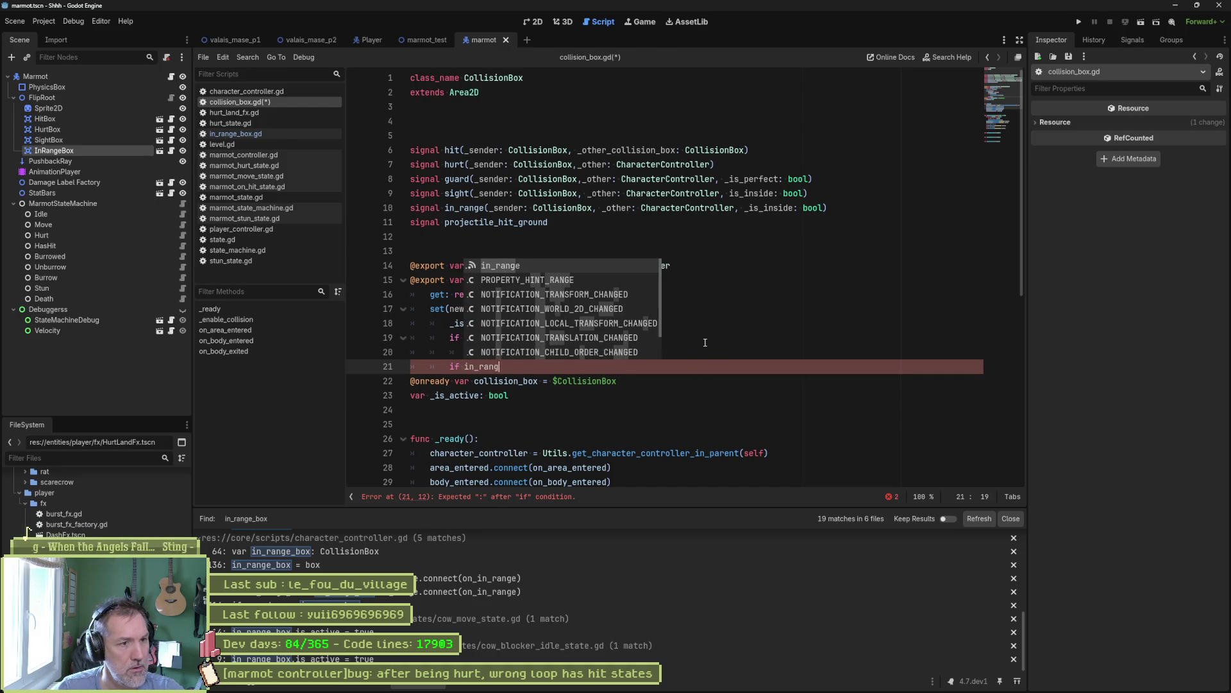
text(e_)
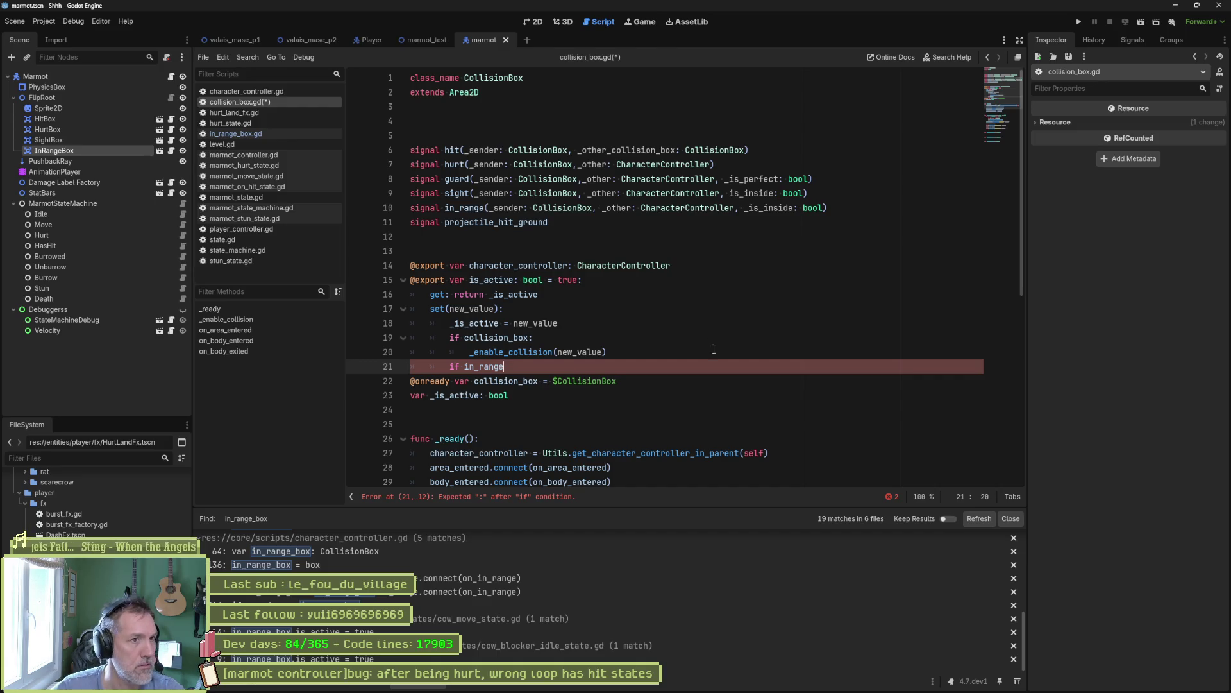
text(:)
key(Return)
text(print_debug())
key(Up)
key(ctrl+BackSpace)
text(is InRange)
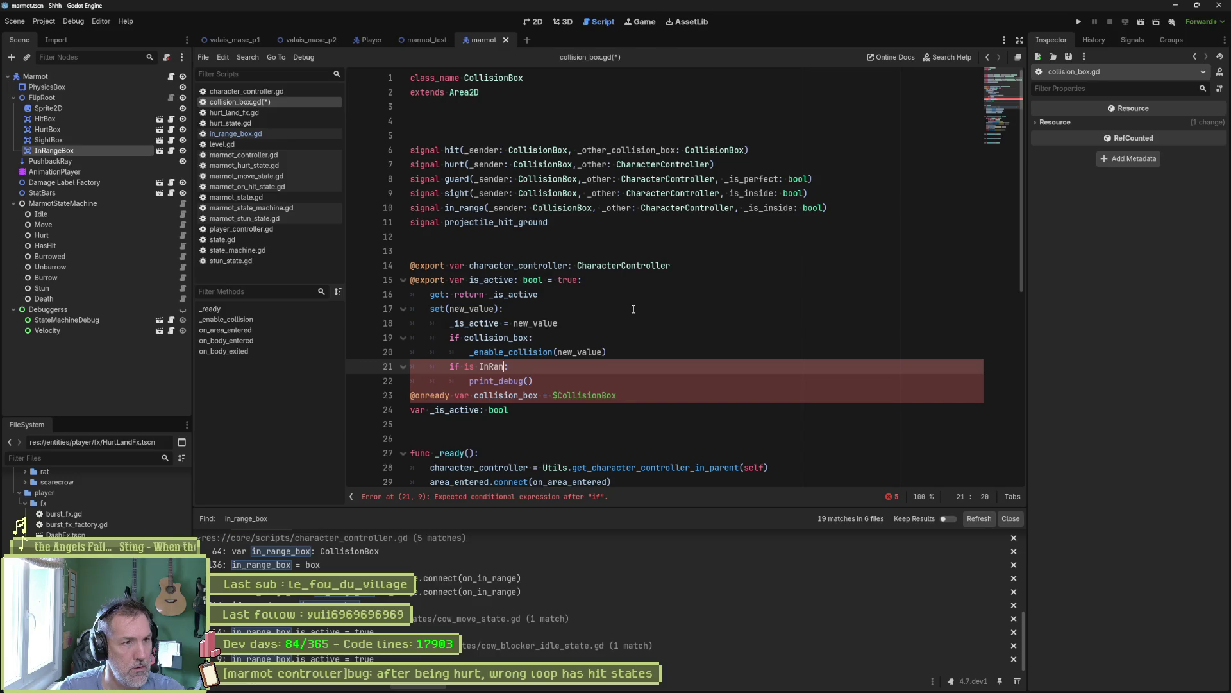
text(Box)
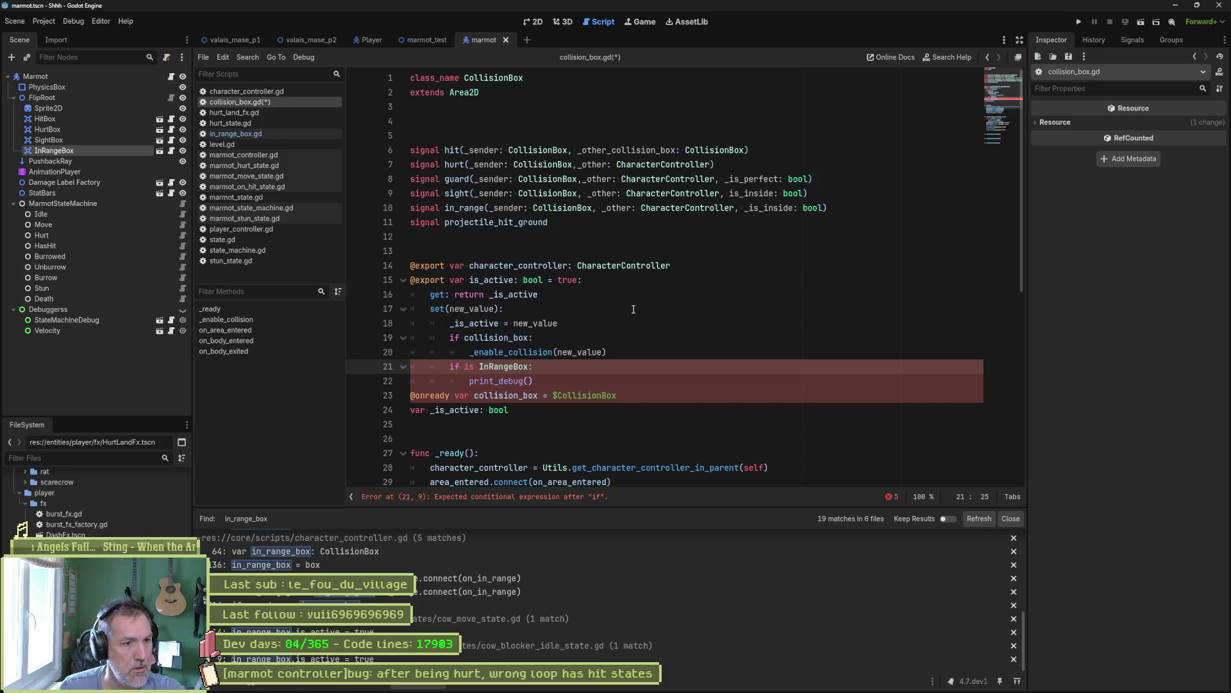
key(ctrl+Left)
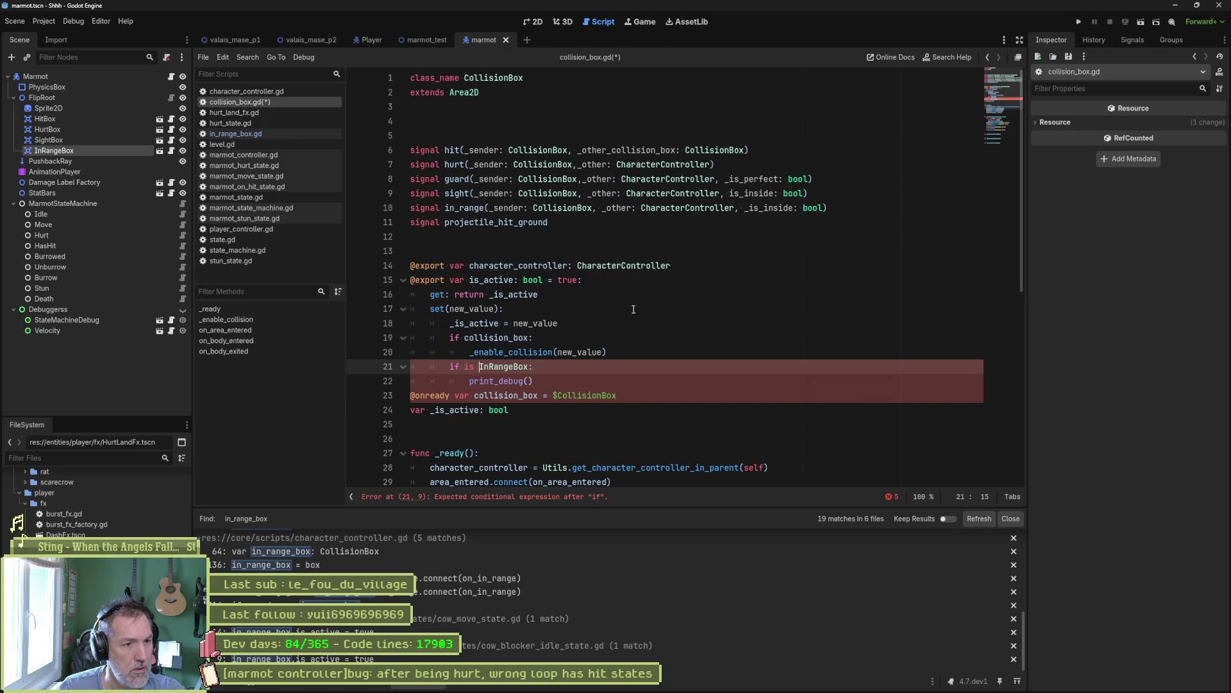
text(self)
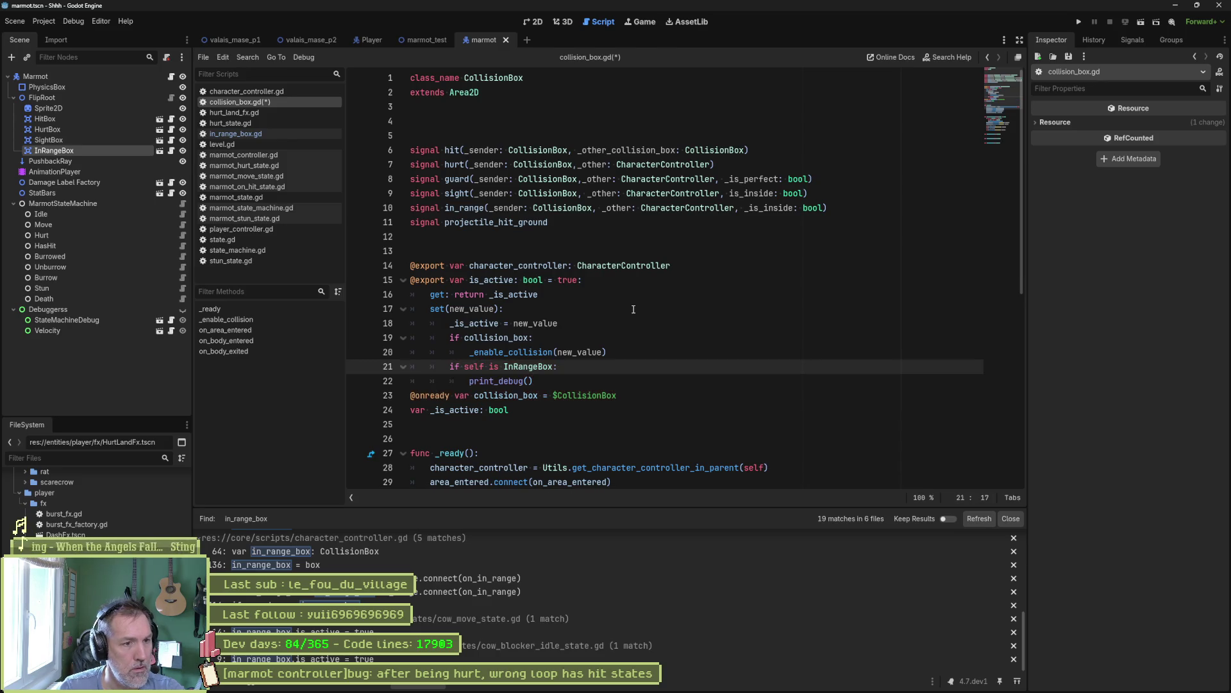
- Replace print_debug() under the check with print_stack() and run the game with F5
key(Down)
key(Right)
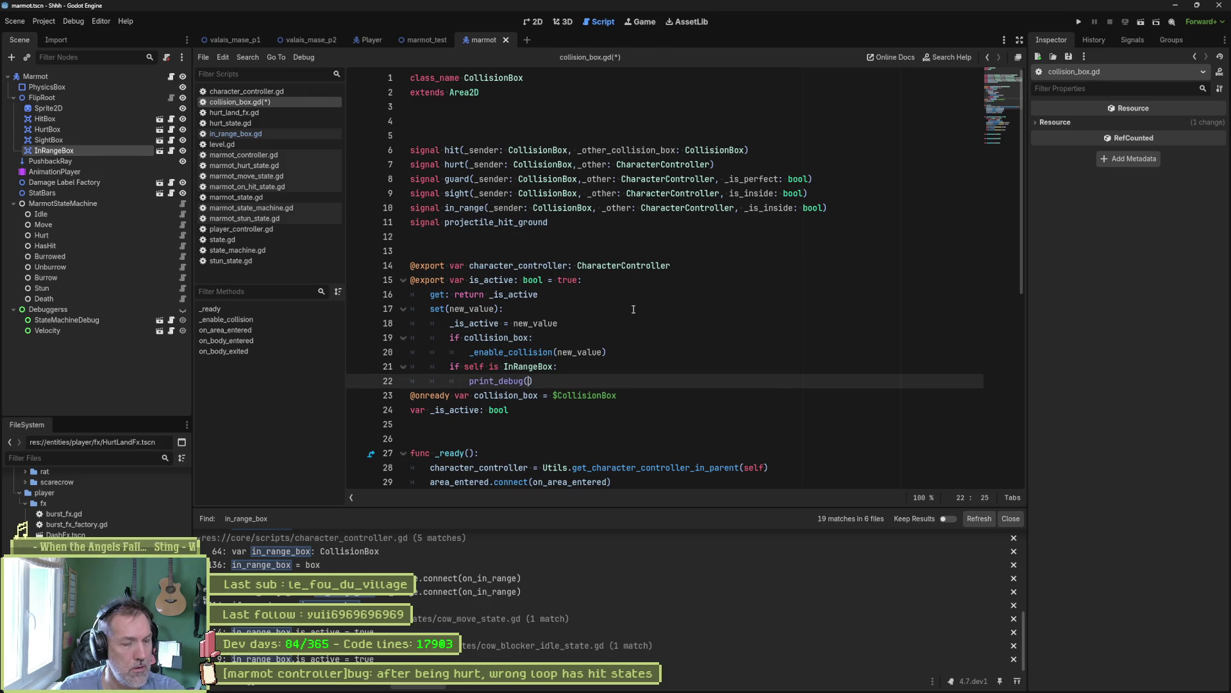
key(ctrl+BackSpace)
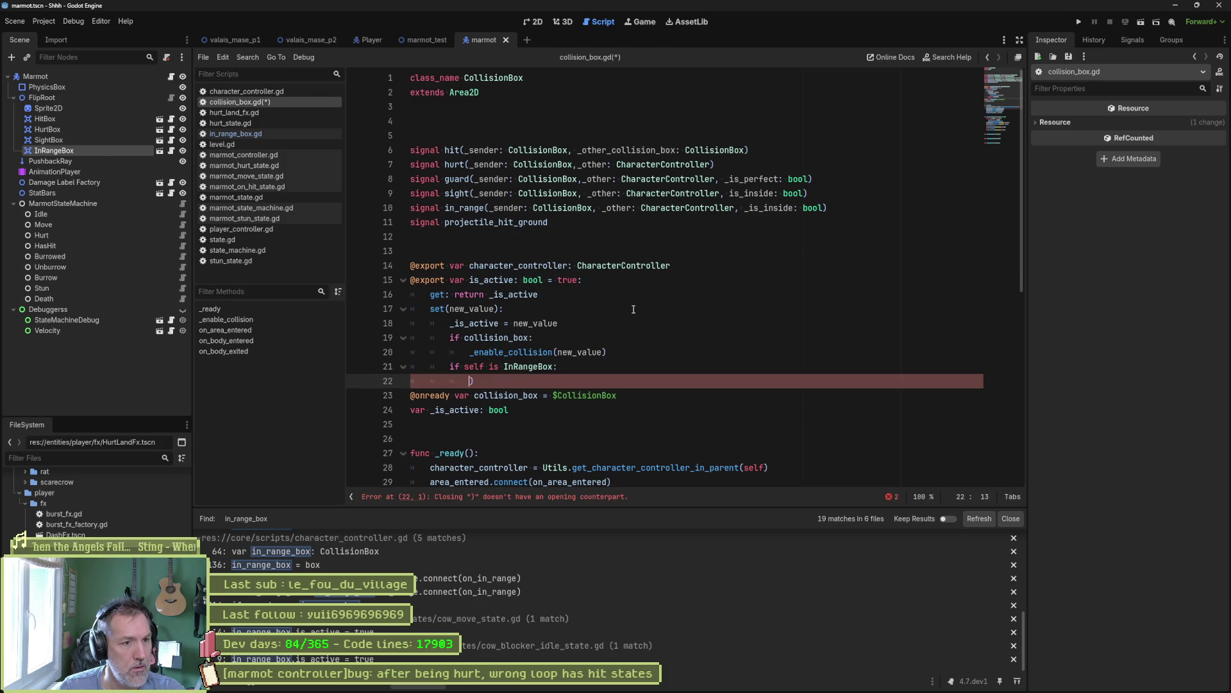
text(stack)
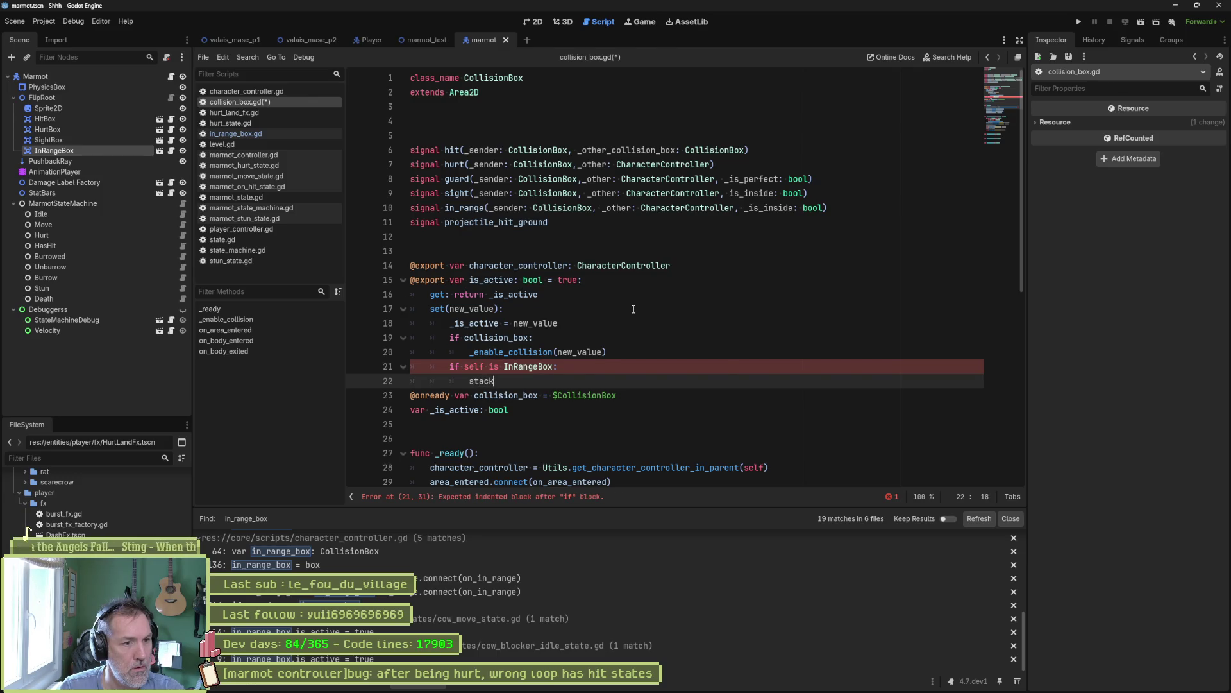
key(Down)
key(Return)
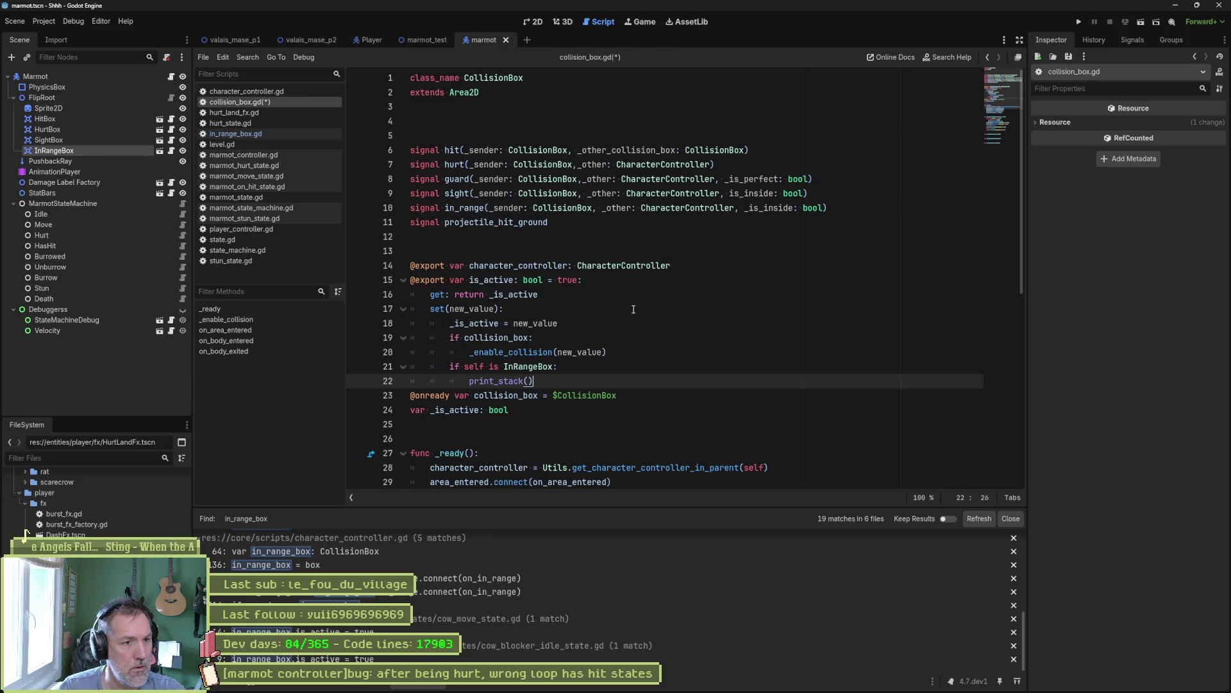
key(F5)
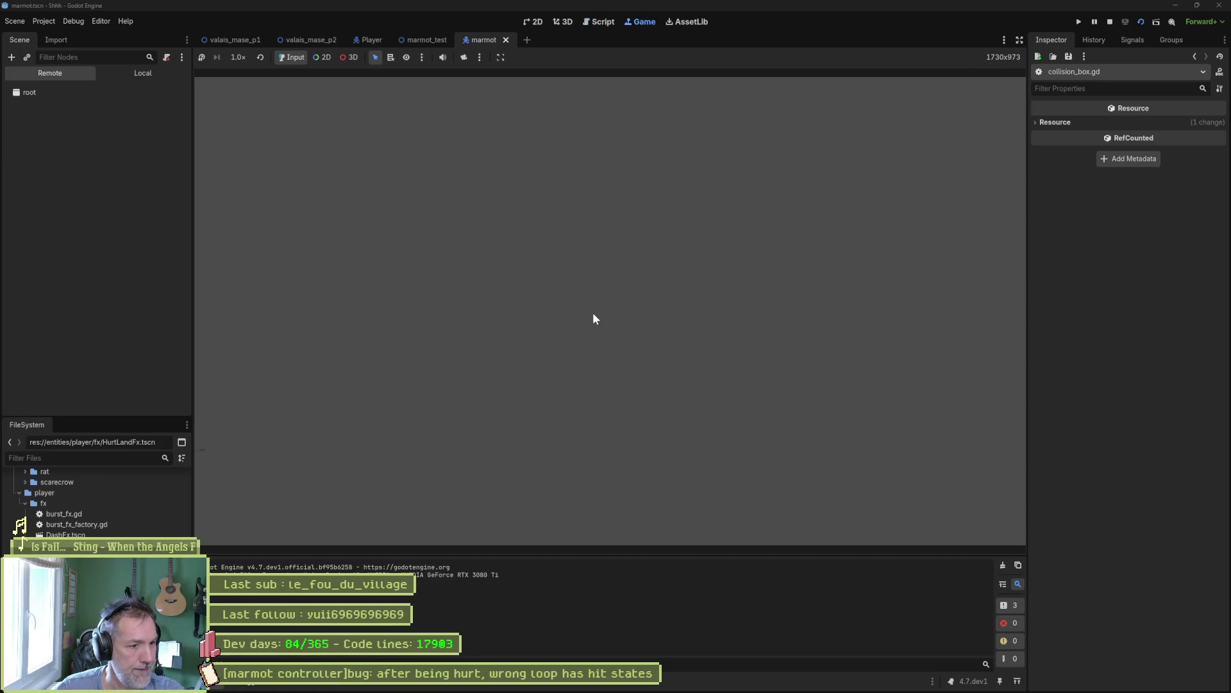
- Run the marmot_test scene until it pauses at the breakpoint, then end the debug session
key(F8)
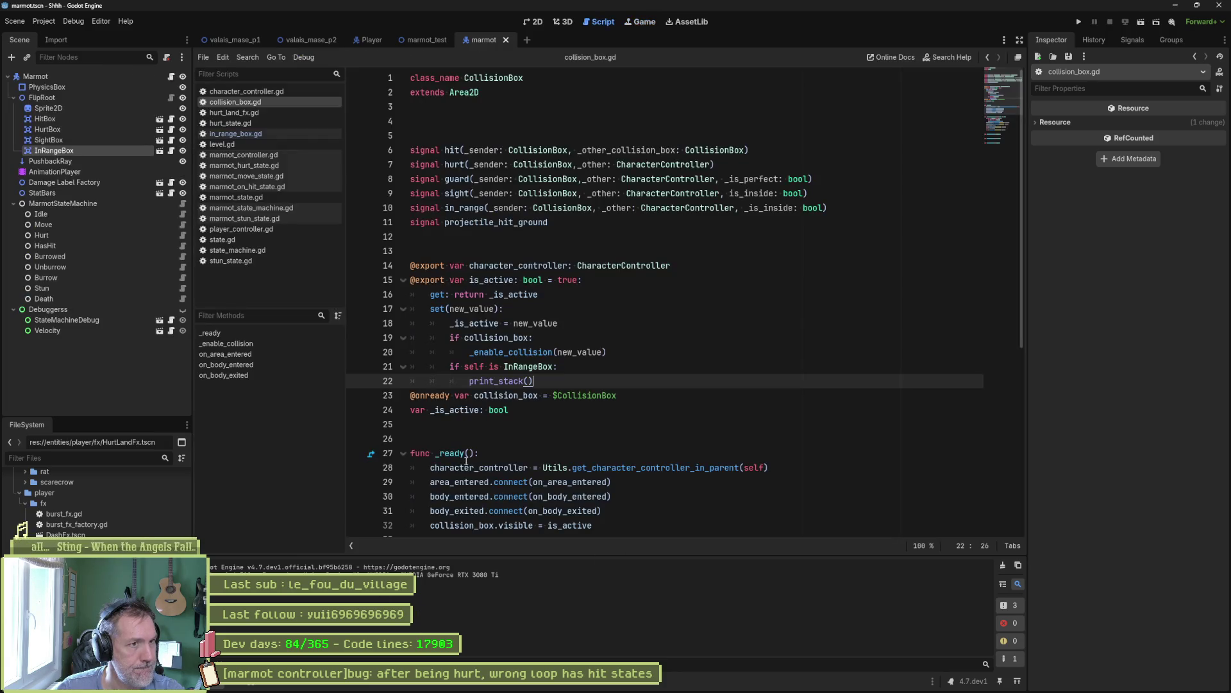
click(427, 40)
key(F6)
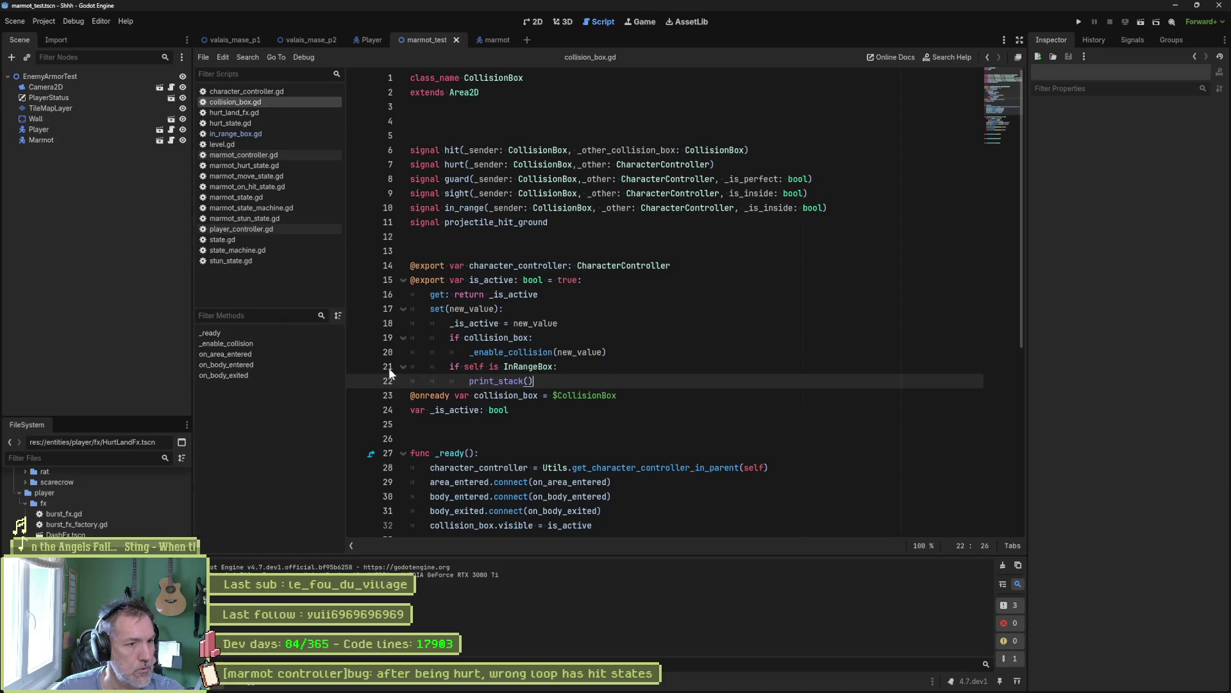
key(F6)
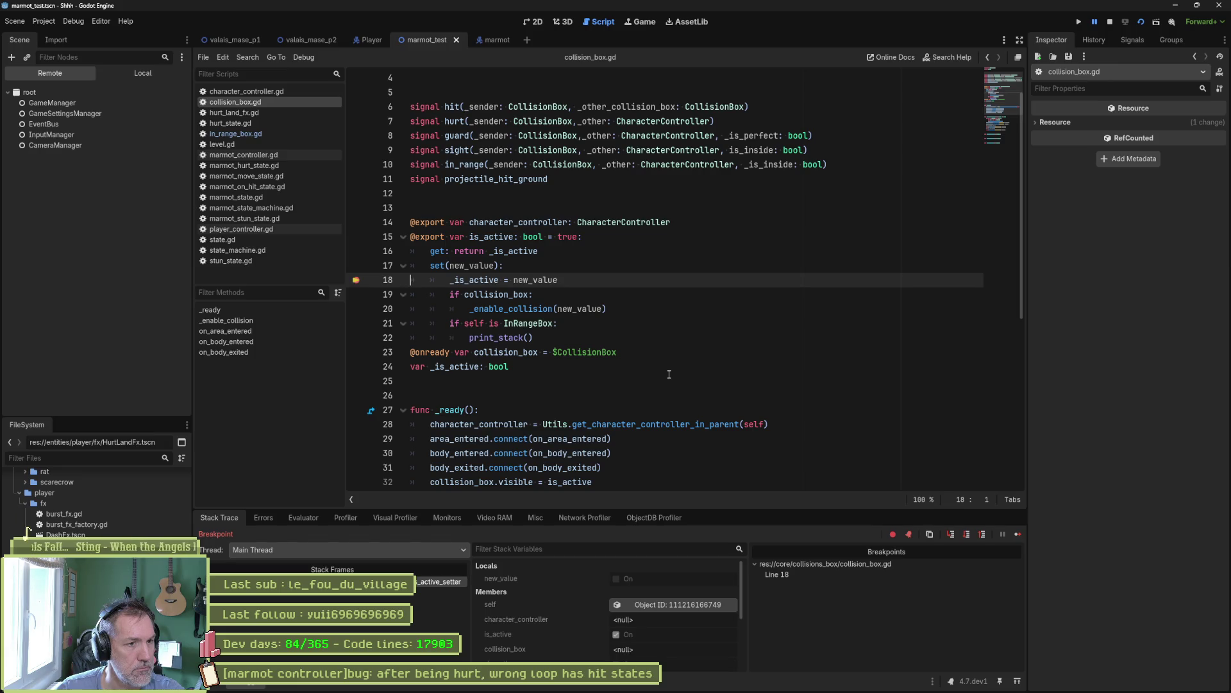
key(F8)
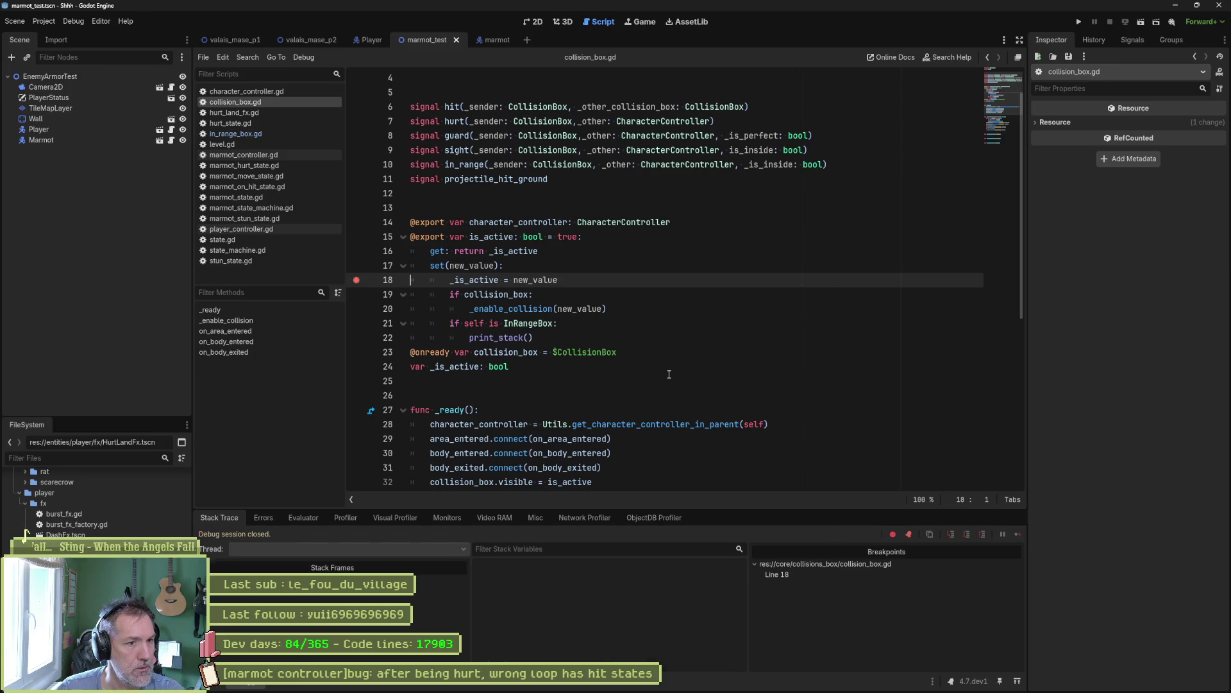
- Remove the line 18 breakpoint and switch to in_range_box.gd
click(526, 324)
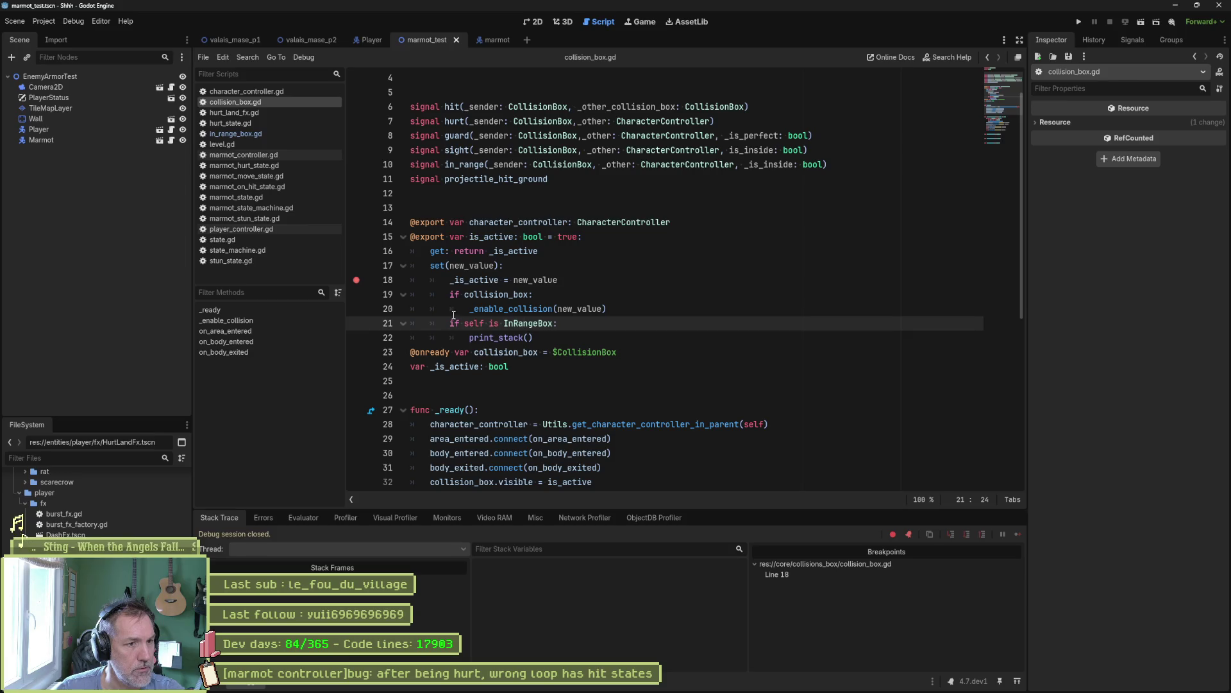
click(356, 280)
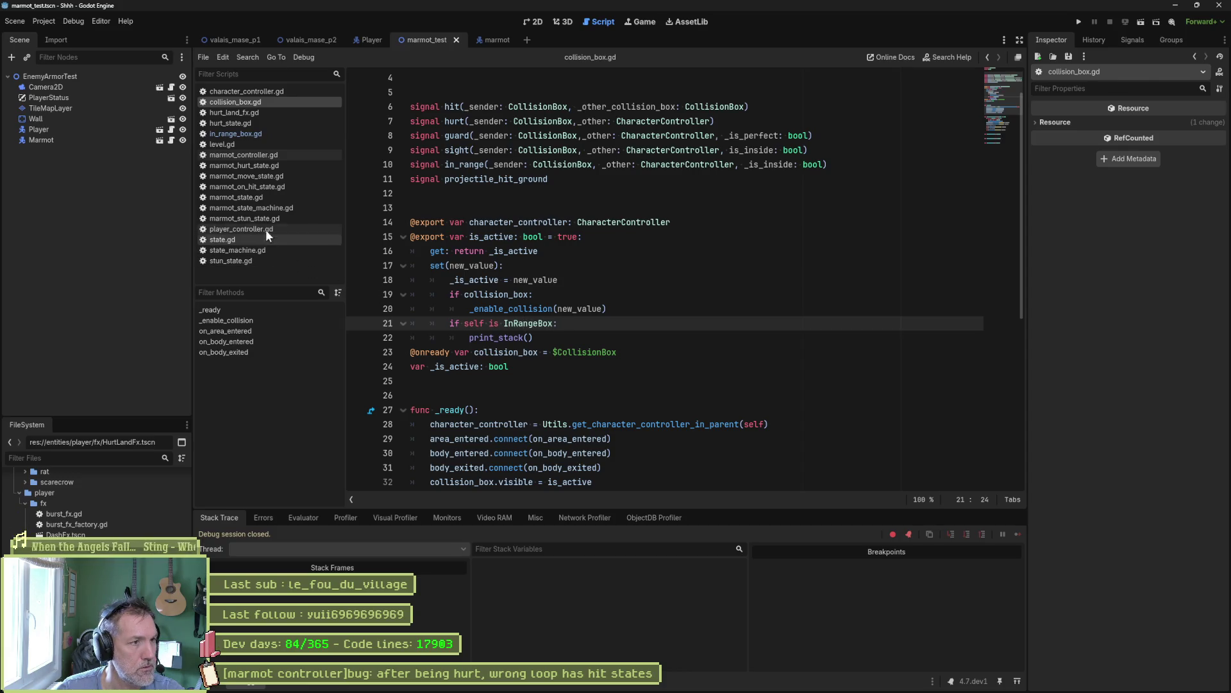
click(250, 135)
- Close the unneeded scripts from the script list, keeping collision_box.gd open
middle_click(239, 115)
middle_click(237, 116)
middle_click(238, 120)
middle_click(237, 119)
middle_click(236, 119)
middle_click(234, 121)
middle_click(232, 121)
middle_click(232, 121)
middle_click(232, 122)
middle_click(233, 121)
middle_click(233, 123)
middle_click(234, 123)
middle_click(234, 123)
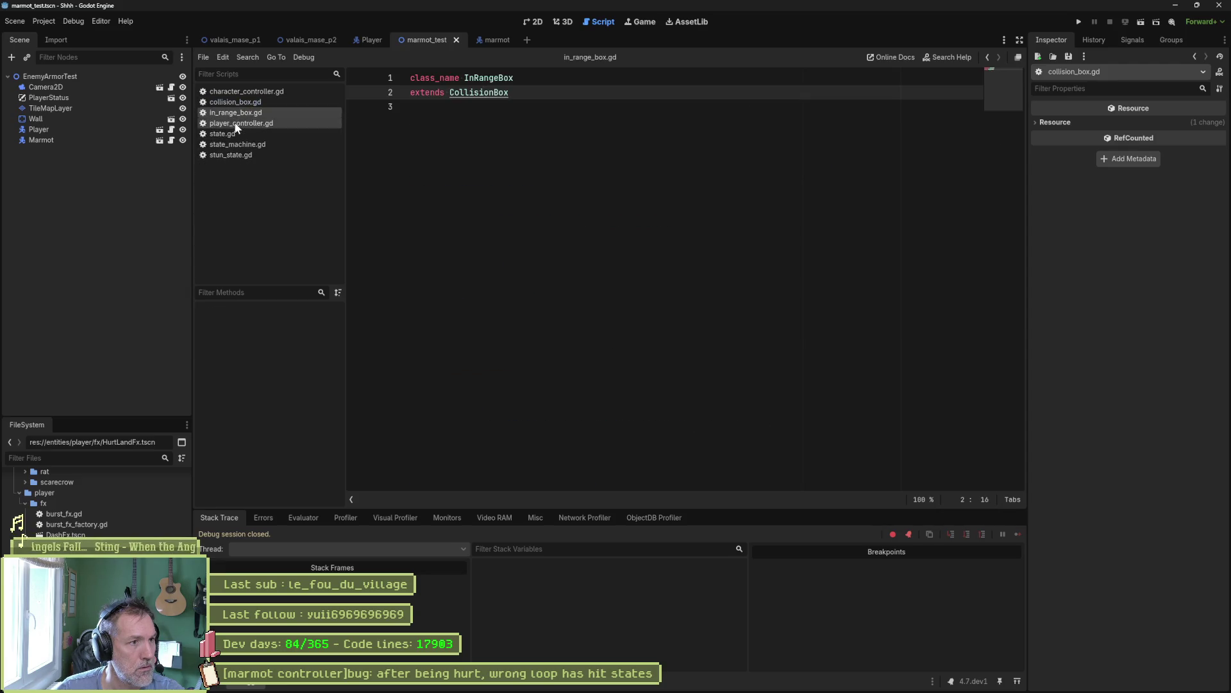
middle_click(234, 125)
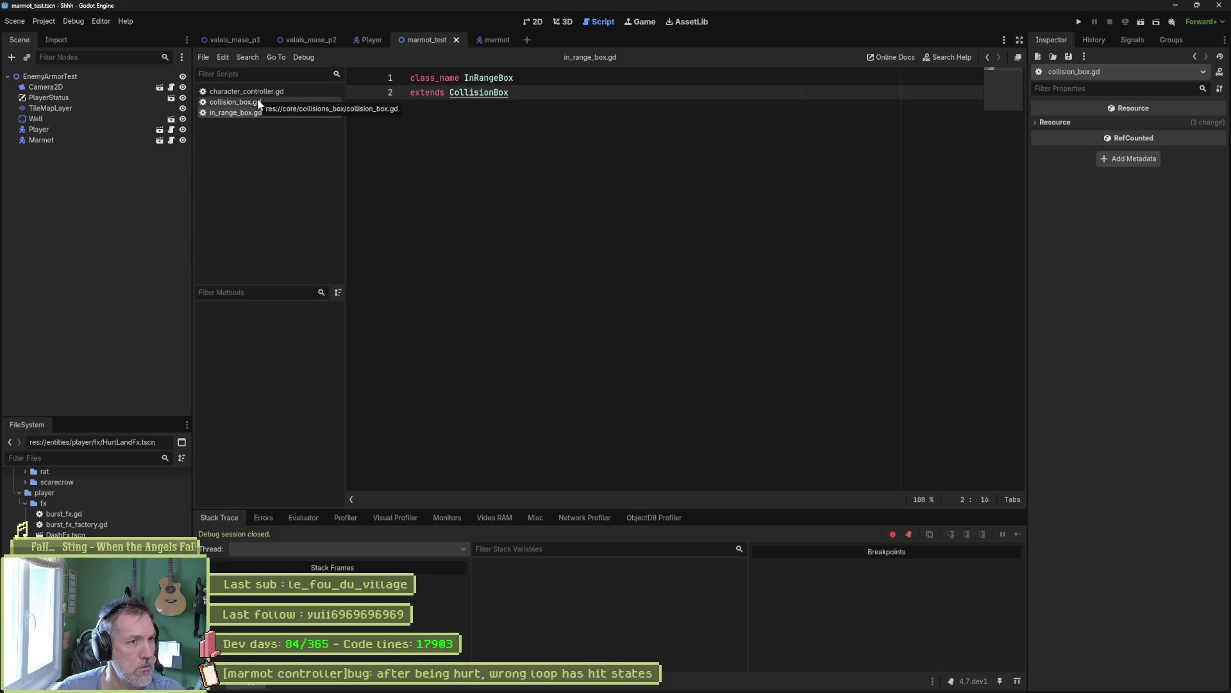
click(257, 102)
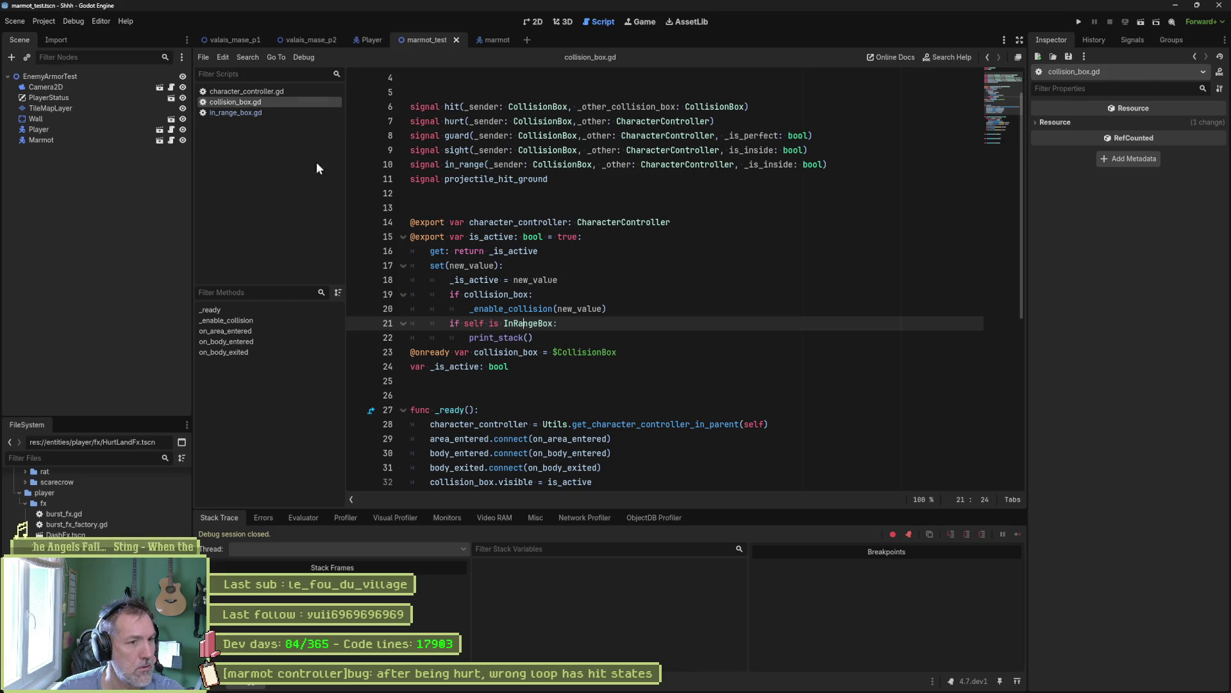
- Open the InRangeBox scene in its own tab from the marmot scene, with collision_box.gd showing
double_click(502, 296)
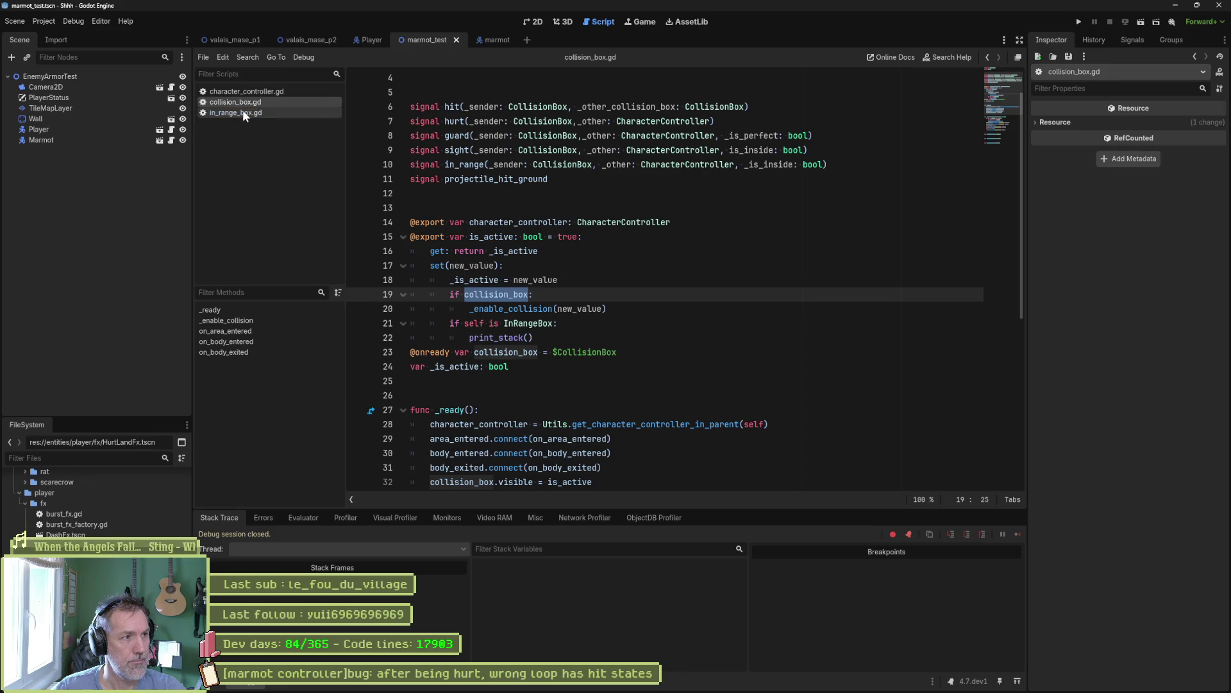
click(486, 40)
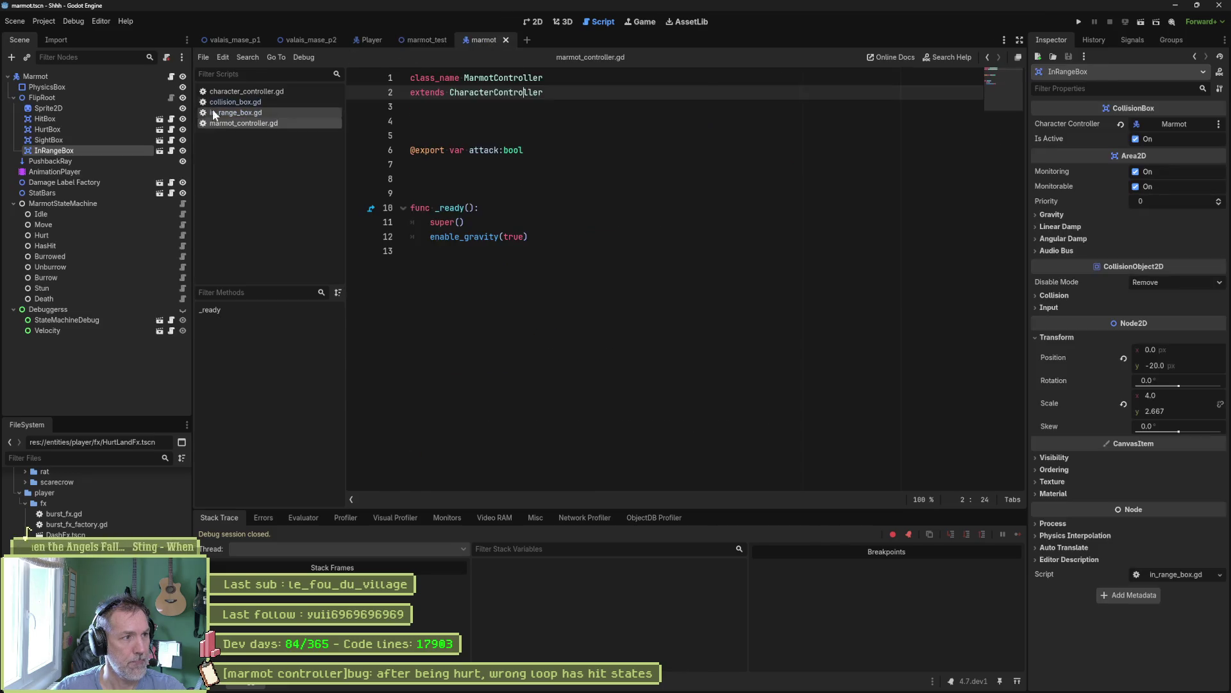
click(162, 150)
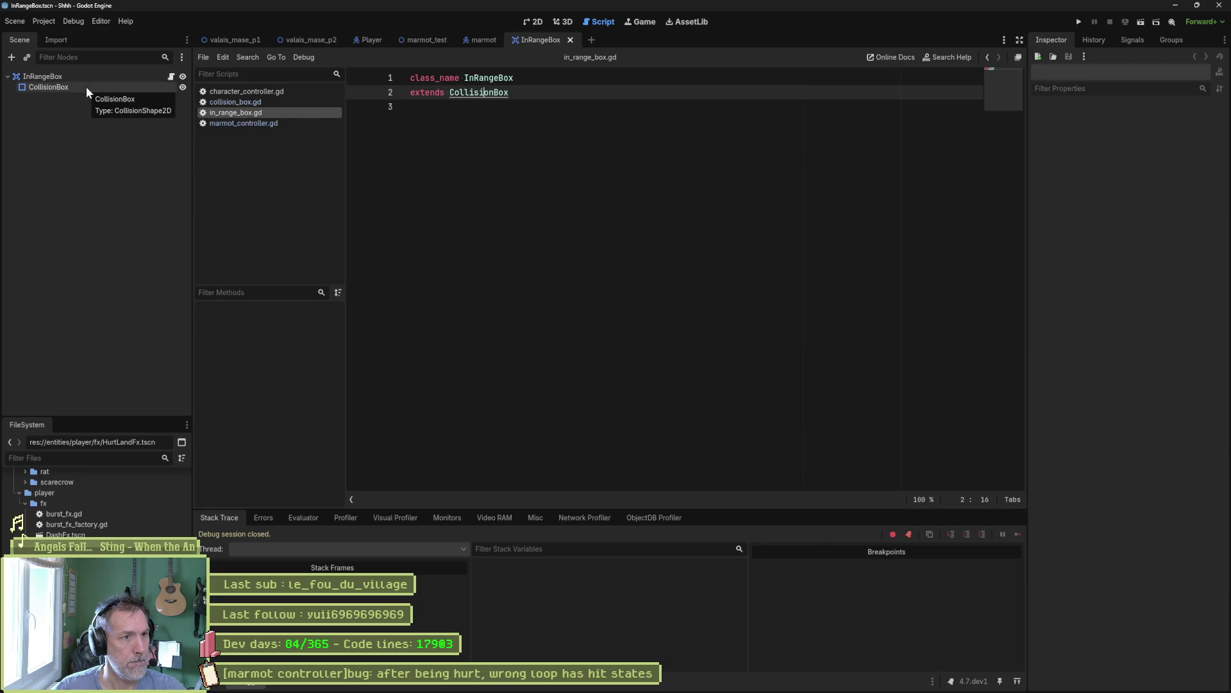
click(252, 103)
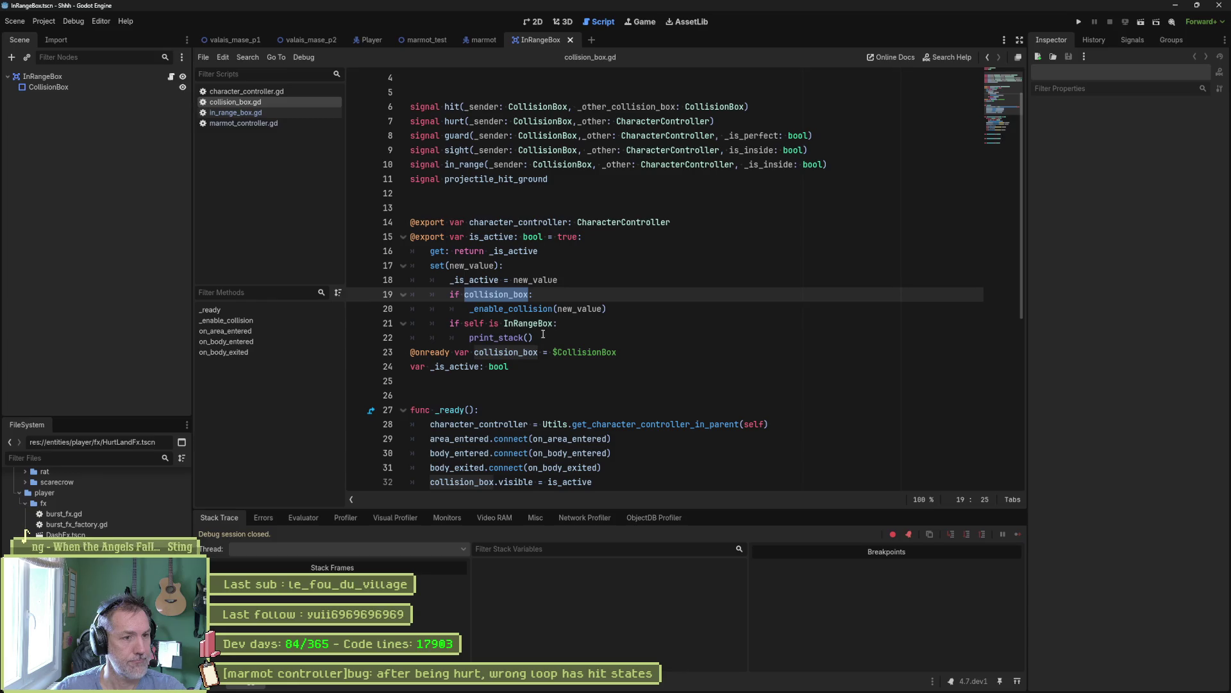
- Set a breakpoint on the print_stack line 22 and run the current scene
click(549, 337)
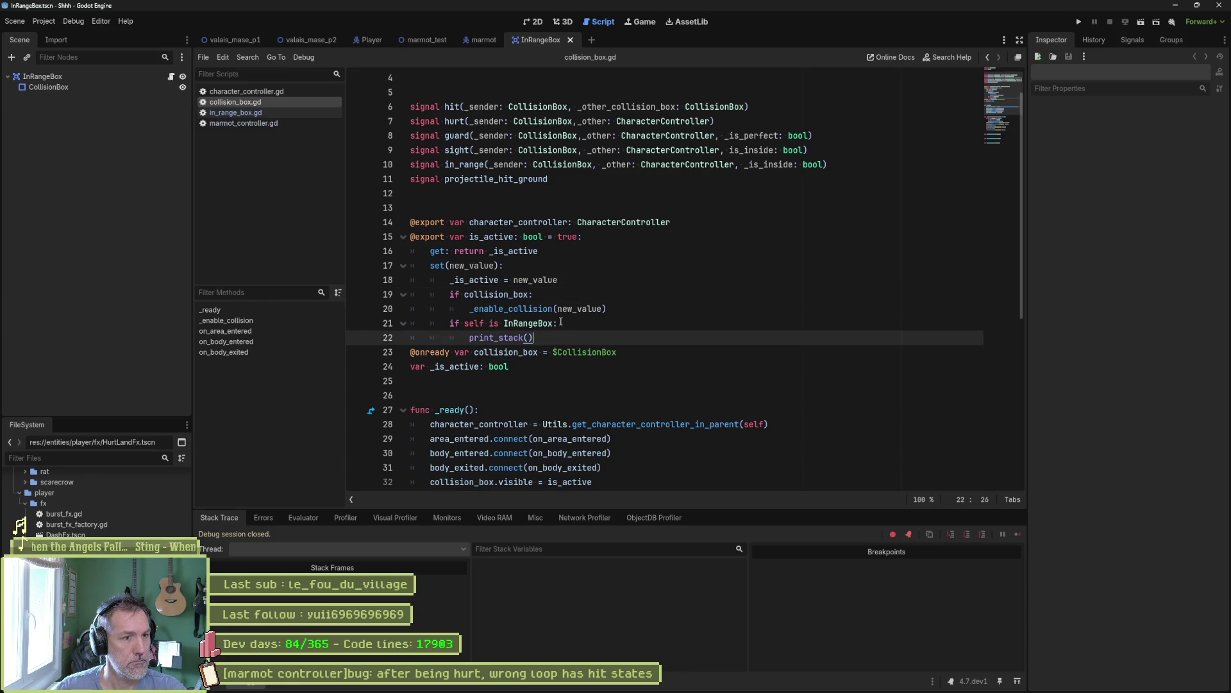
click(359, 338)
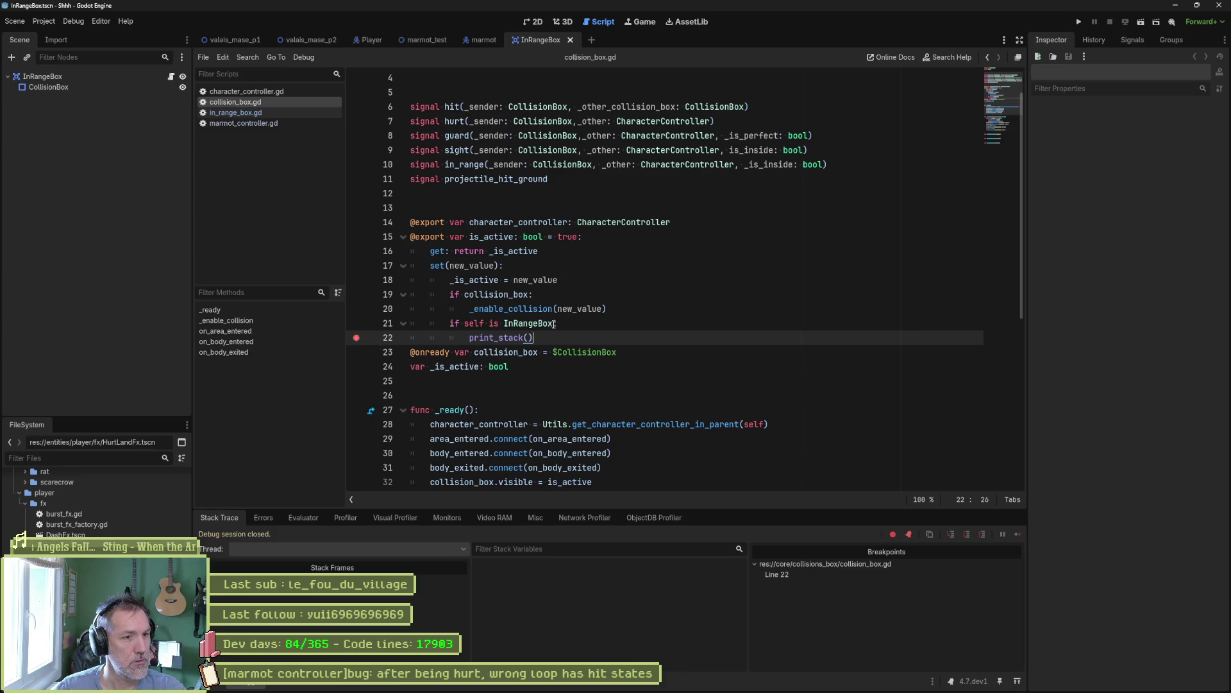
click(358, 338)
click(484, 323)
click(556, 335)
click(356, 337)
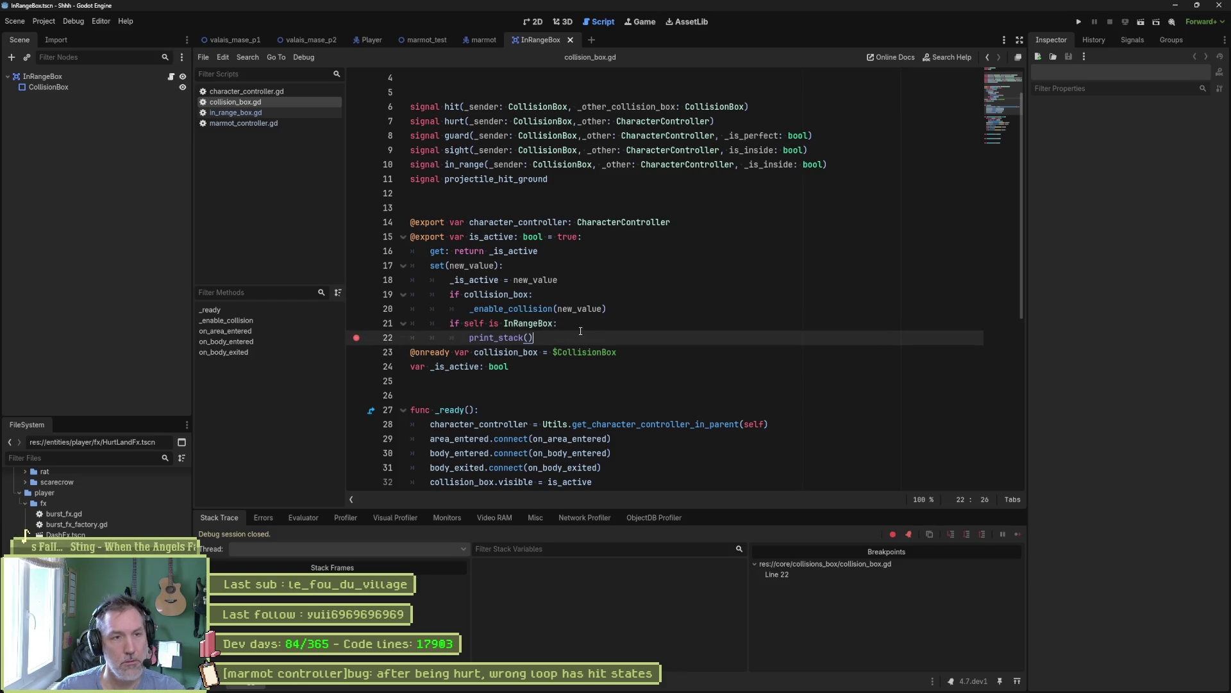
key(F6)
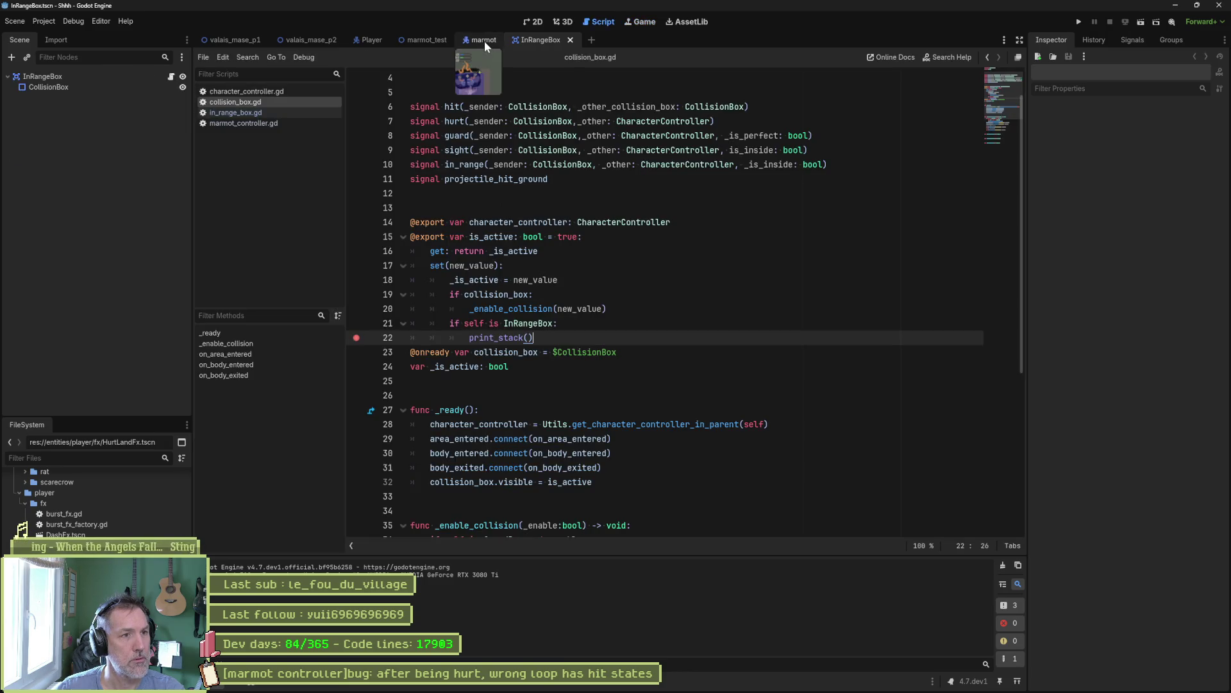
- Select lines 21–22 holding the InRangeBox check and print_stack call
double_click(476, 324)
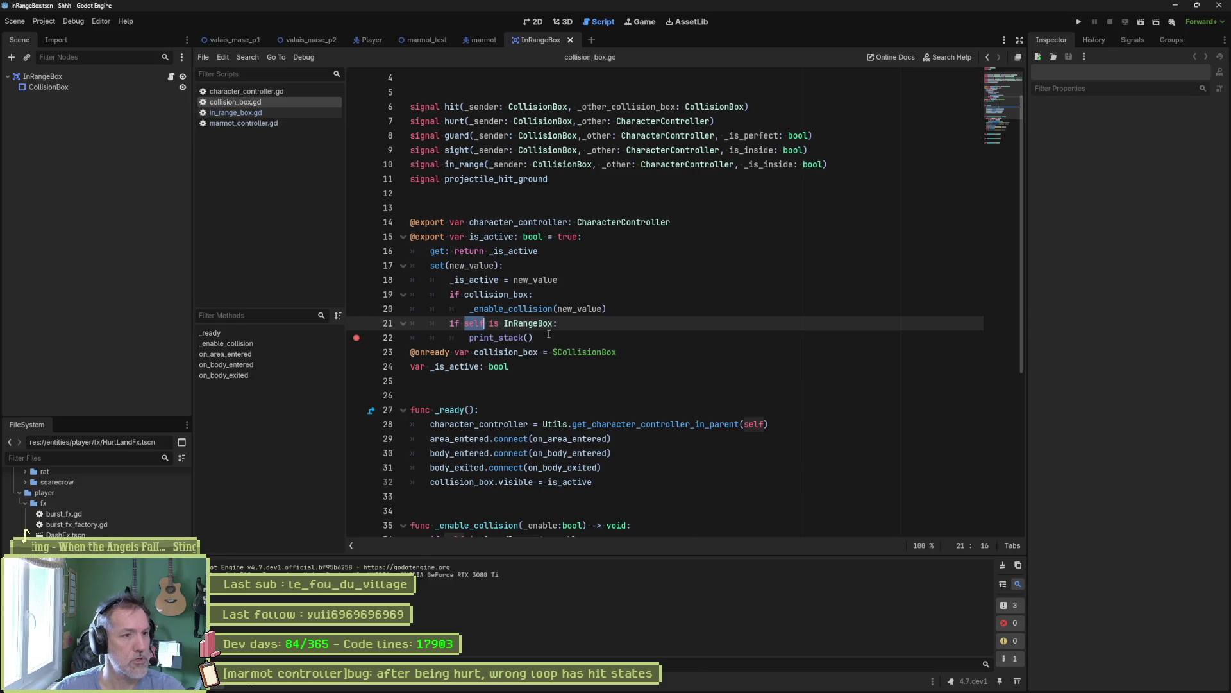
drag(547, 333, 432, 329)
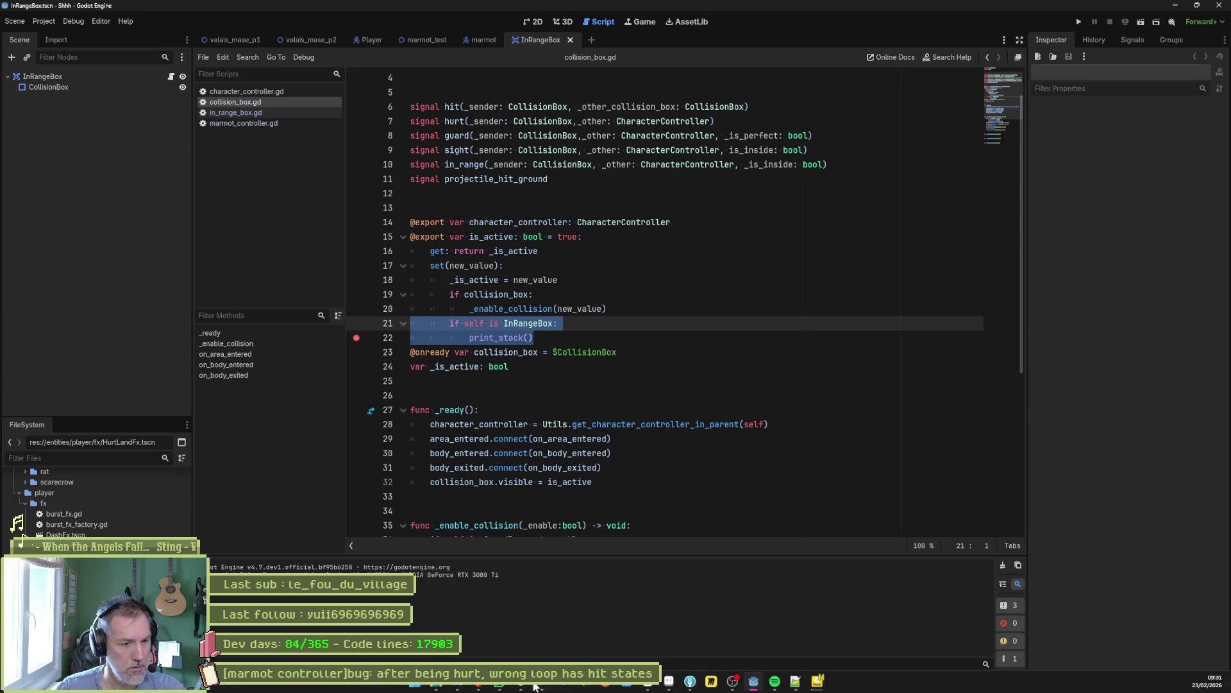
key(alt+Tab)
- Explain in Gemini that collision_box.gd is inherited by other collision boxes, including InRangeBox
click(518, 628)
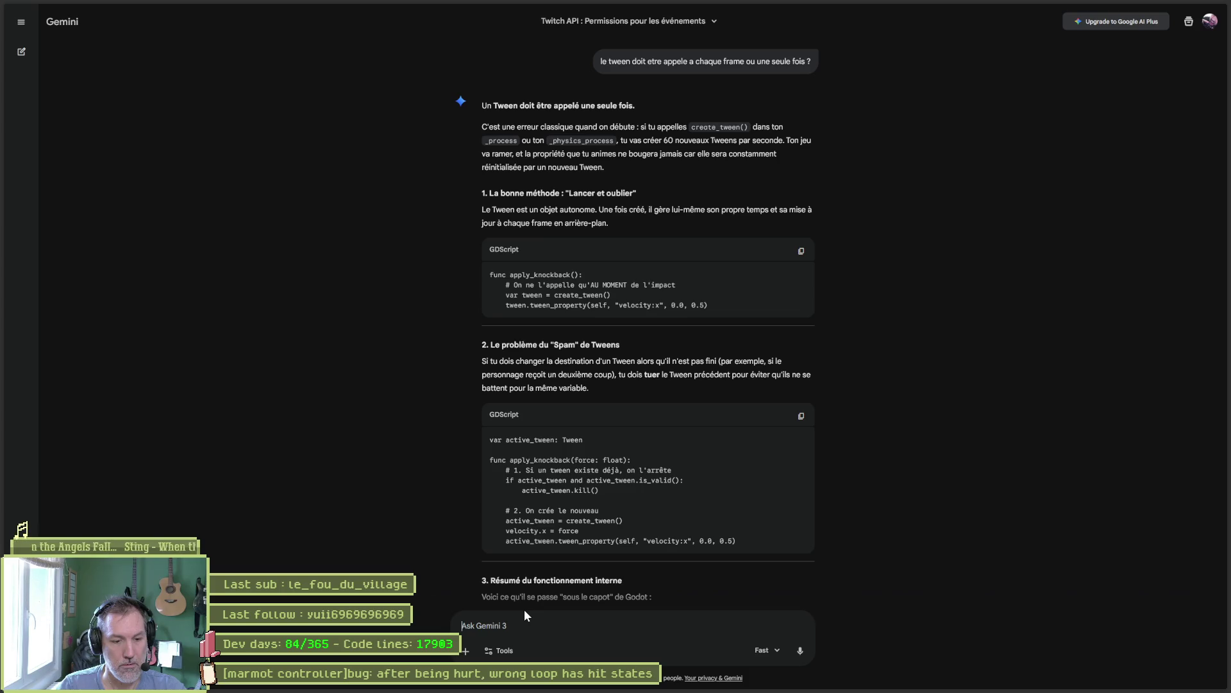
key(alt+Tab)
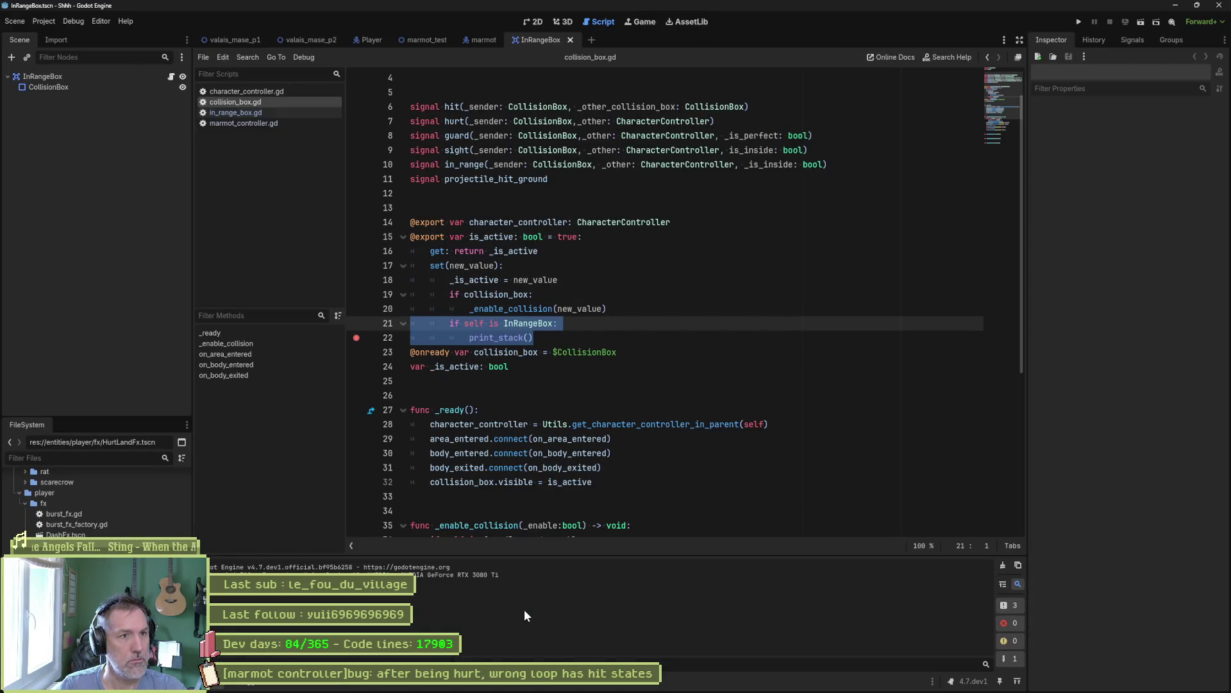
key(alt+Tab)
text(je suis dans un)
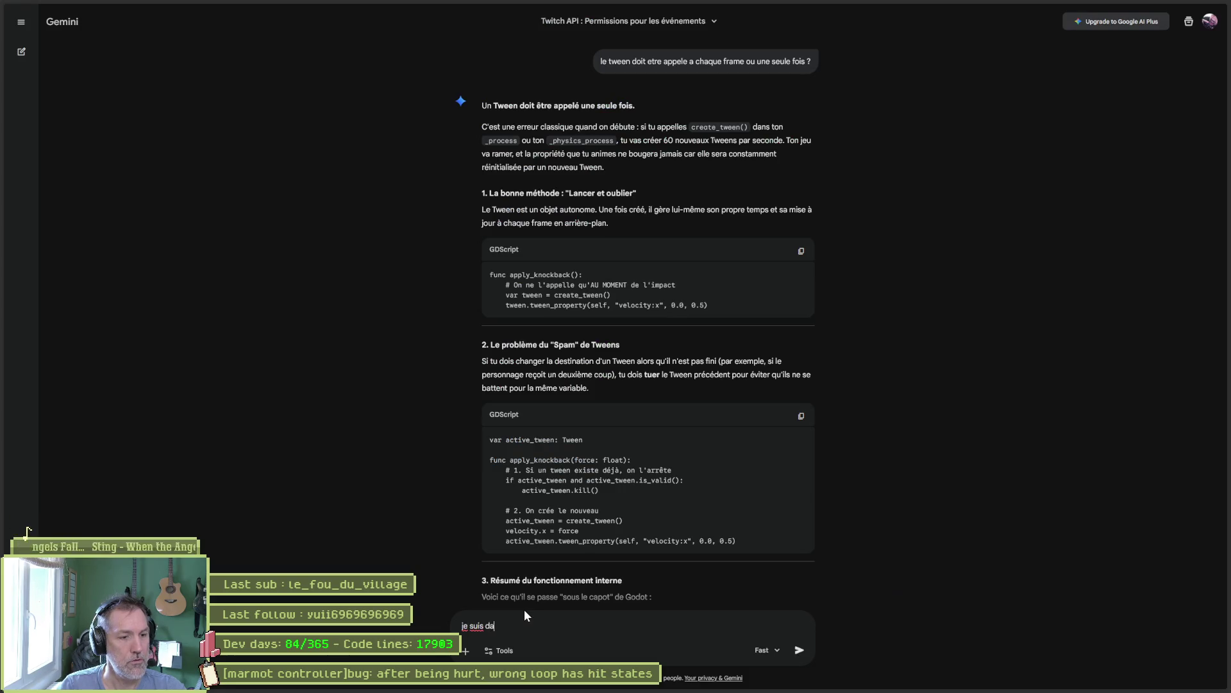
key(BackSpace)
key(BackSpace)
key(BackSpace)
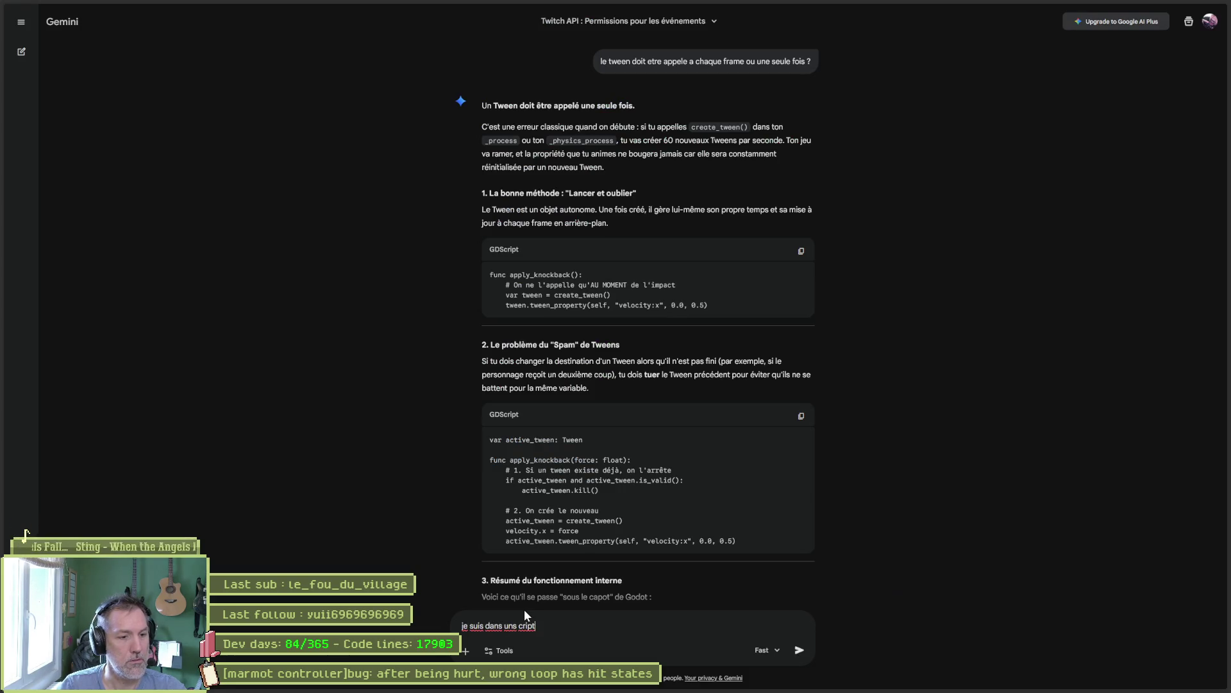
text(sc)
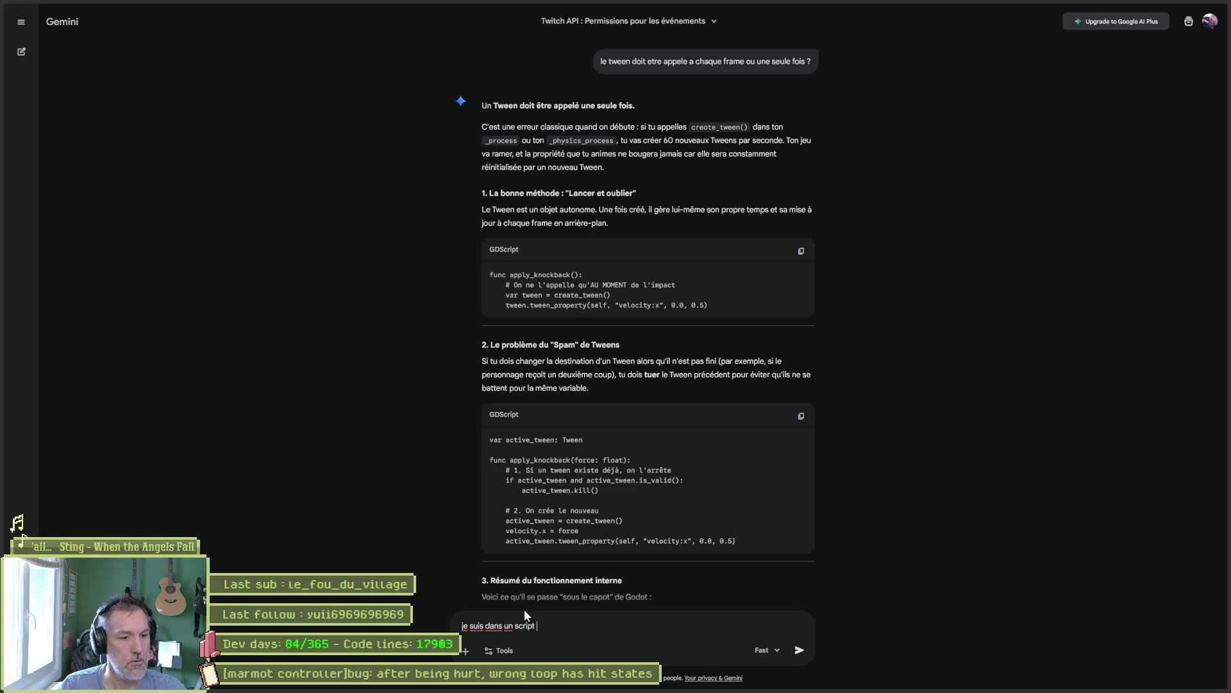
text(ion_box.)
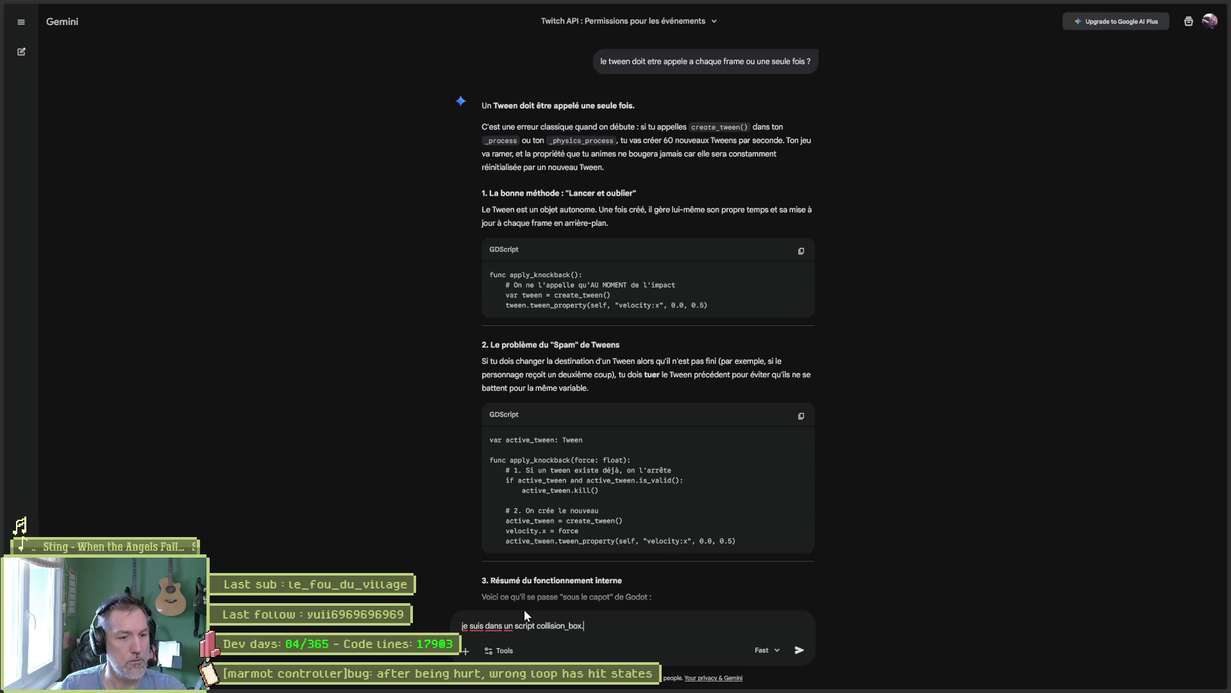
text(gd (C)
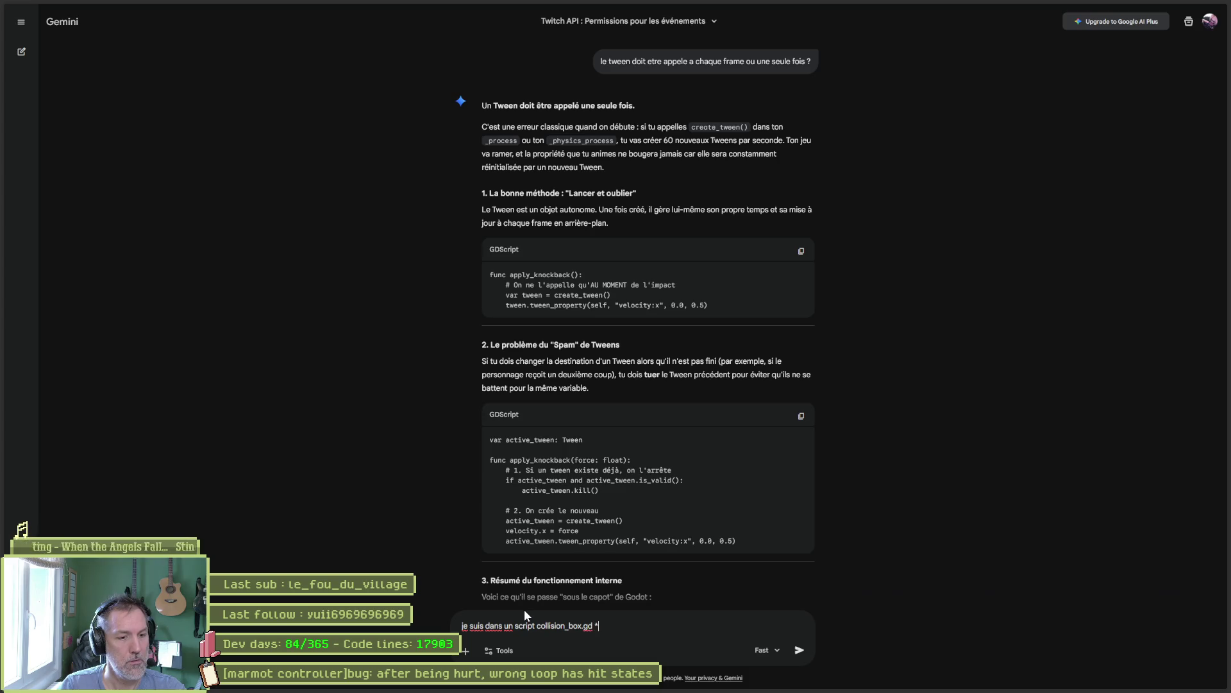
text(ollisi)
key(BackSpace)
key(BackSpace)
key(BackSpace)
key(BackSpace)
key(BackSpace)
key(BackSpace)
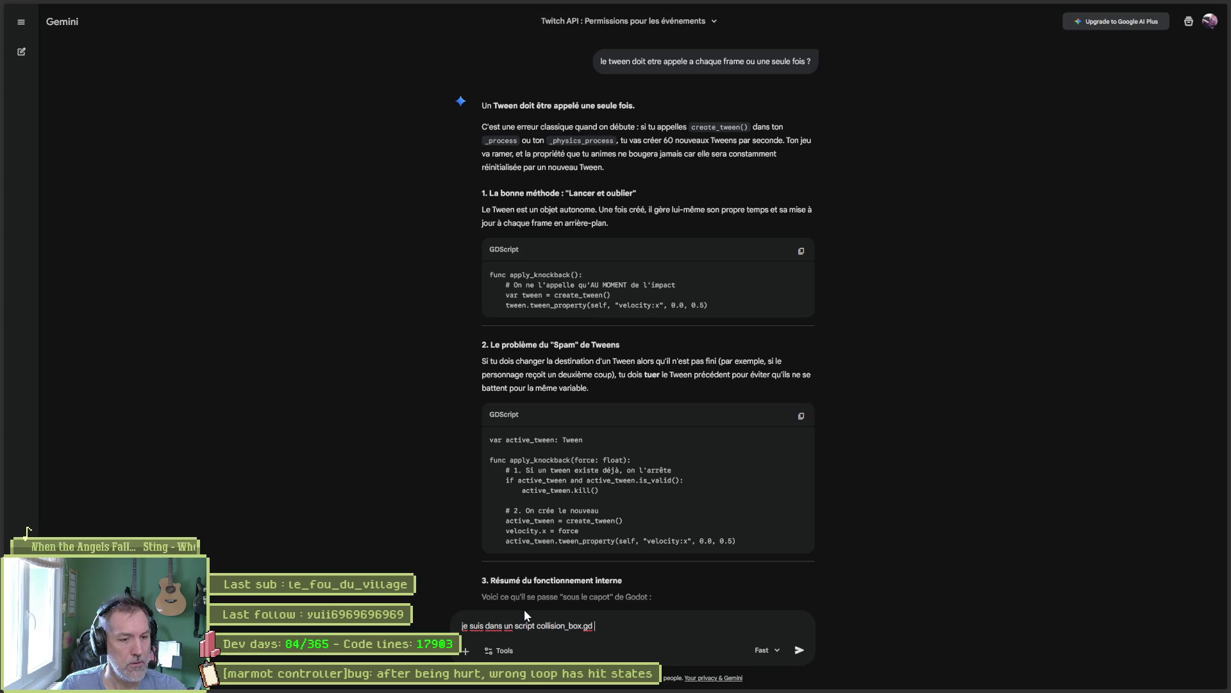
text(dont heritent)
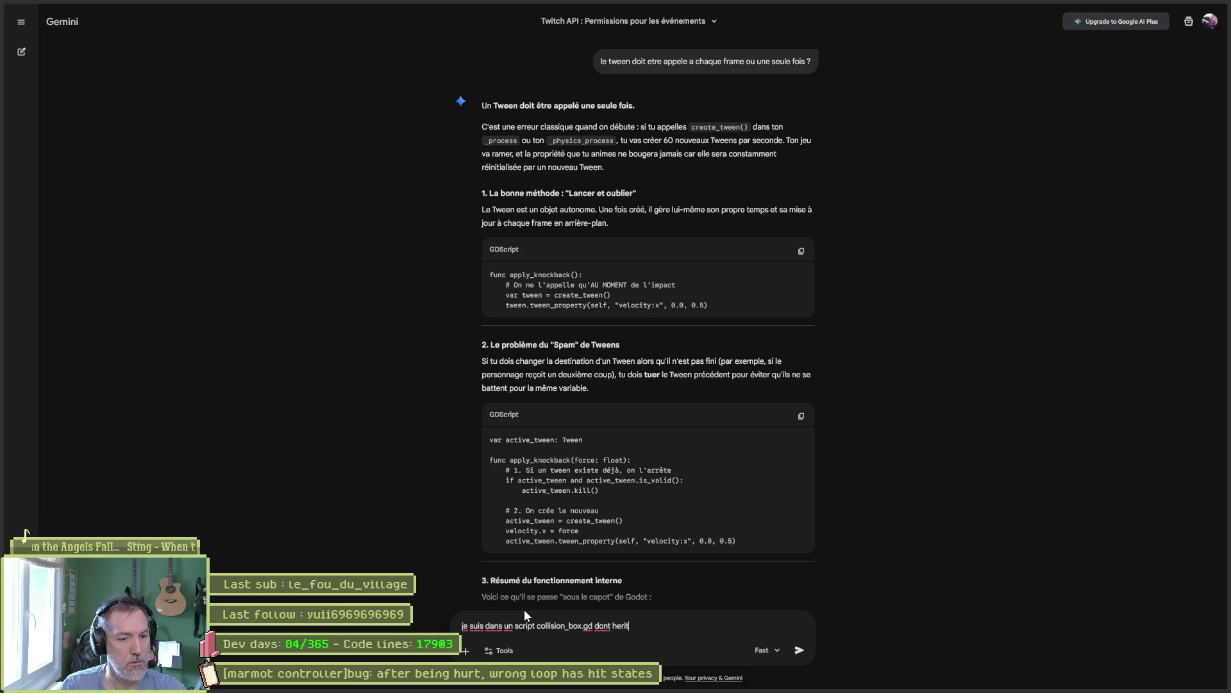
text( d'auters)
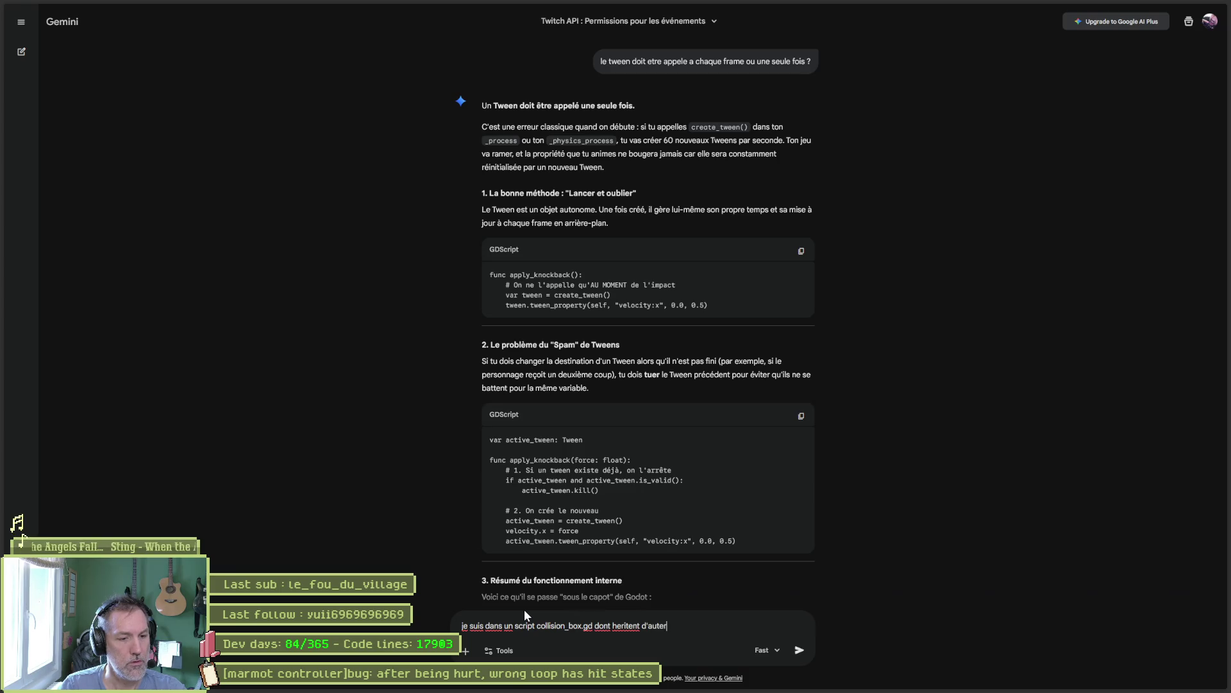
key(BackSpace)
key(BackSpace)
key(BackSpace)
text(autres c)
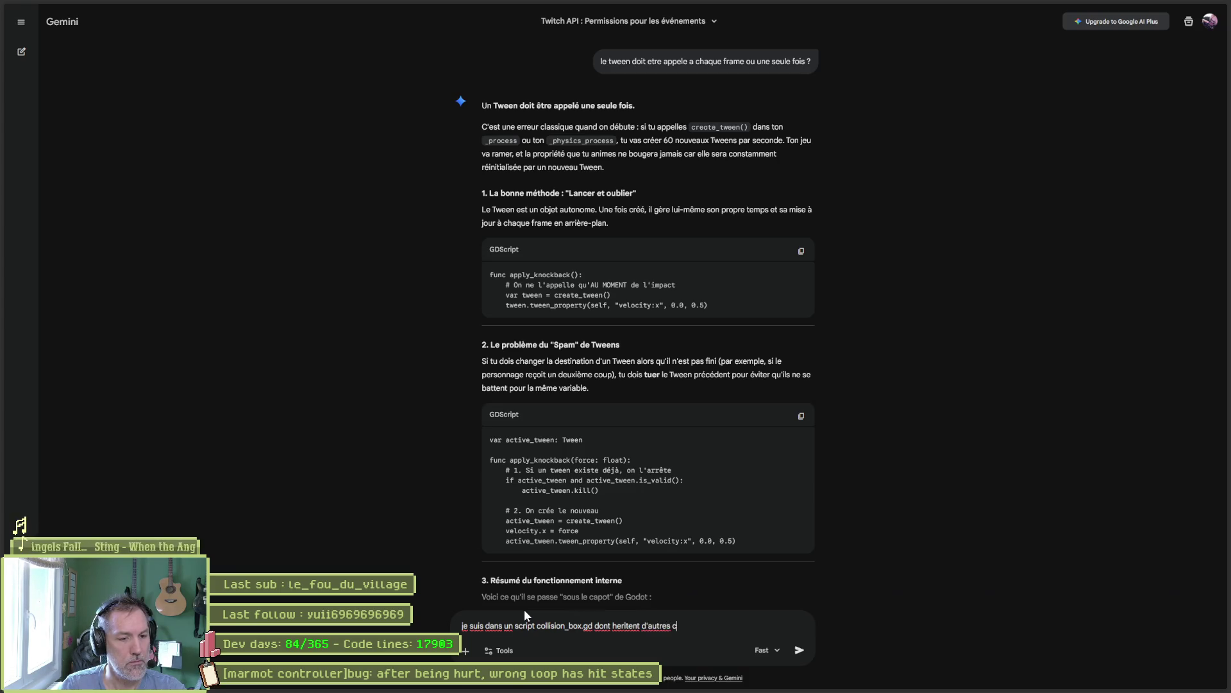
text(ollision box dont)
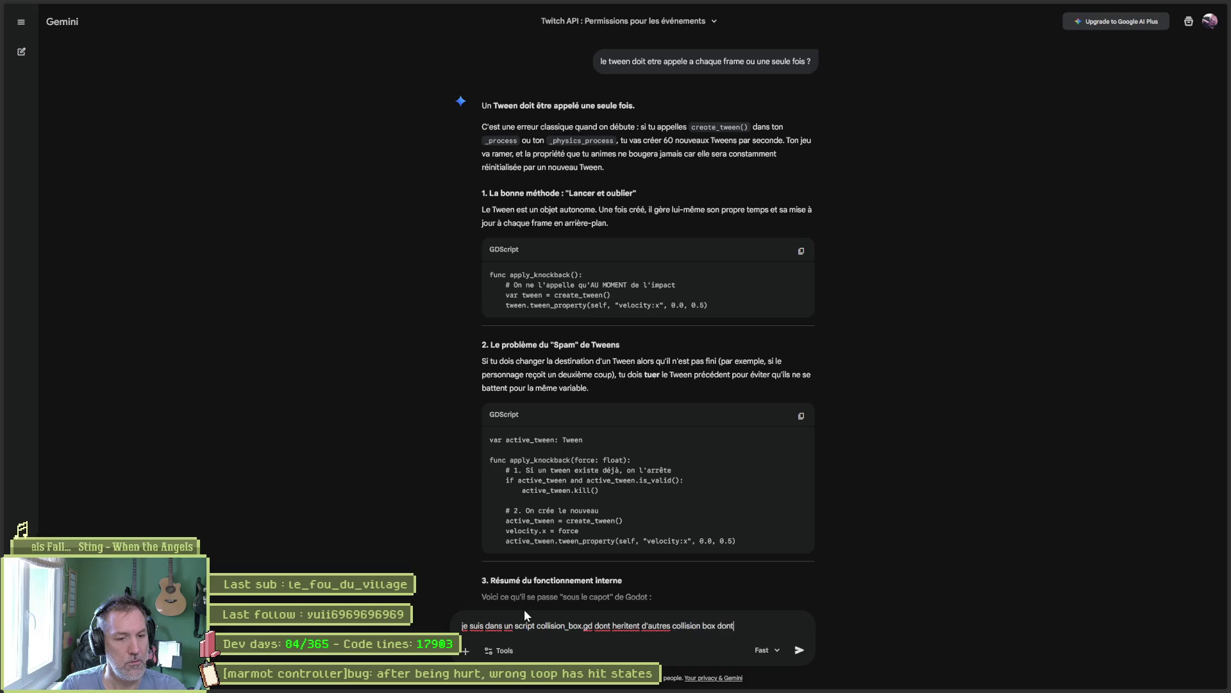
text( lnRangeBox.)
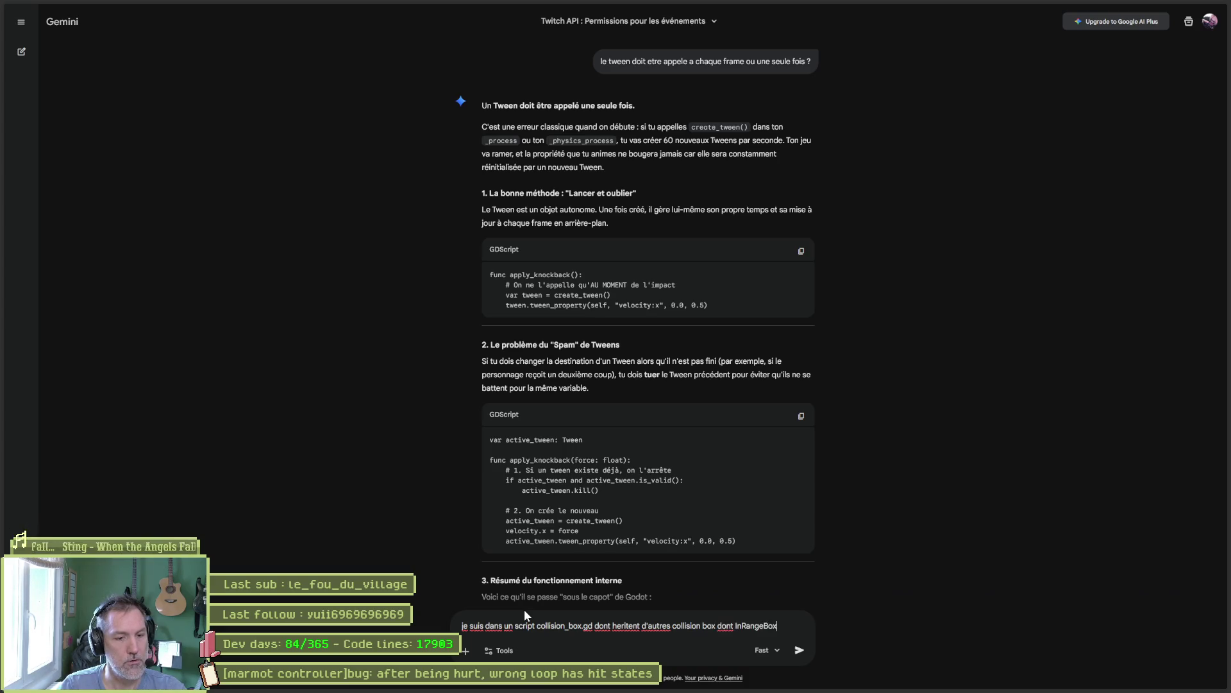
- Add 'je veux print stack quand je suis de type InRangeBox' with the pasted snippet, and send
key(shift+Return)
text(je veux )
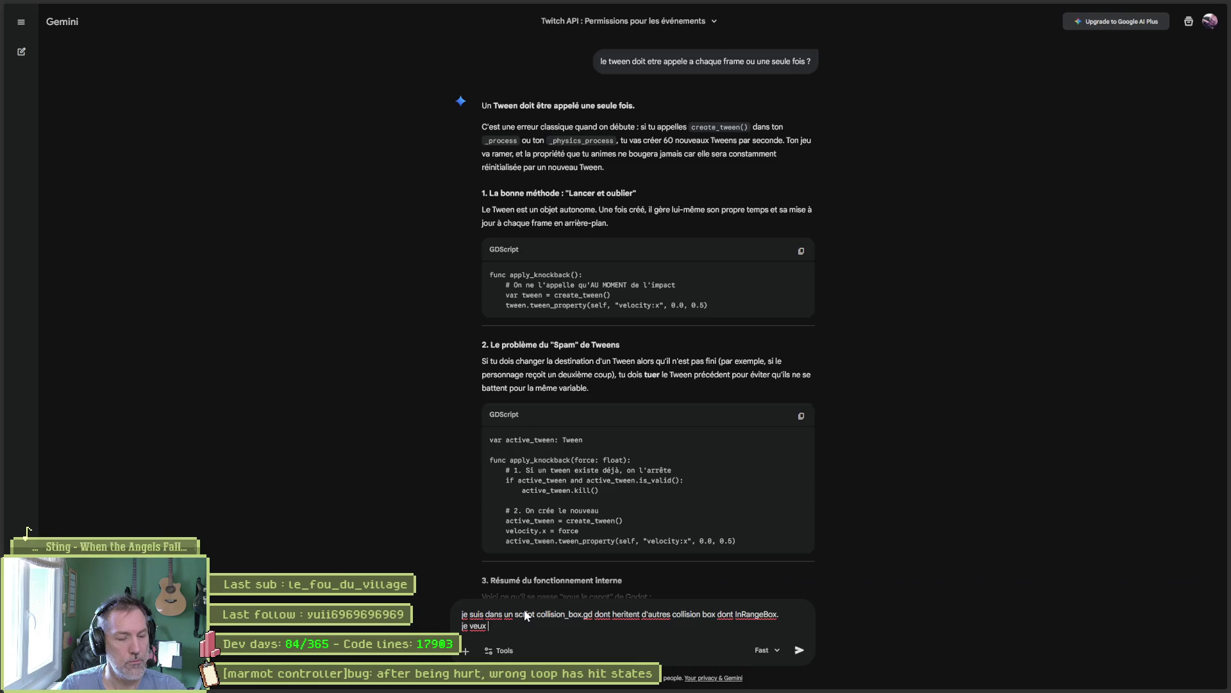
text(print stack quand je)
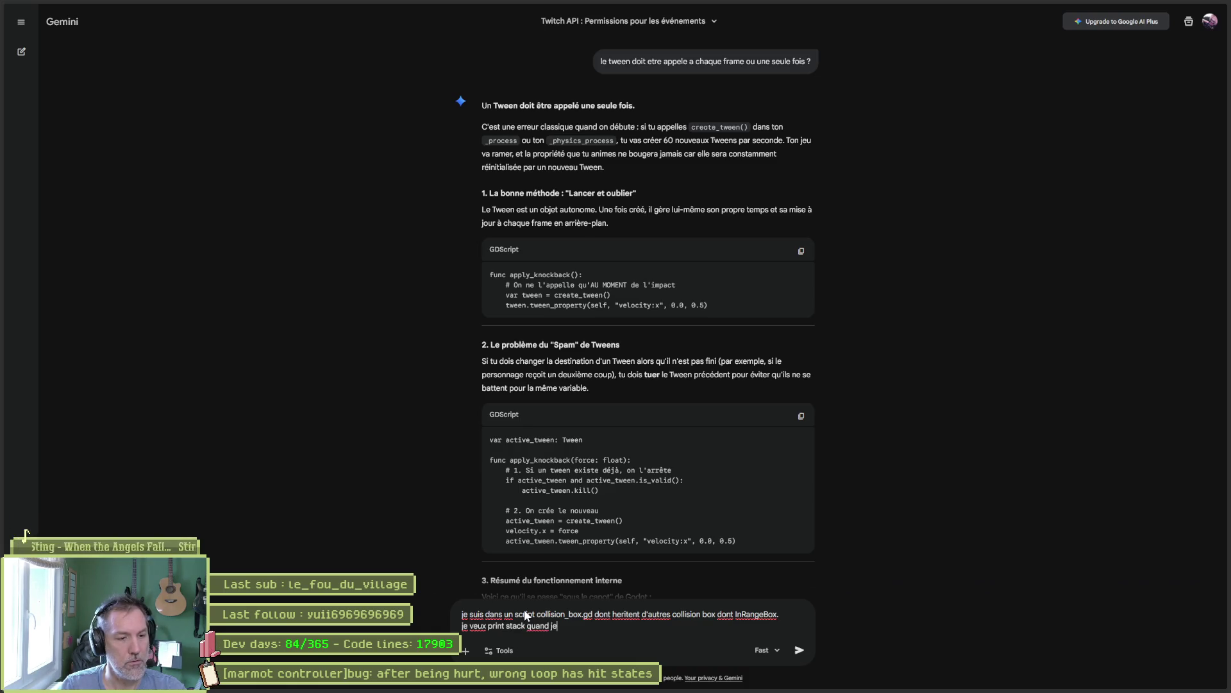
text( suis de type )
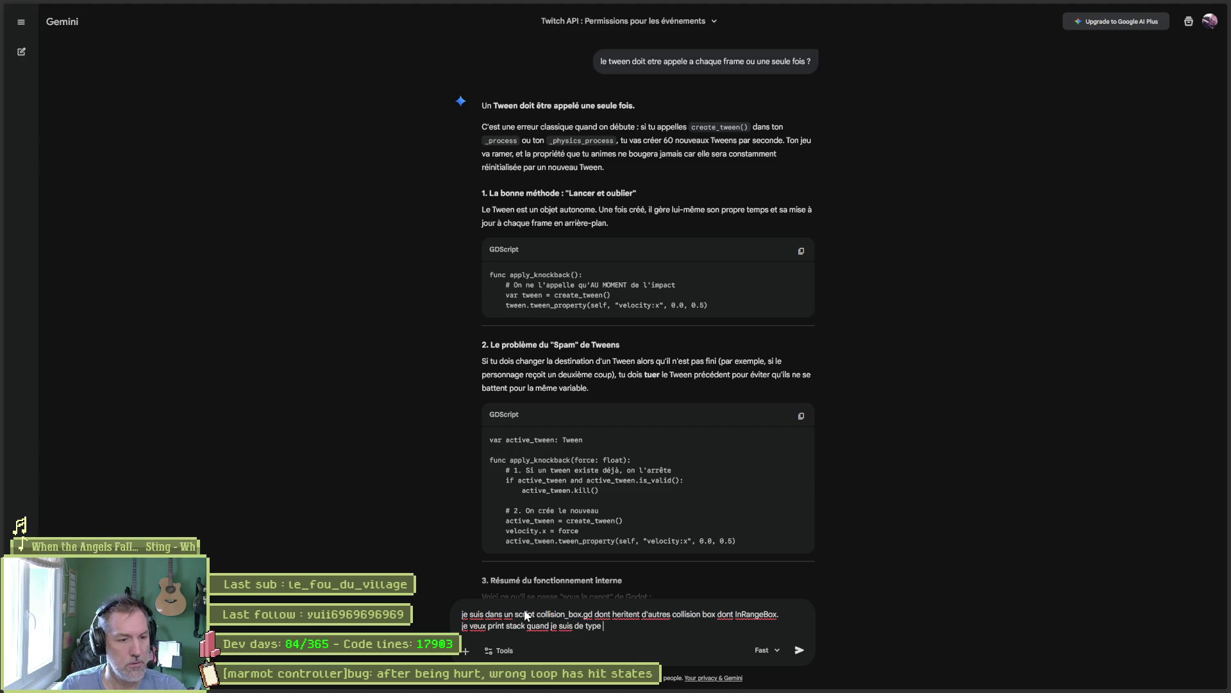
text(InRangeBox)
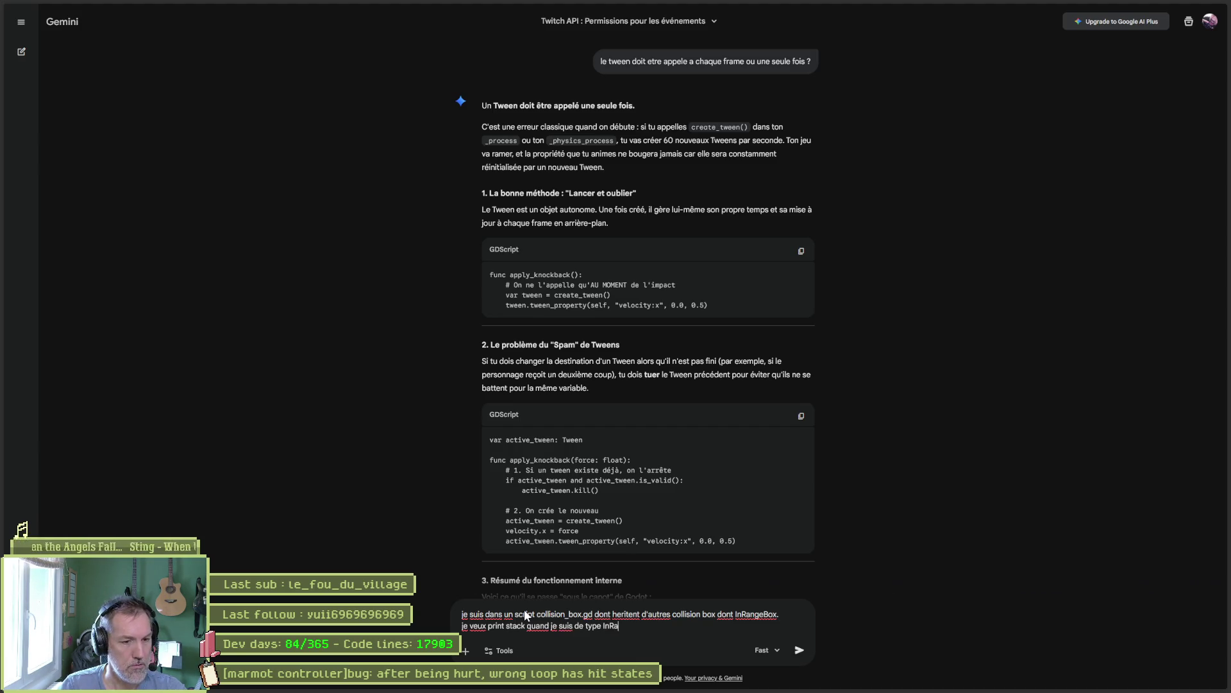
key(ctrl+v)
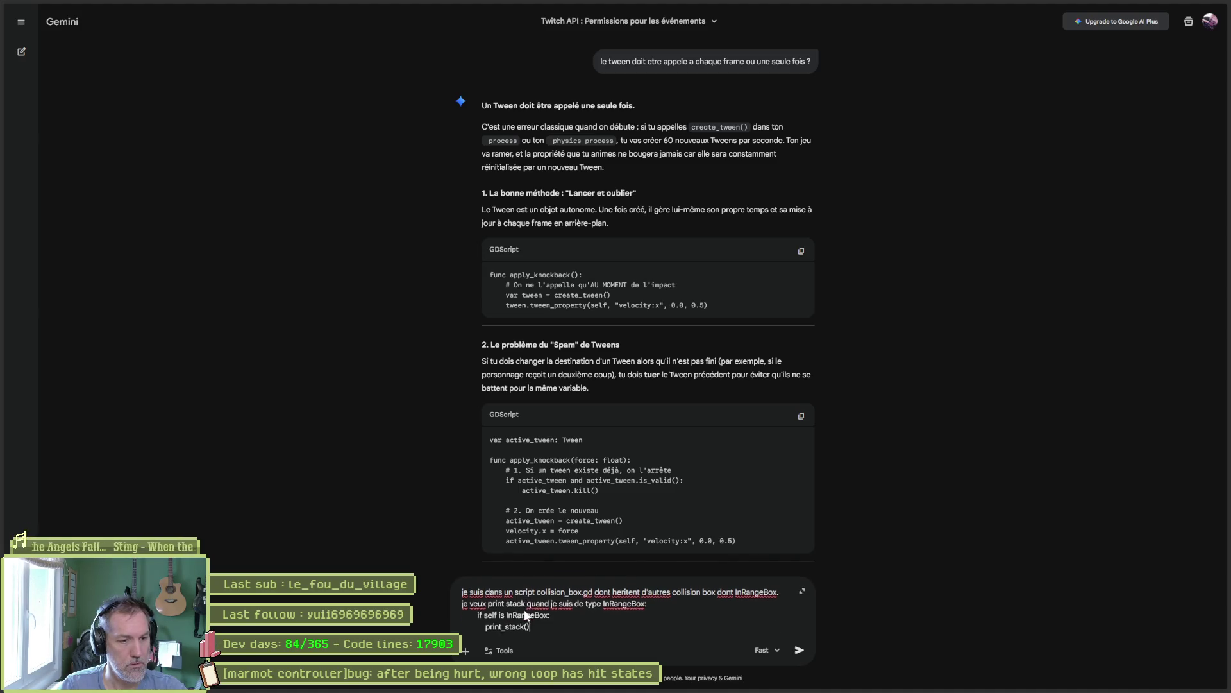
key(Return)
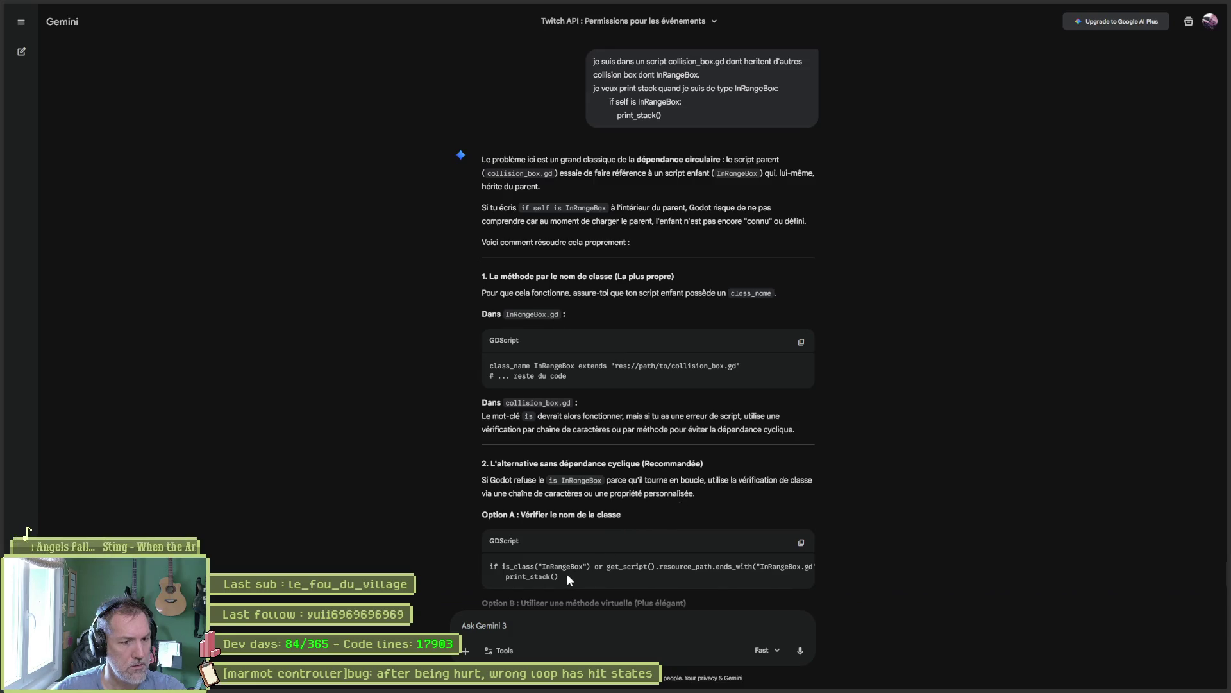
- Read Gemini's reply recommending a virtual _is_in_range_box() method, then return to collision_box.gd
scroll(576, 549, down, 2)
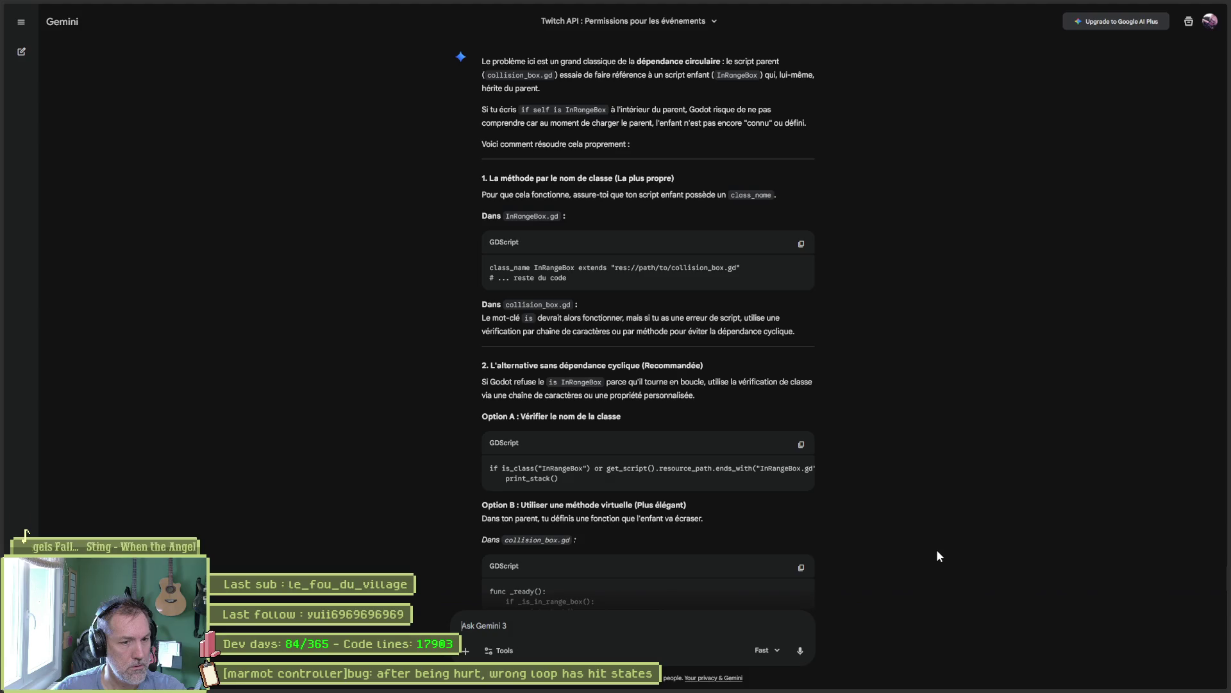
scroll(934, 550, down, 3)
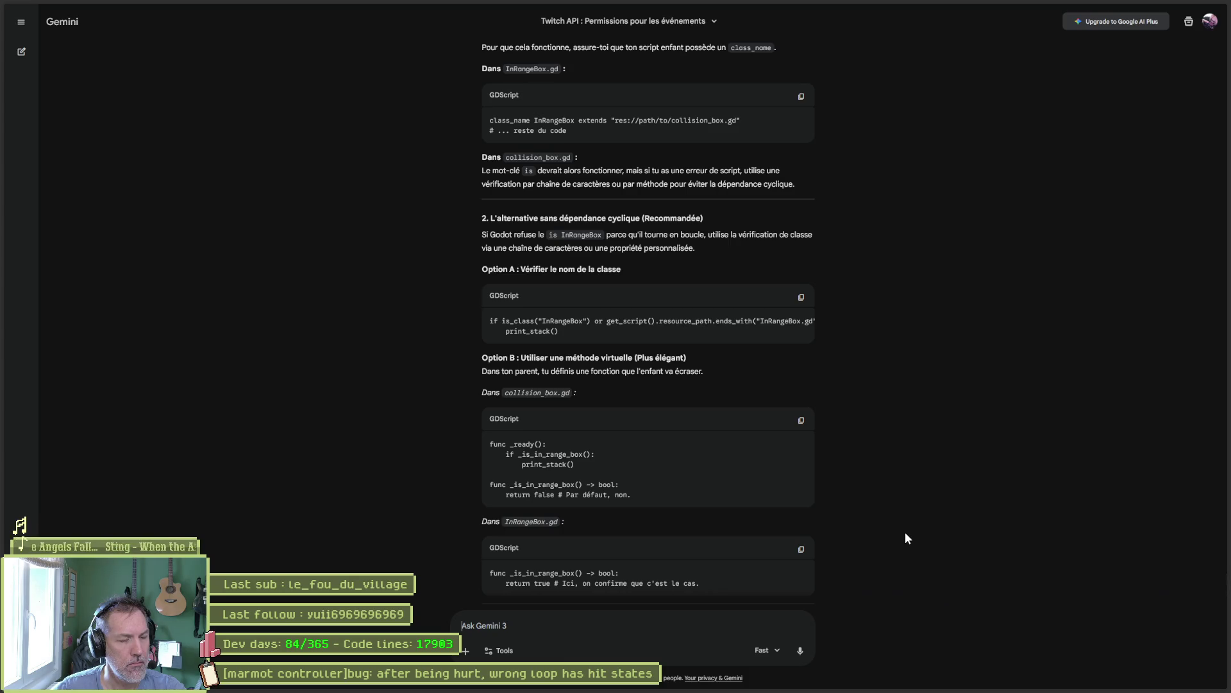
scroll(903, 532, down, 1)
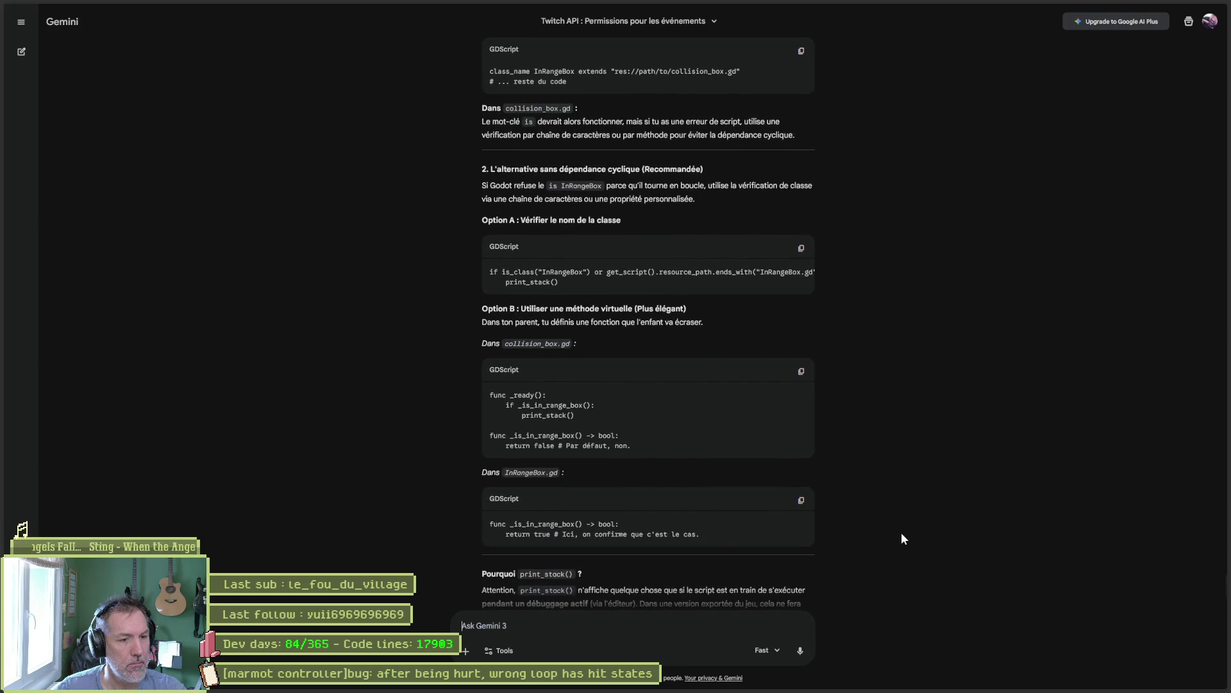
scroll(894, 531, down, 1)
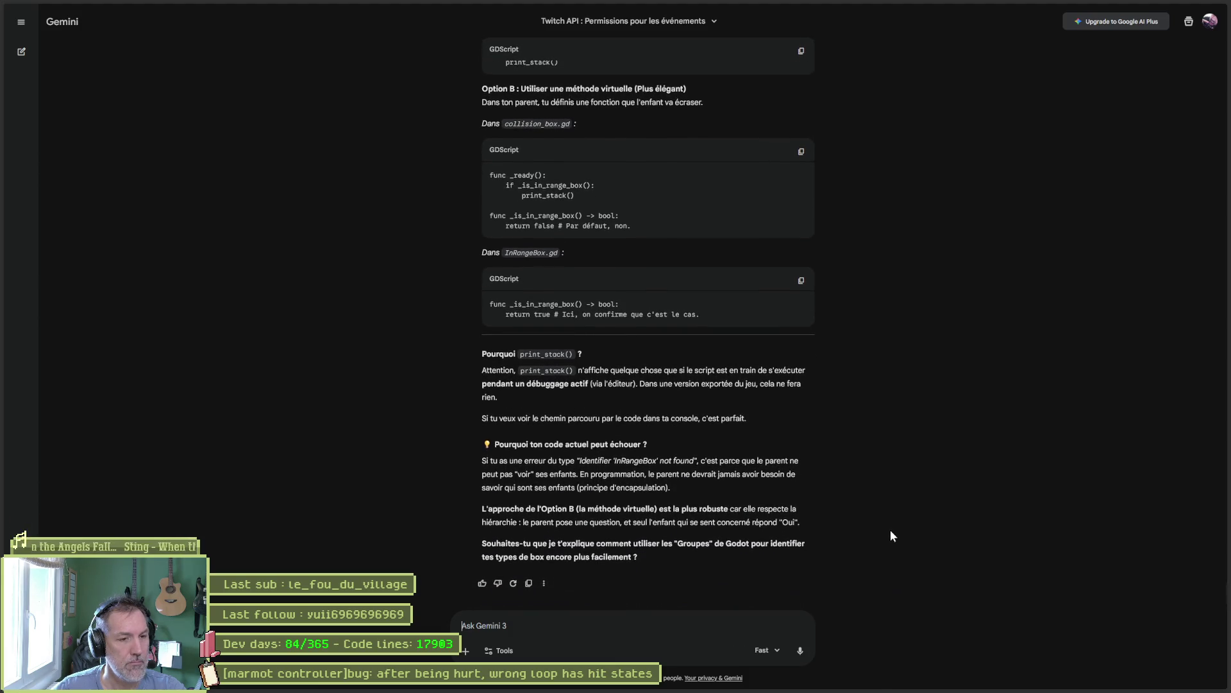
key(alt+Tab)
click(514, 324)
shift+click(457, 324)
- Add print(self) on a new line 21 and comment out the InRangeBox print_stack check
click(517, 323)
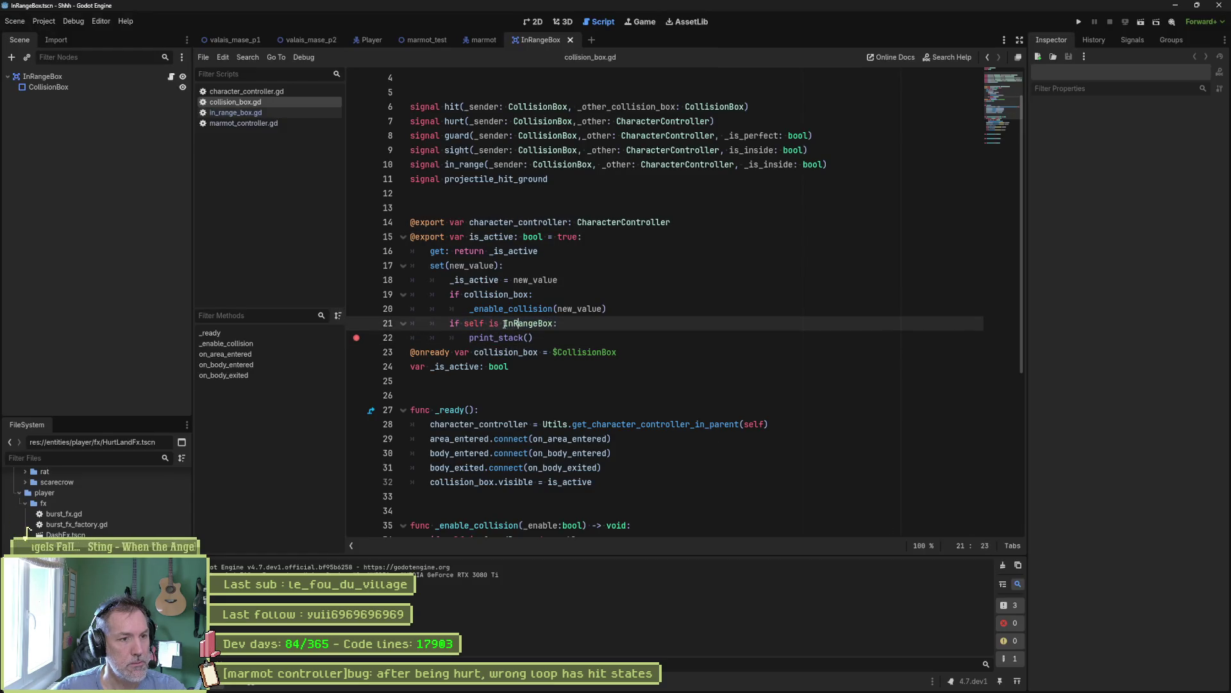
click(642, 308)
key(Return)
key(BackSpace)
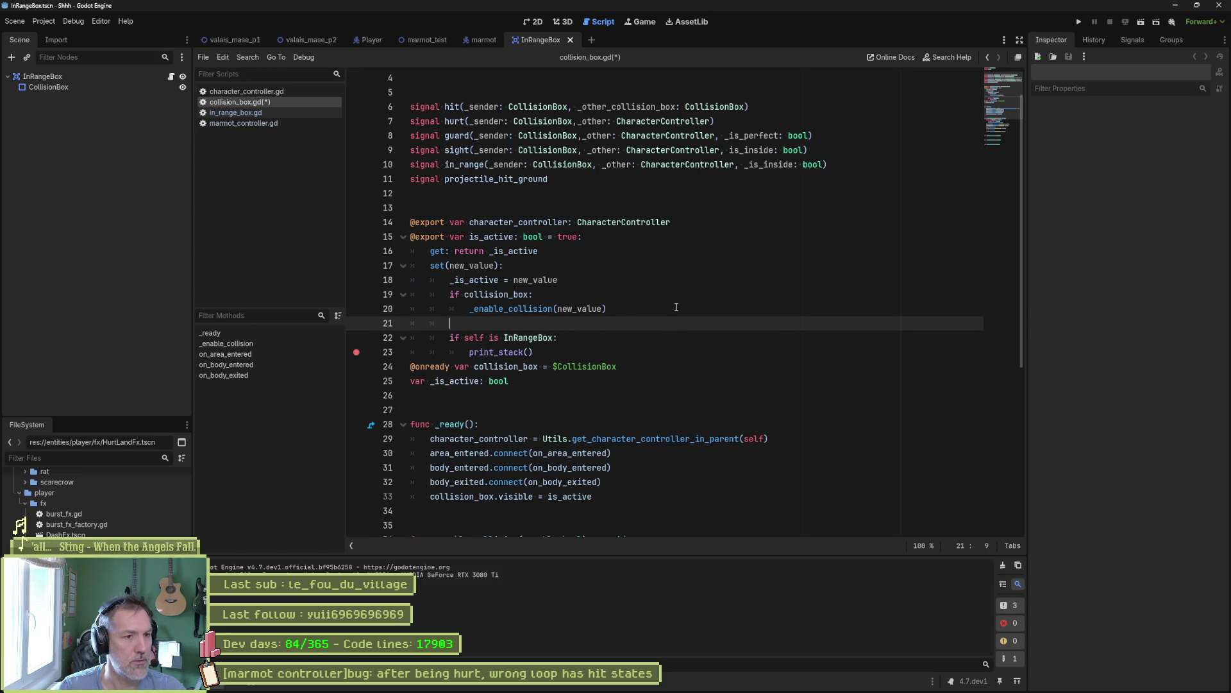
text(print()
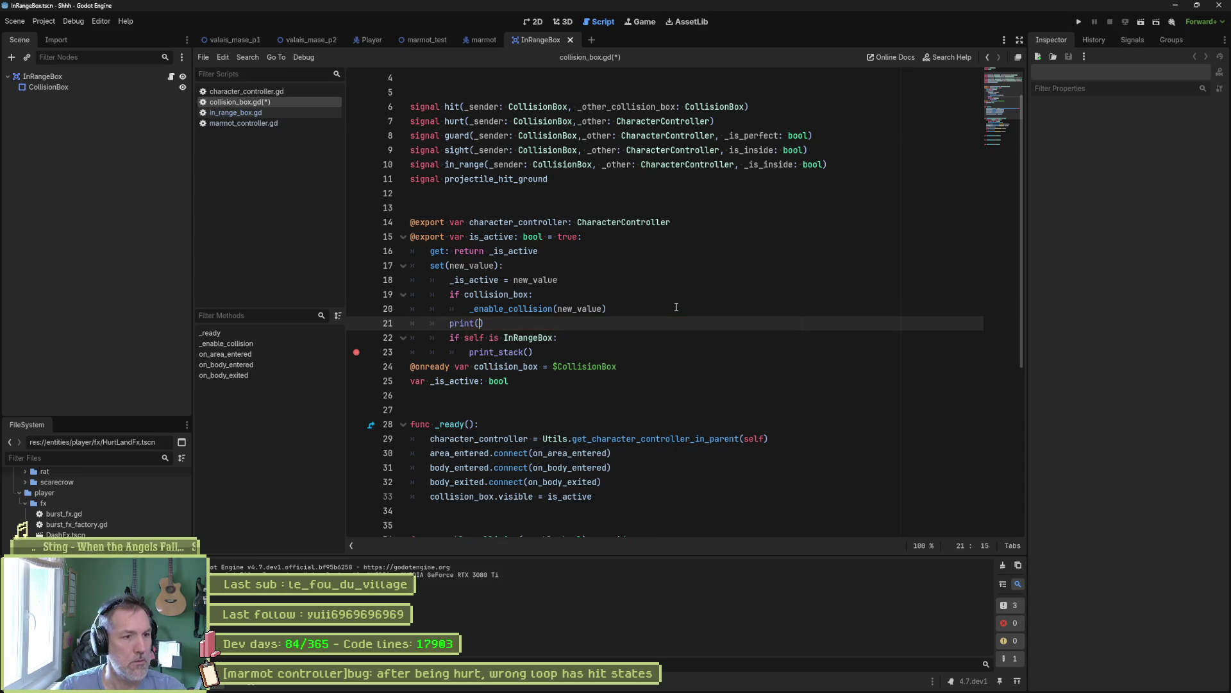
text(s)
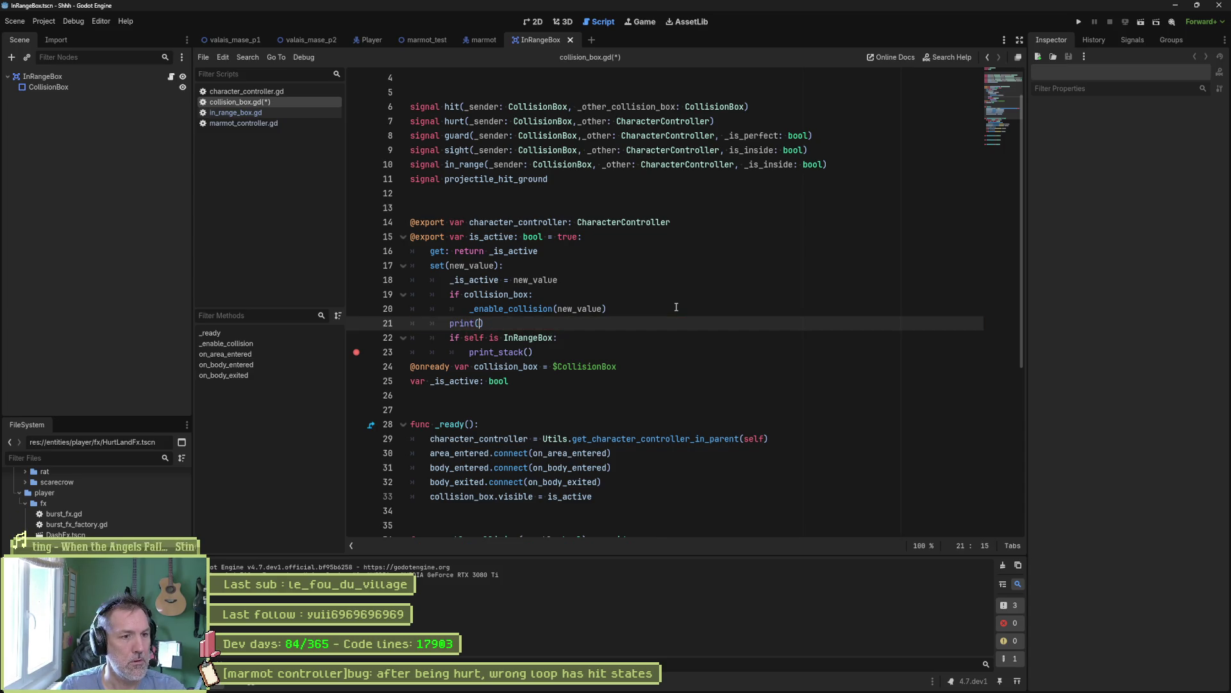
text(elf)
mouse_move(534, 338)
mouse_down()
mouse_move(564, 338)
mouse_move(533, 348)
mouse_up()
key(ctrl+k)
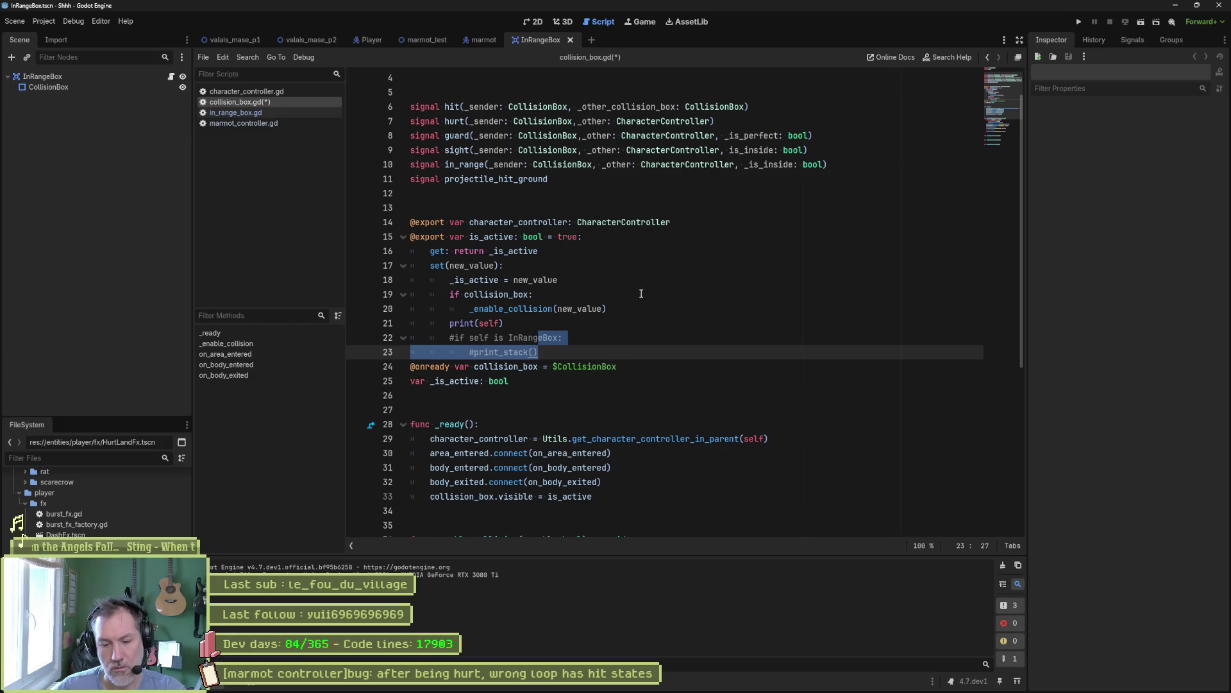
- Test-run the InRangeBox scene, stop it, then run the marmot scene
key(F6)
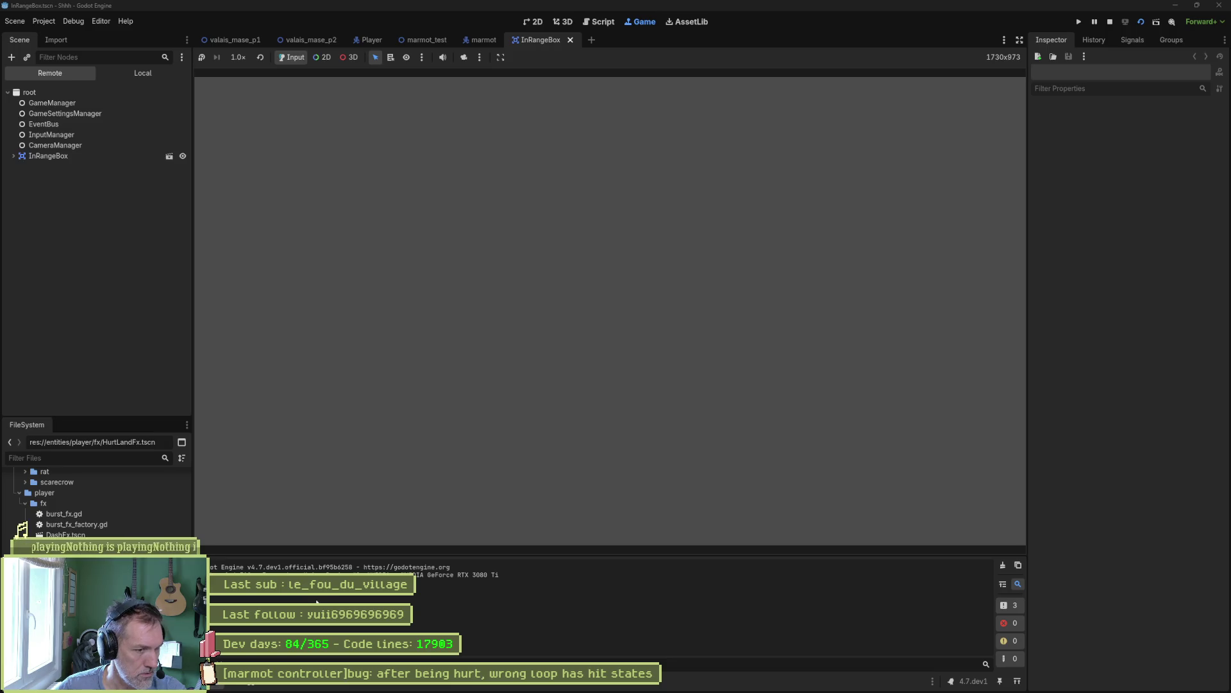
key(F8)
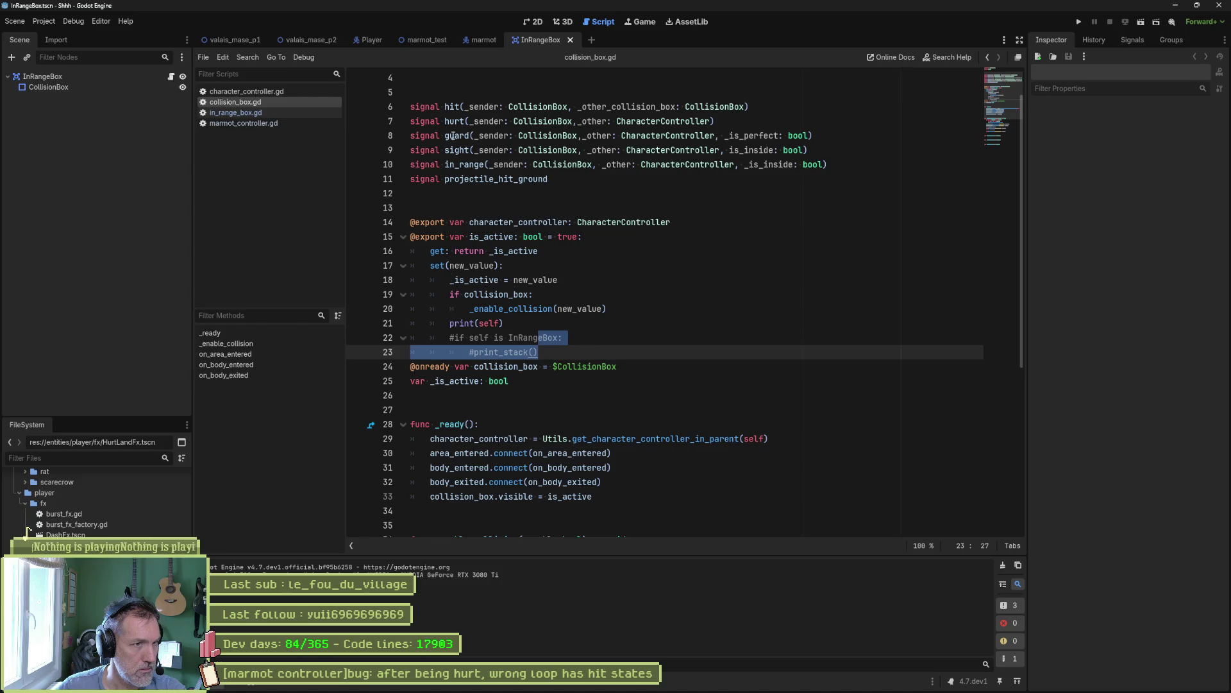
click(475, 41)
key(F6)
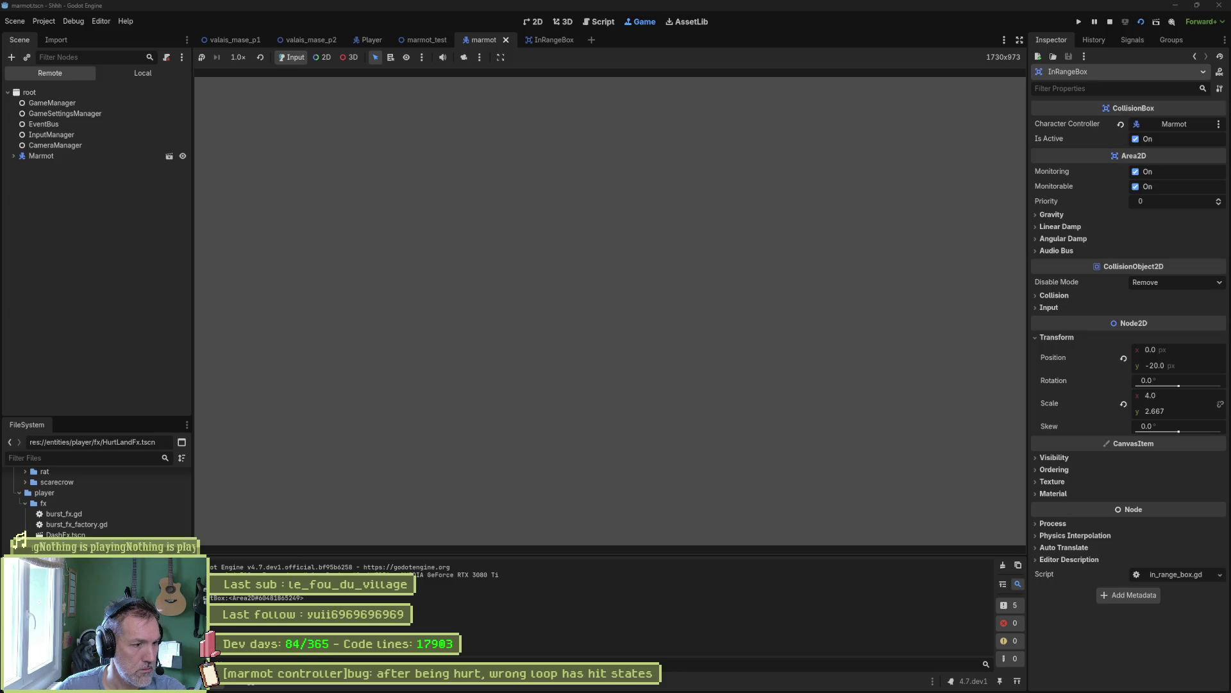
- Stop the game and look over the FlipRoot, SightBox and HurtBox scripts before reopening collision_box.gd
key(F8)
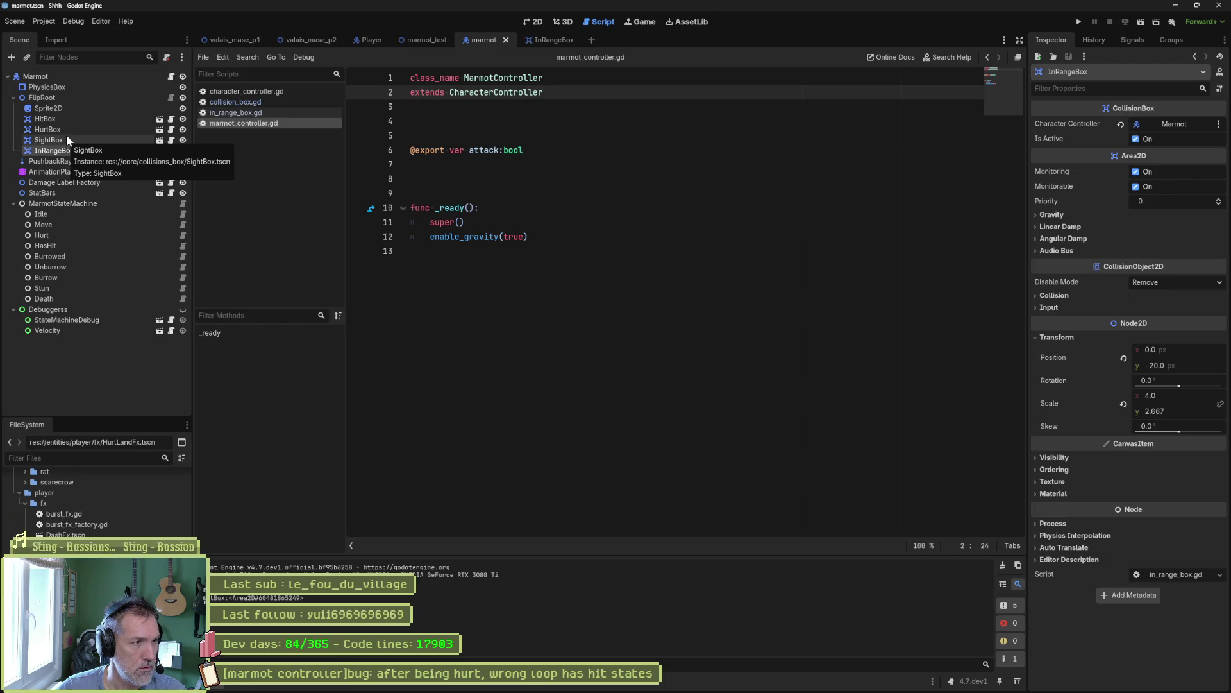
click(100, 78)
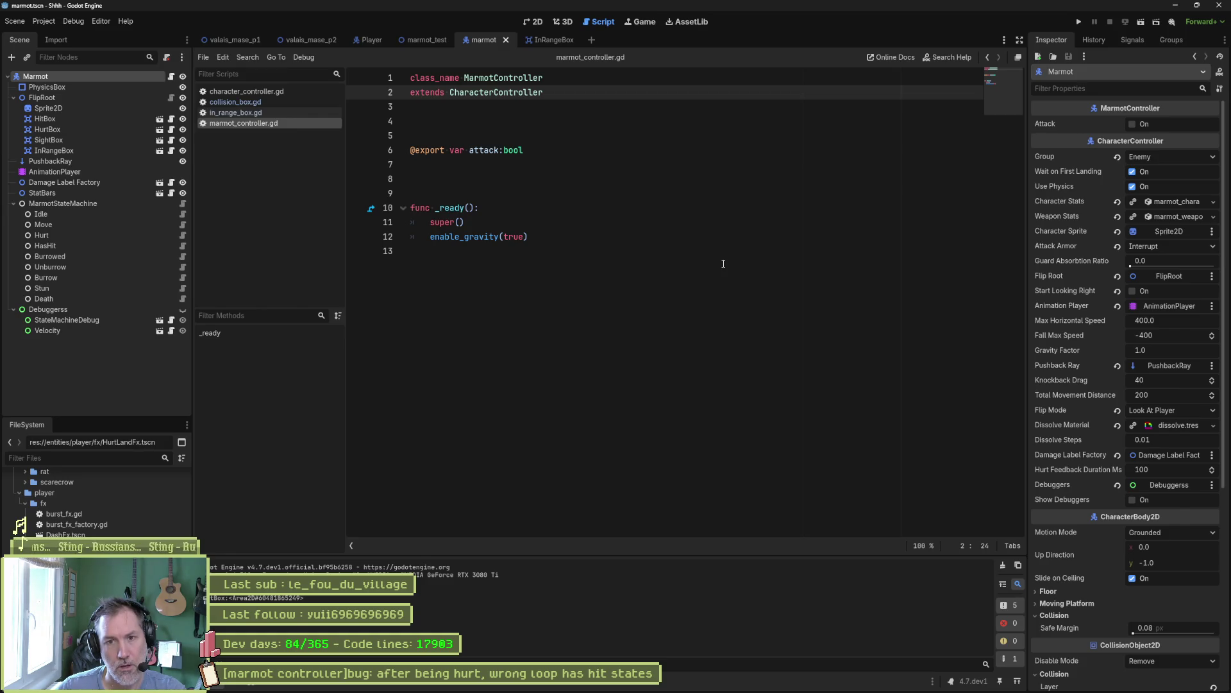
scroll(1089, 471, down, 5)
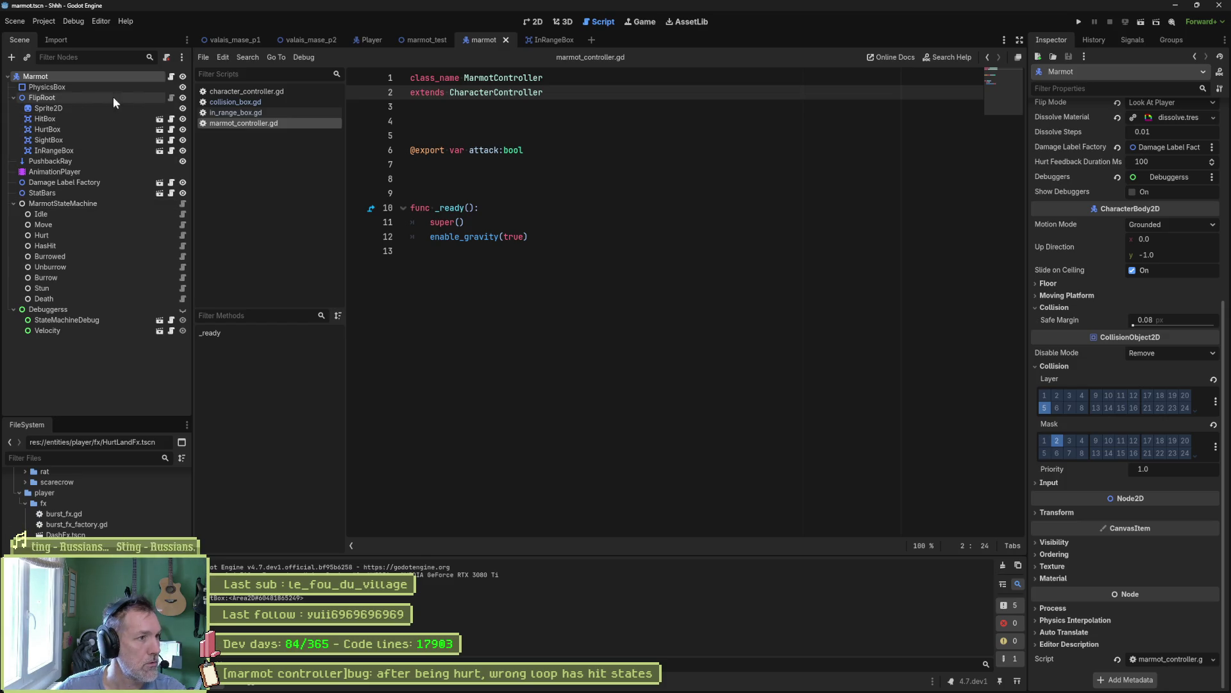
click(171, 97)
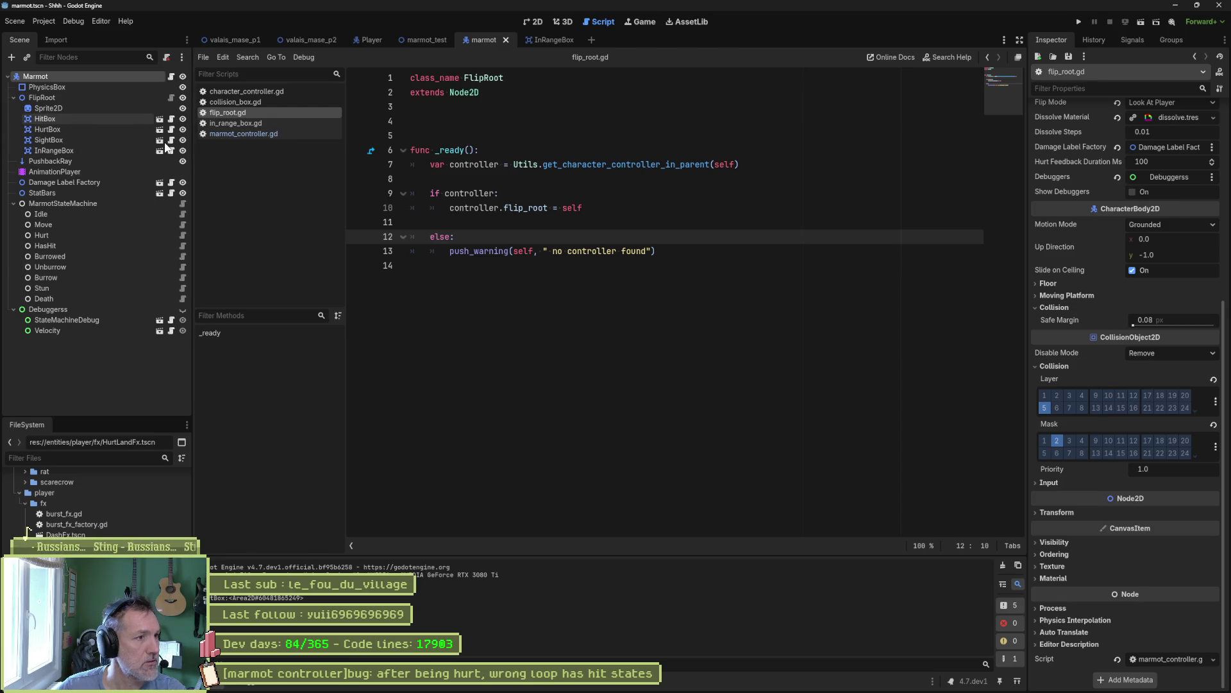
click(171, 140)
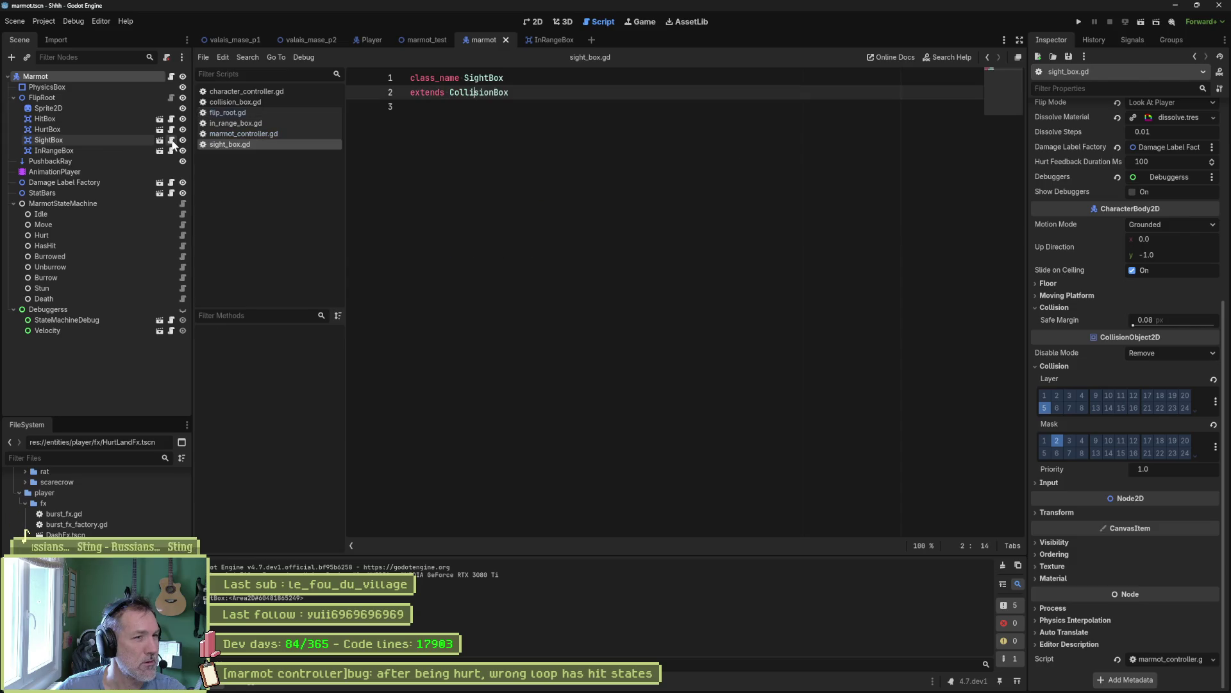
click(171, 129)
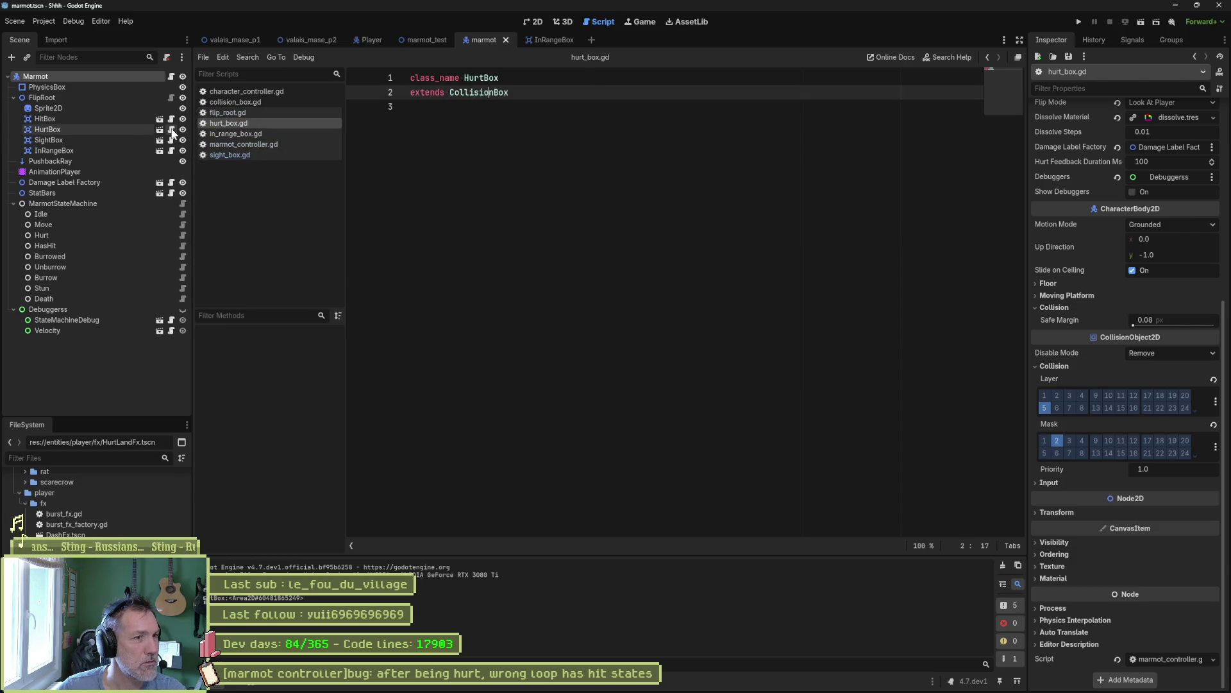
click(171, 141)
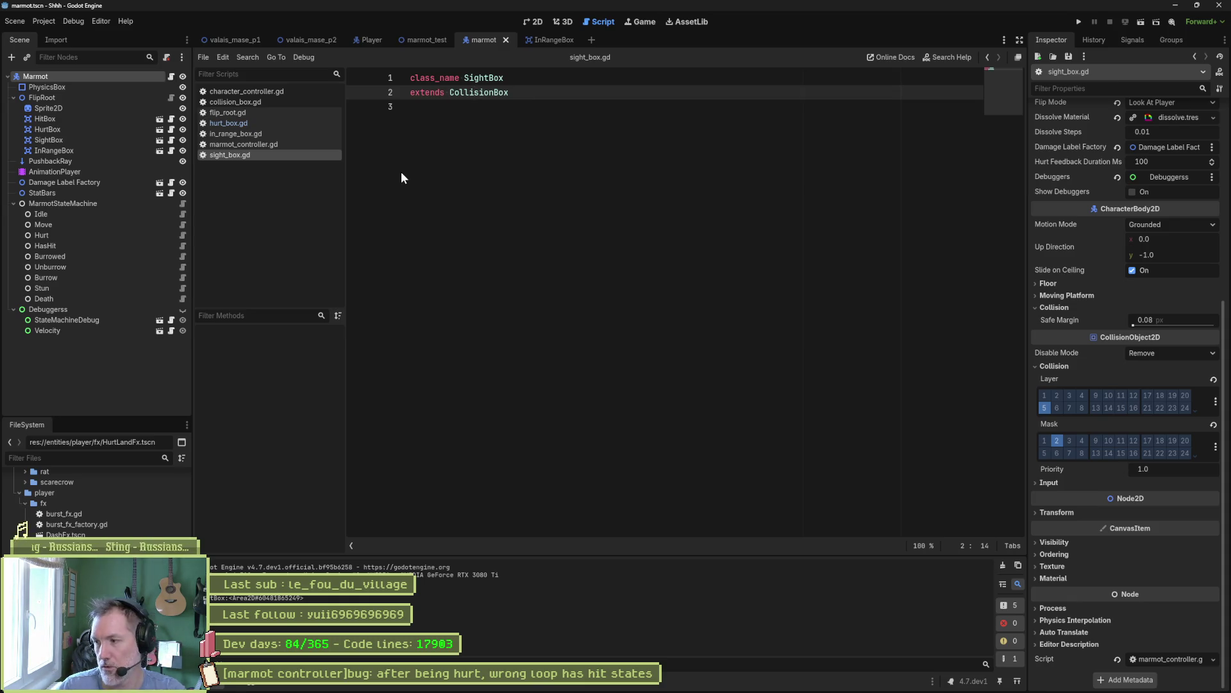
click(443, 150)
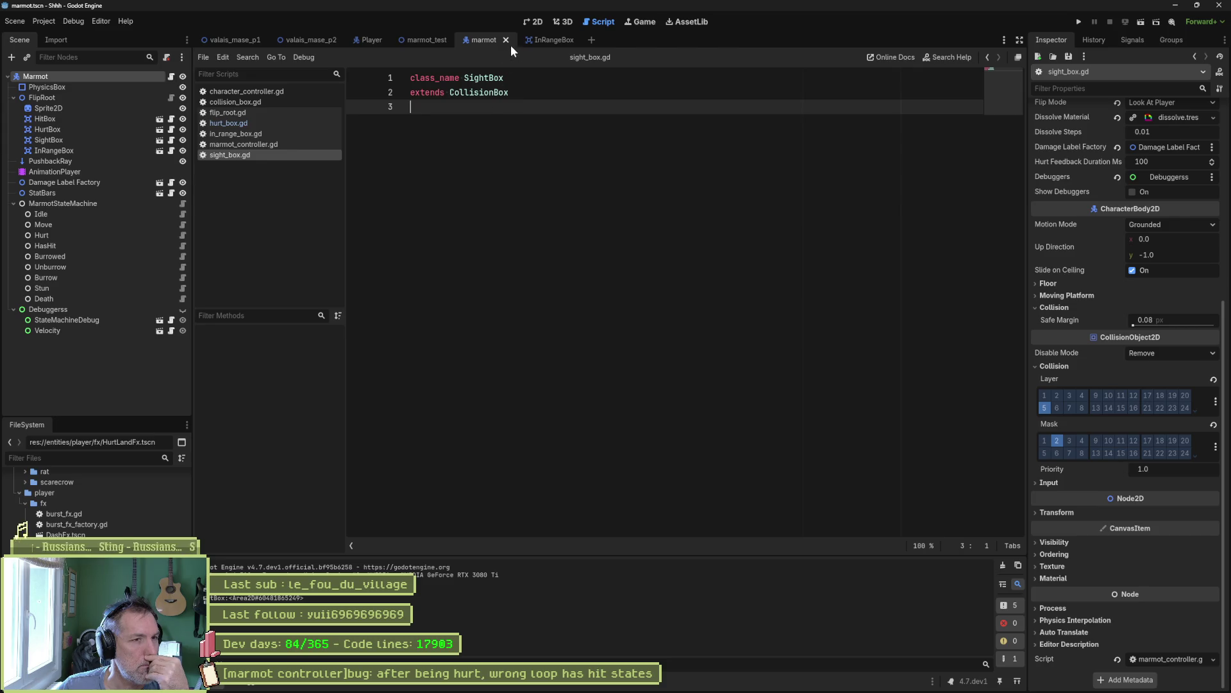
click(272, 102)
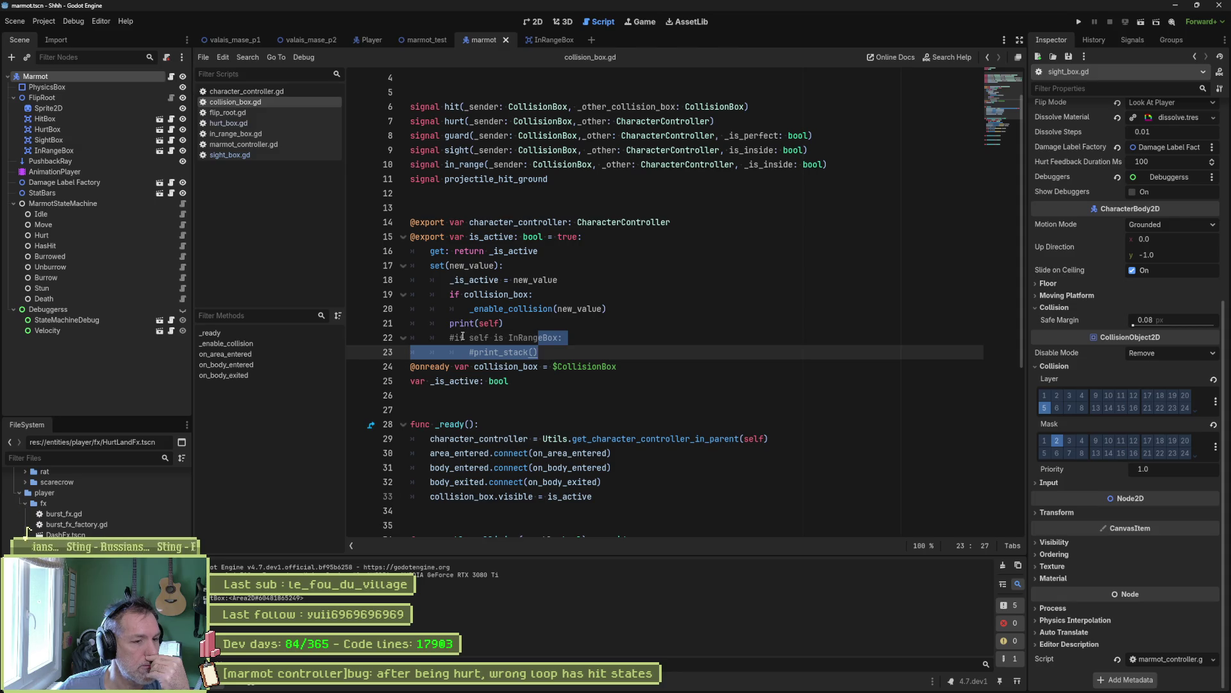
- Add a func _init() to collision_box.gd that prints self
scroll(468, 347, down, 4)
scroll(475, 360, up, 3)
click(476, 354)
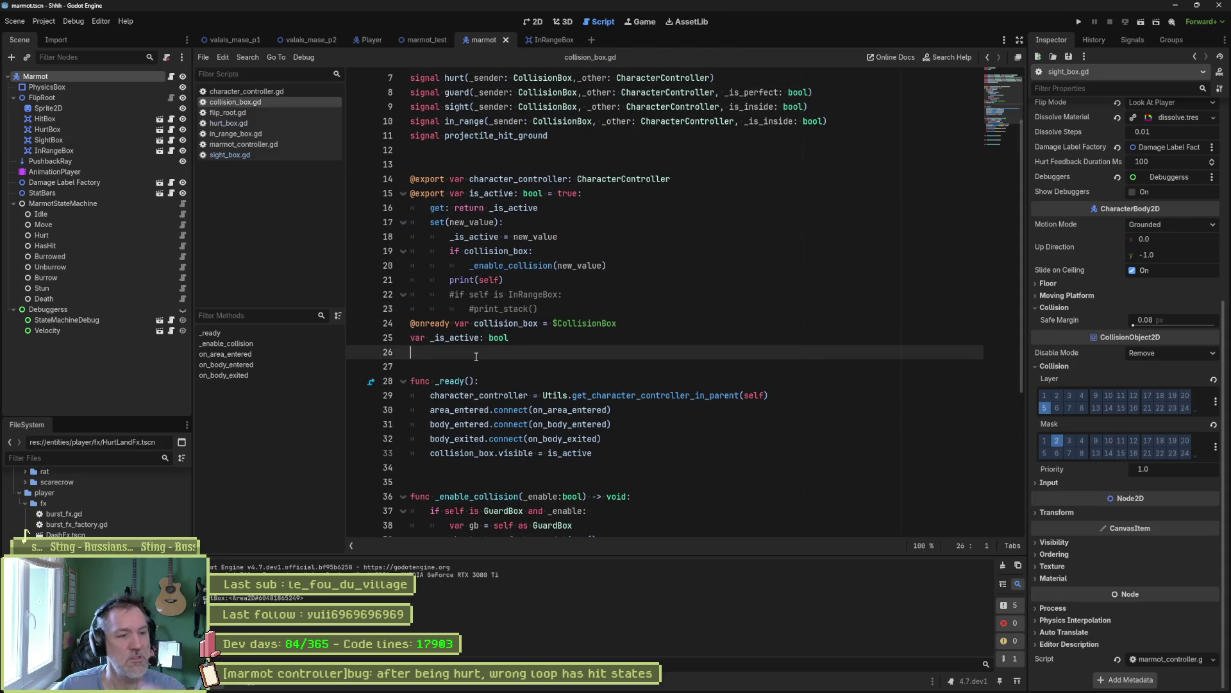
key(Return)
key(Return)
text(func )
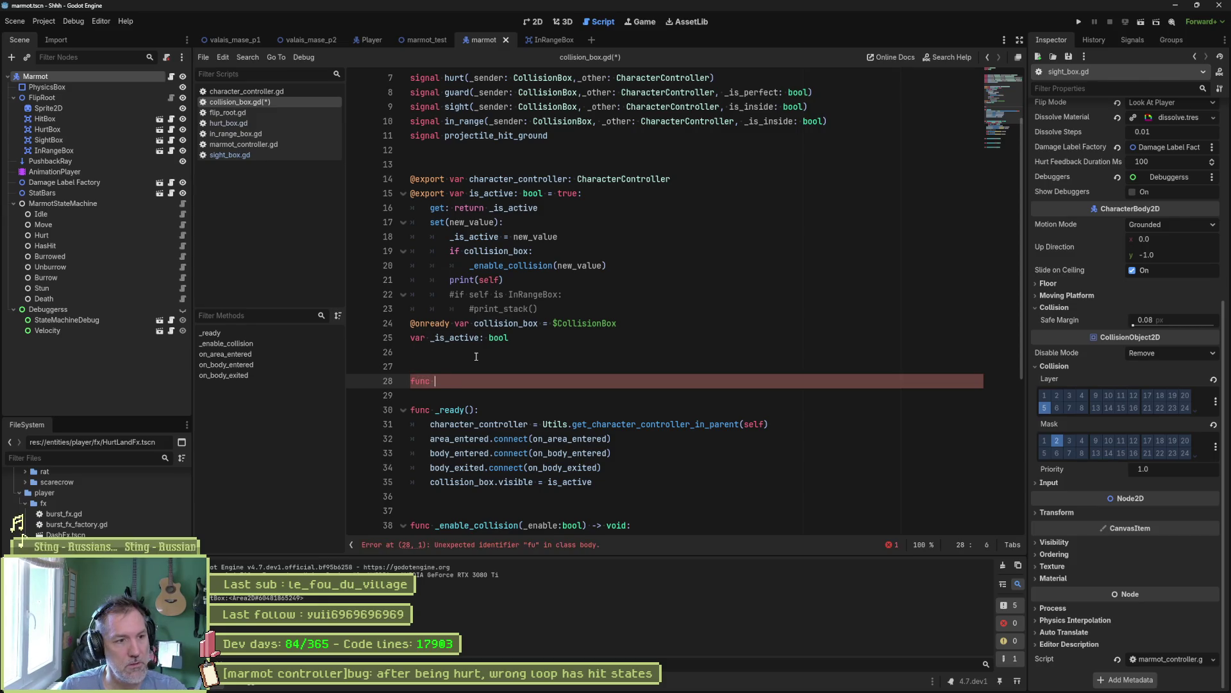
text(_init)
key(Return)
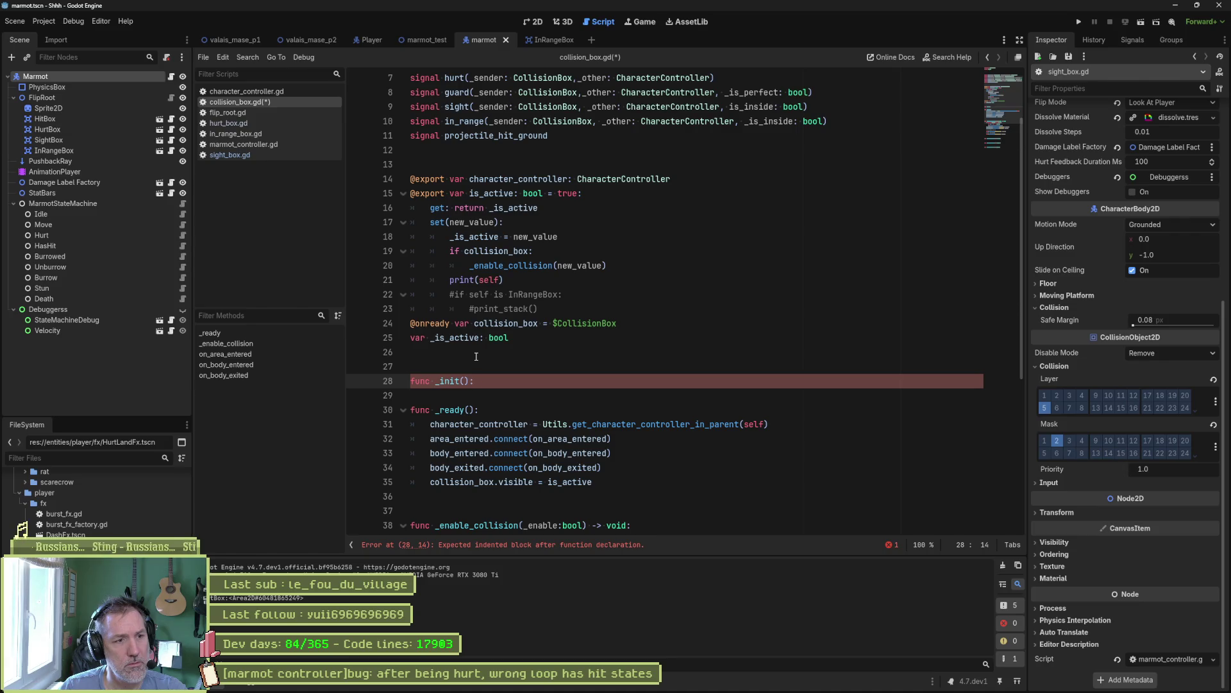
key(Return)
text(print(self)
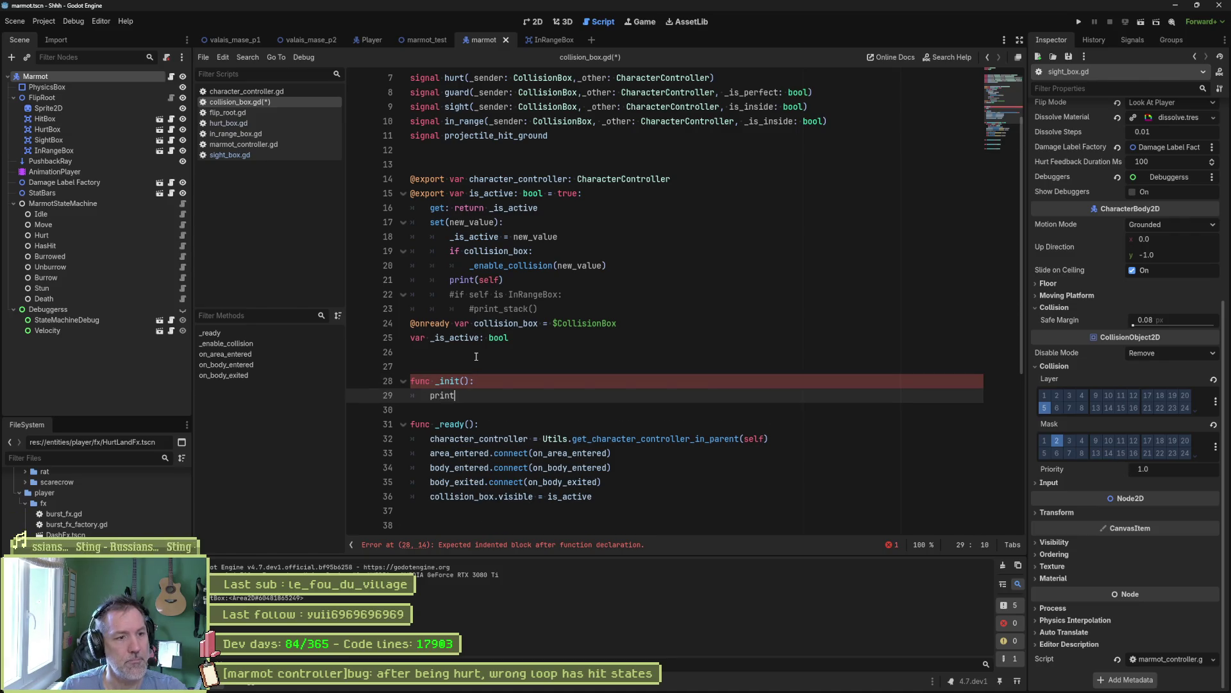
- Test-run the scene, then change the _init print to self.name and run again
click(451, 280)
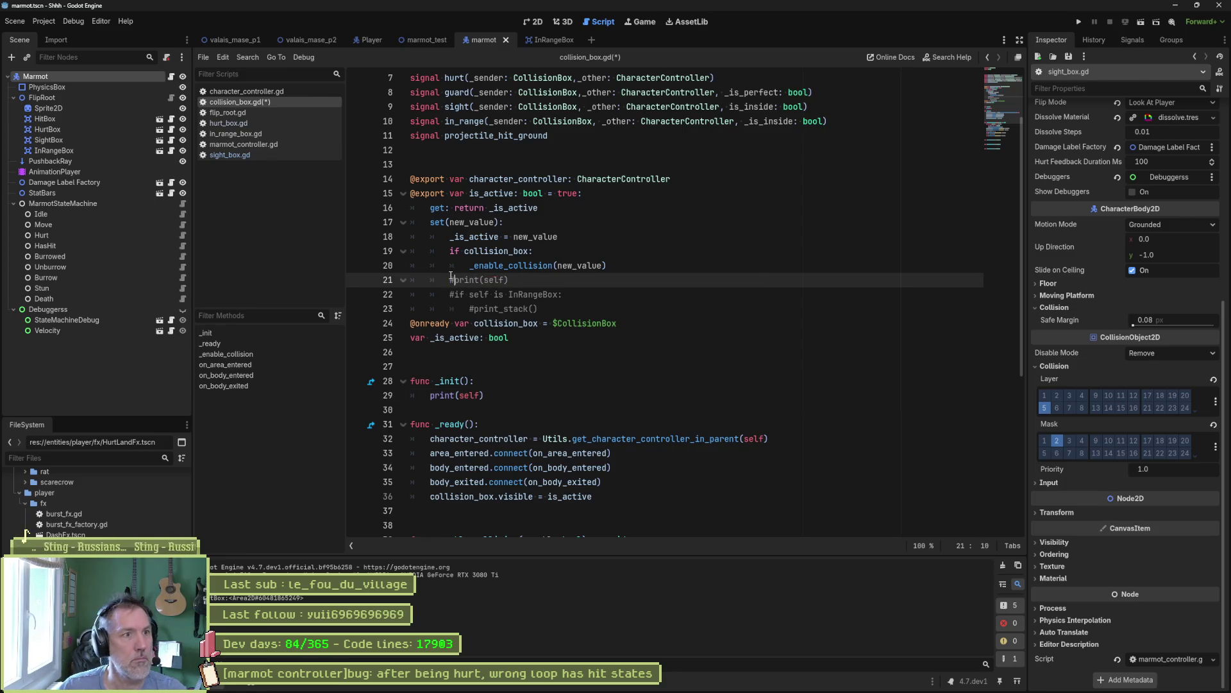
key(F6)
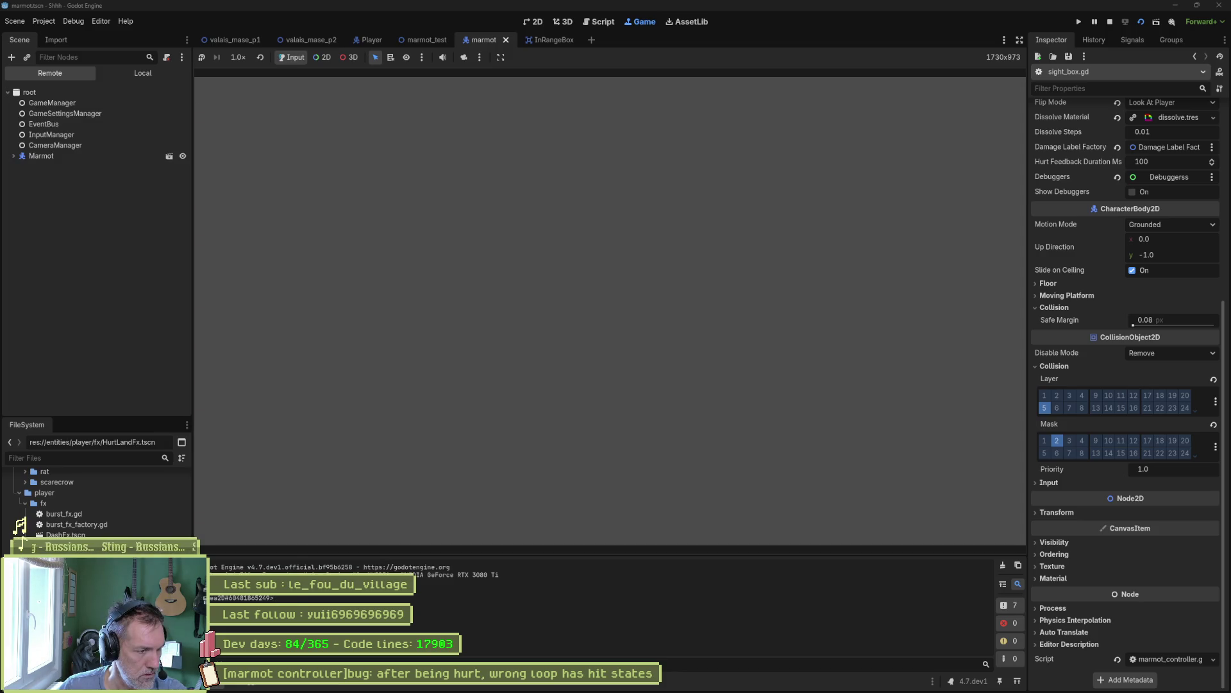
key(F8)
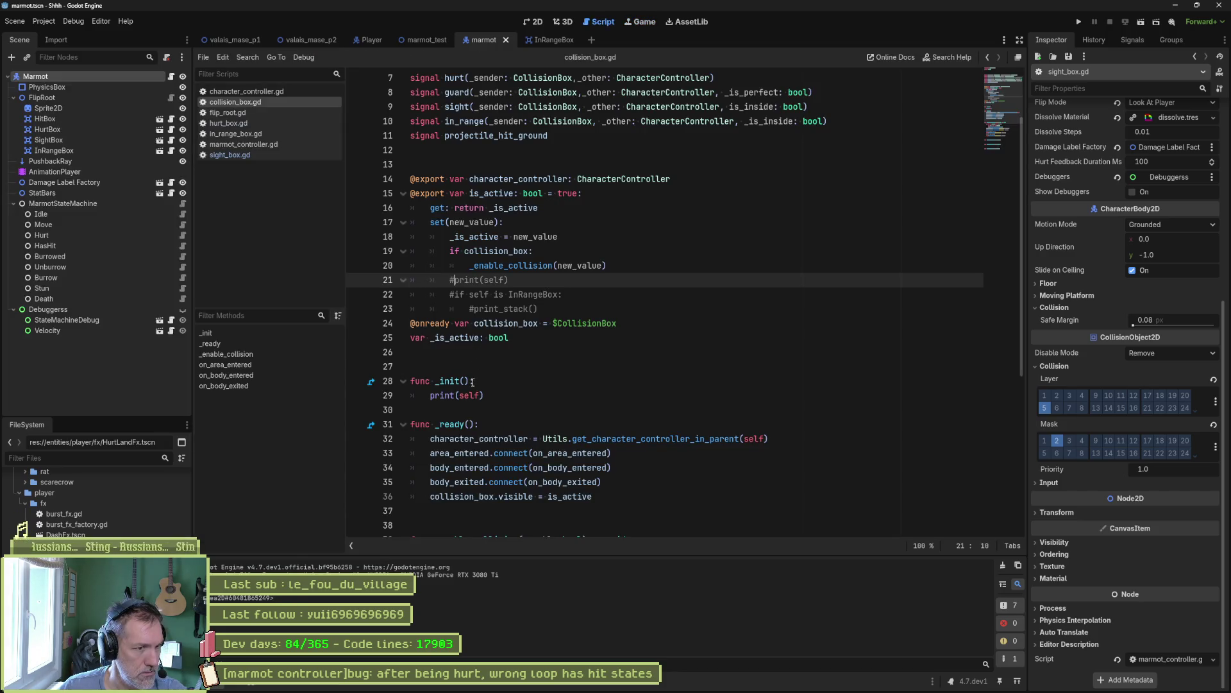
click(476, 395)
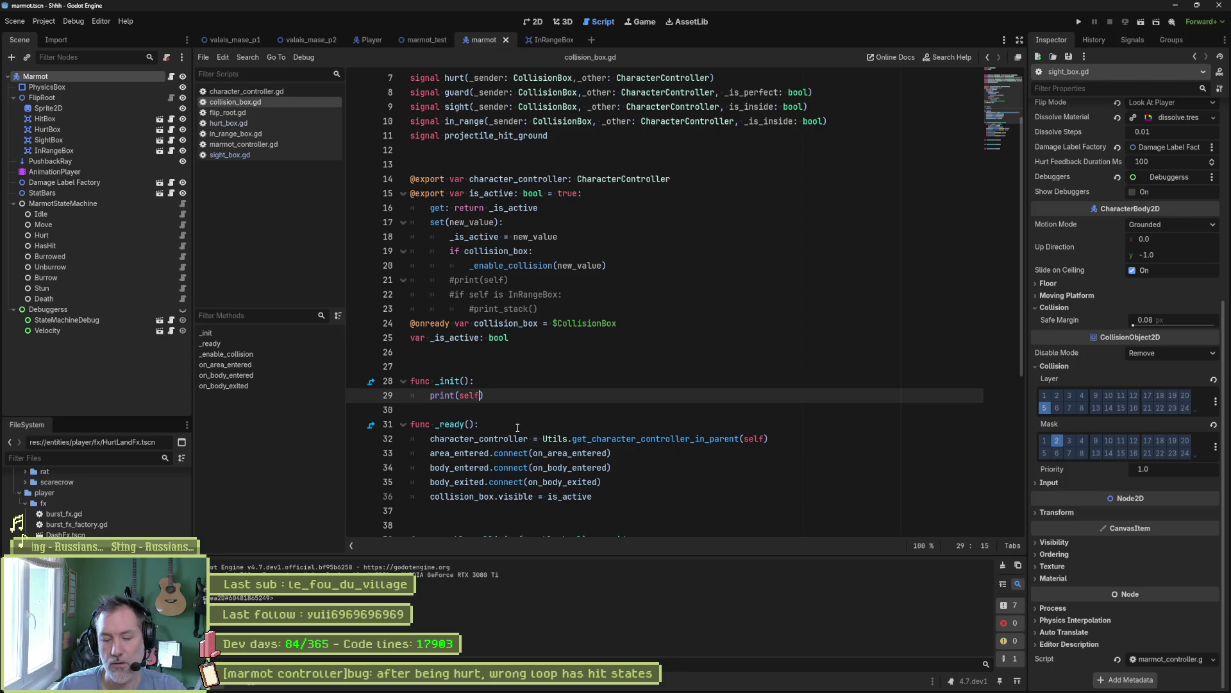
text(.na)
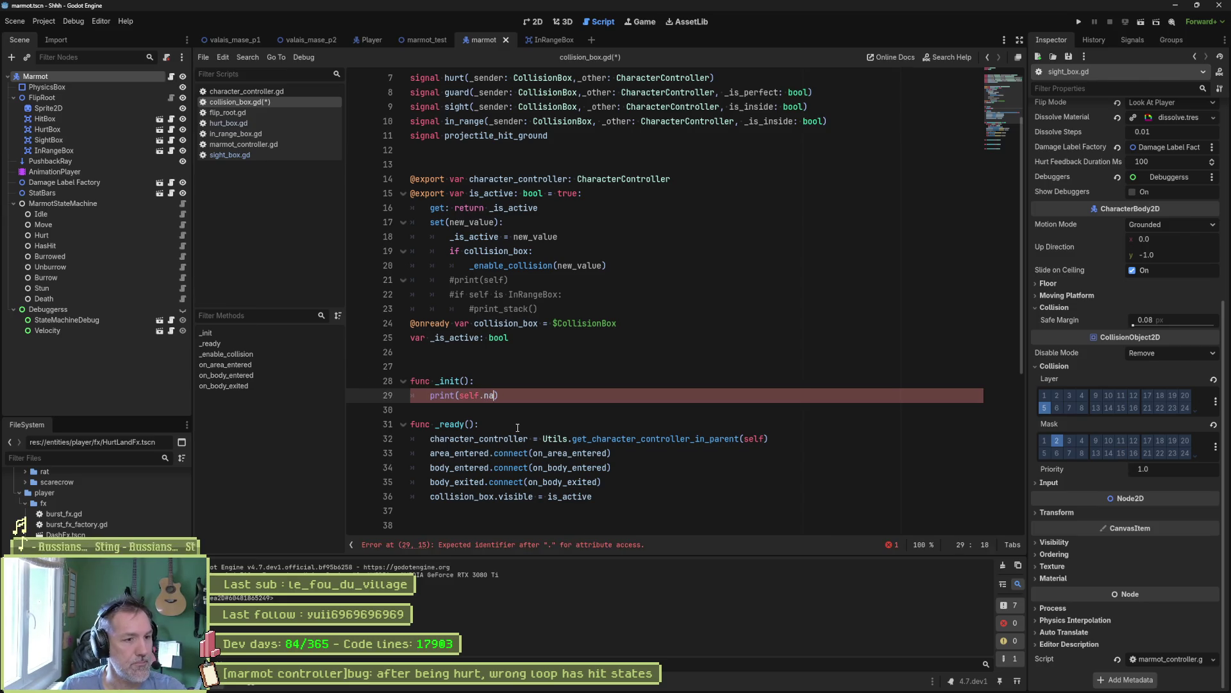
key(Return)
key(F6)
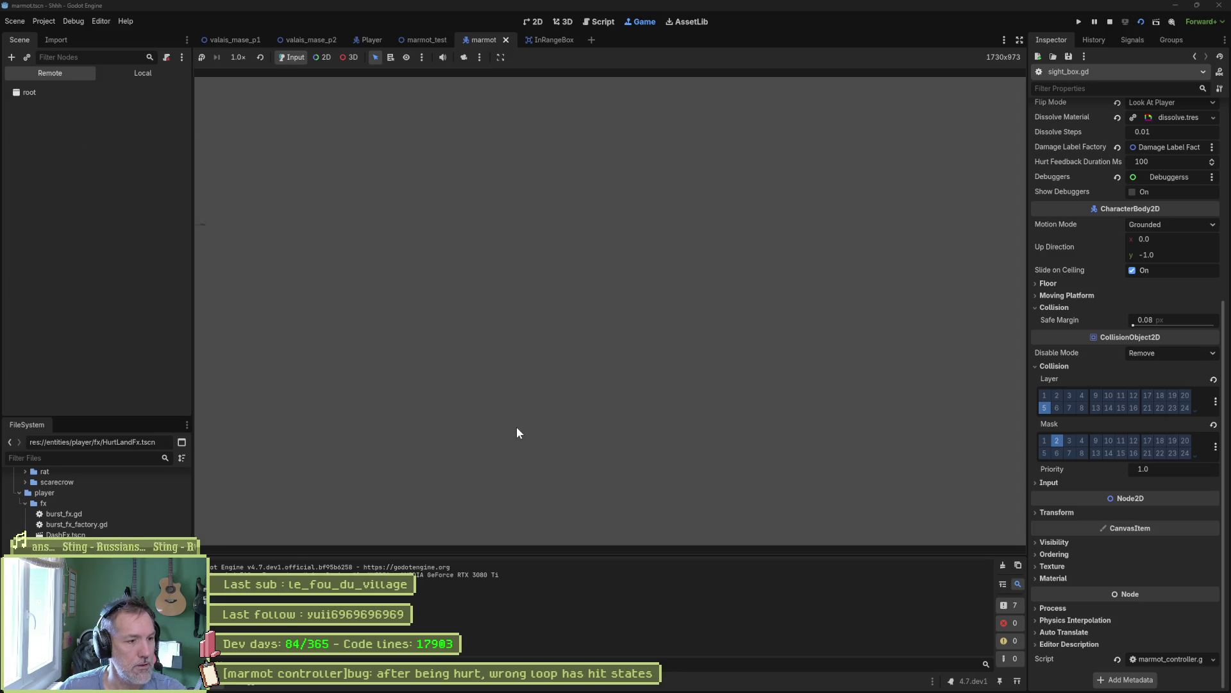
key(F8)
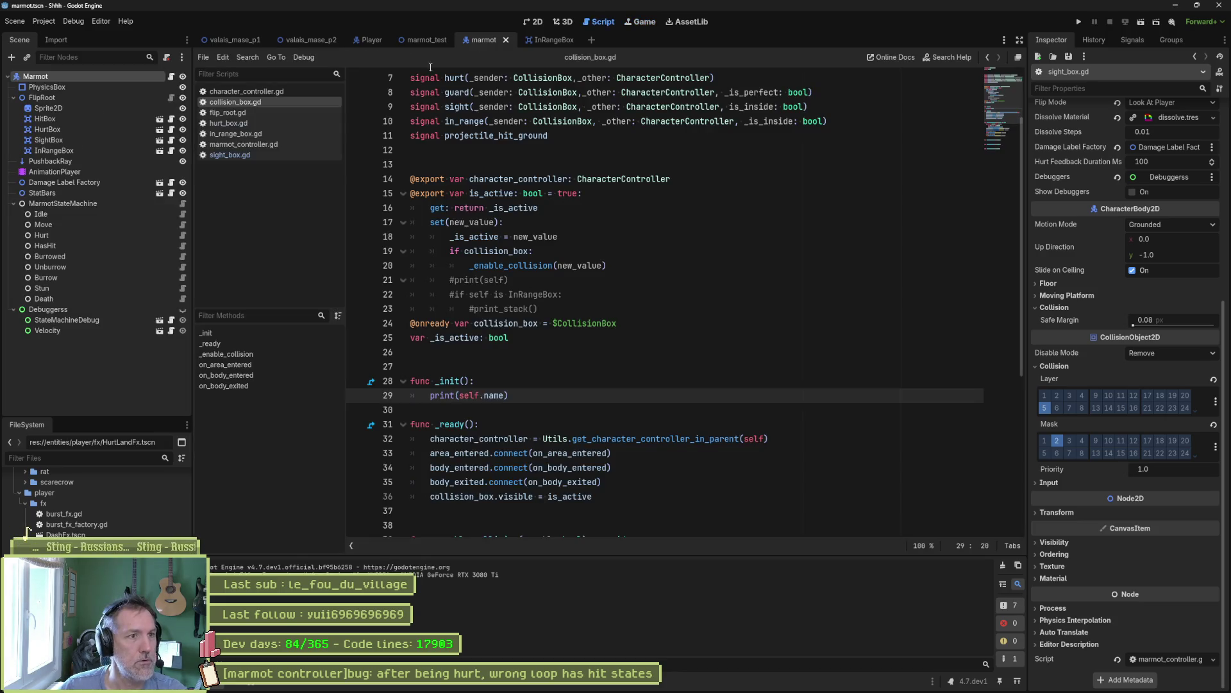
- Run the marmot_test scene, stop it, and return to collision_box.gd in the marmot scene
click(423, 39)
key(F6)
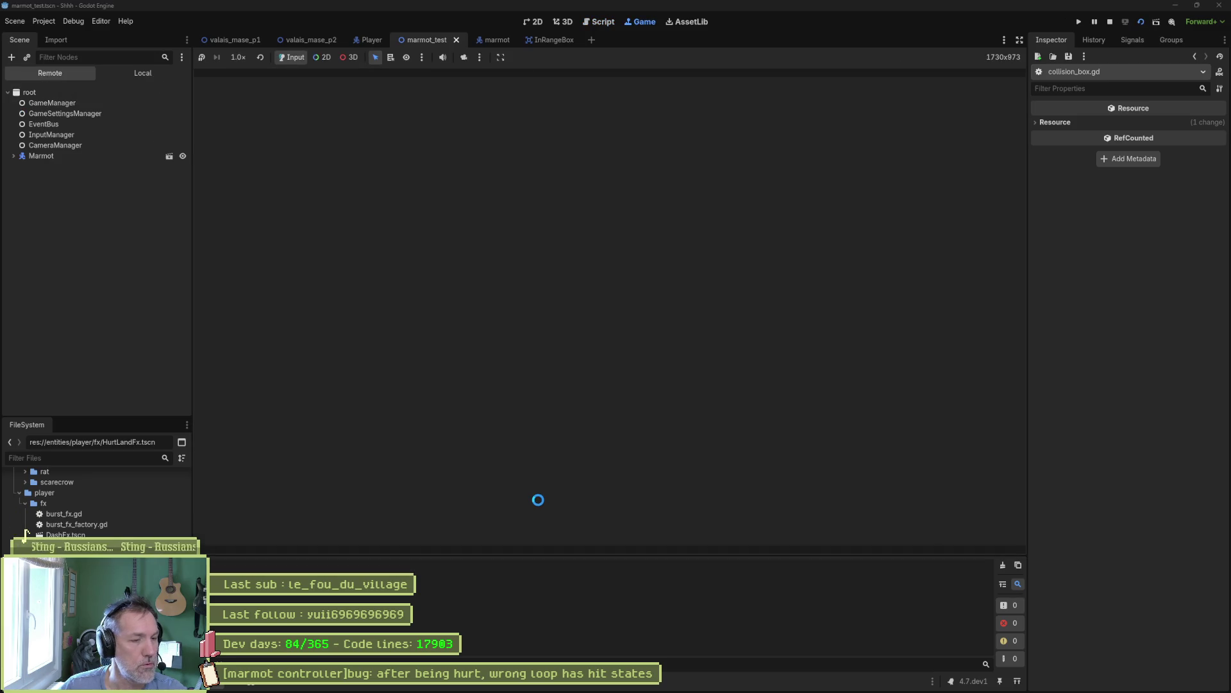
key(F8)
click(486, 40)
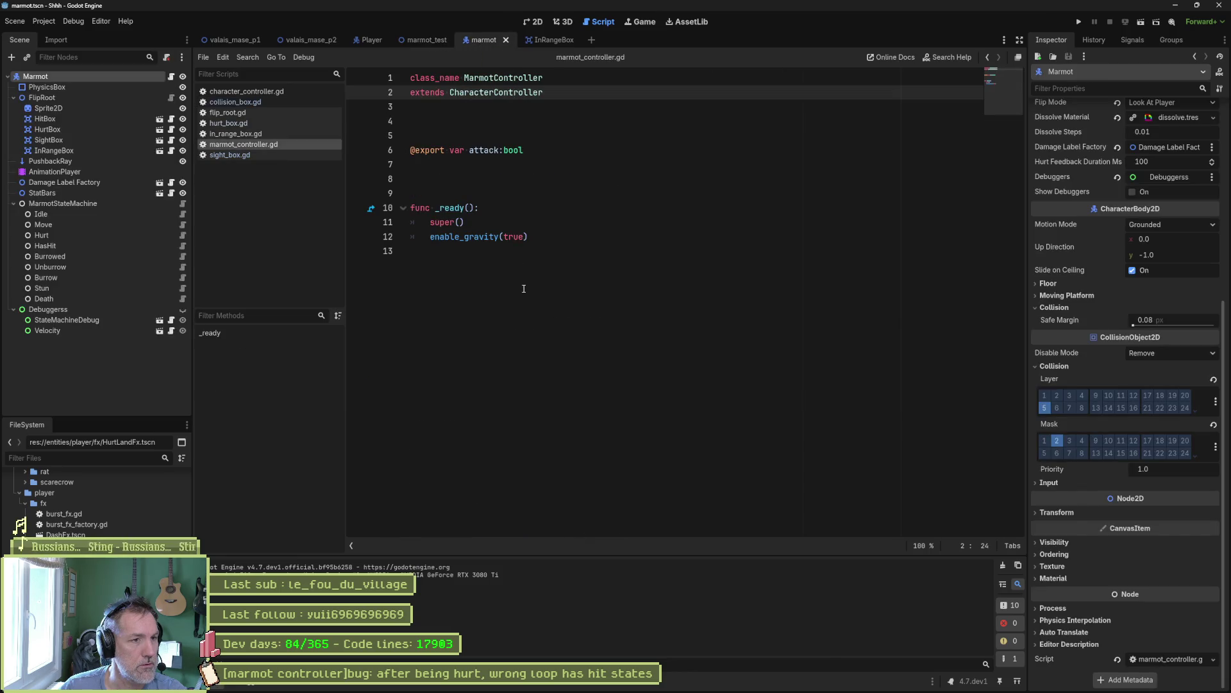
click(253, 102)
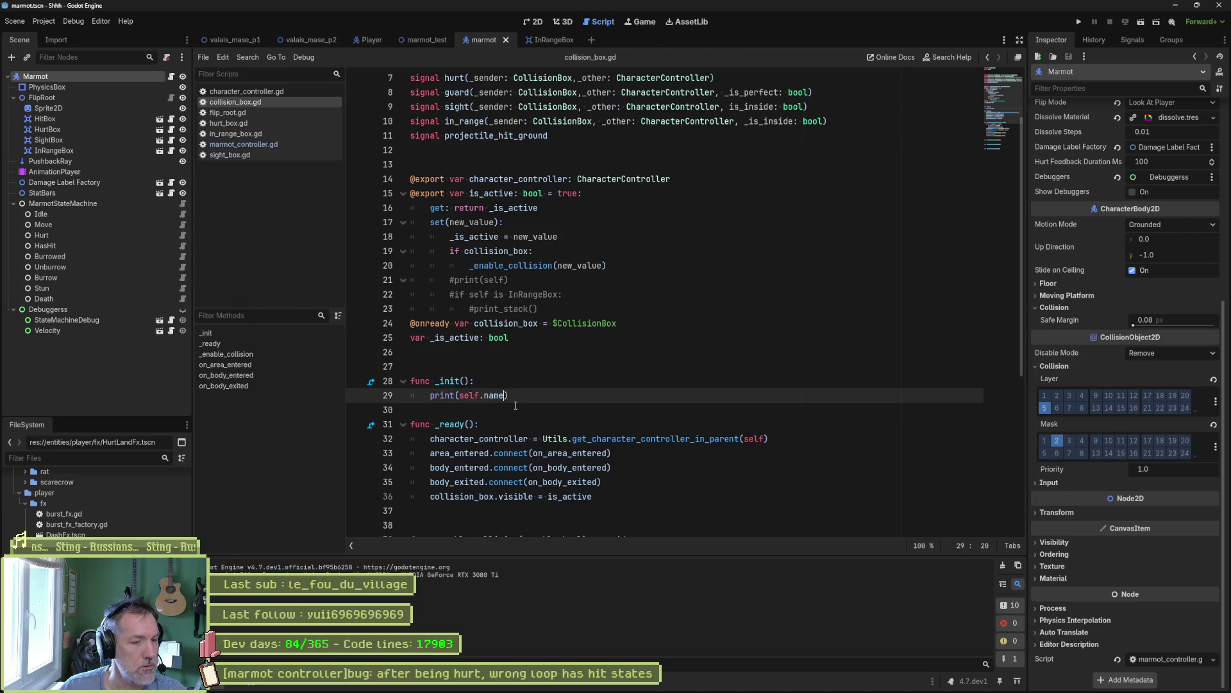
- Change the _init print to self.get_class() and run the project to check the output
key(BackSpace)
key(BackSpace)
key(BackSpace)
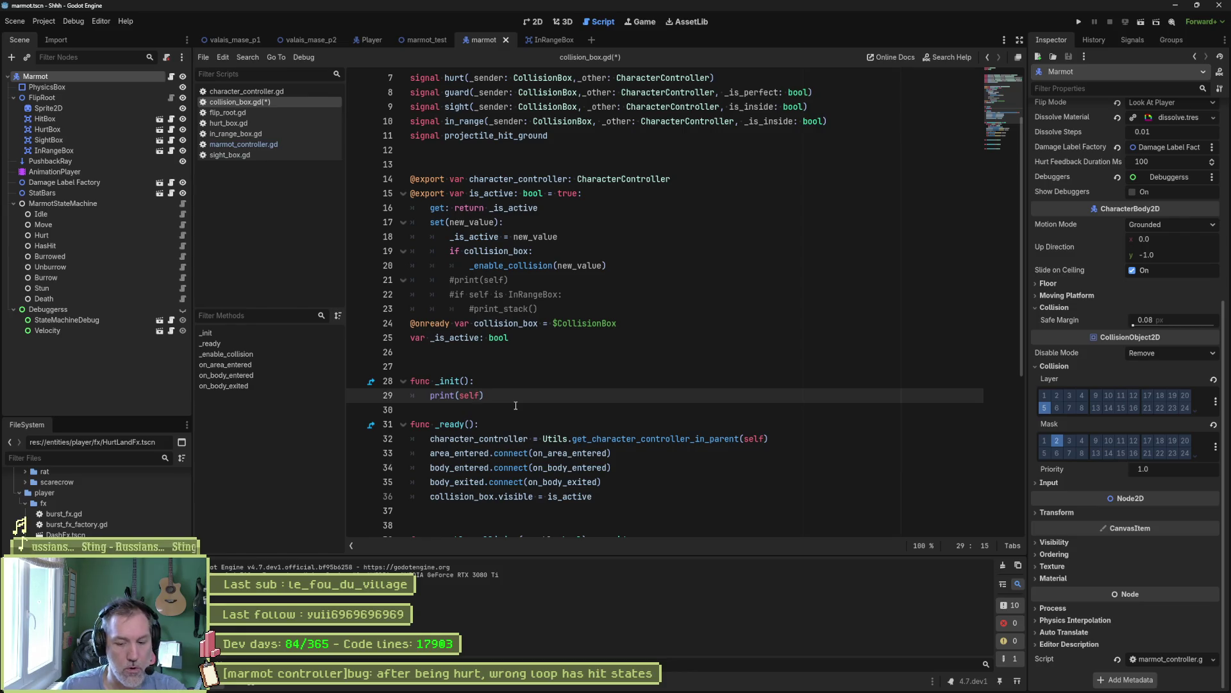
text(.cla)
text(s)
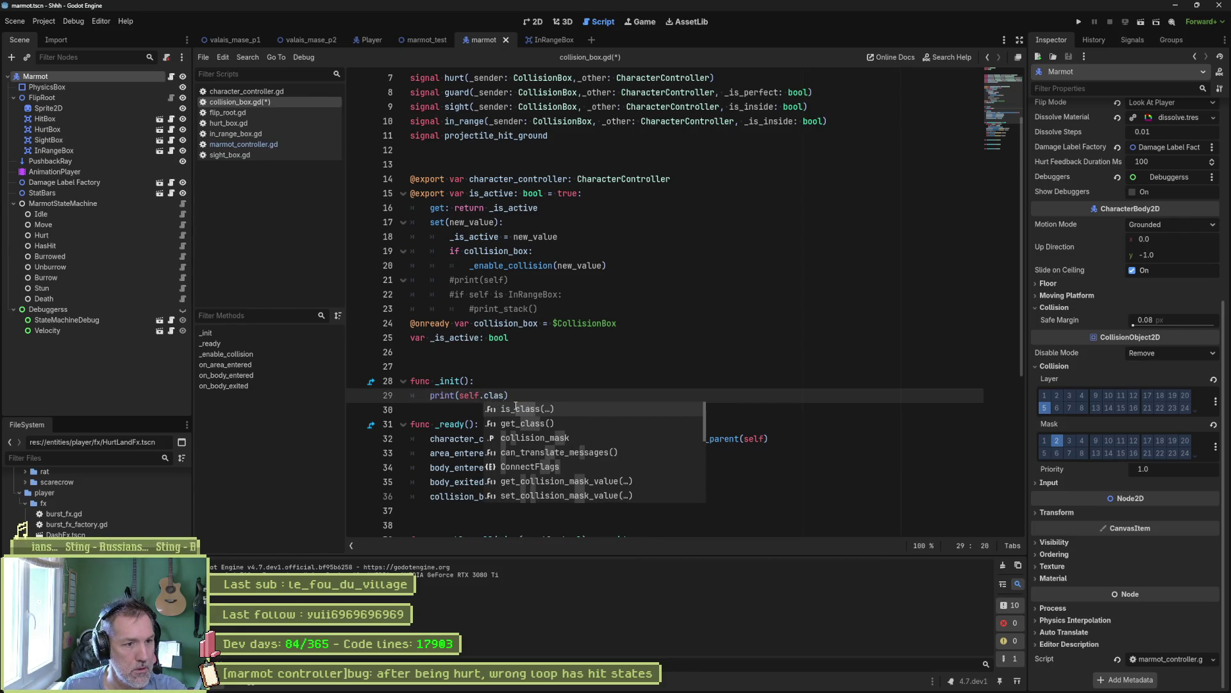
key(Return)
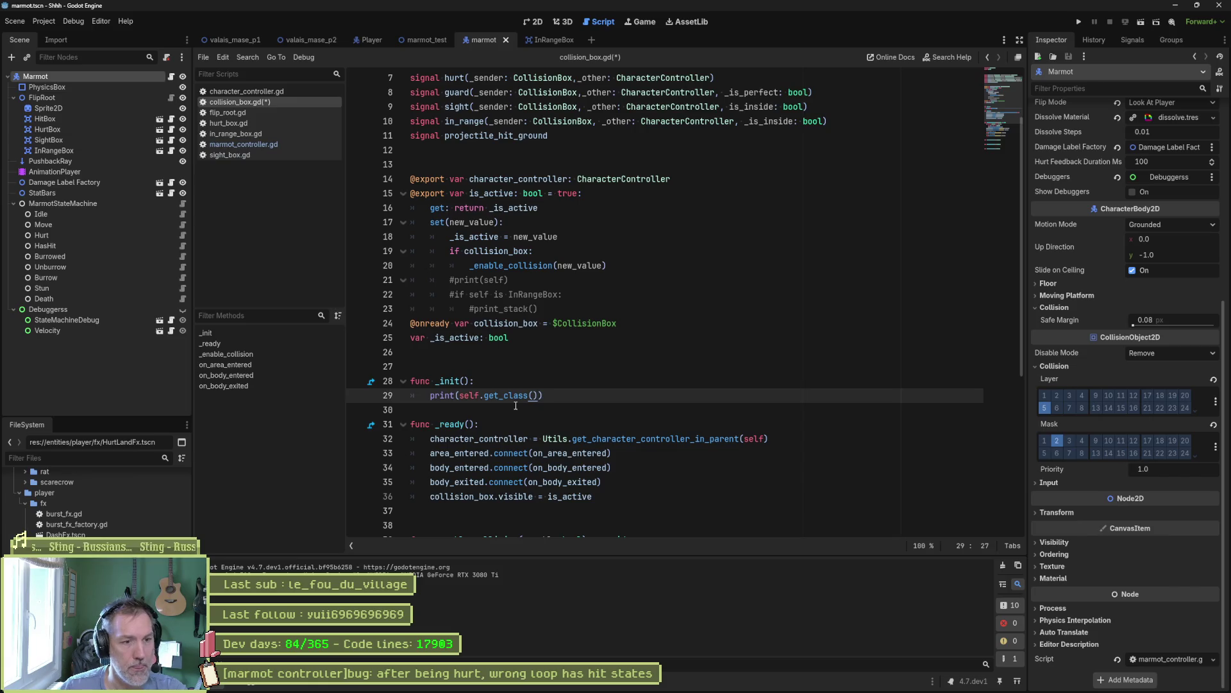
key(F5)
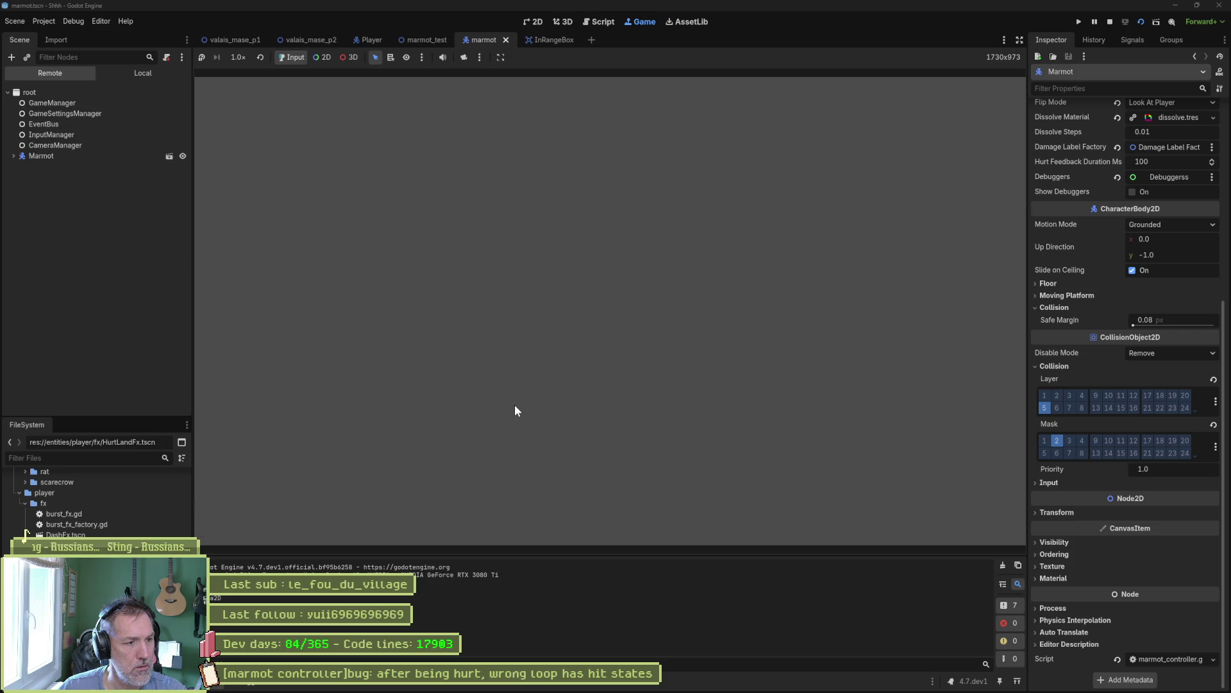
key(F8)
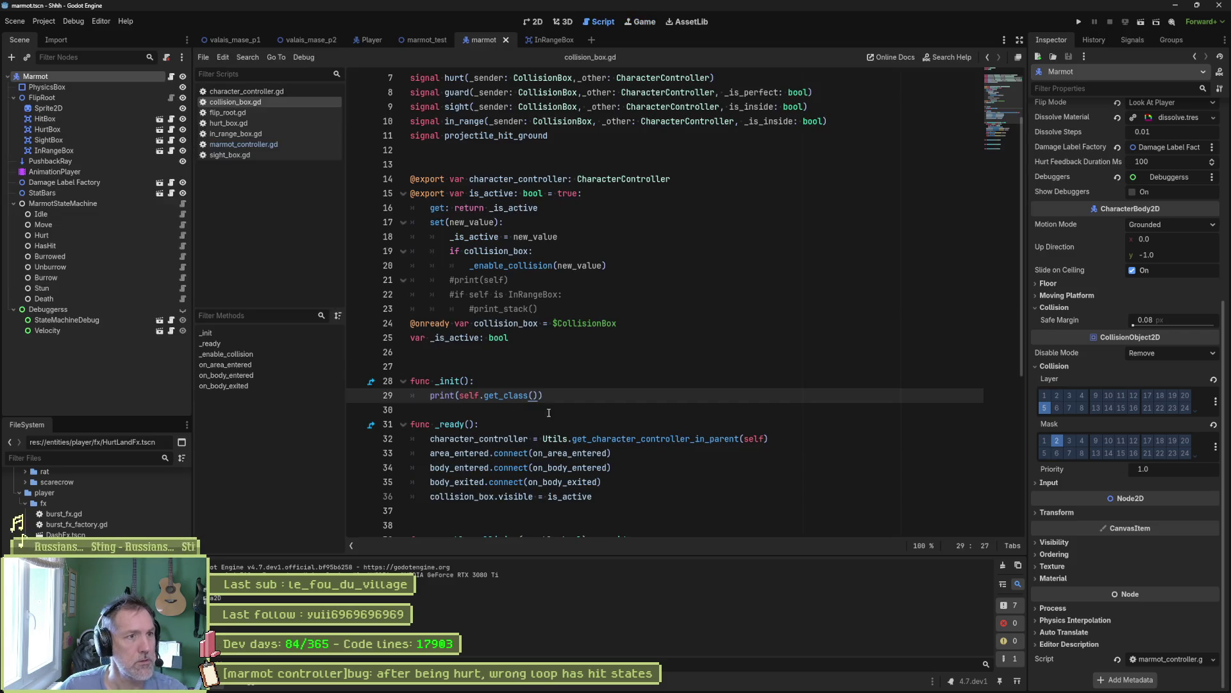
click(557, 45)
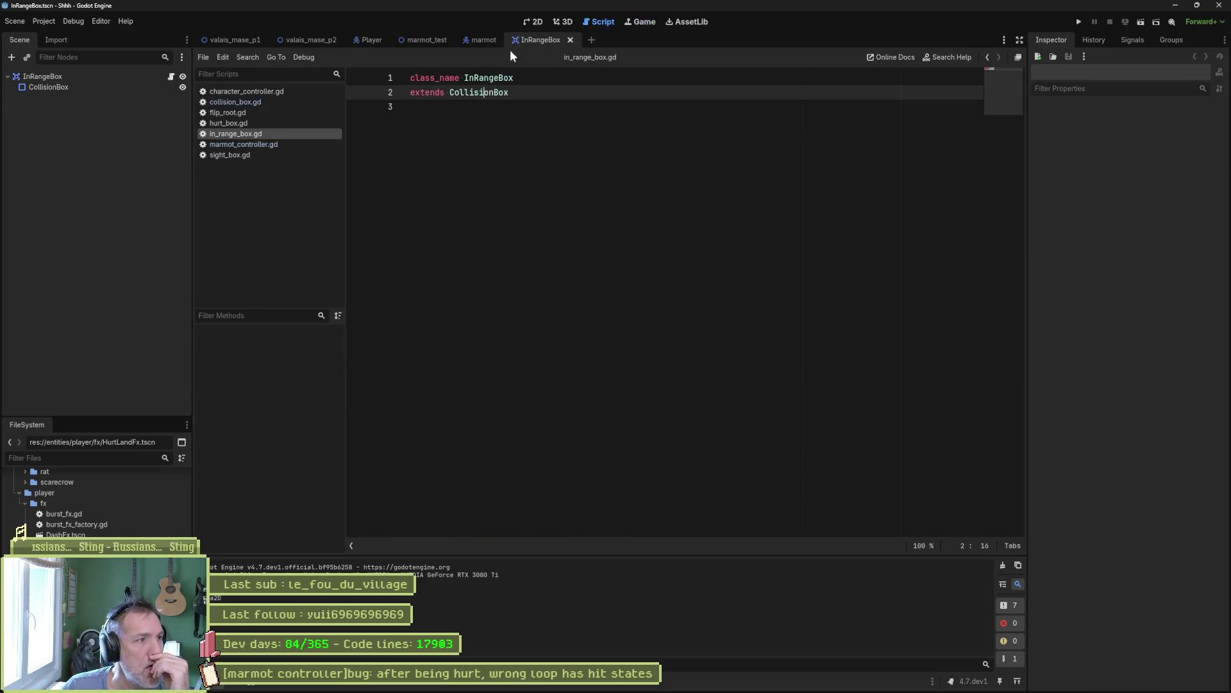
- Replace get_class() with get_script() in the _init print and run the project to check output
click(43, 79)
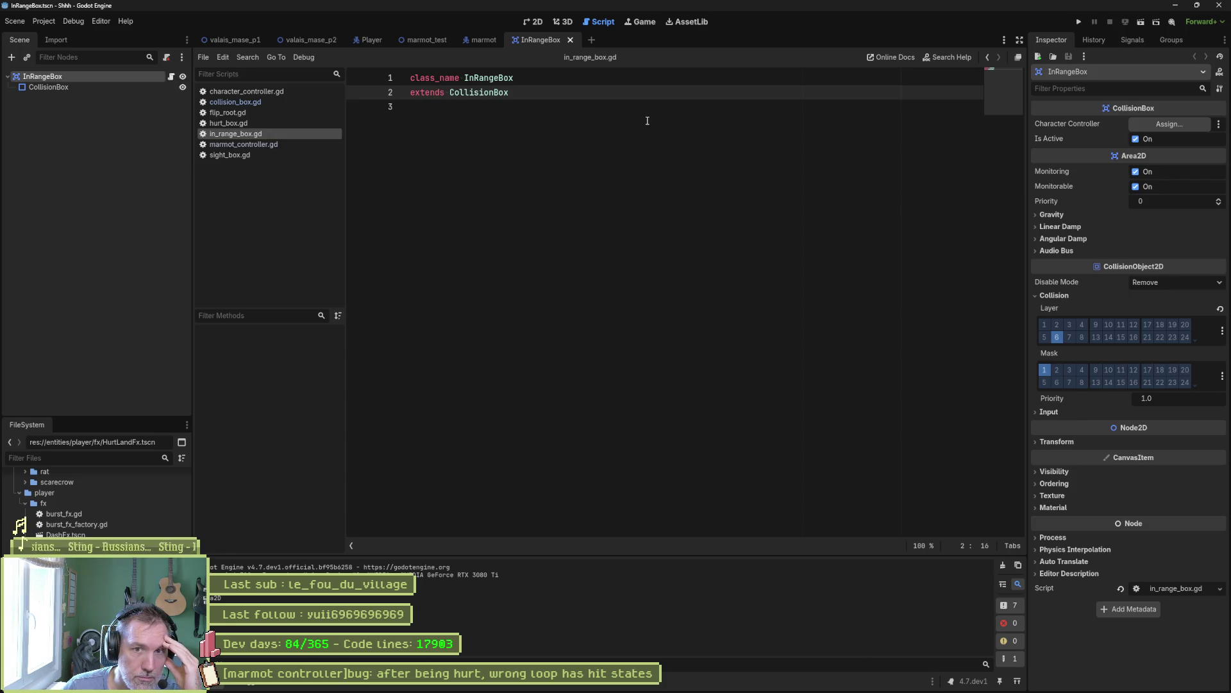
click(235, 102)
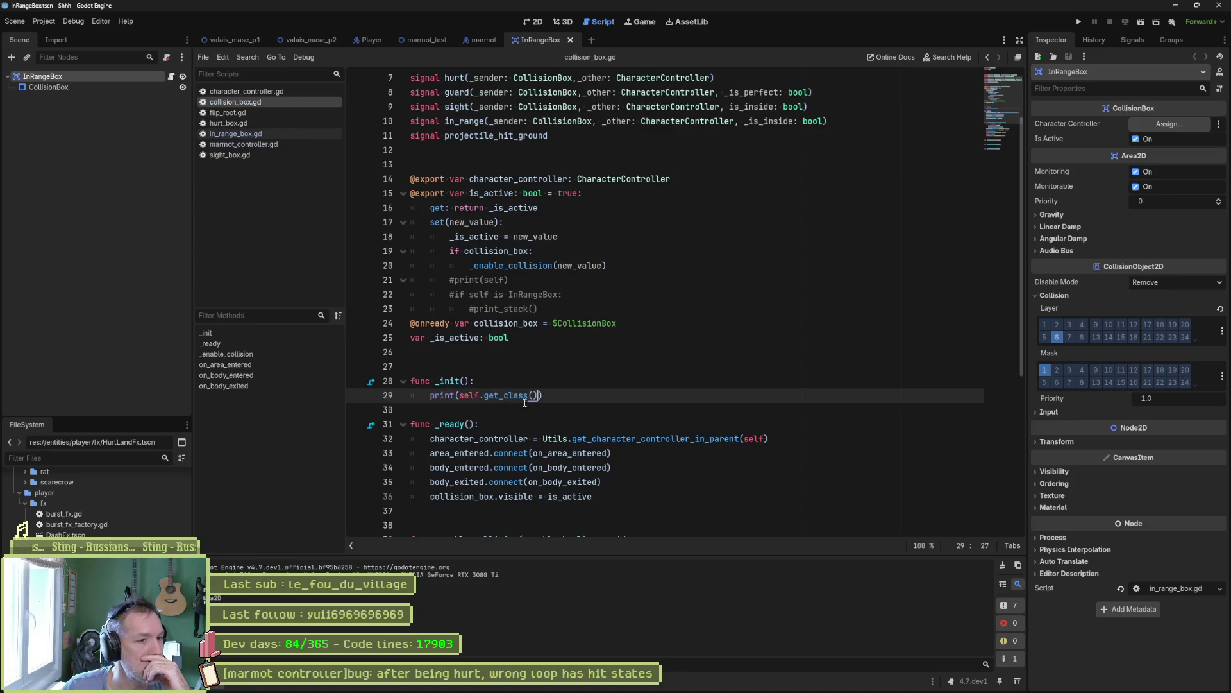
drag(539, 395, 484, 396)
text(scr)
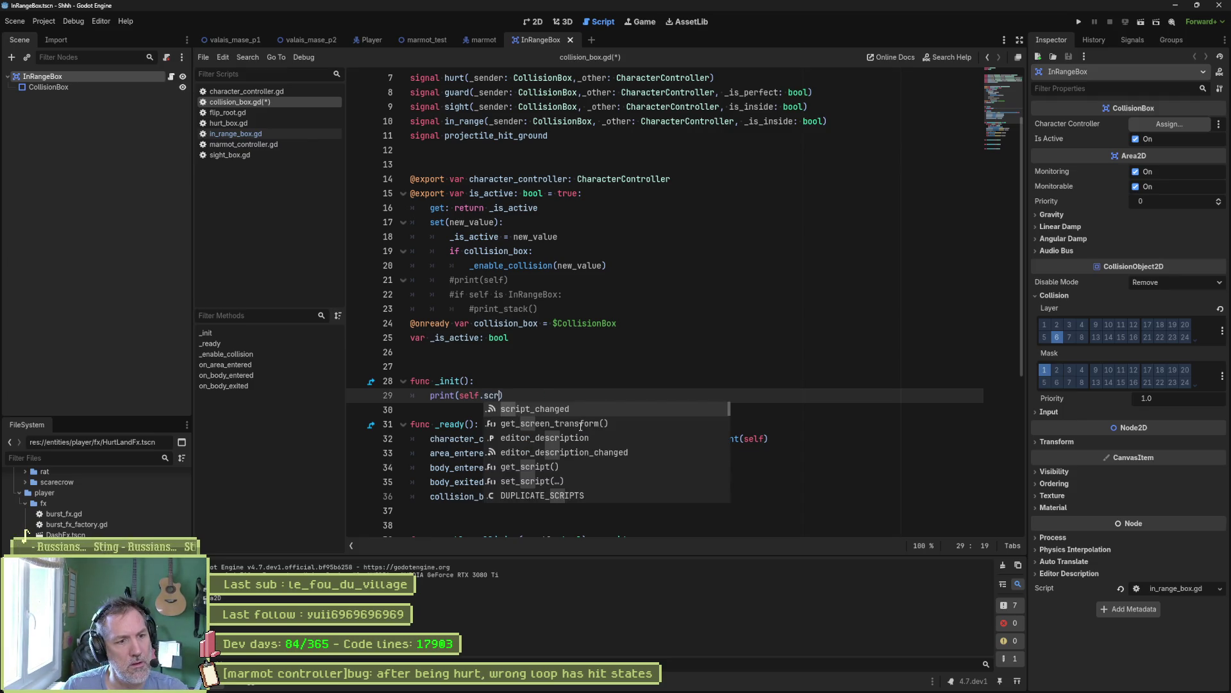
key(Down)
key(Down)
key(Down)
key(Return)
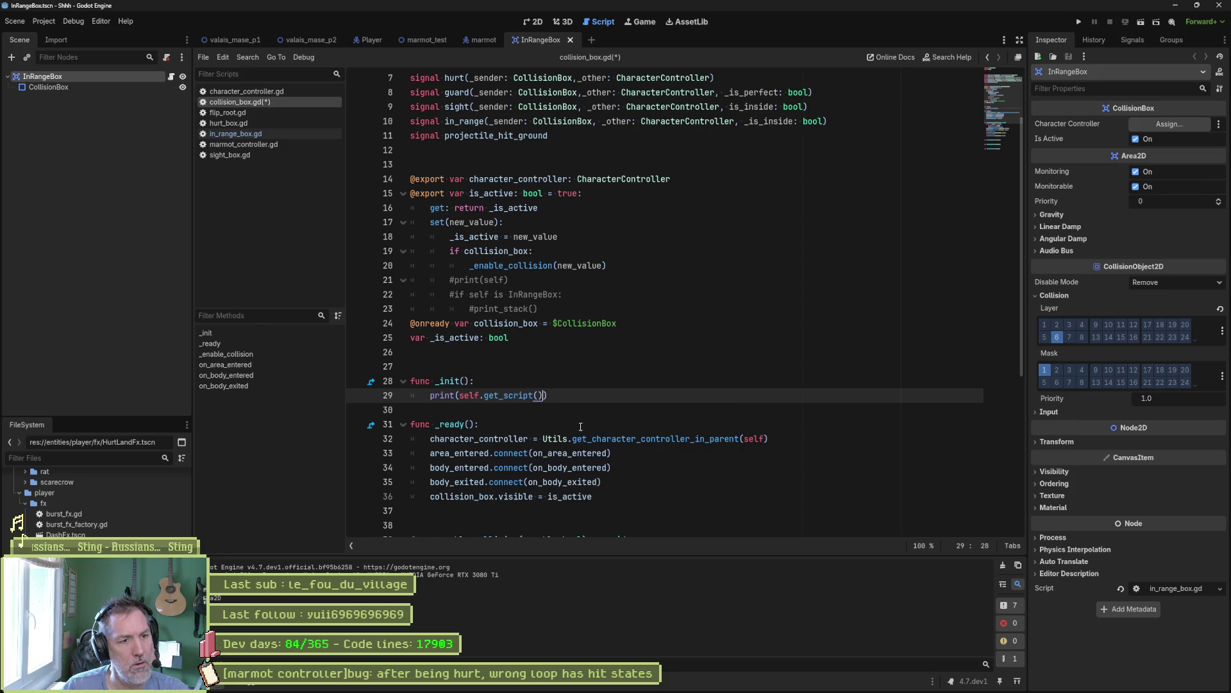
key(F5)
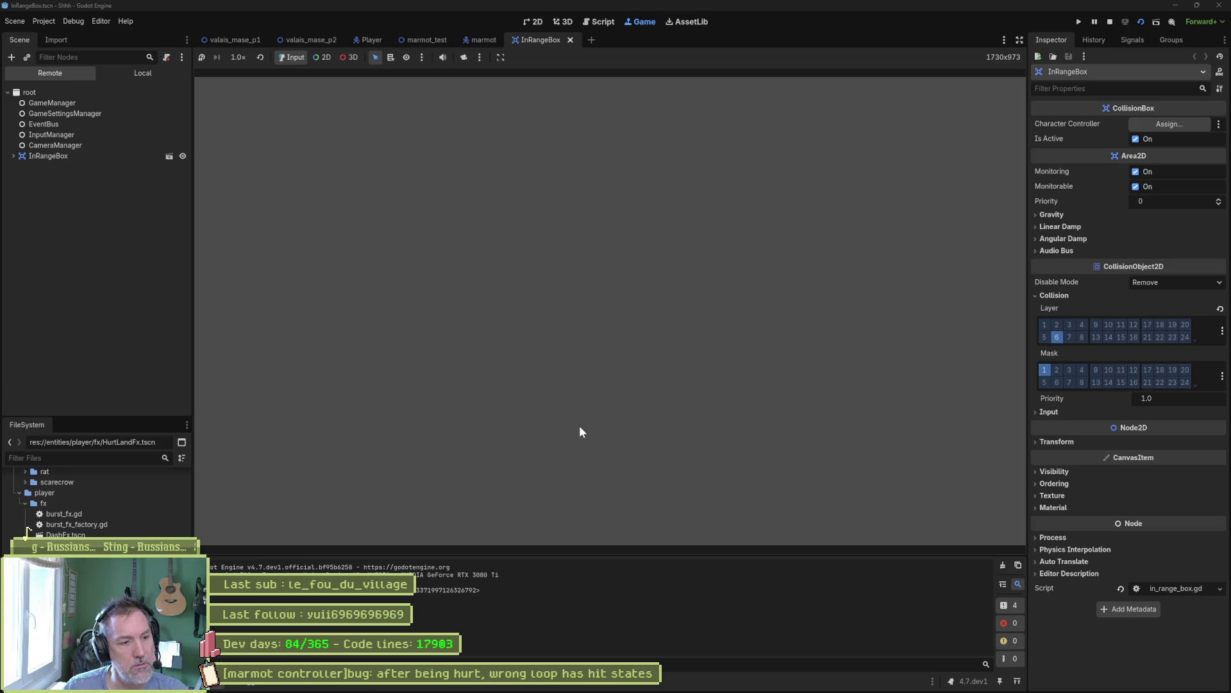
key(F8)
- Run the marmot scene, then set a breakpoint on line 18 of collision_box.gd
click(482, 39)
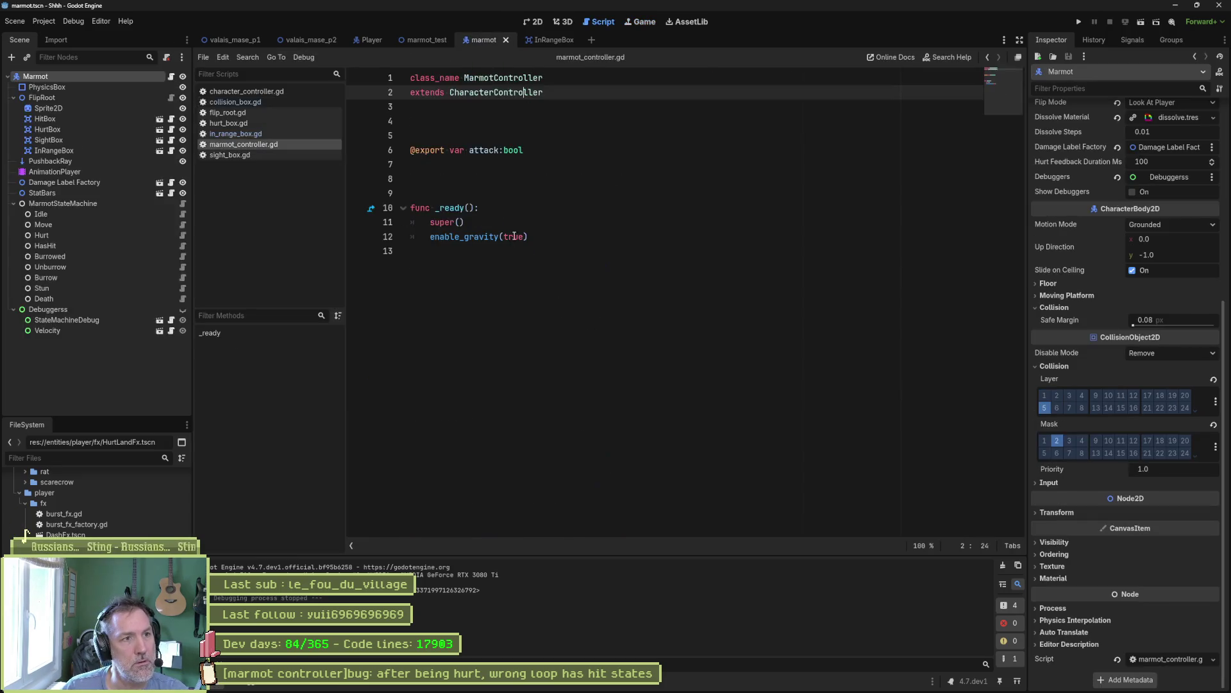
key(F6)
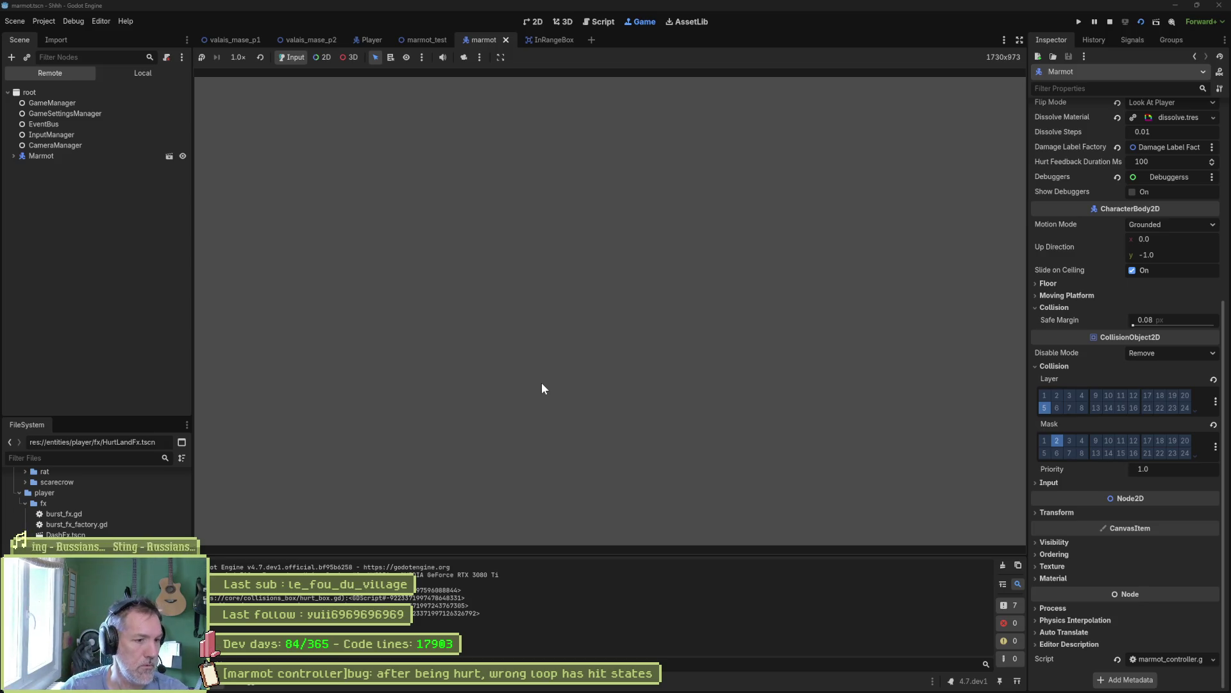
key(F8)
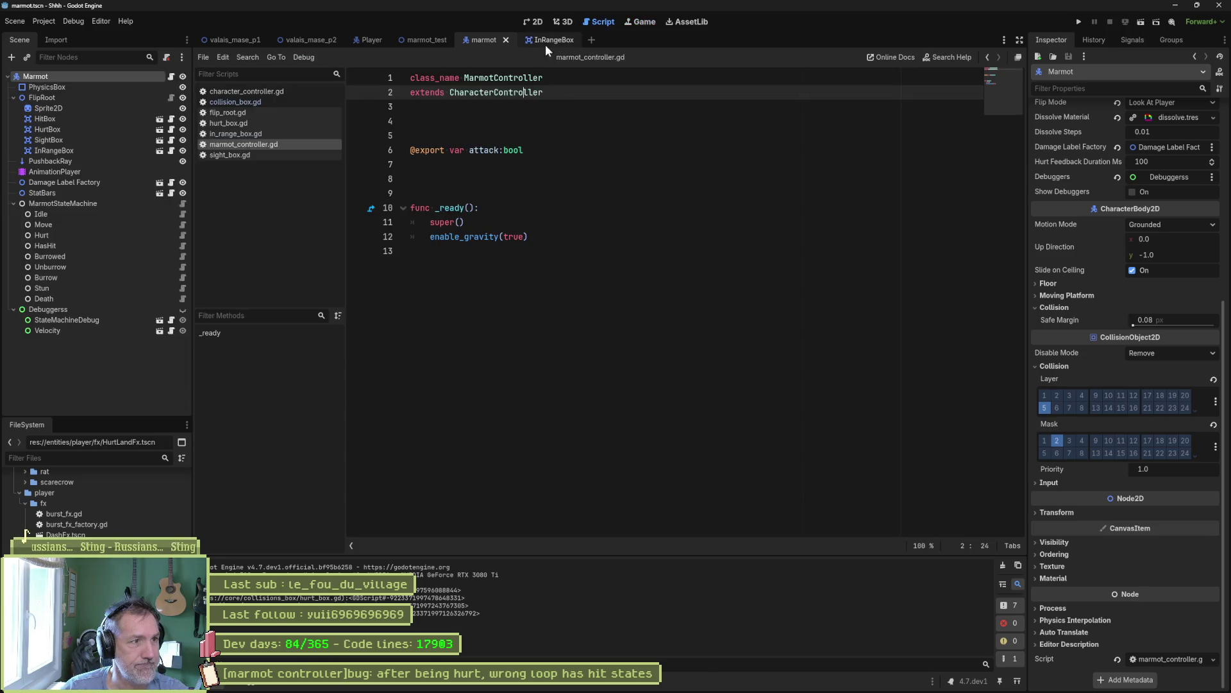
click(284, 102)
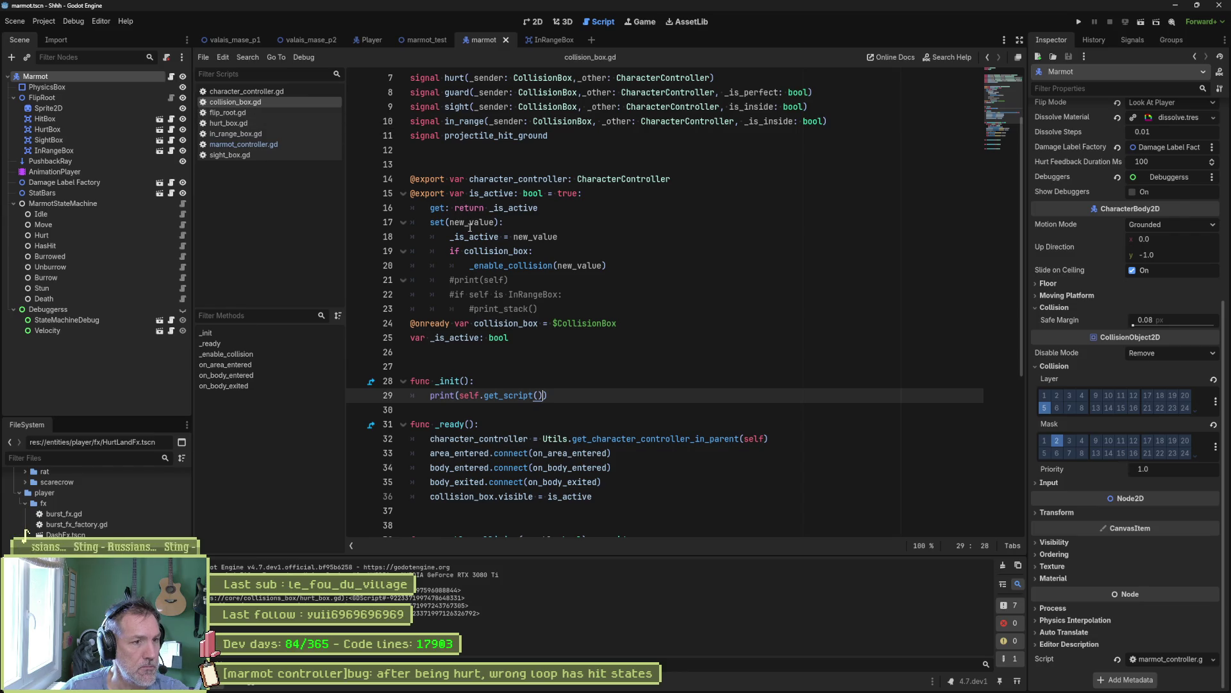
click(357, 237)
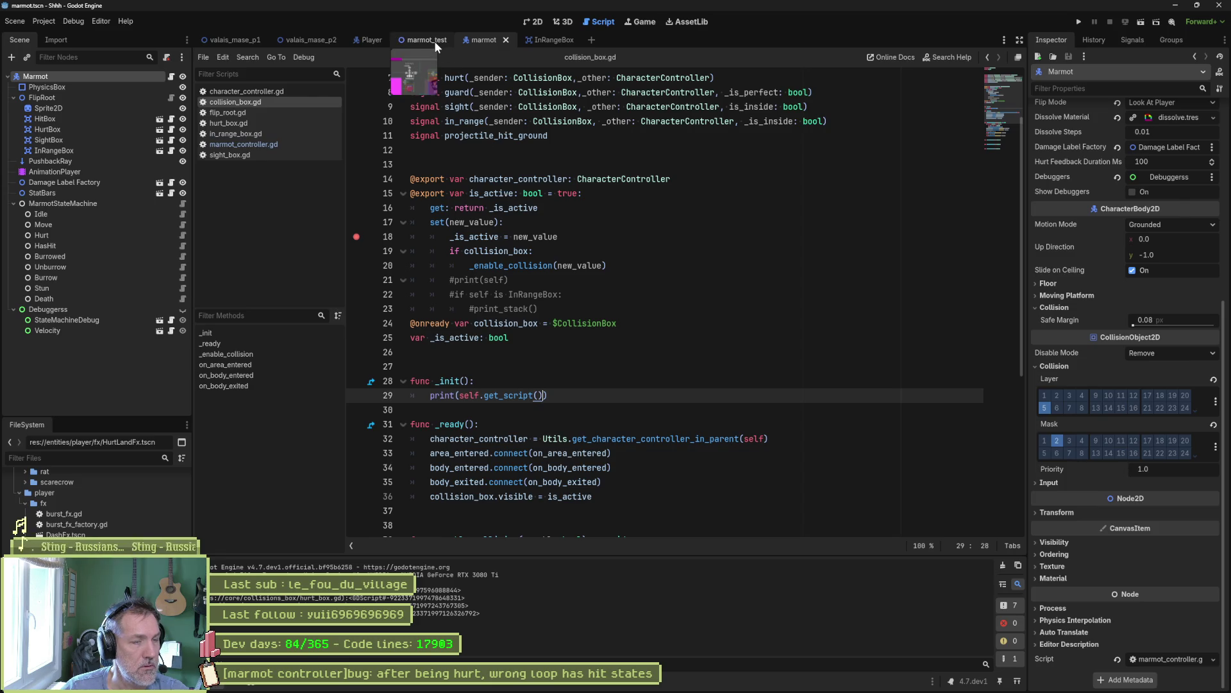
- Run the scene to the line 18 breakpoint, inspect self, and continue
key(F6)
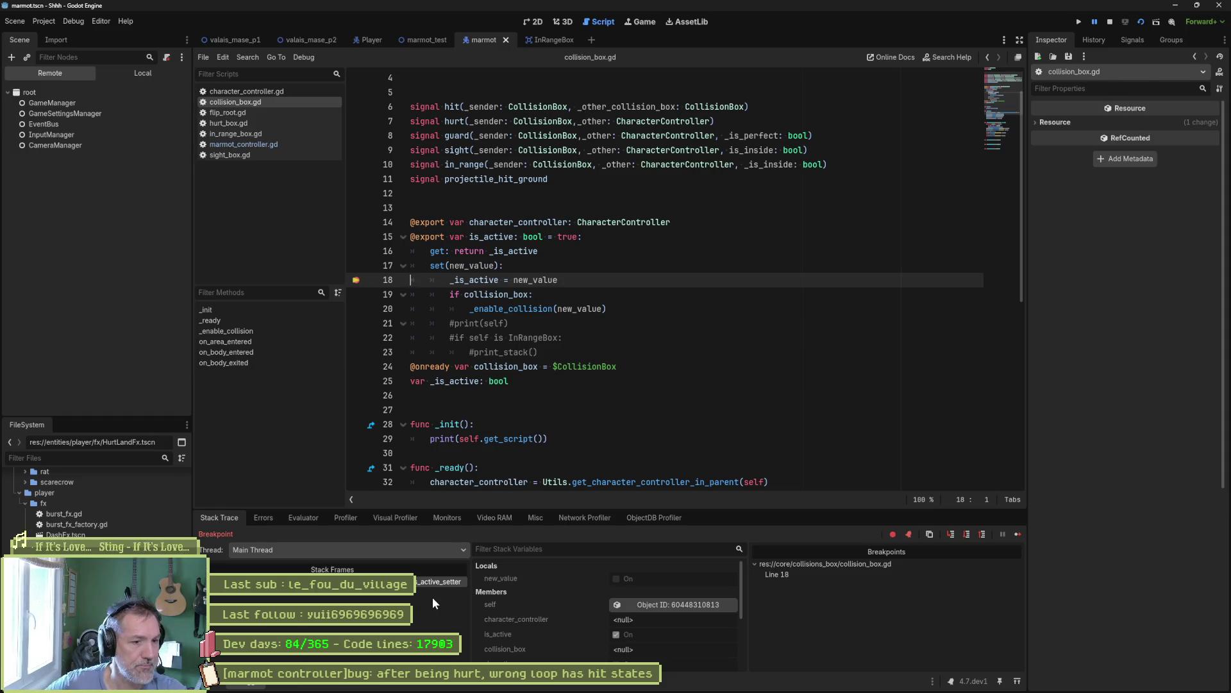
click(694, 607)
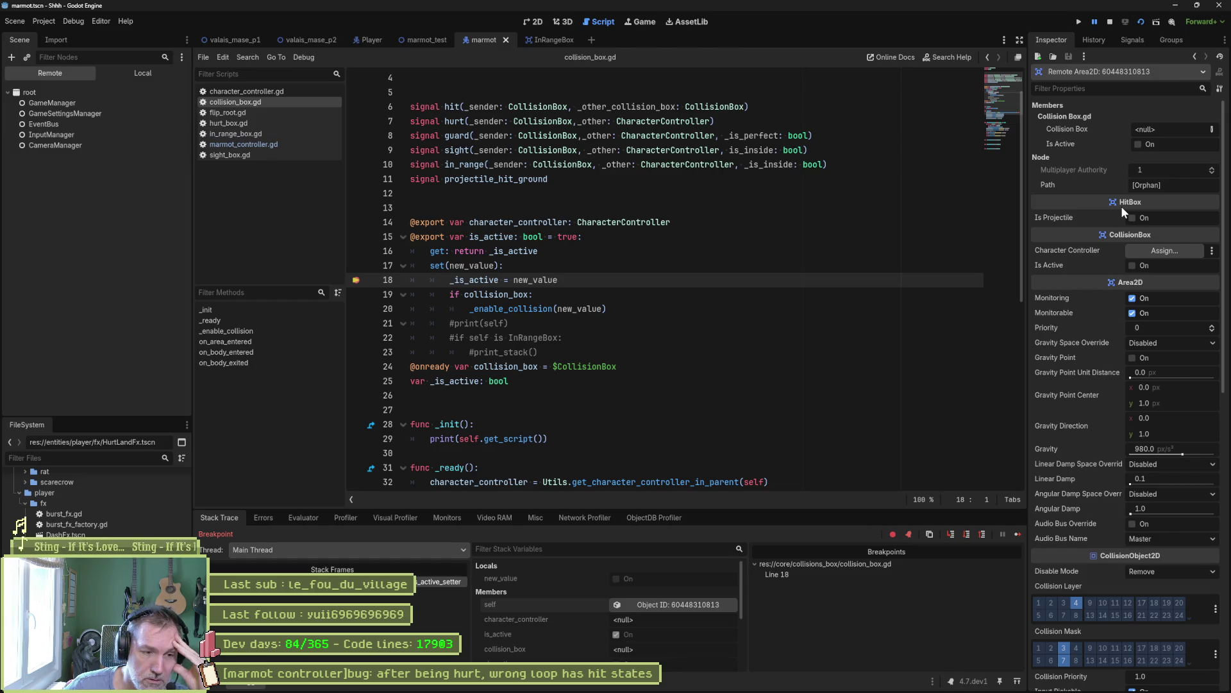
click(1017, 537)
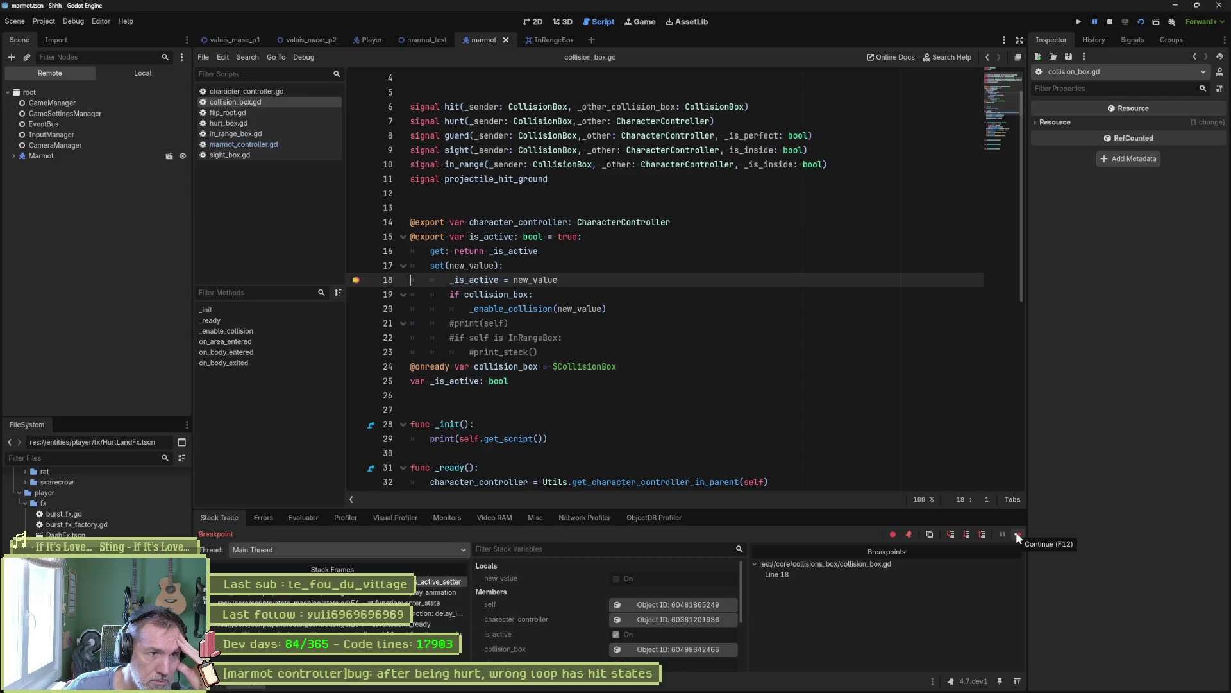
- Trace the stack through the state machine, enter_state and play_animation, inspect the HurtBox, then continue
click(442, 614)
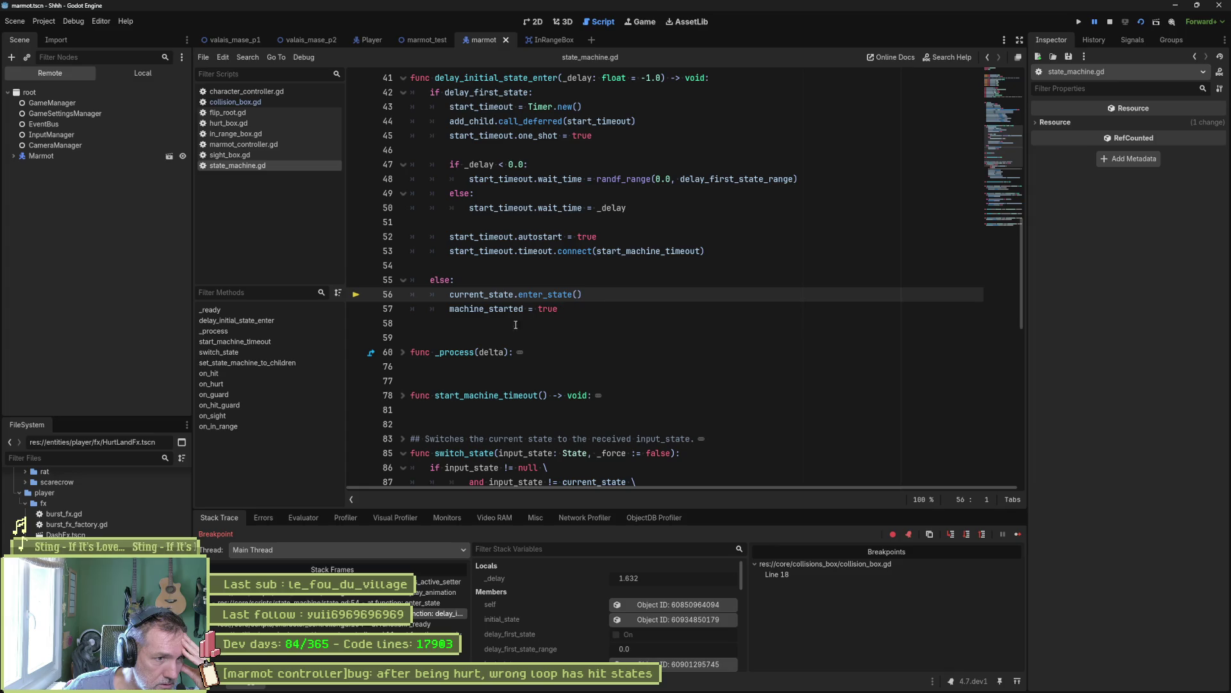
click(422, 603)
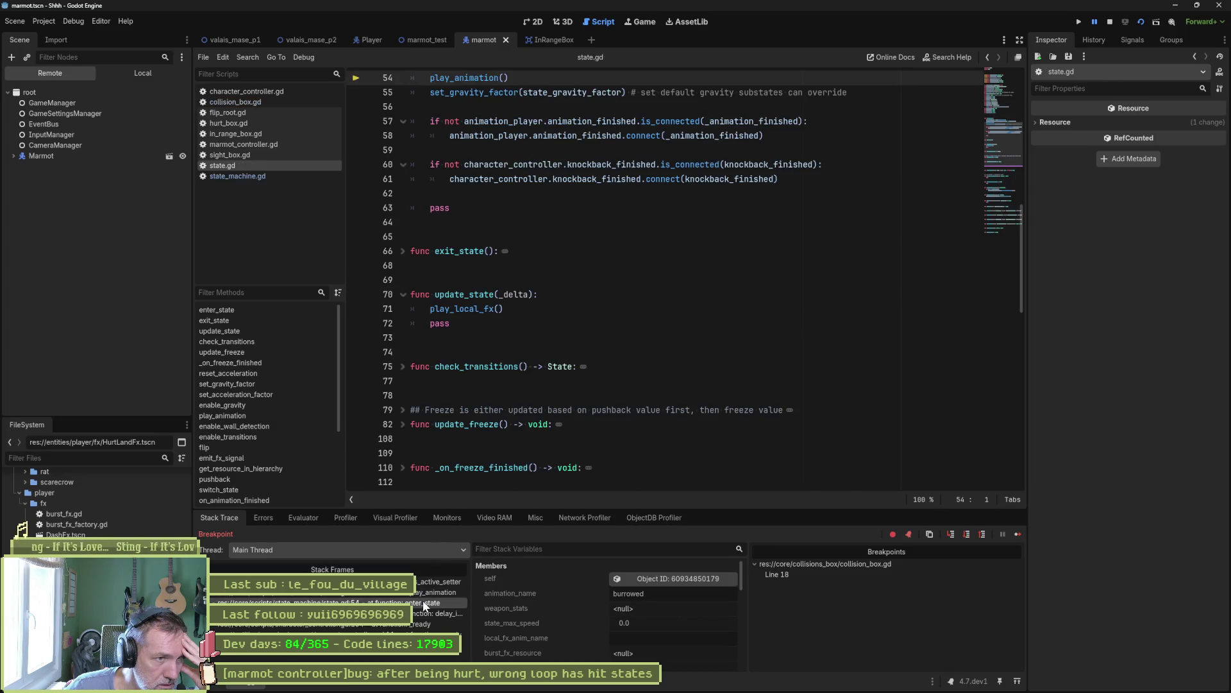
scroll(494, 424, up, 2)
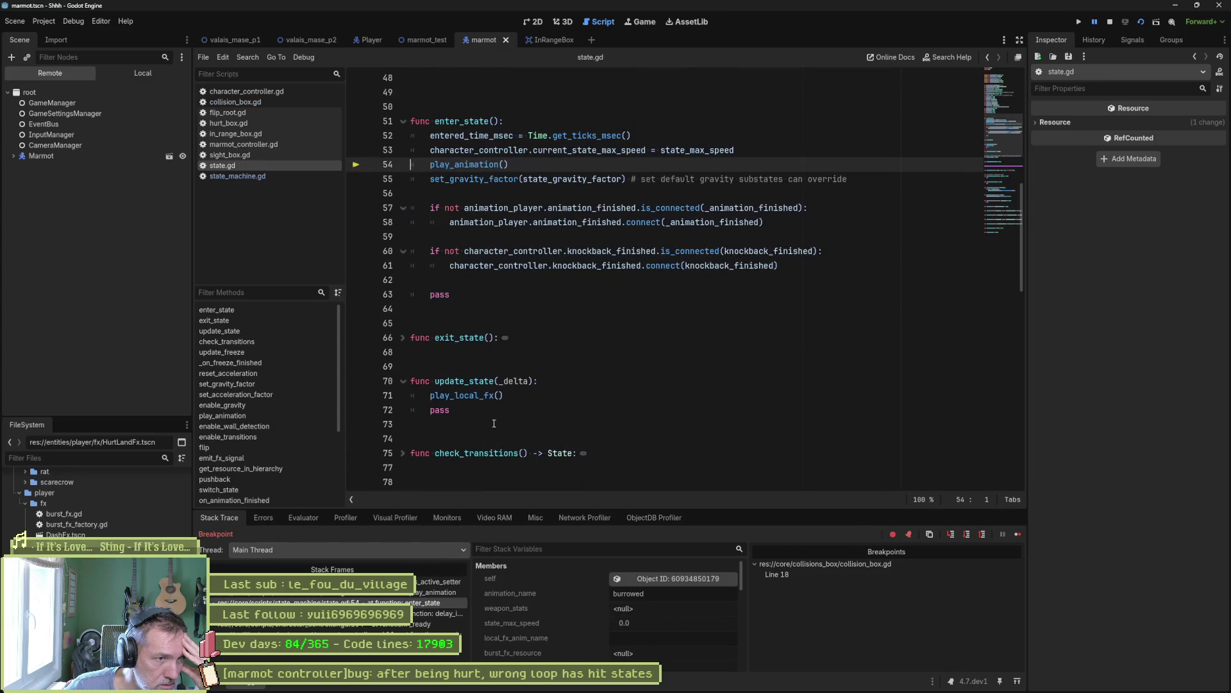
click(431, 592)
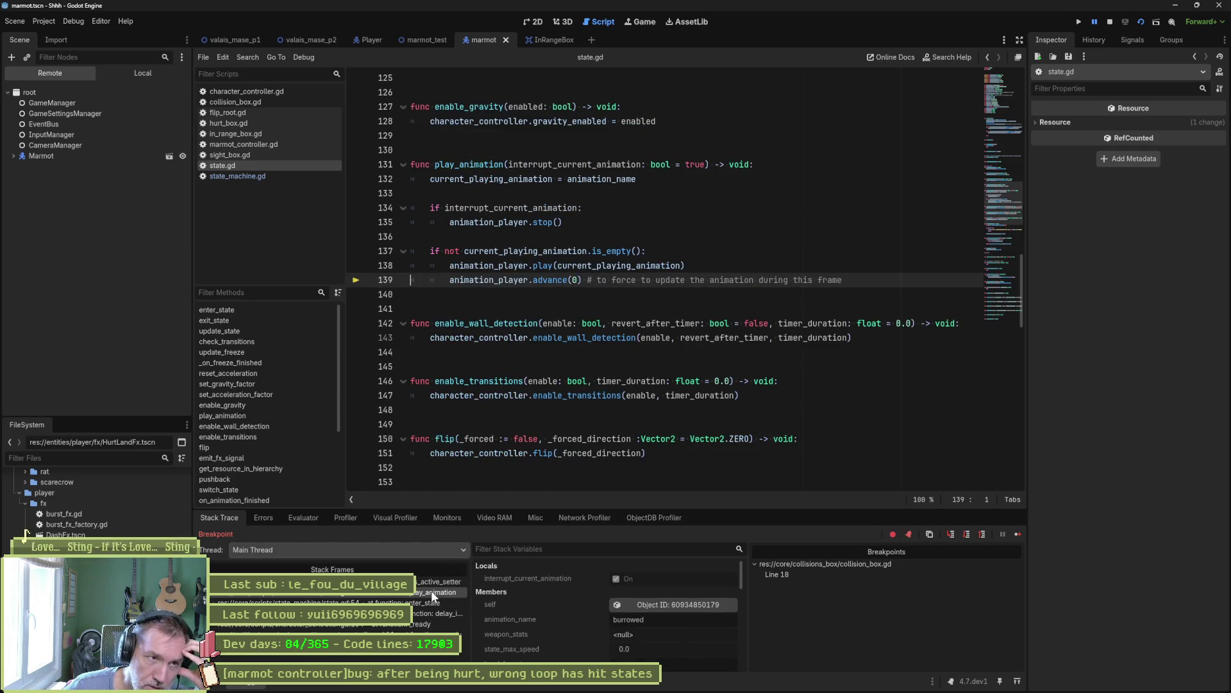
click(437, 582)
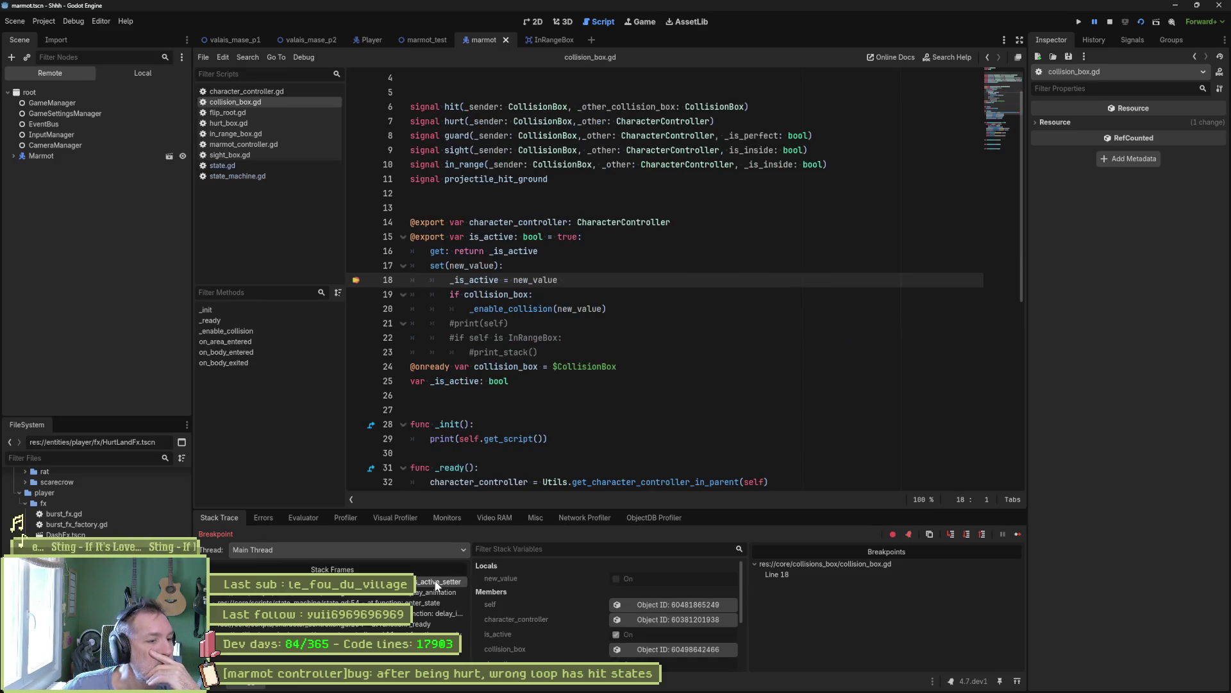
click(712, 606)
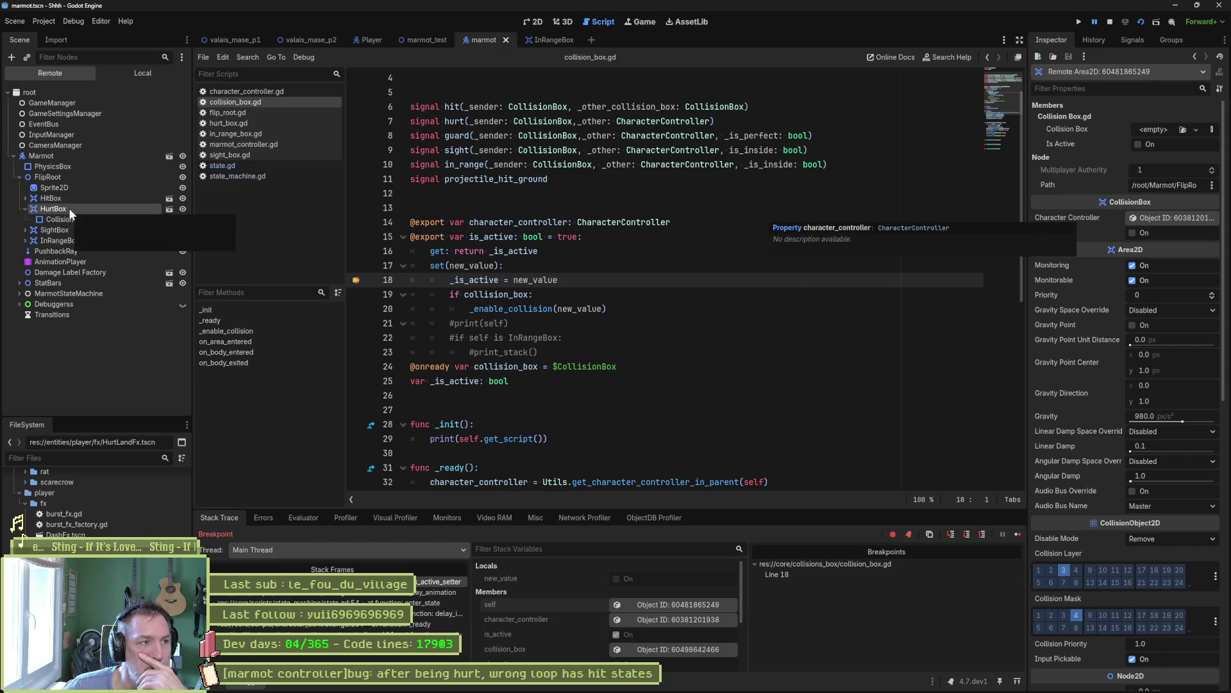
click(1017, 533)
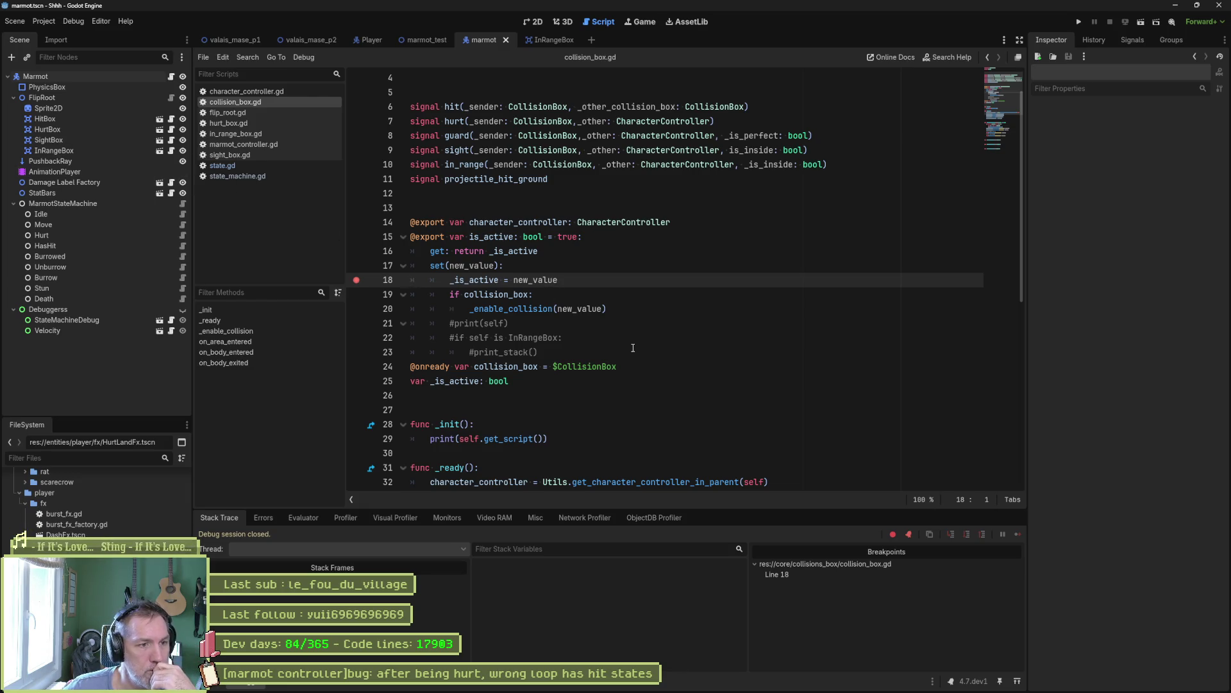
- Clear the line-18 breakpoint and delete the commented debug lines 21–23
click(357, 281)
drag(624, 354, 660, 310)
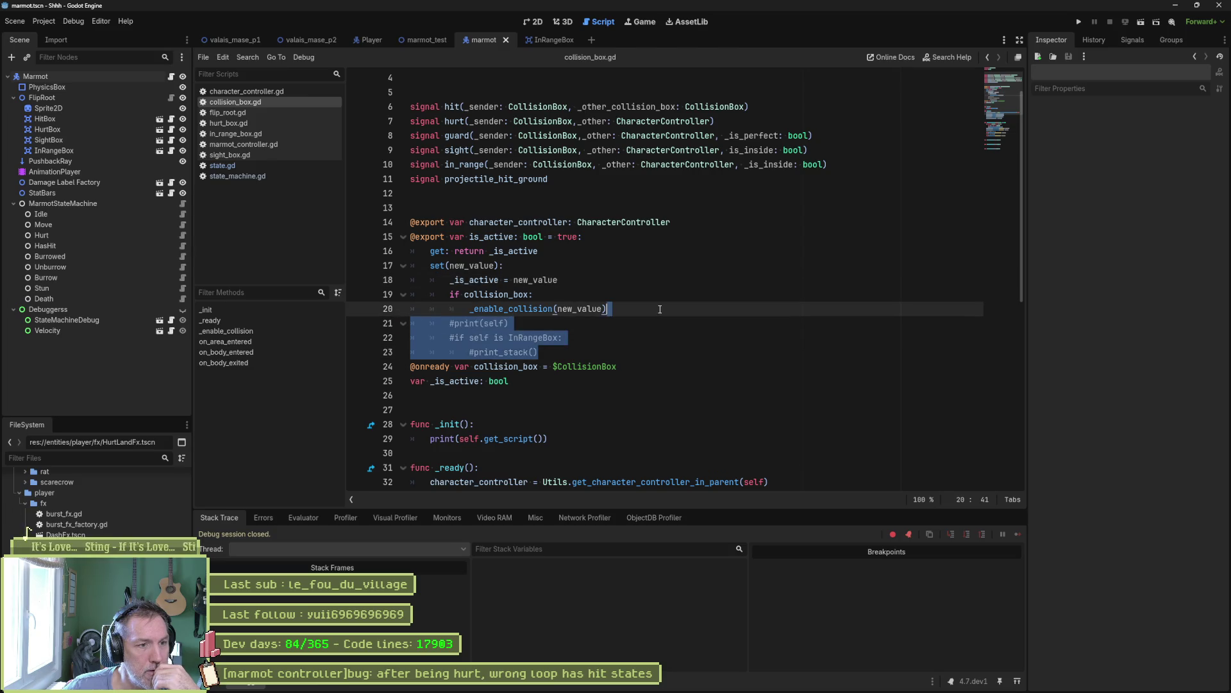
key(Delete)
- Delete the _init print function and its leftover blank line, then save collision_box.gd
drag(576, 395, 561, 353)
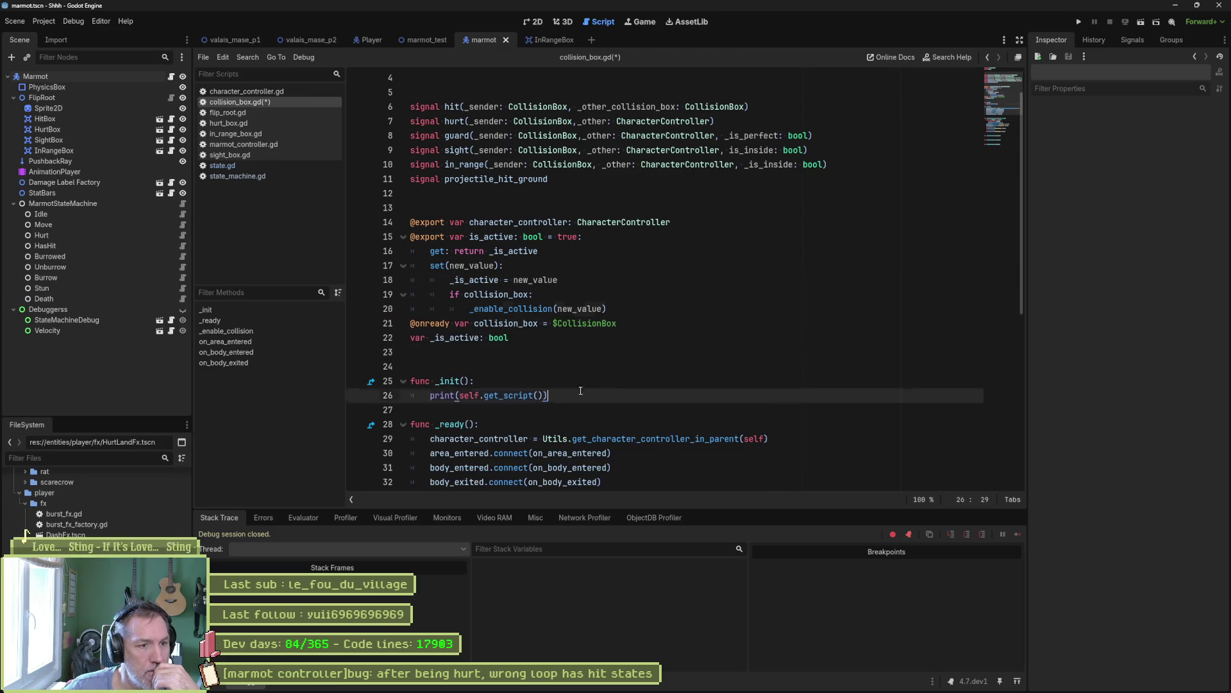
key(Delete)
key(BackSpace)
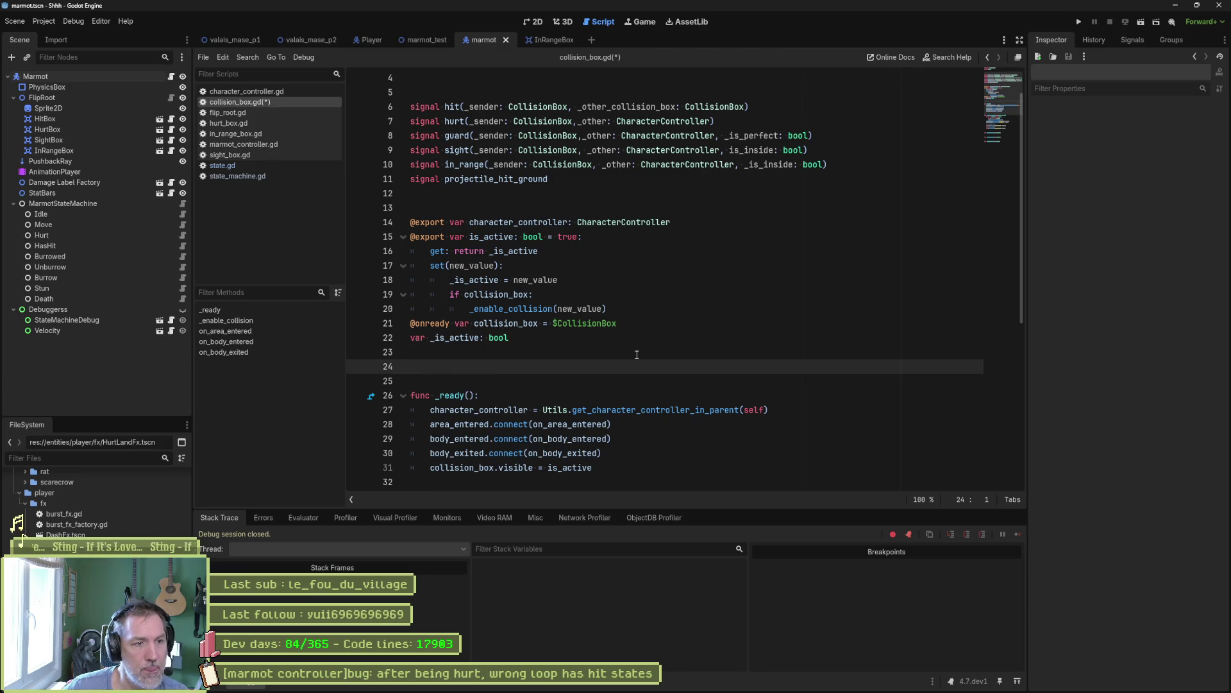
key(ctrl+s)
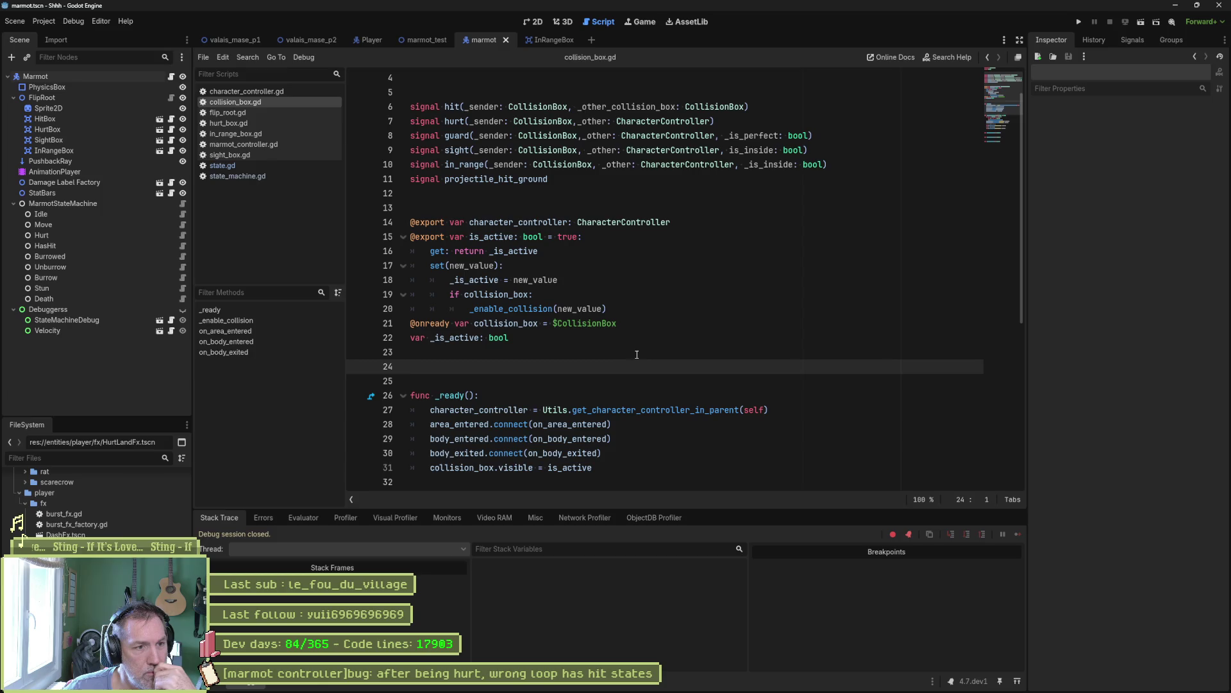
click(529, 312)
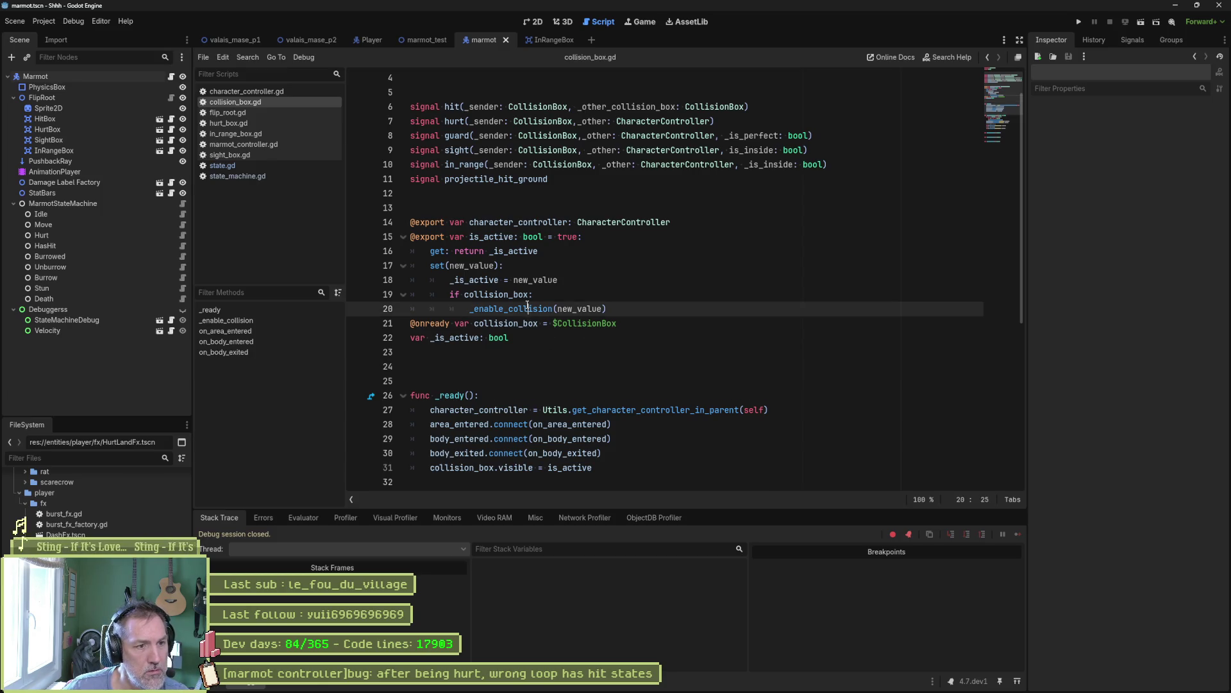
- Break on line 38 of _enable_collision and run the scene to inspect self when paused
ctrl+click(529, 309)
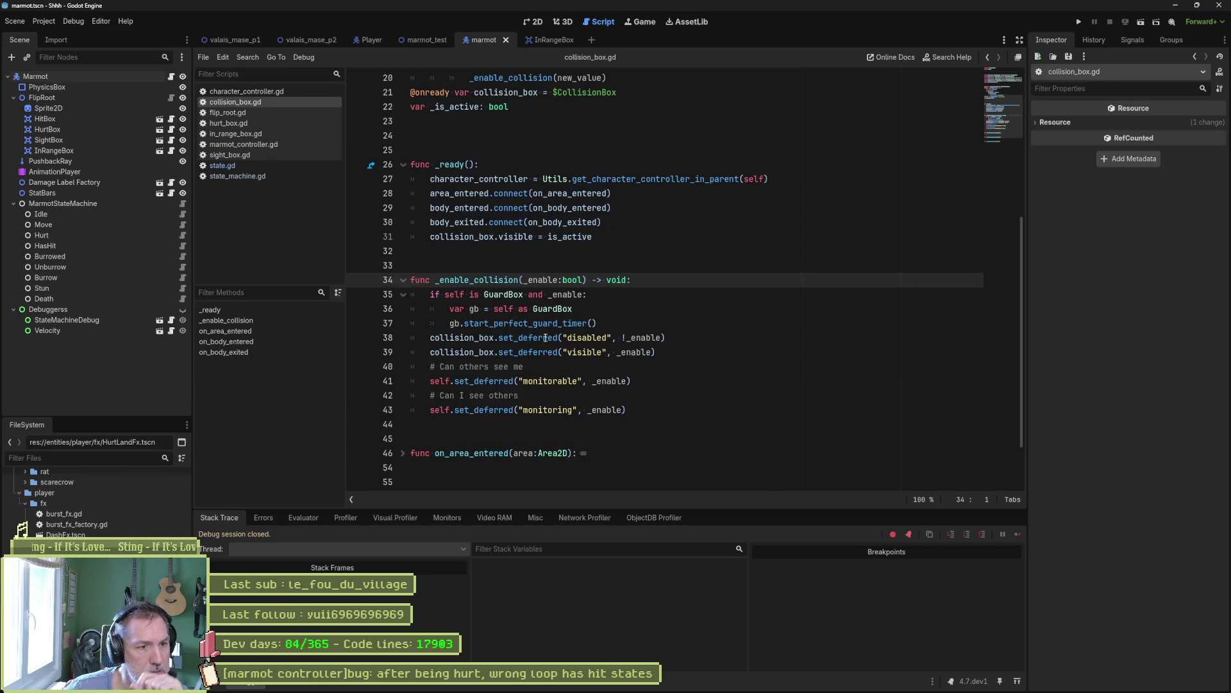
double_click(613, 338)
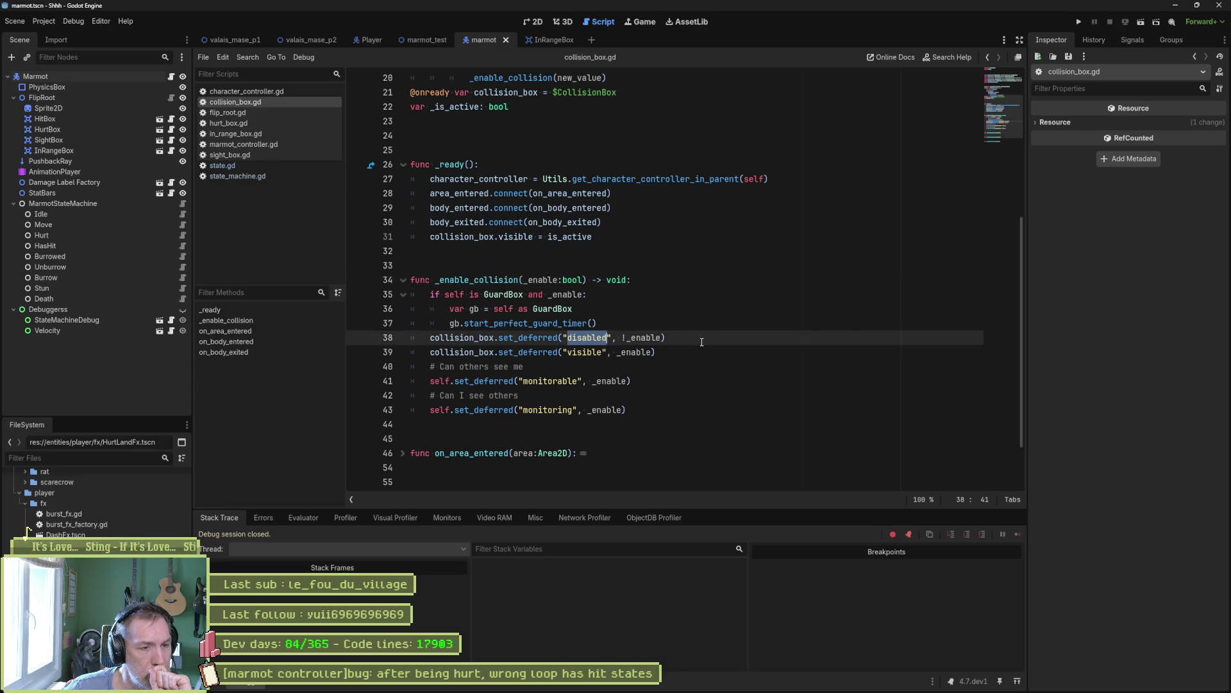
click(359, 338)
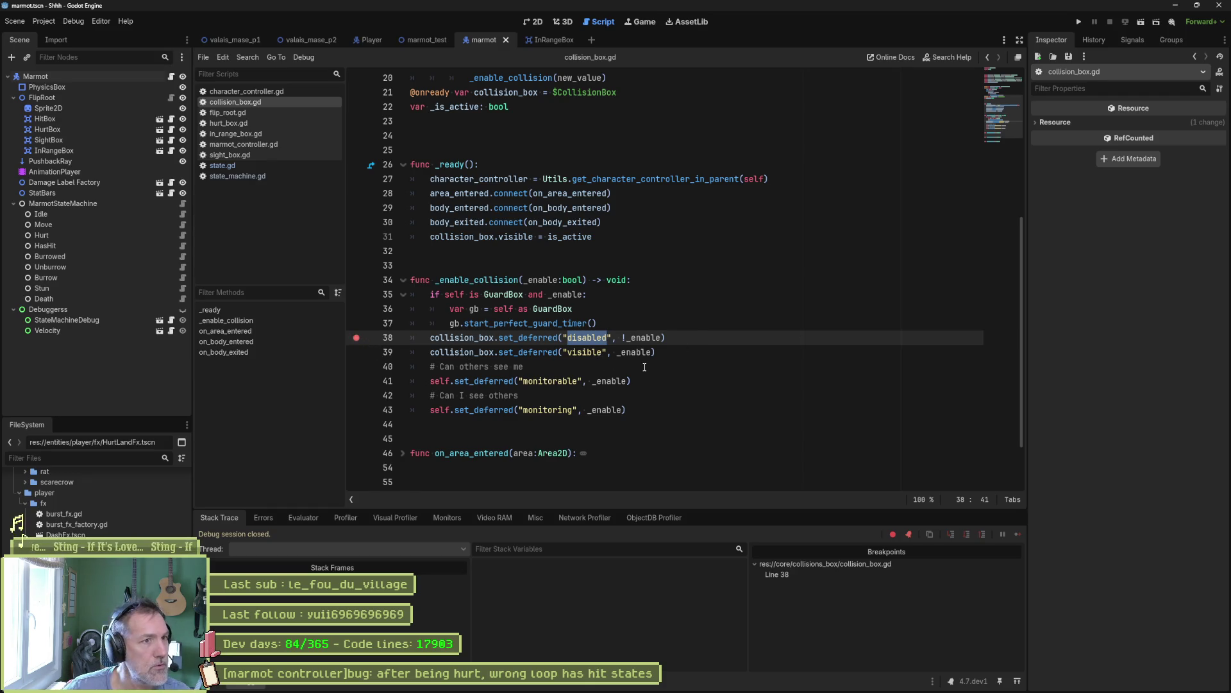
key(F6)
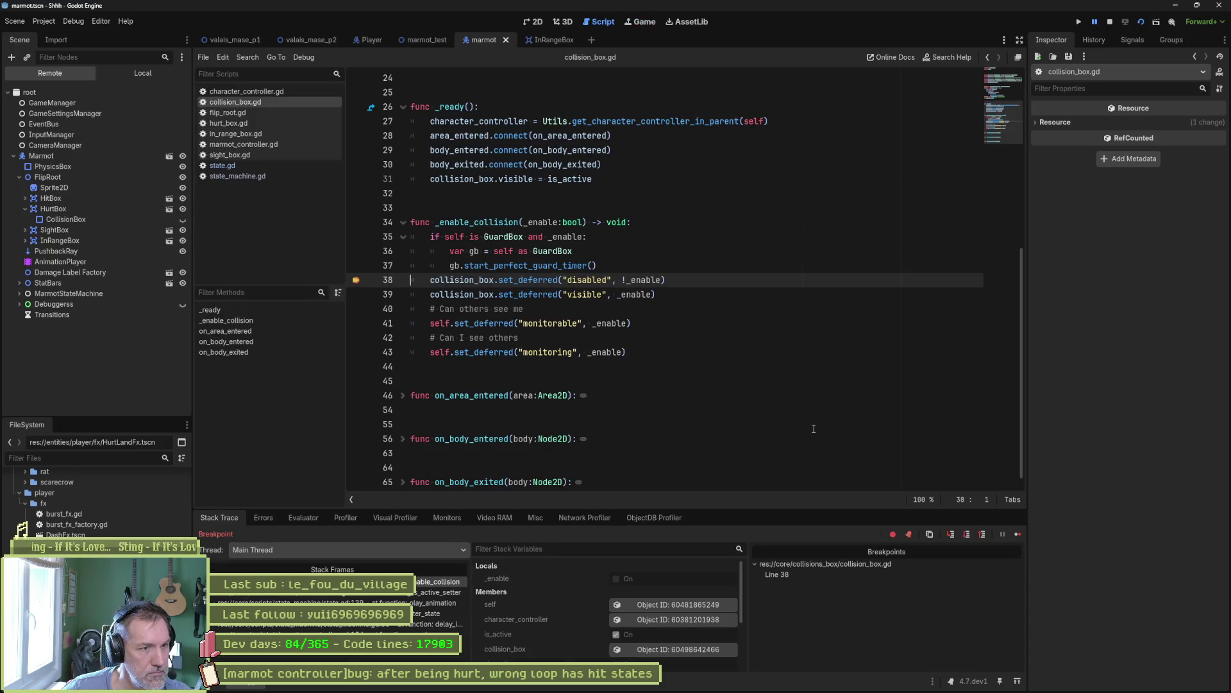
click(698, 606)
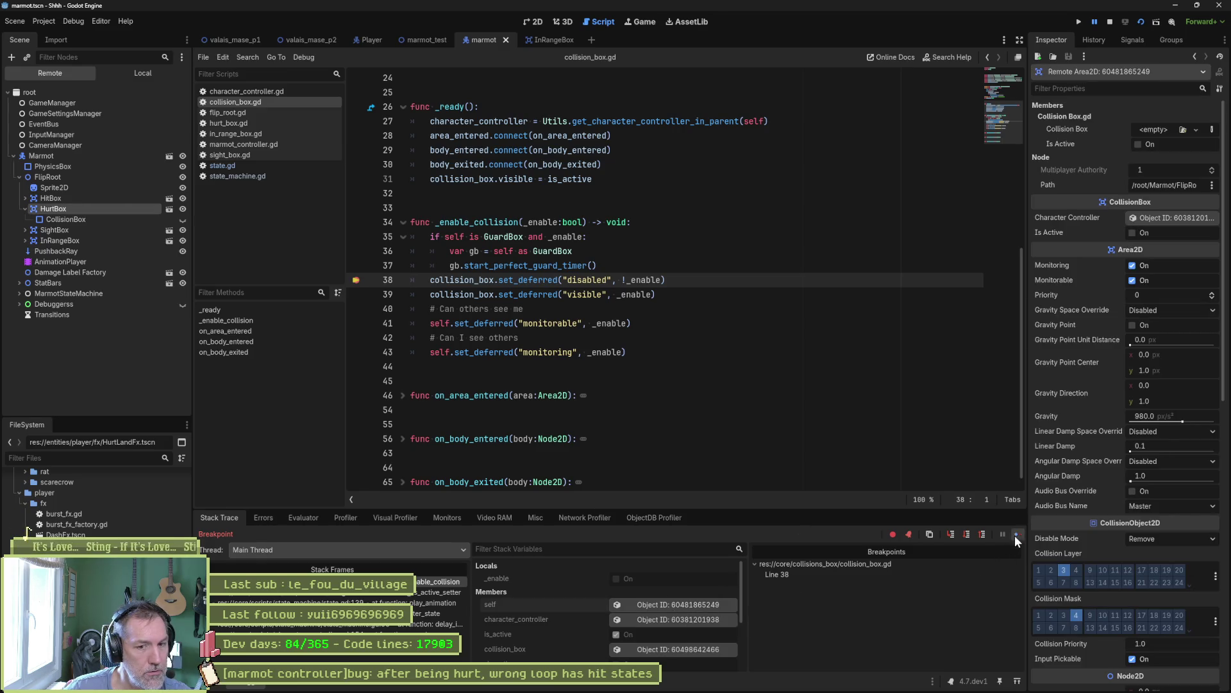
- Resume and stop the game, rerun and stop it again, then remove the line-38 breakpoint
click(1017, 534)
key(F8)
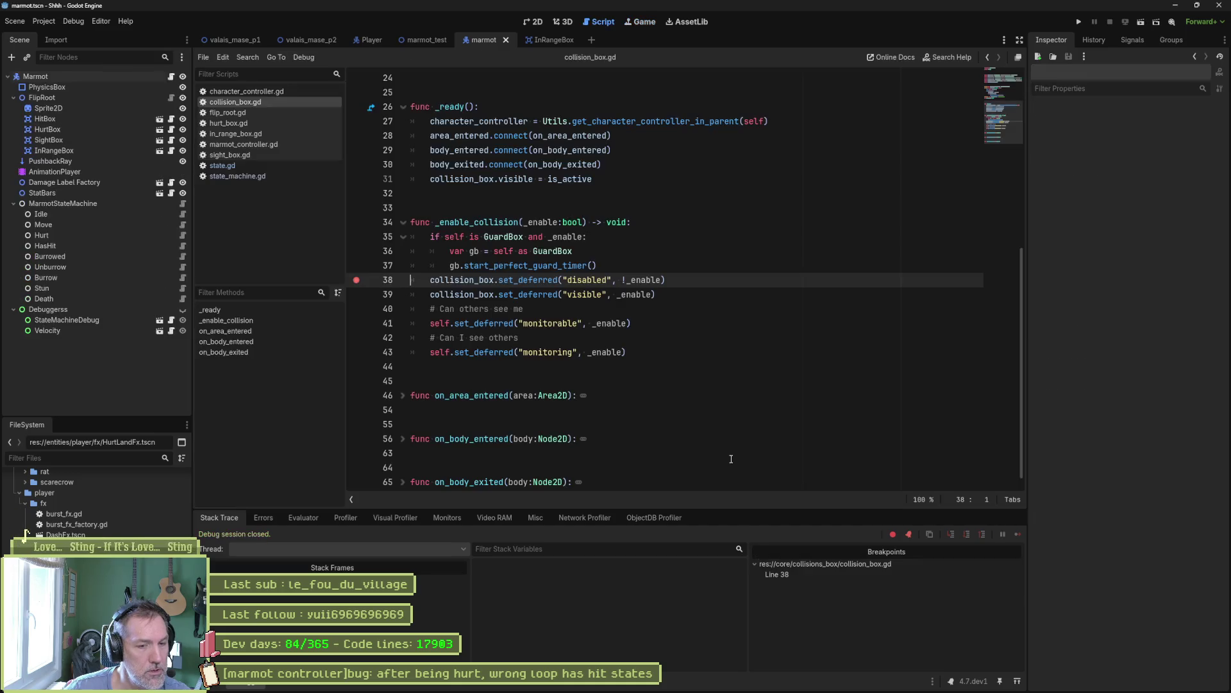
key(F6)
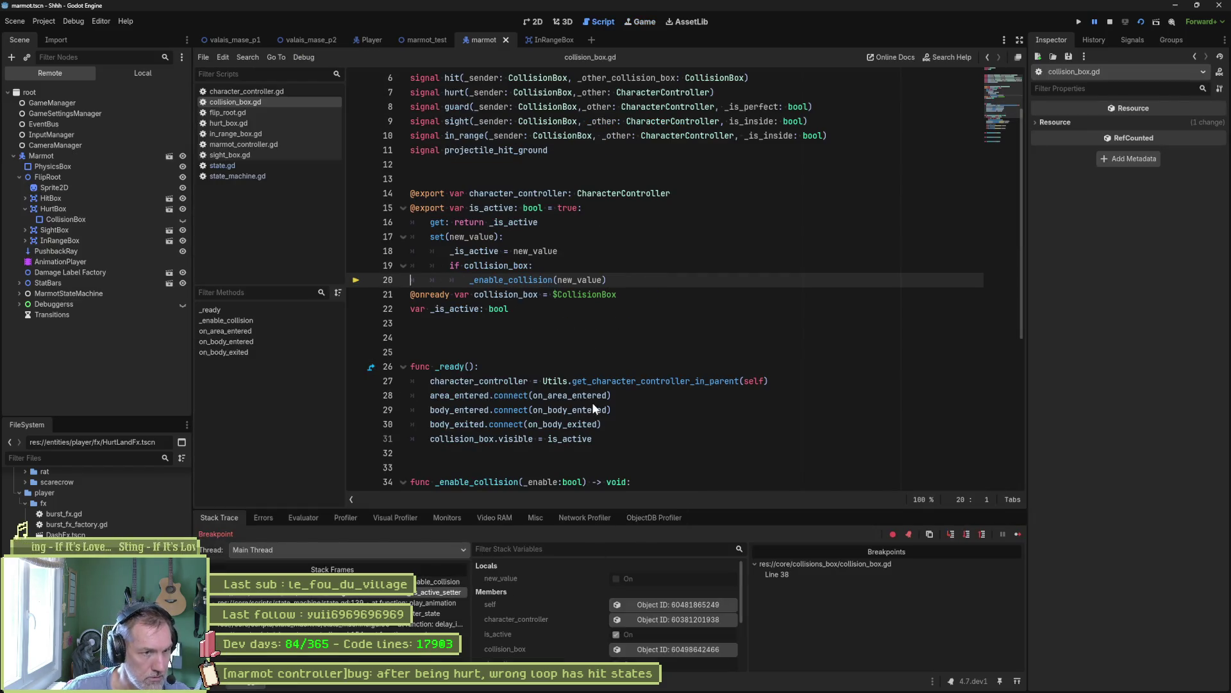
key(F8)
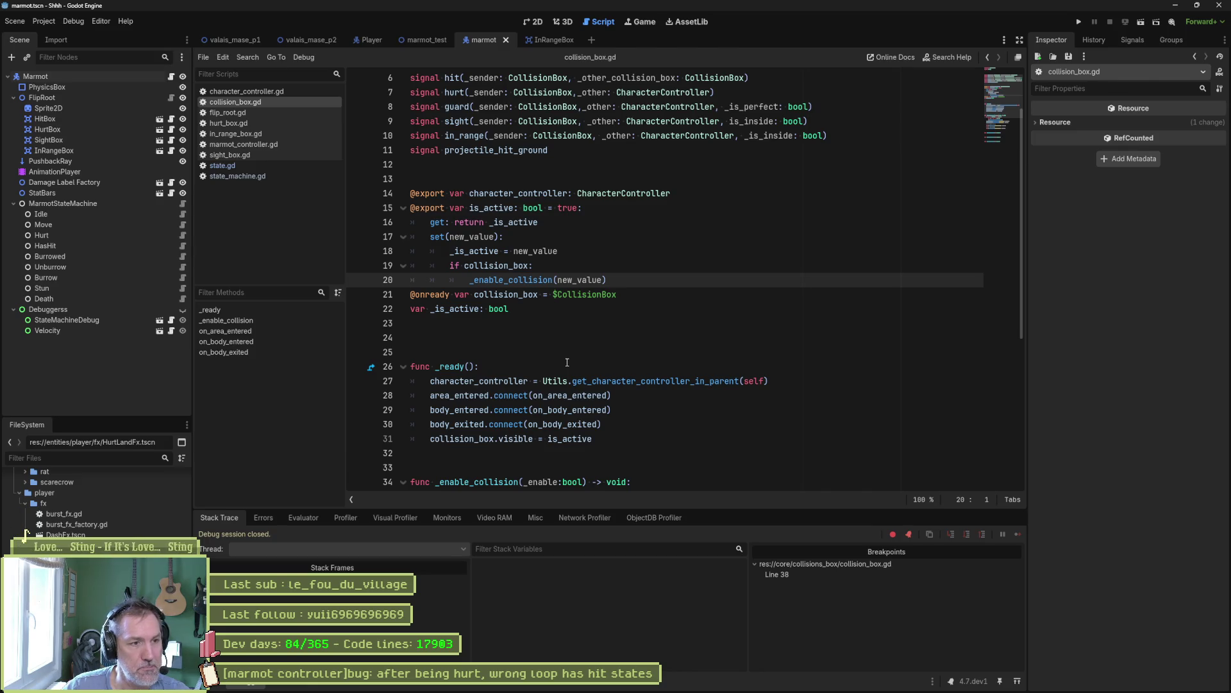
scroll(545, 372, down, 6)
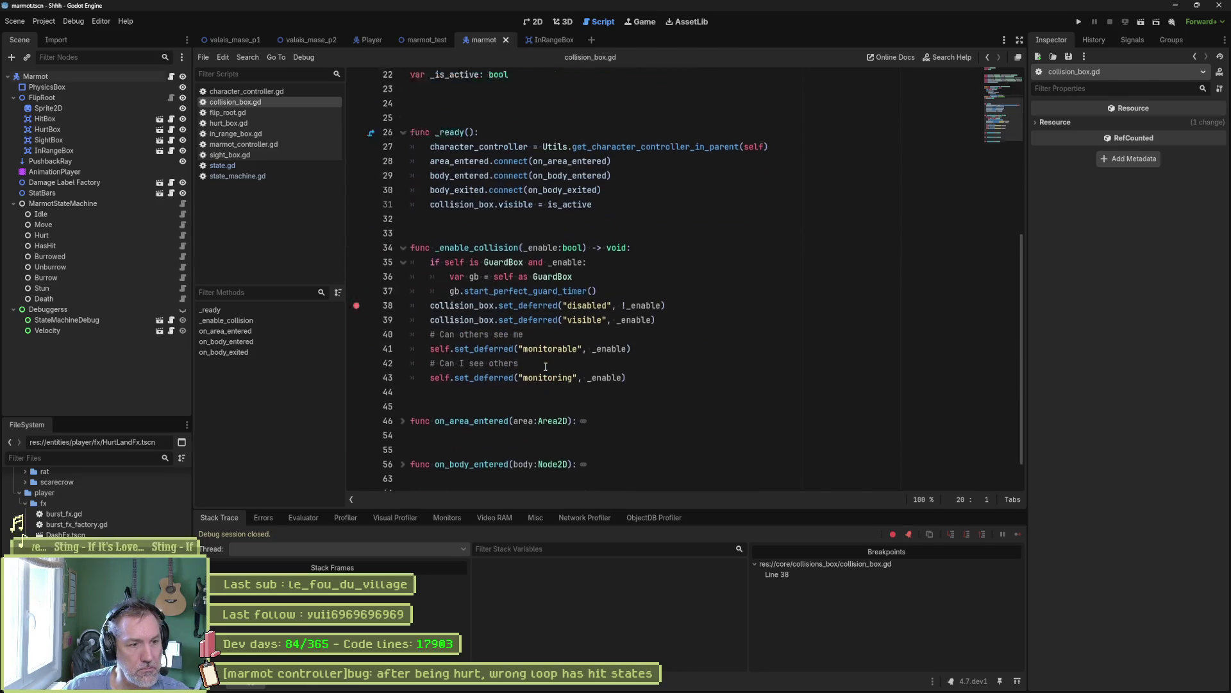
click(363, 281)
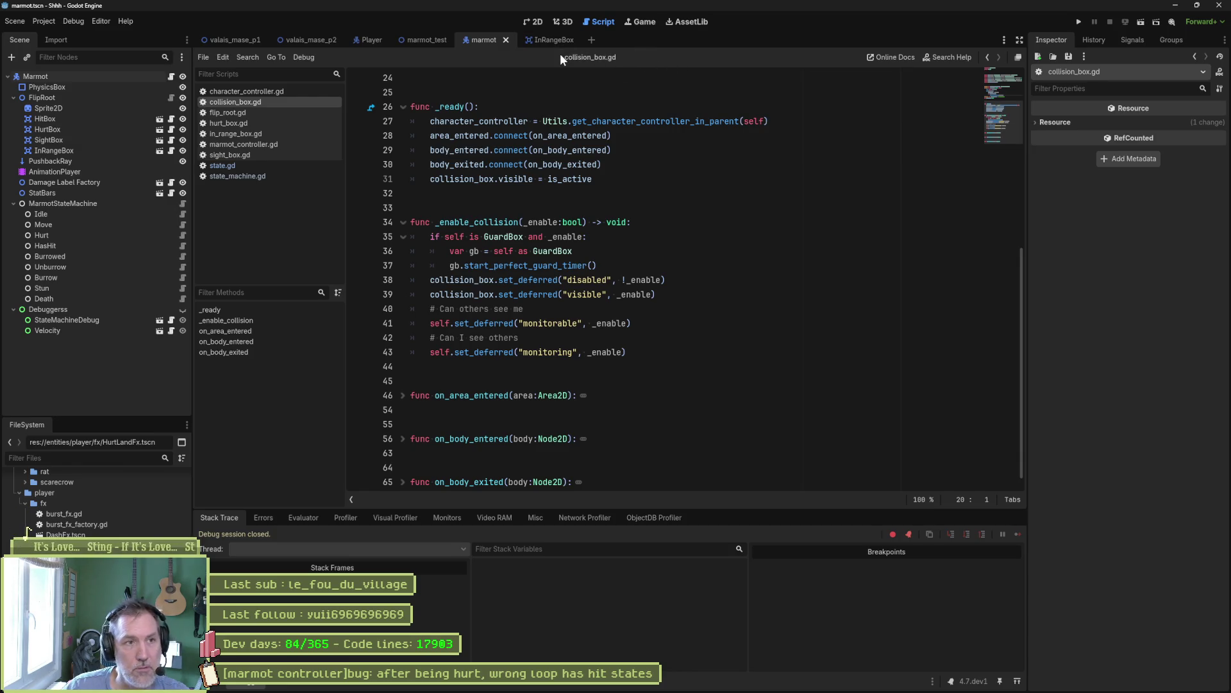
- Run the marmot_test level and walk the player toward the marmot
click(538, 22)
click(426, 40)
key(F6)
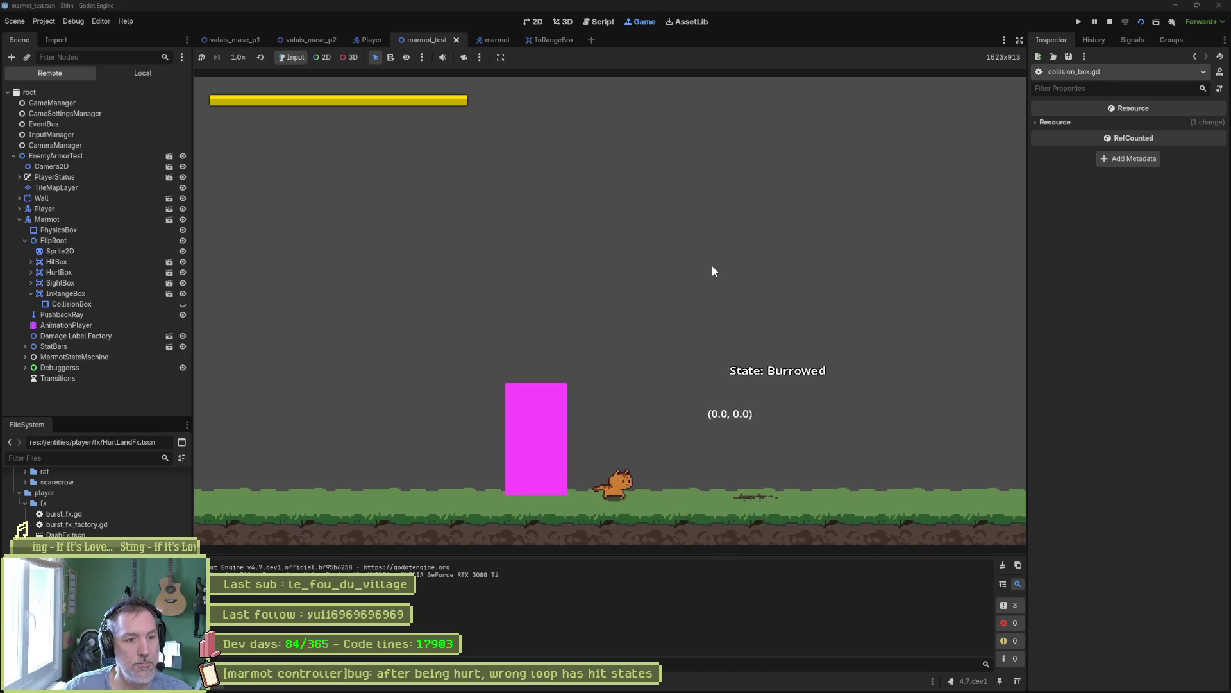
key(Right)
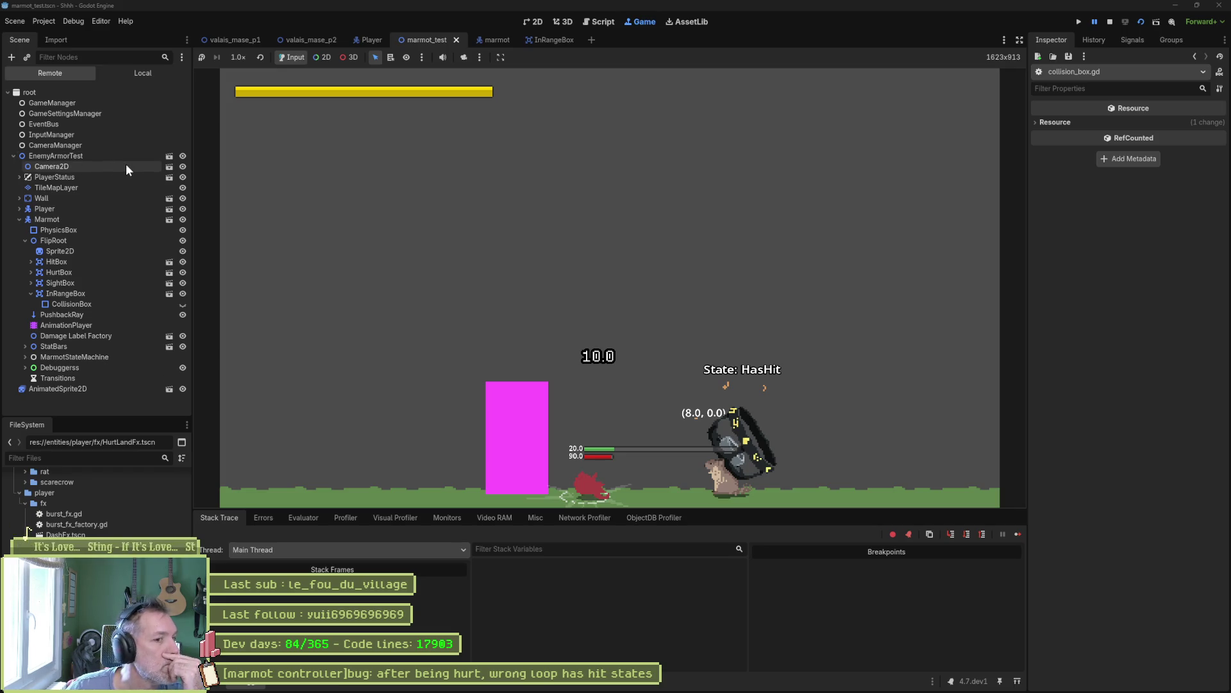
- Select the marmot's InRangeBox in the Remote tree, hide its collision shape, and stop the game
click(306, 517)
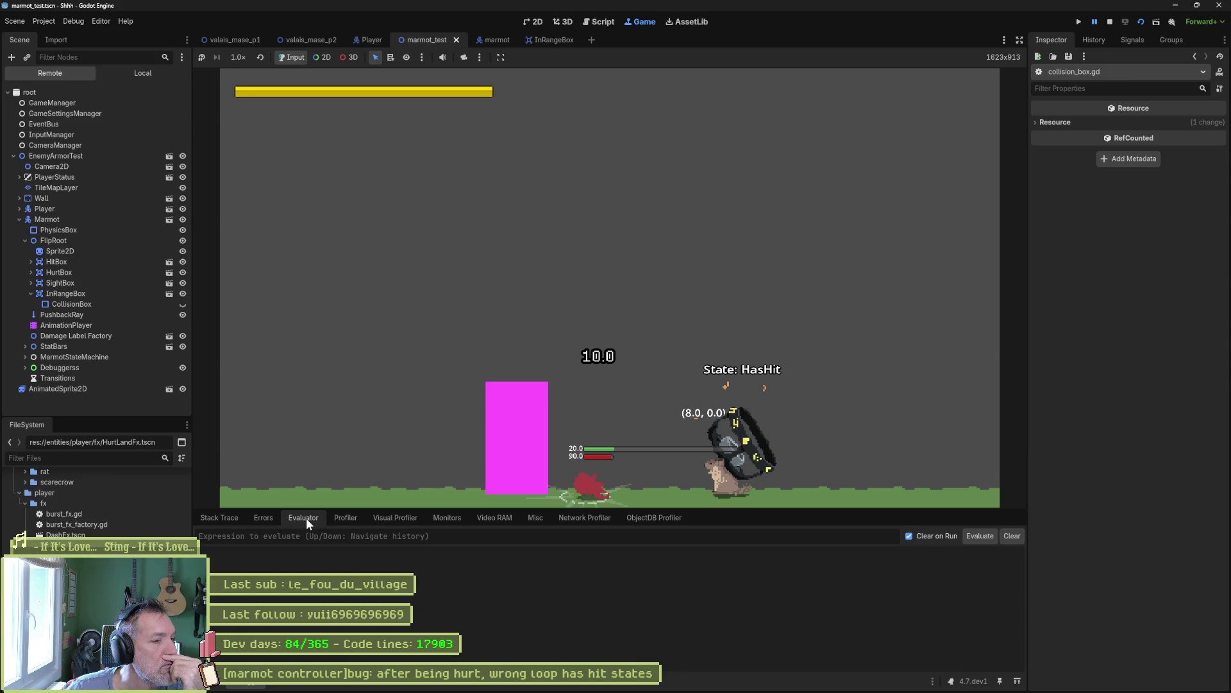
click(293, 534)
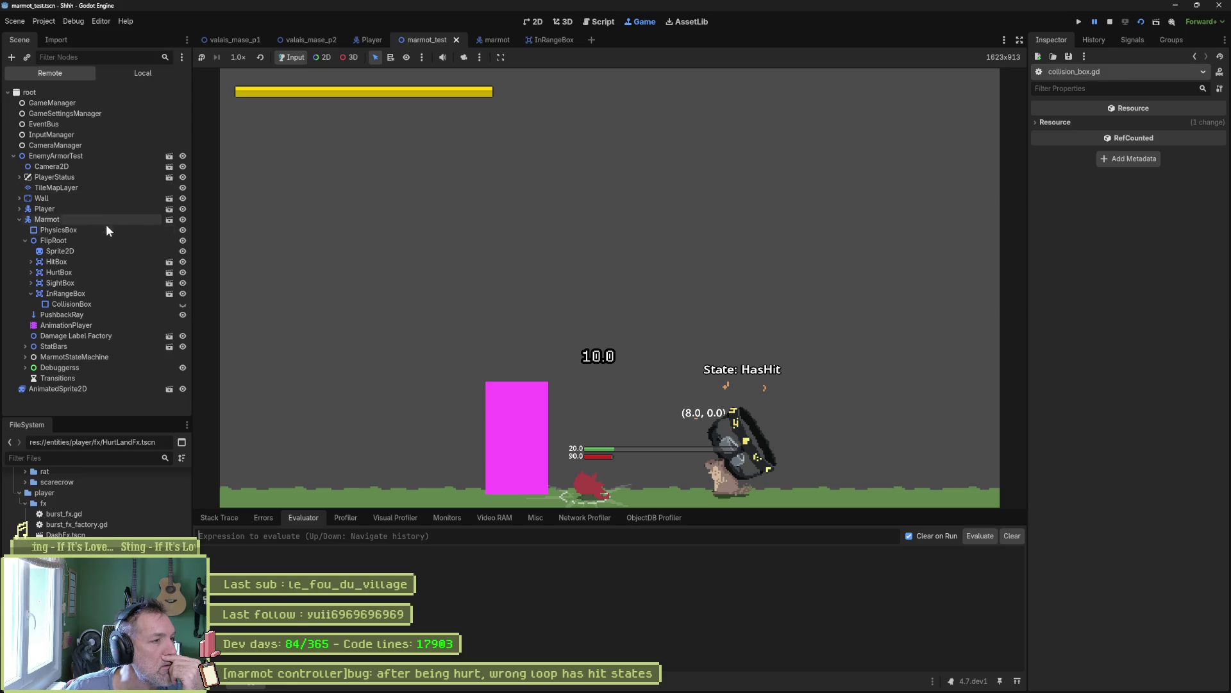
click(101, 289)
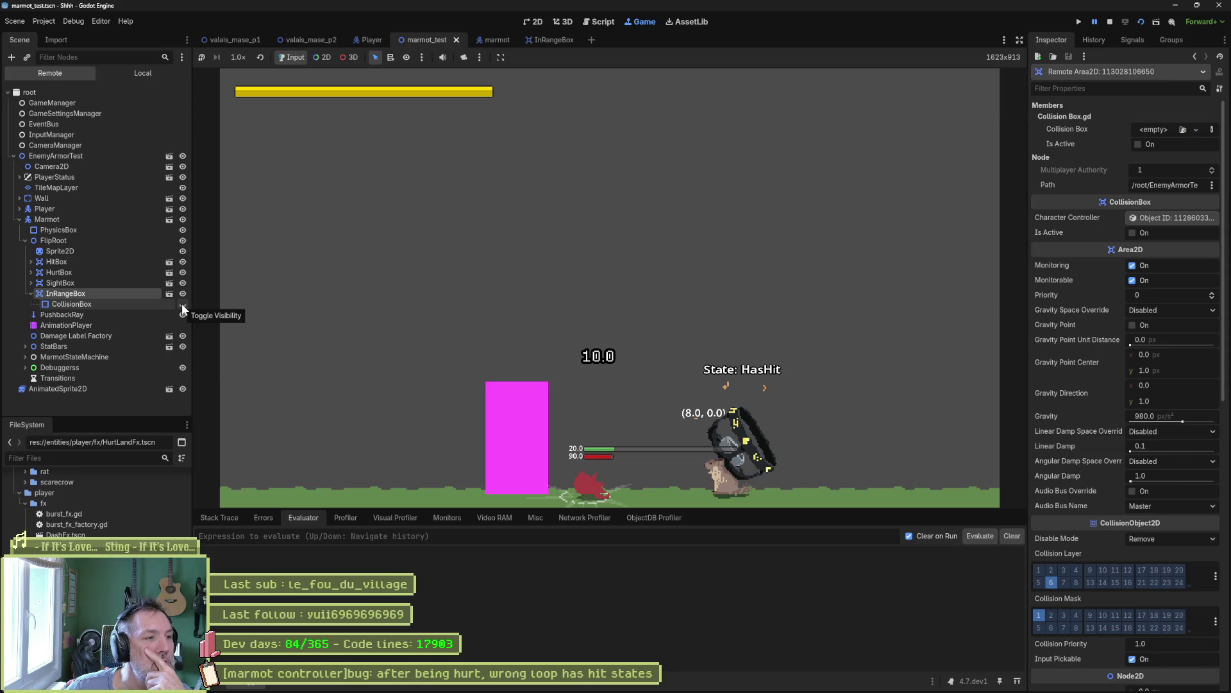
click(182, 304)
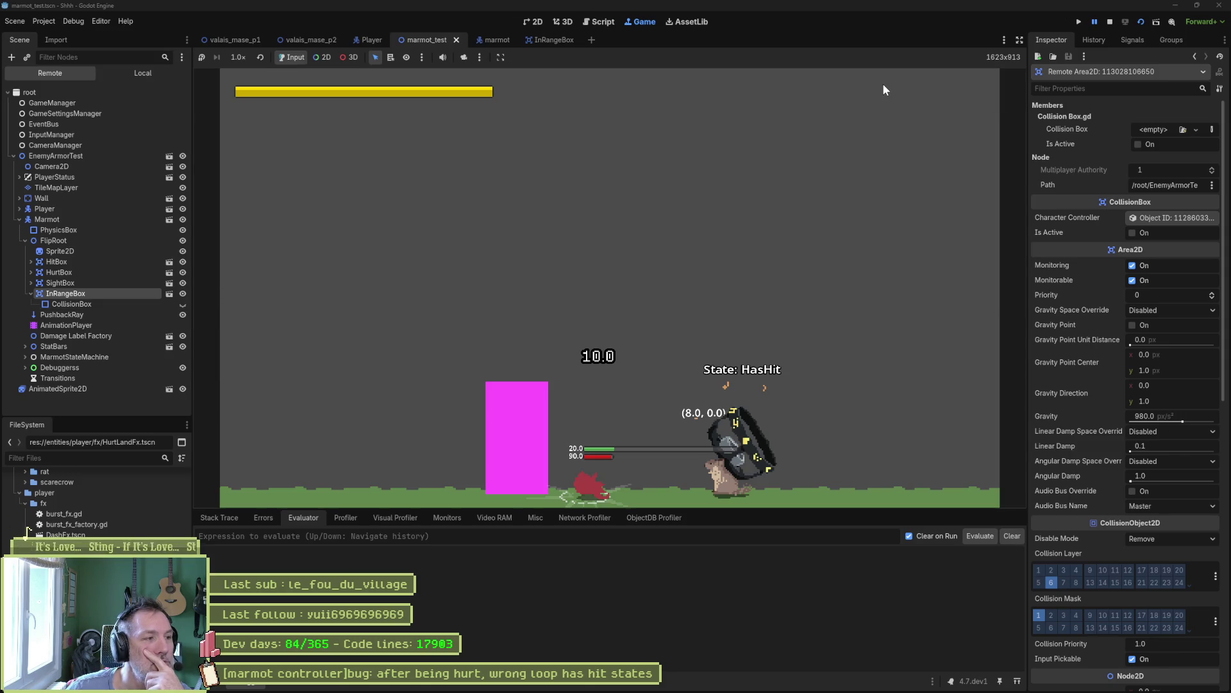
click(1110, 21)
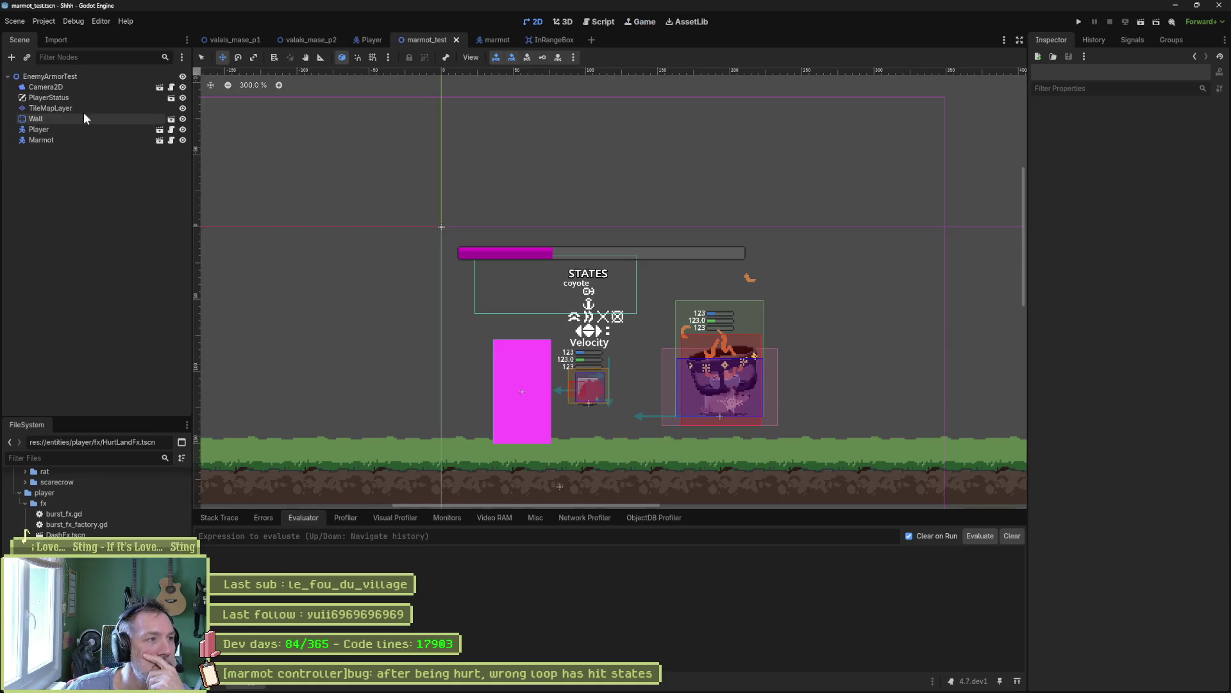
- In the marmot scene's enlarged Animation panel, view the RESET, attack, burrow and burrowed animations
click(493, 39)
click(98, 173)
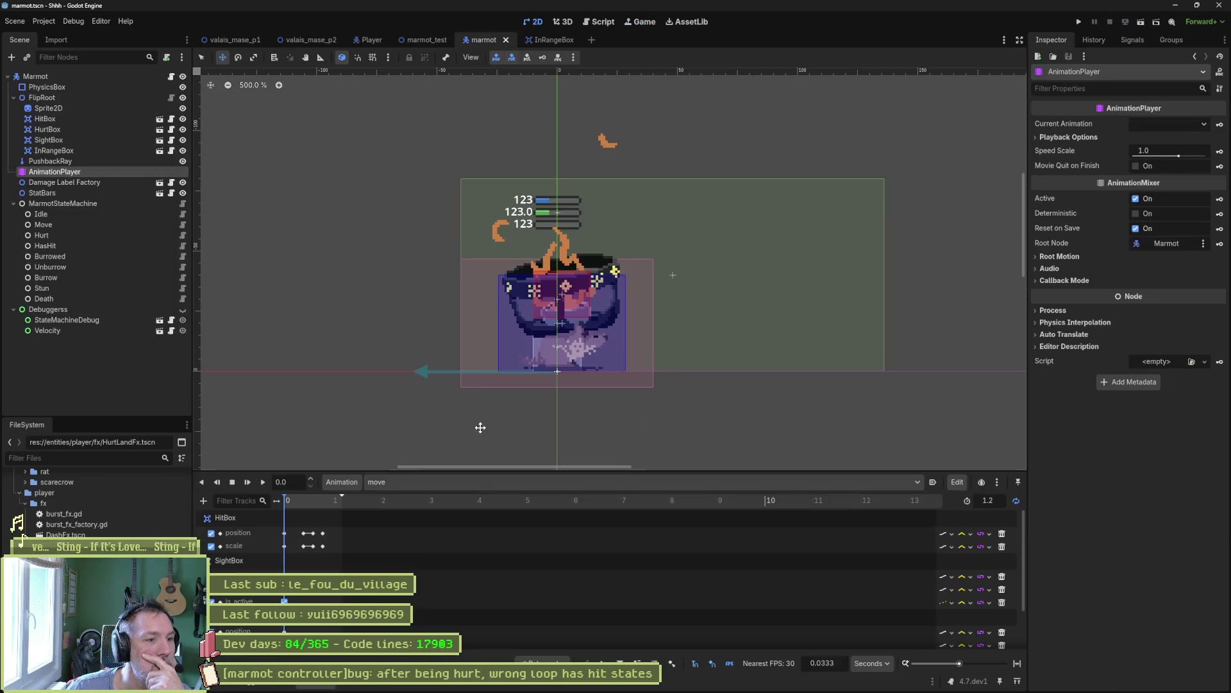
mouse_move(511, 470)
mouse_down()
mouse_move(526, 398)
mouse_move(530, 415)
mouse_up()
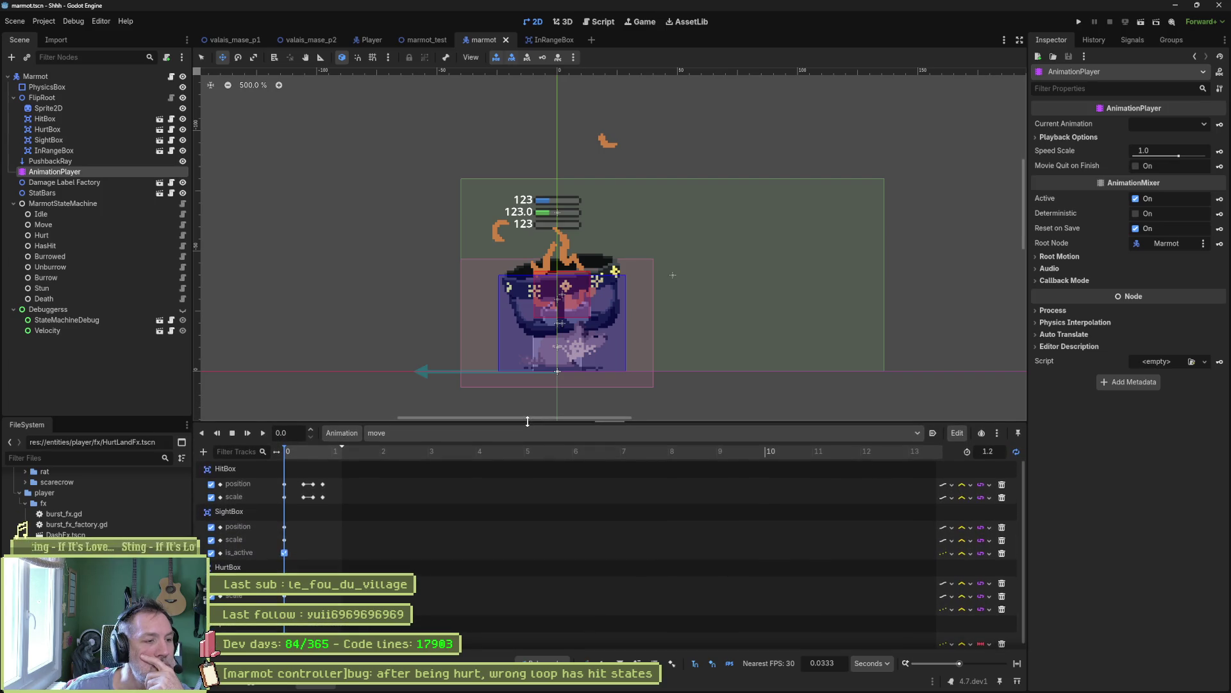
click(447, 426)
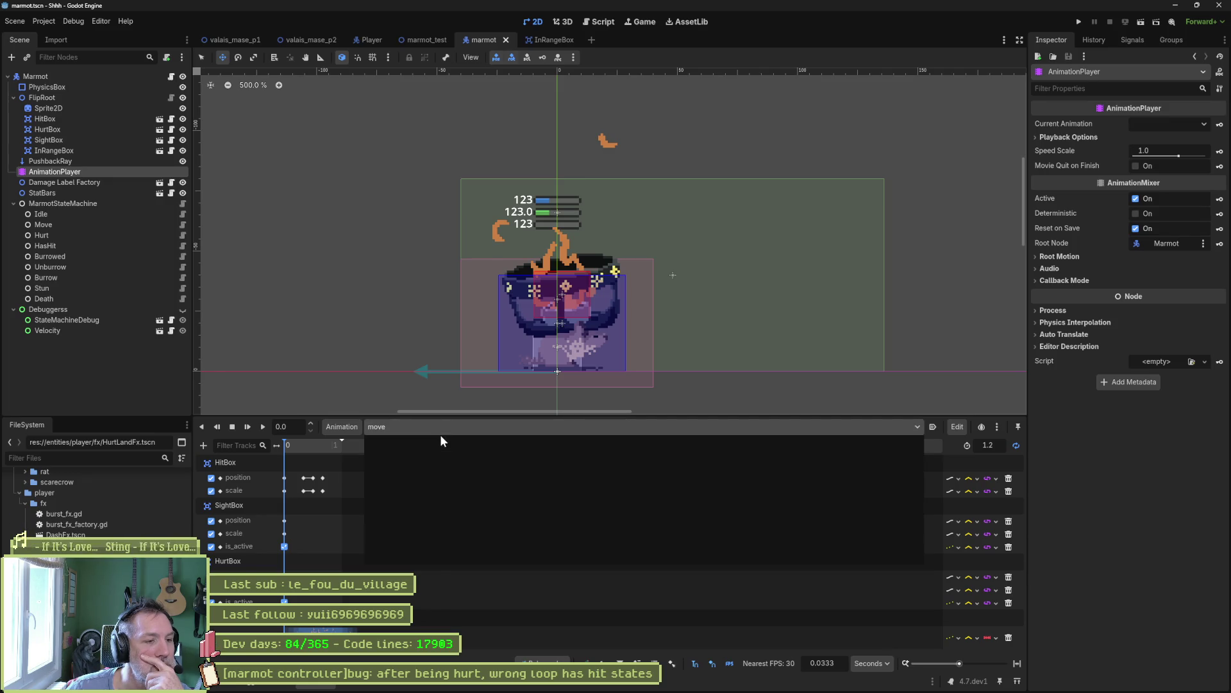
click(440, 449)
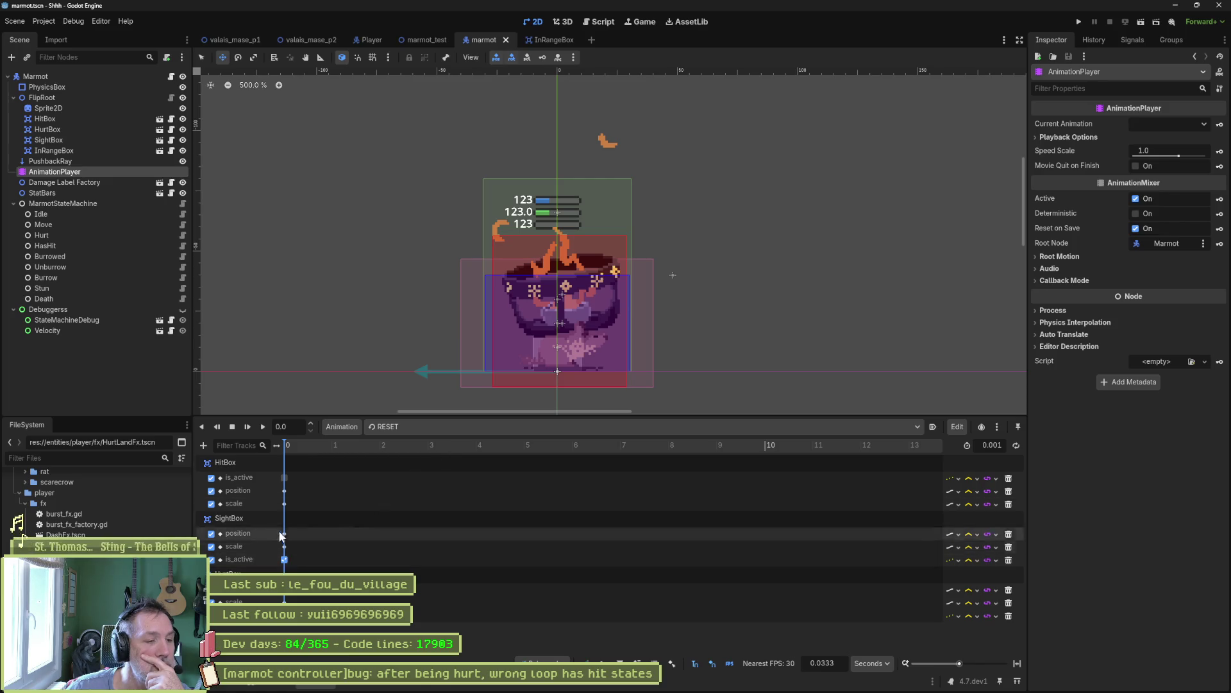
click(424, 431)
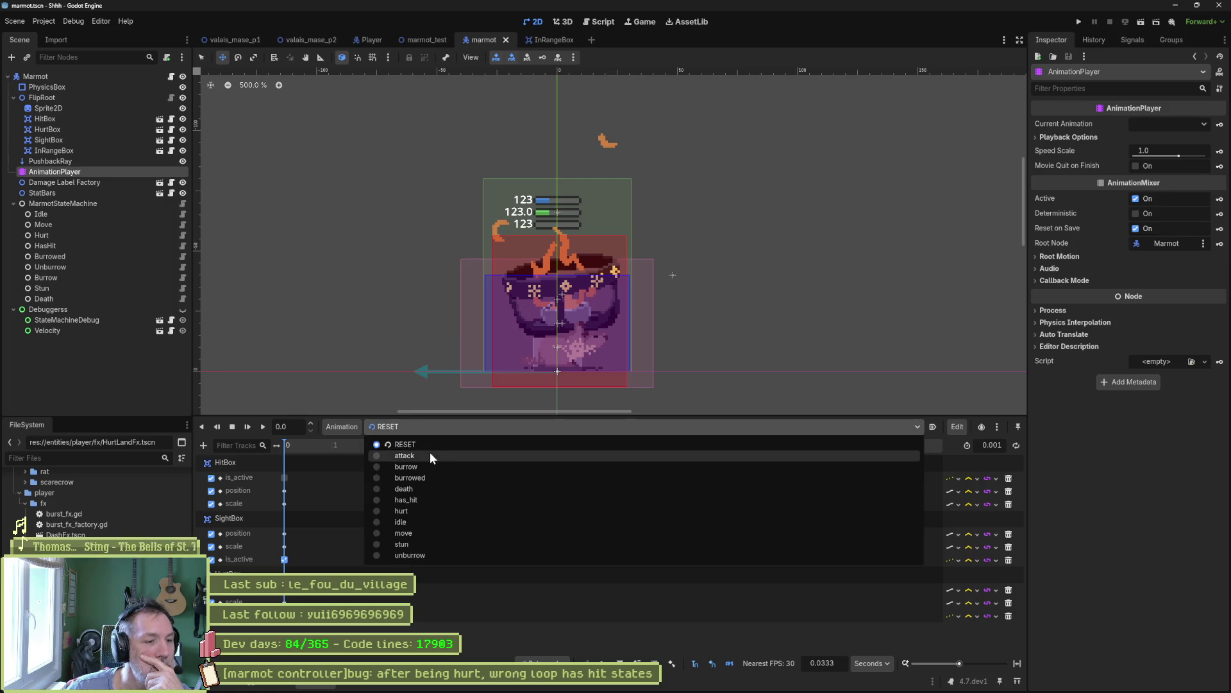
click(430, 451)
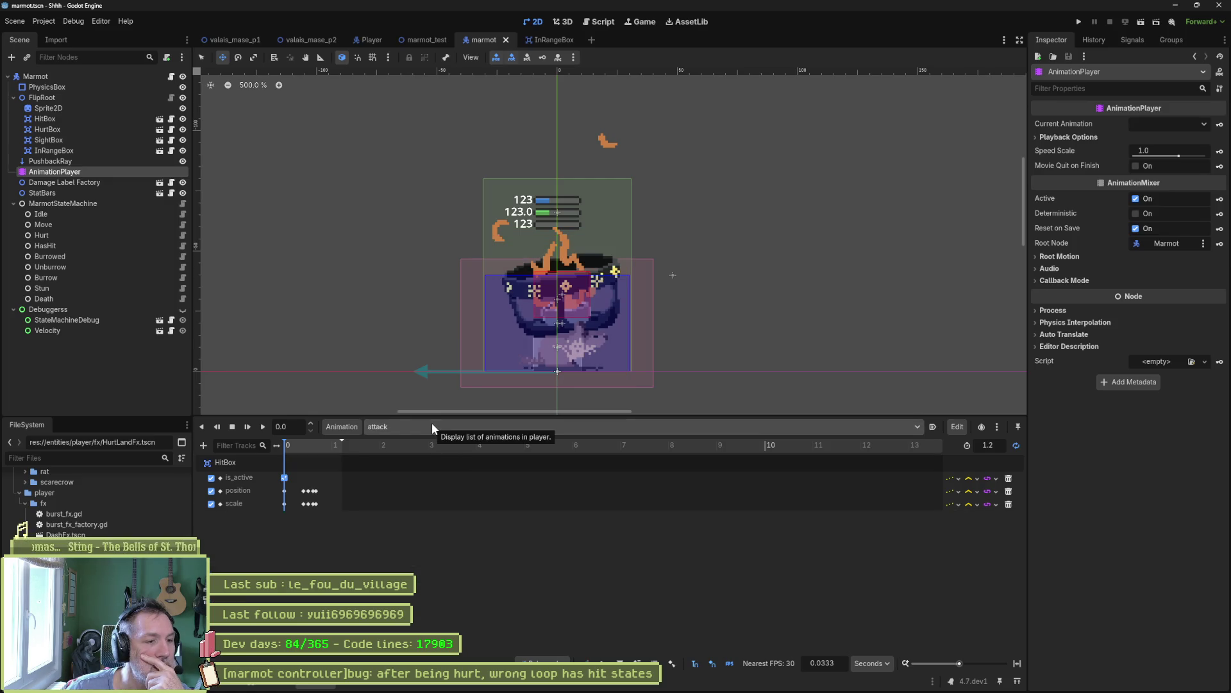
click(429, 434)
click(424, 463)
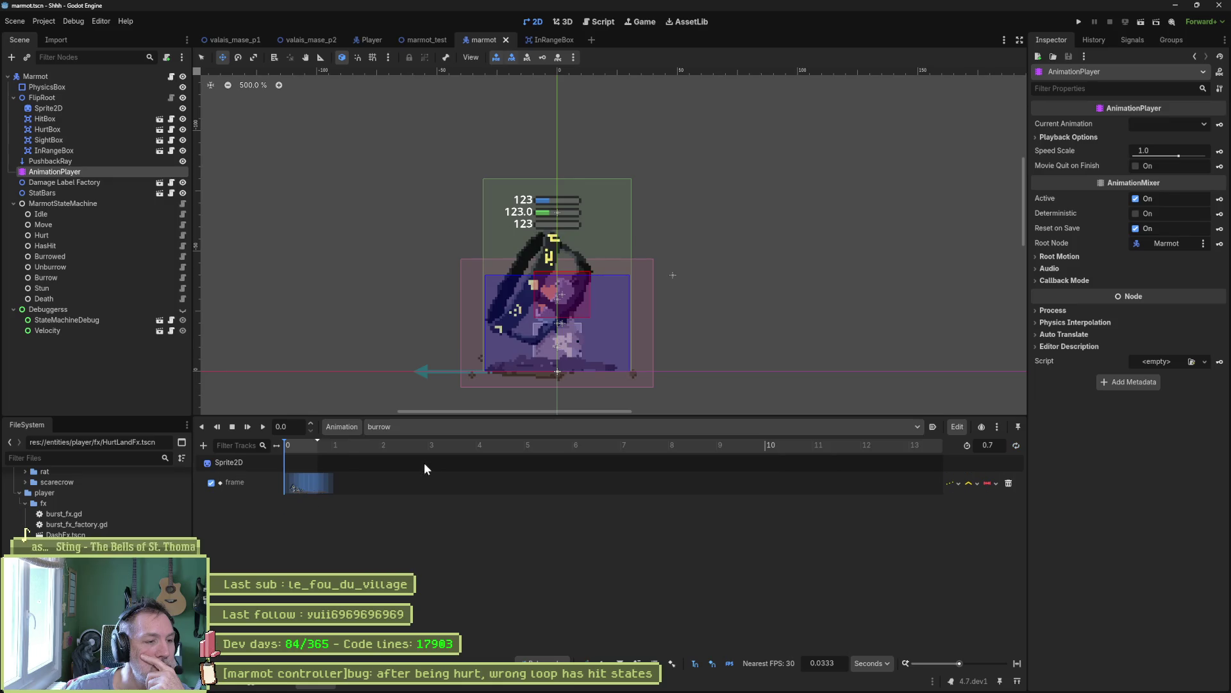
click(427, 428)
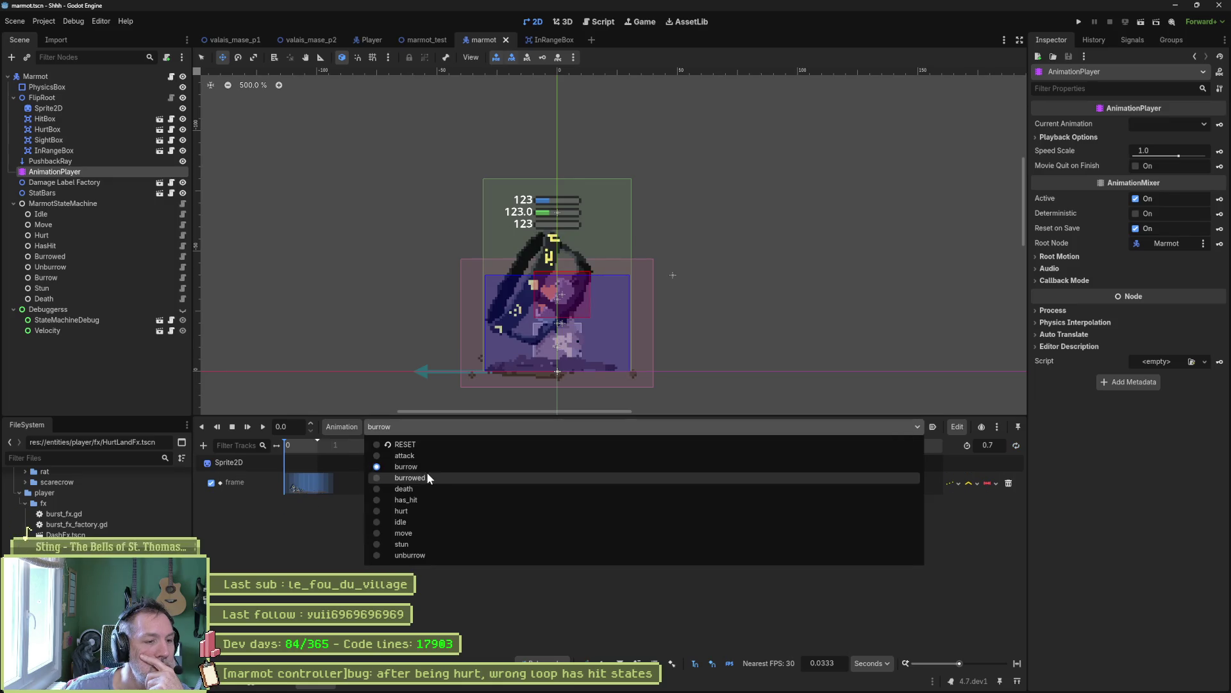
click(426, 476)
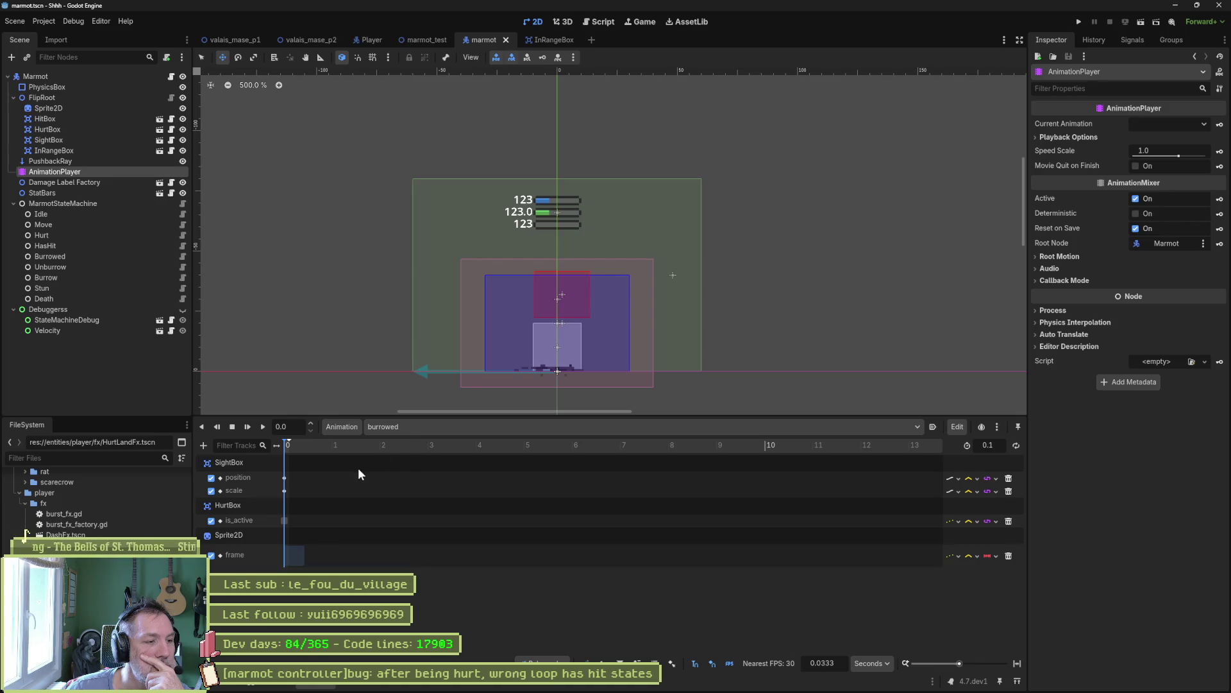
- Step through the death, has_hit, hurt, idle, move, stun and unburrow animations
click(438, 429)
click(421, 487)
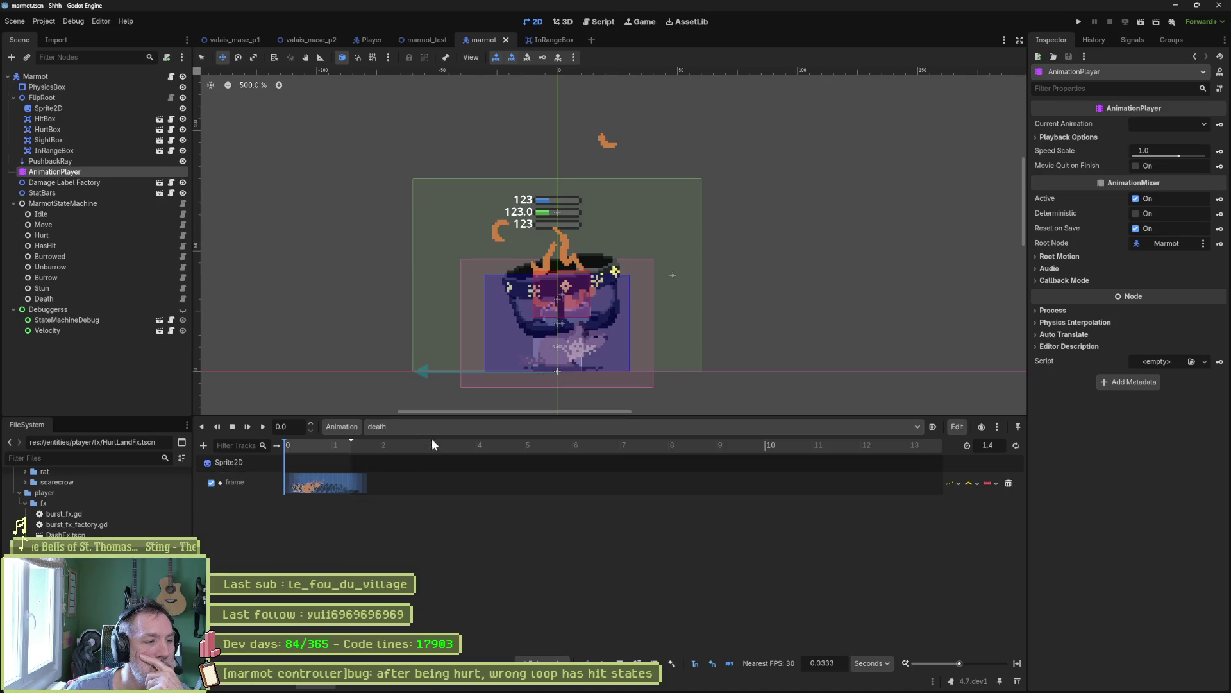
click(436, 427)
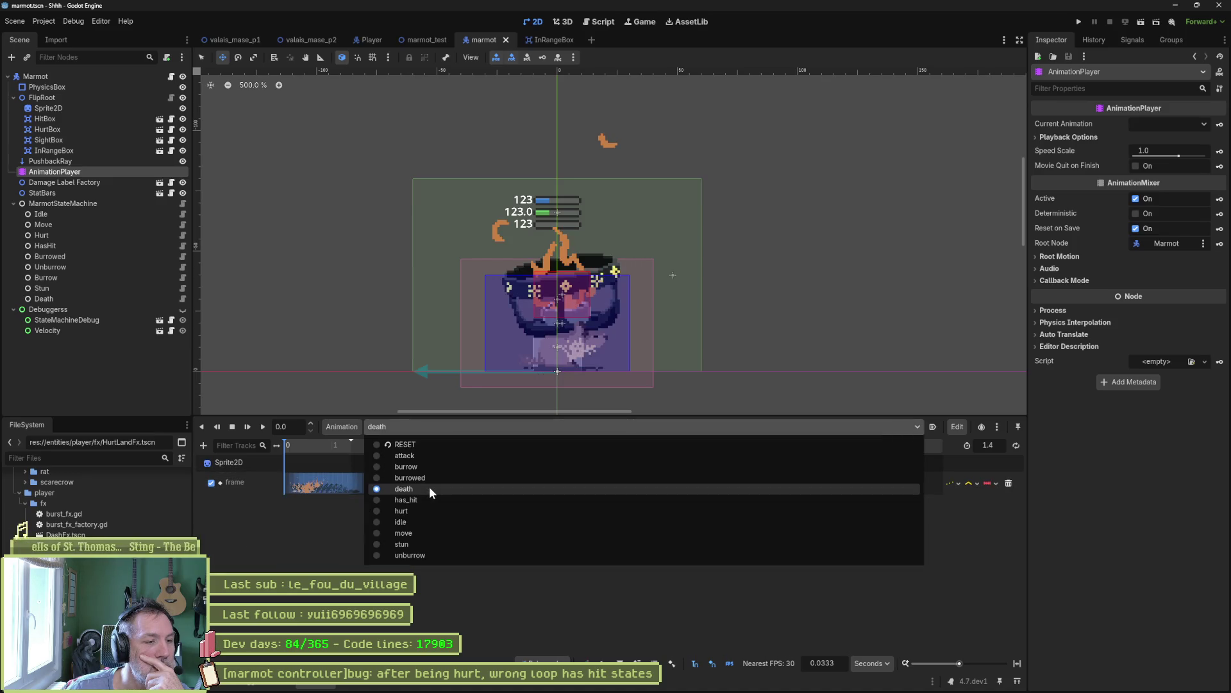
click(432, 499)
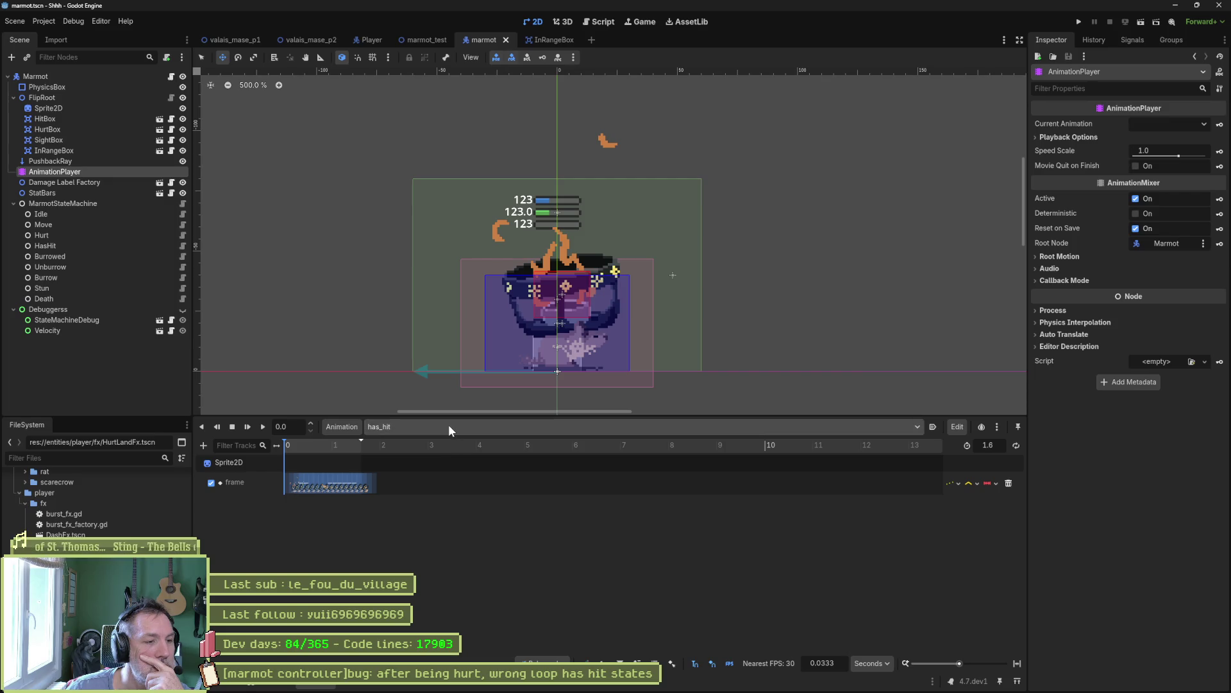
click(448, 425)
click(429, 508)
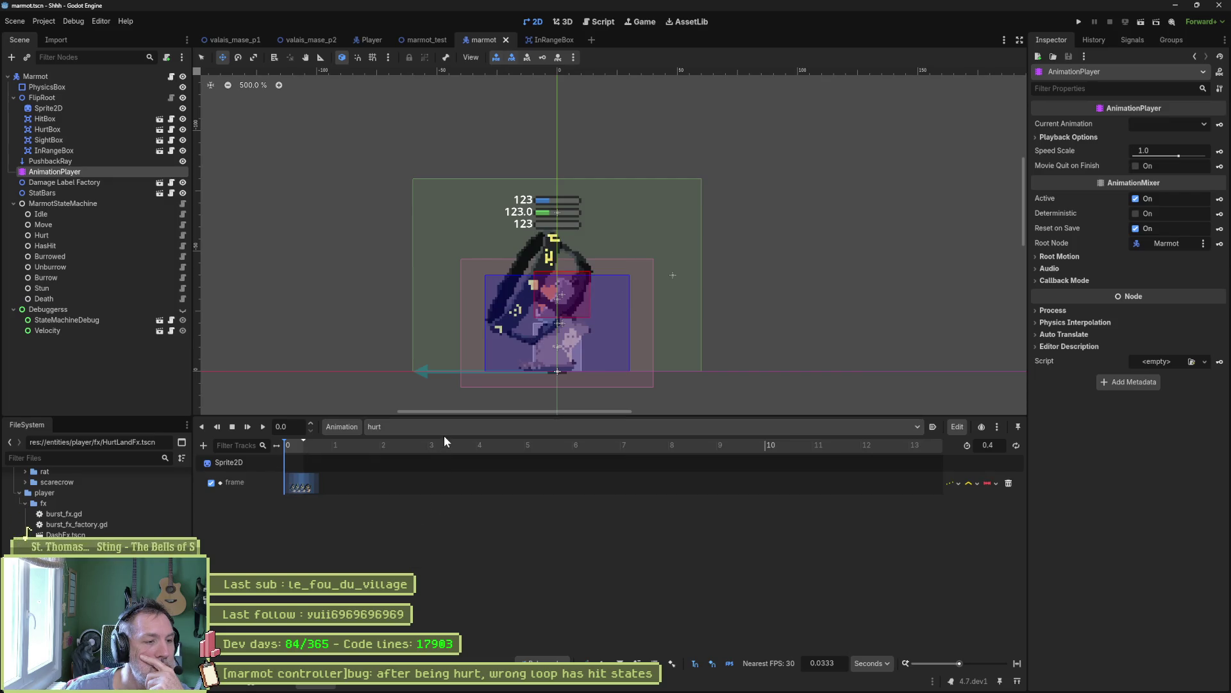
click(445, 429)
click(422, 519)
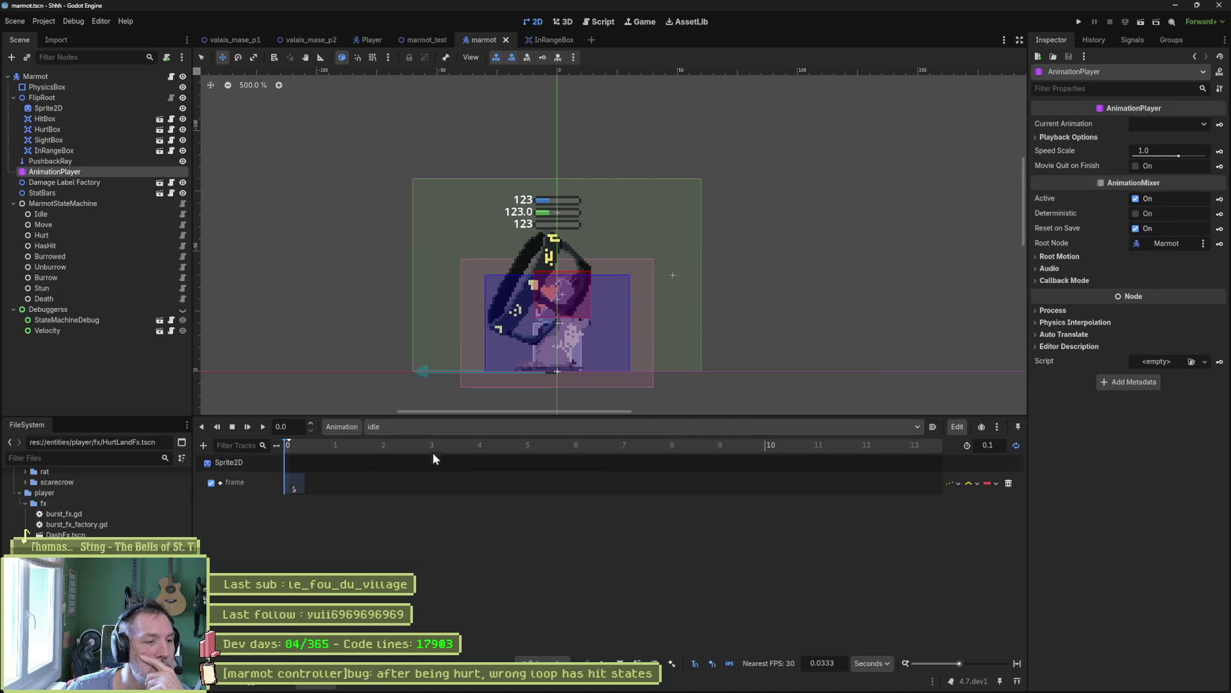
click(442, 426)
click(422, 530)
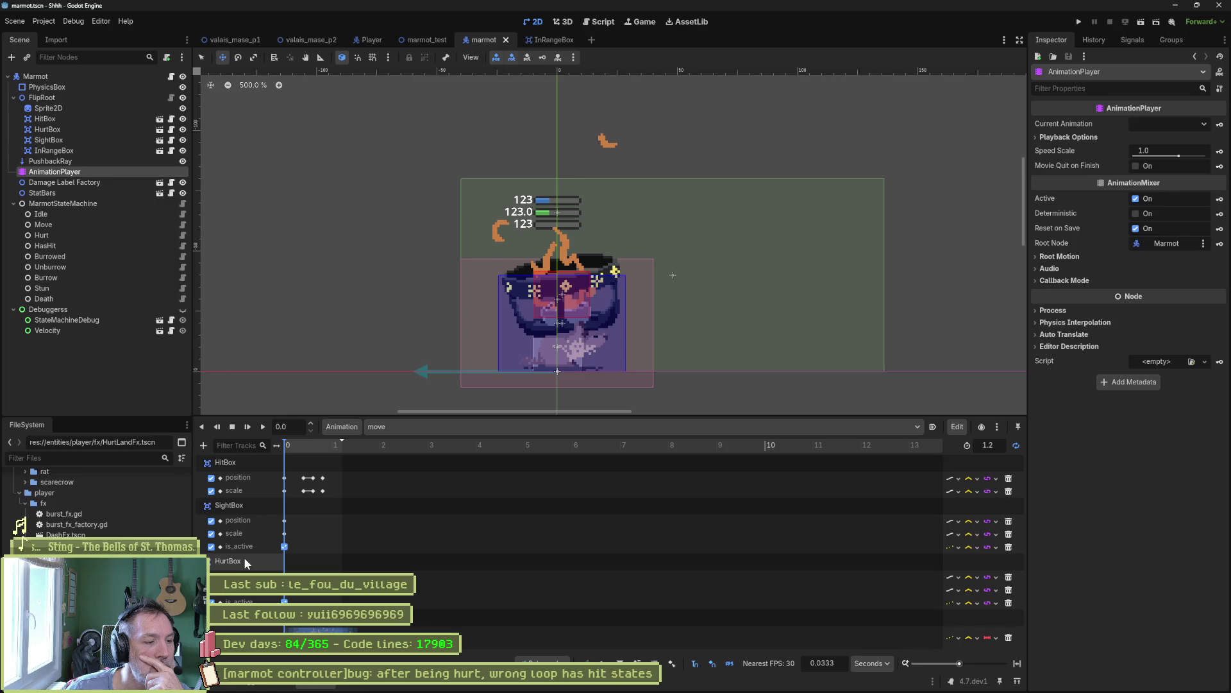
click(412, 433)
click(404, 544)
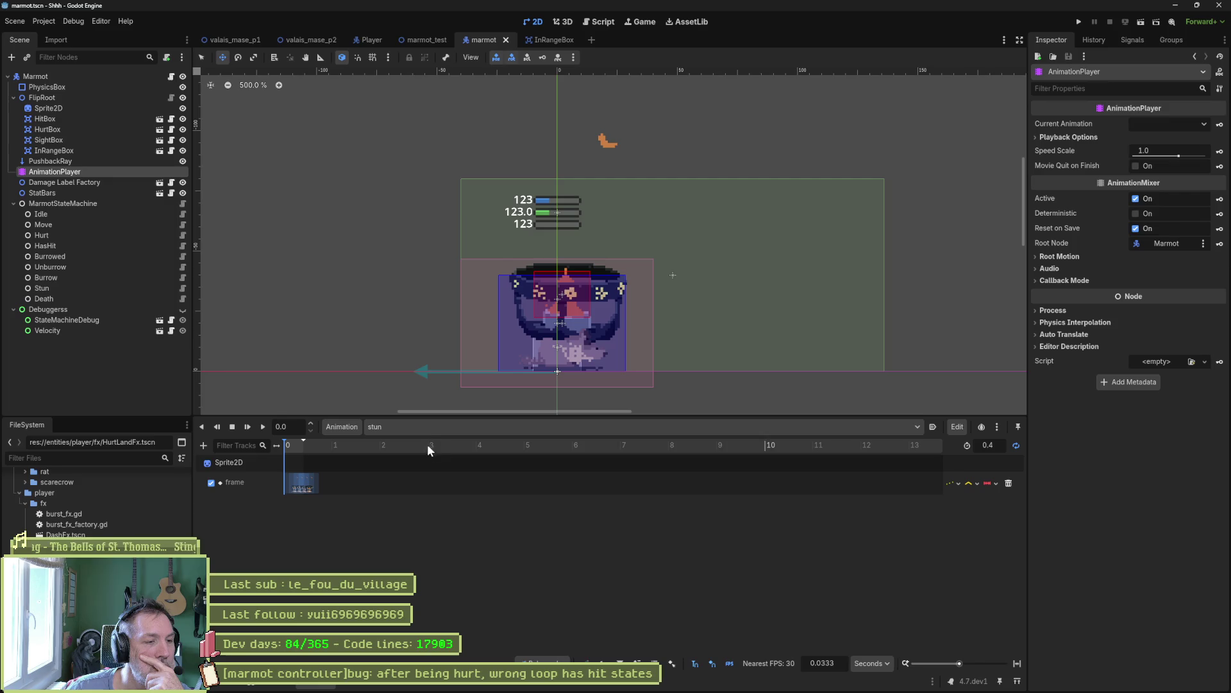
click(433, 428)
click(409, 552)
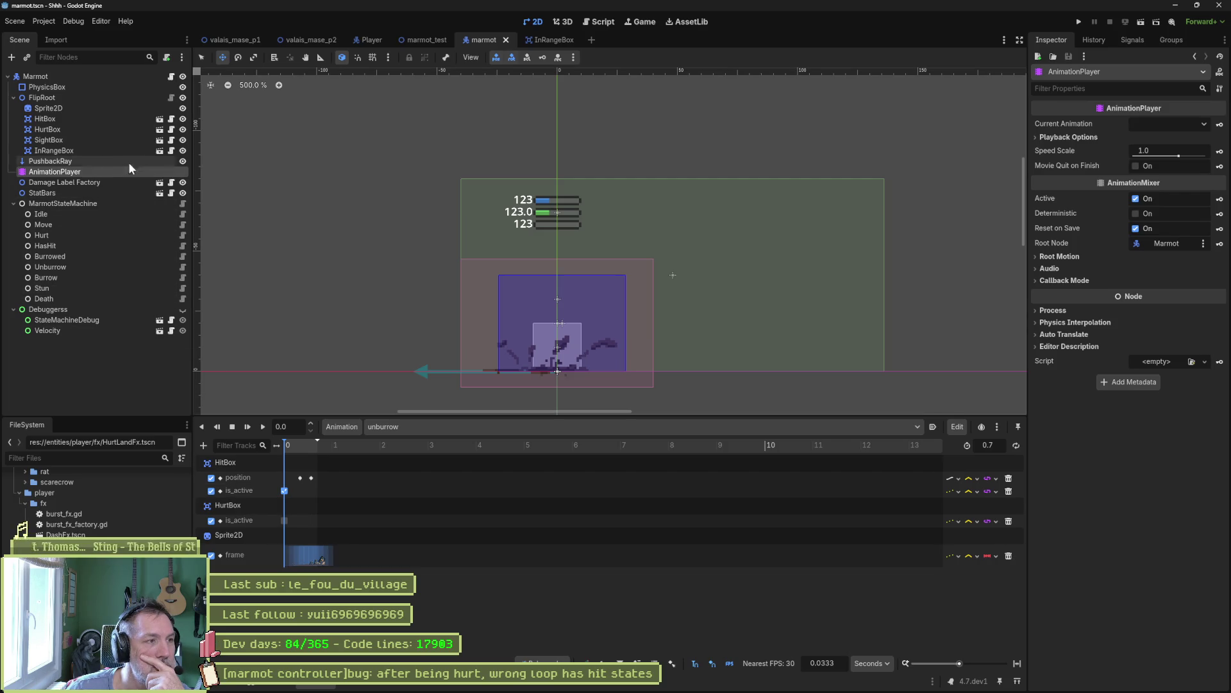
click(555, 39)
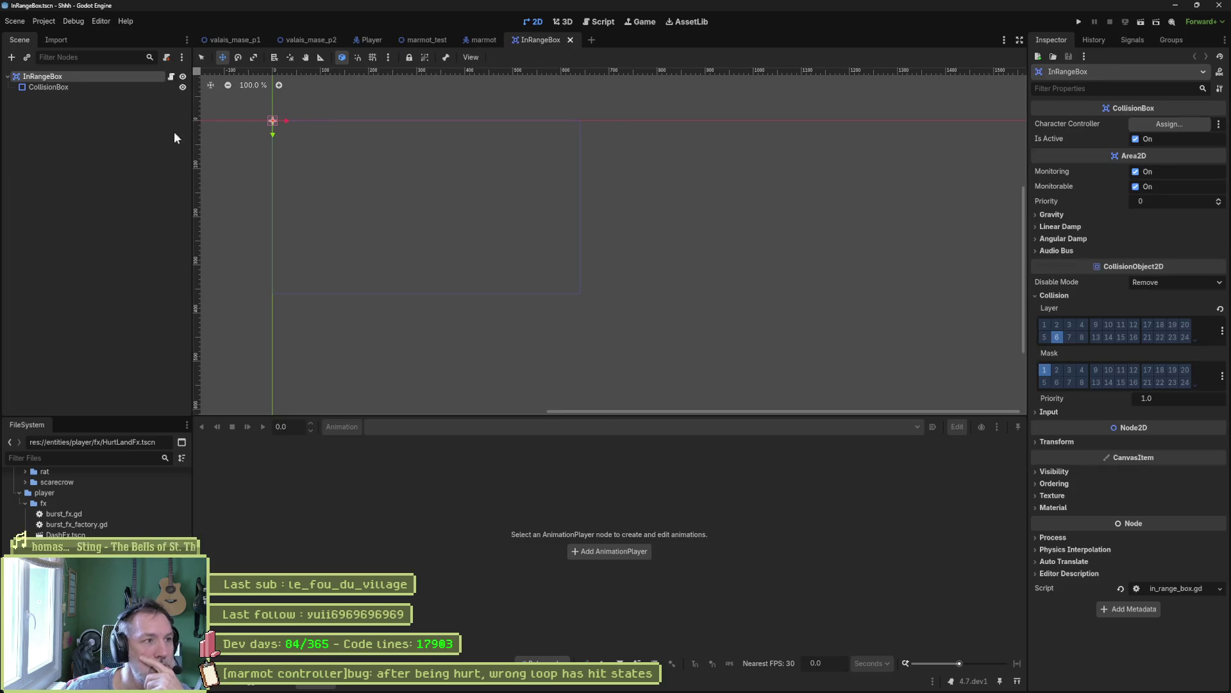
- Run the InRangeBox scene alone, select its live CollisionBox in the Remote tree, then stop it
key(F5)
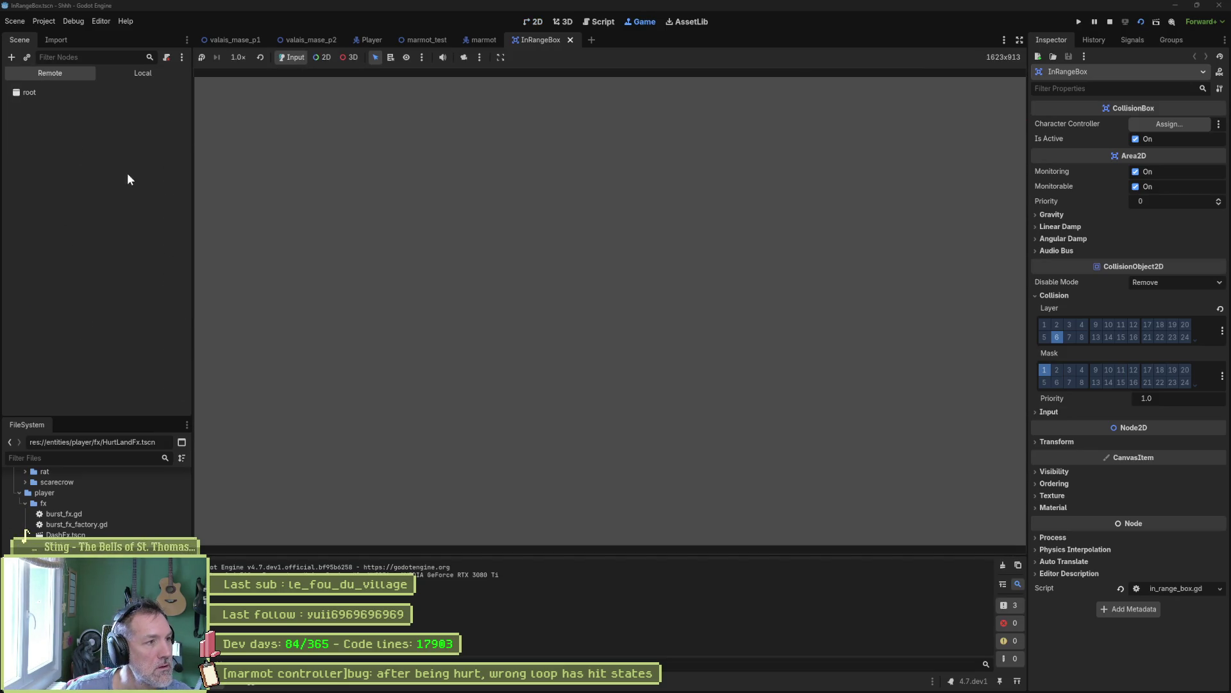
click(14, 156)
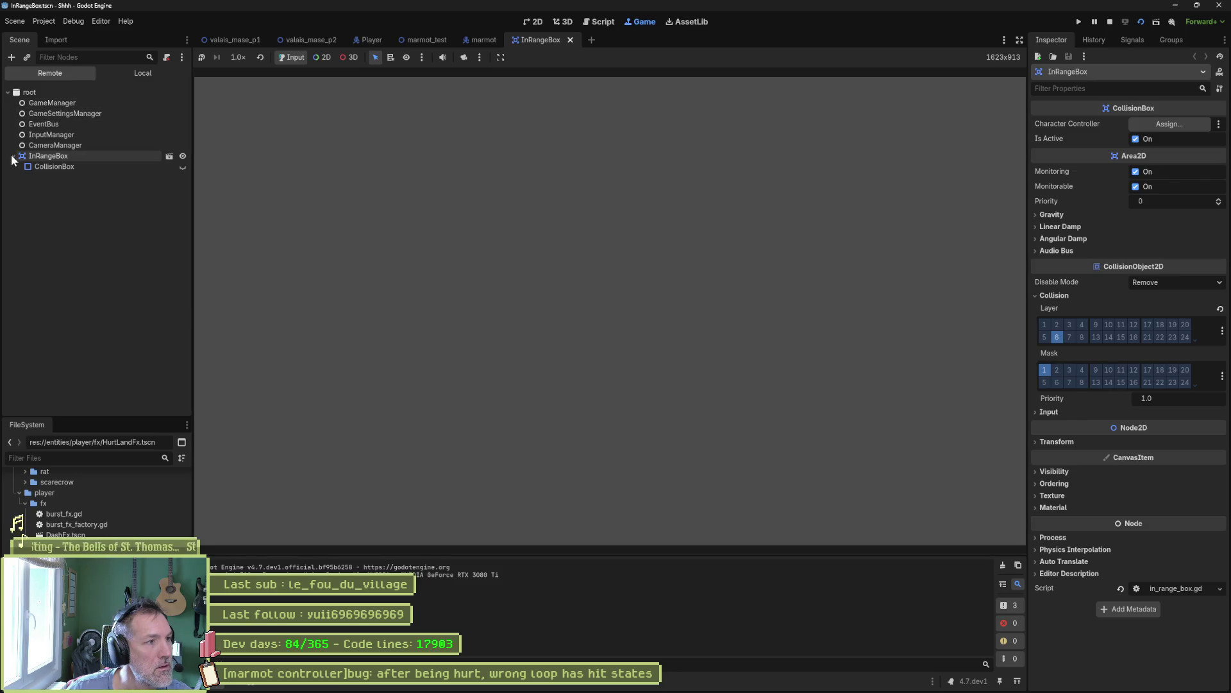
click(54, 167)
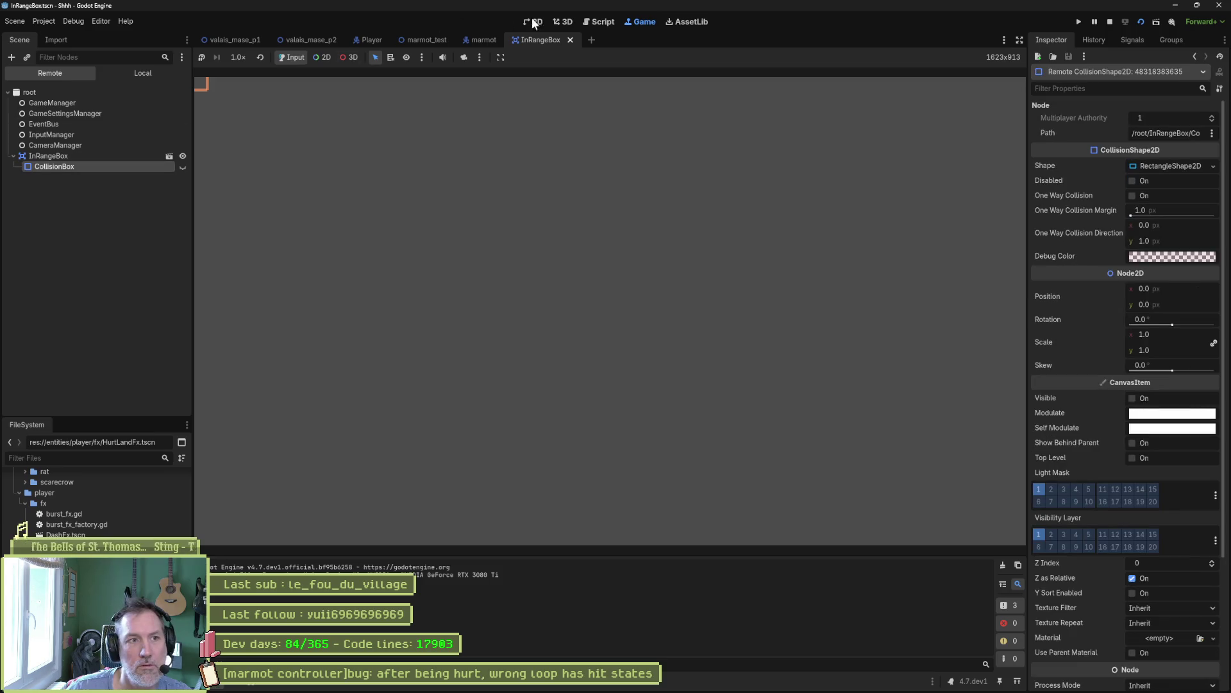
click(1110, 21)
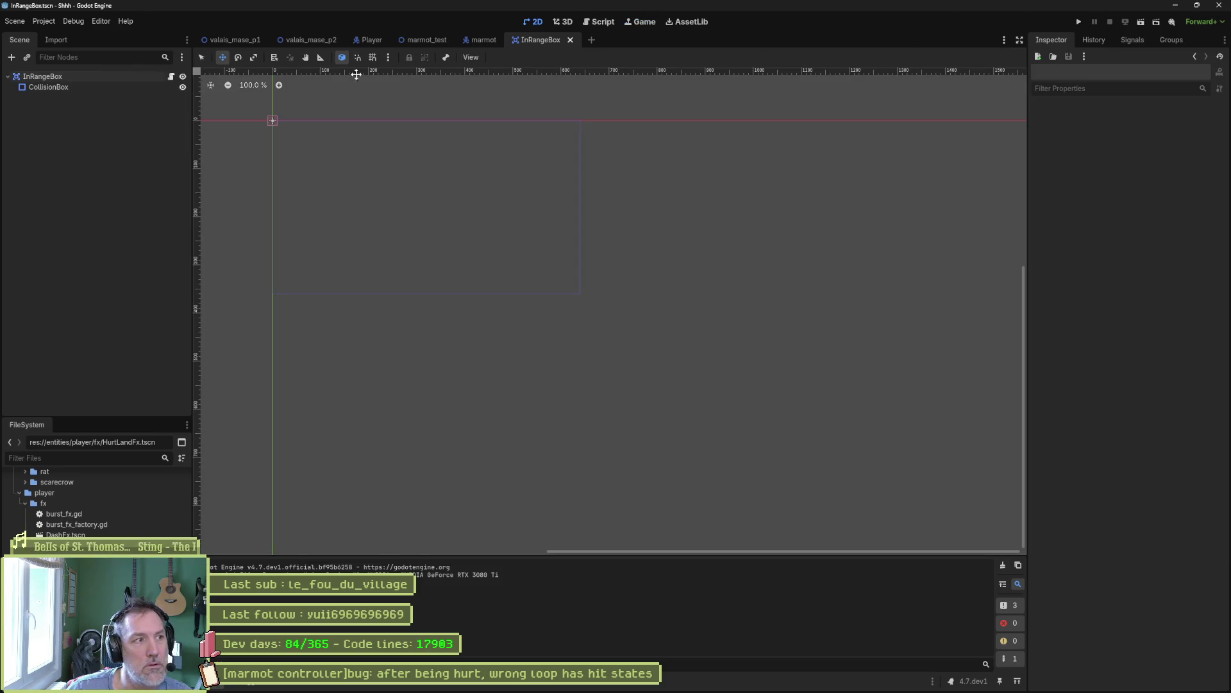
click(172, 77)
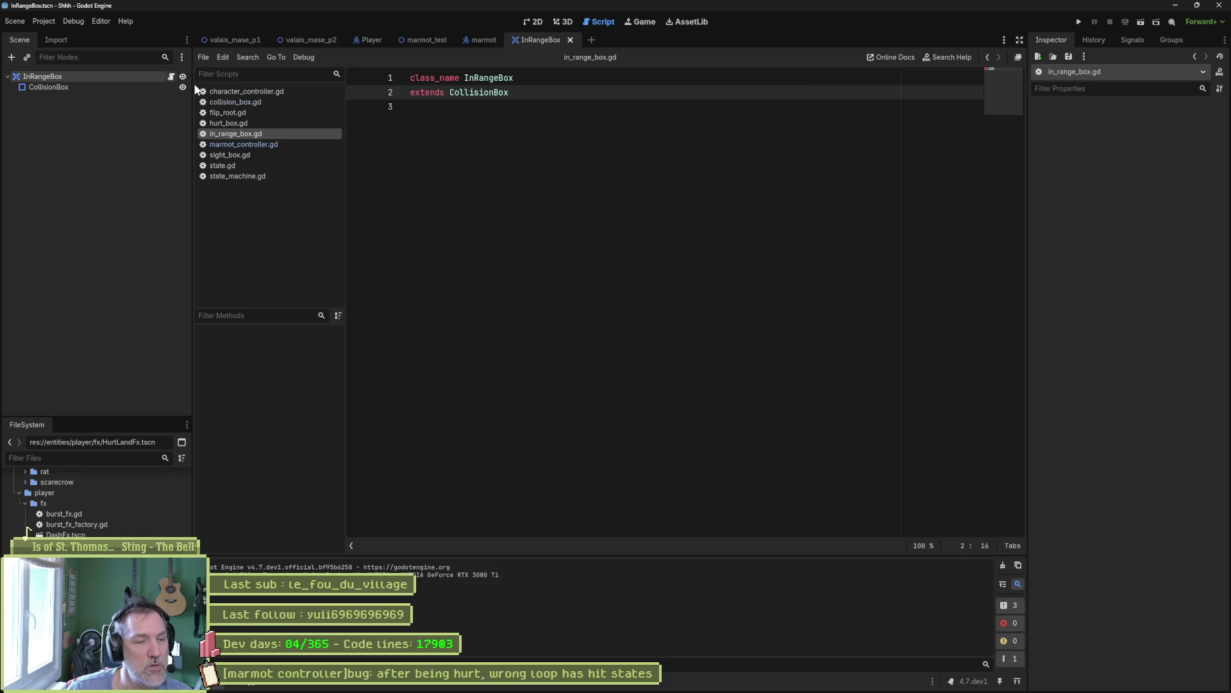
- Jump from in_range_box.gd to the CollisionBox class definition and find the in_range signal
click(490, 78)
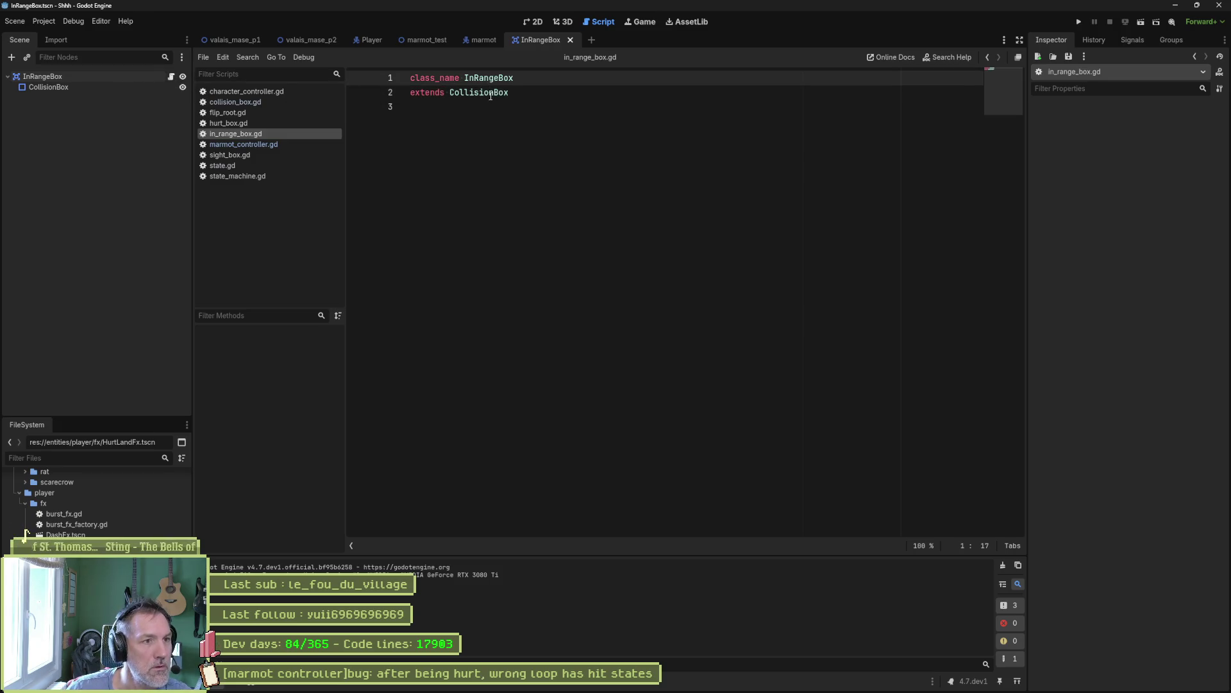
ctrl+click(491, 93)
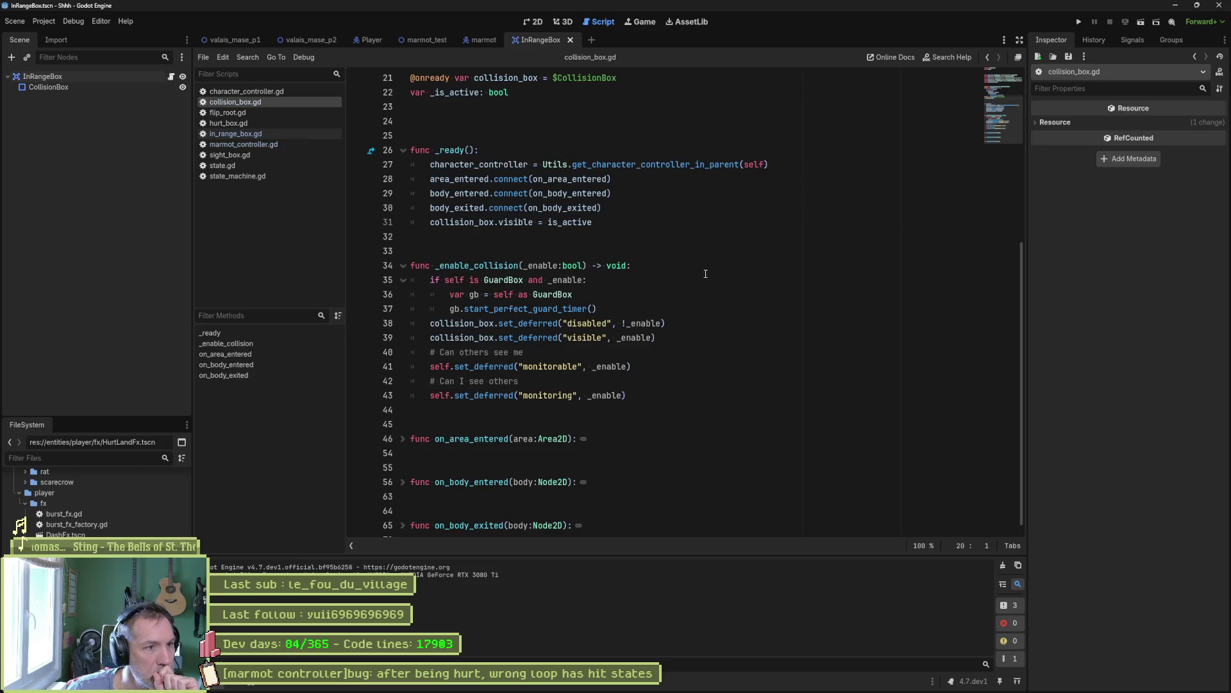
scroll(658, 285, up, 5)
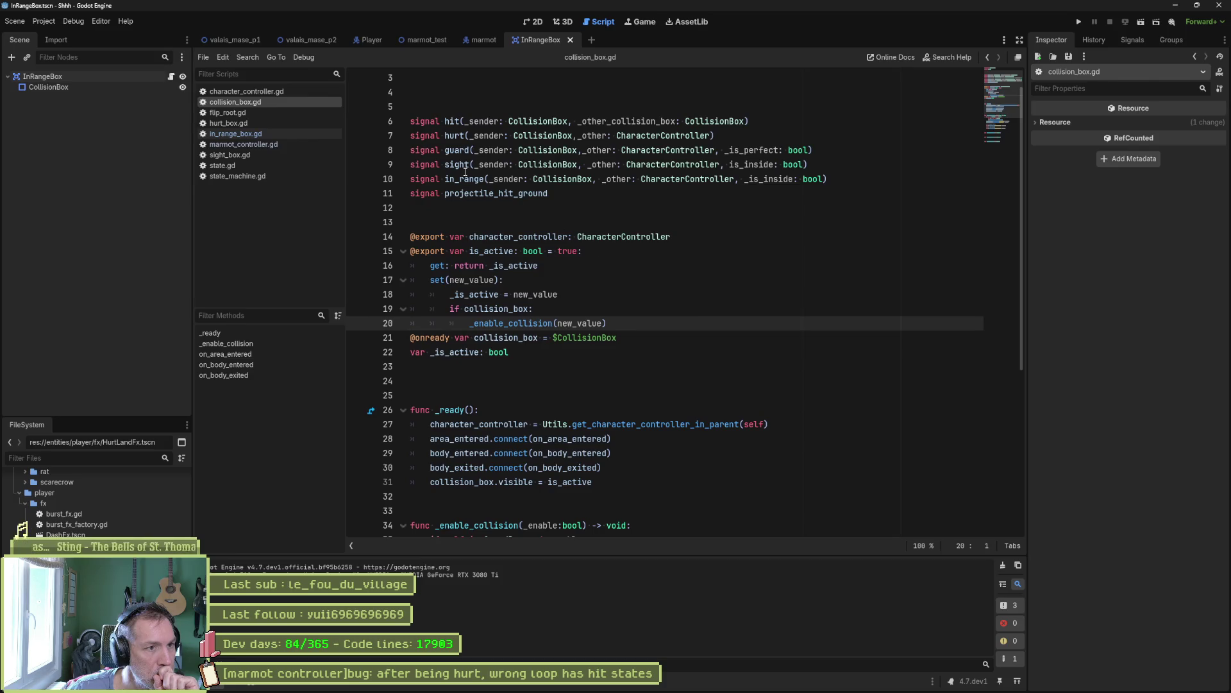
scroll(486, 220, up, 1)
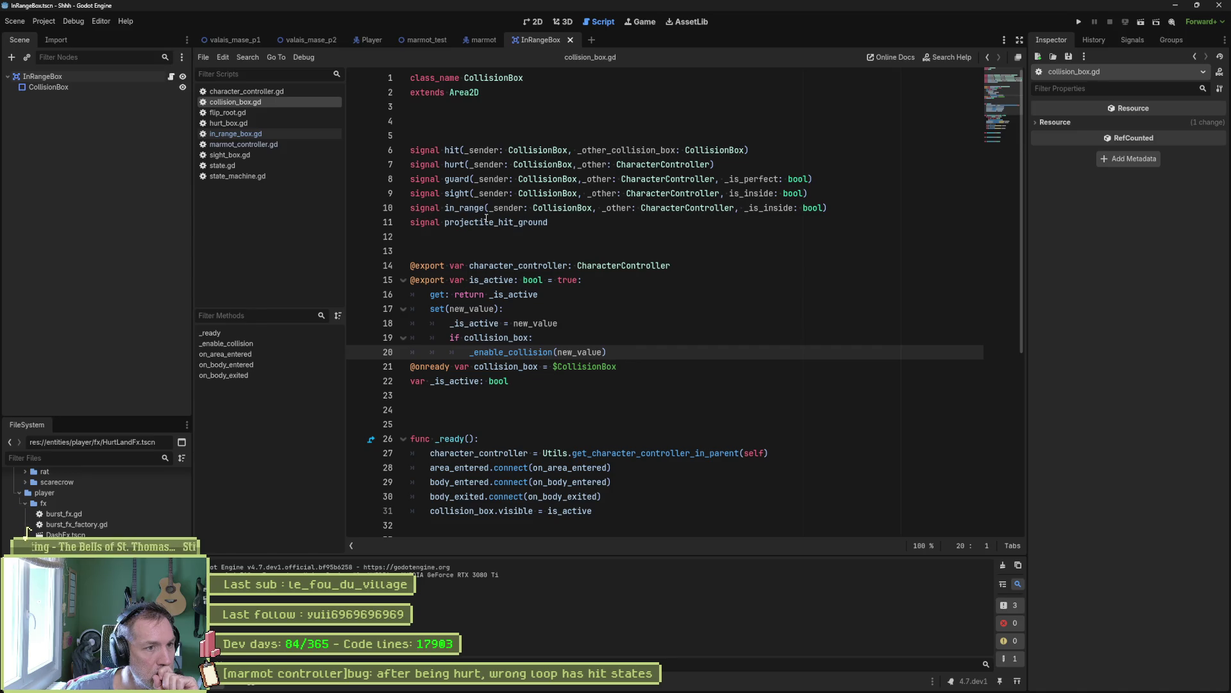
double_click(478, 209)
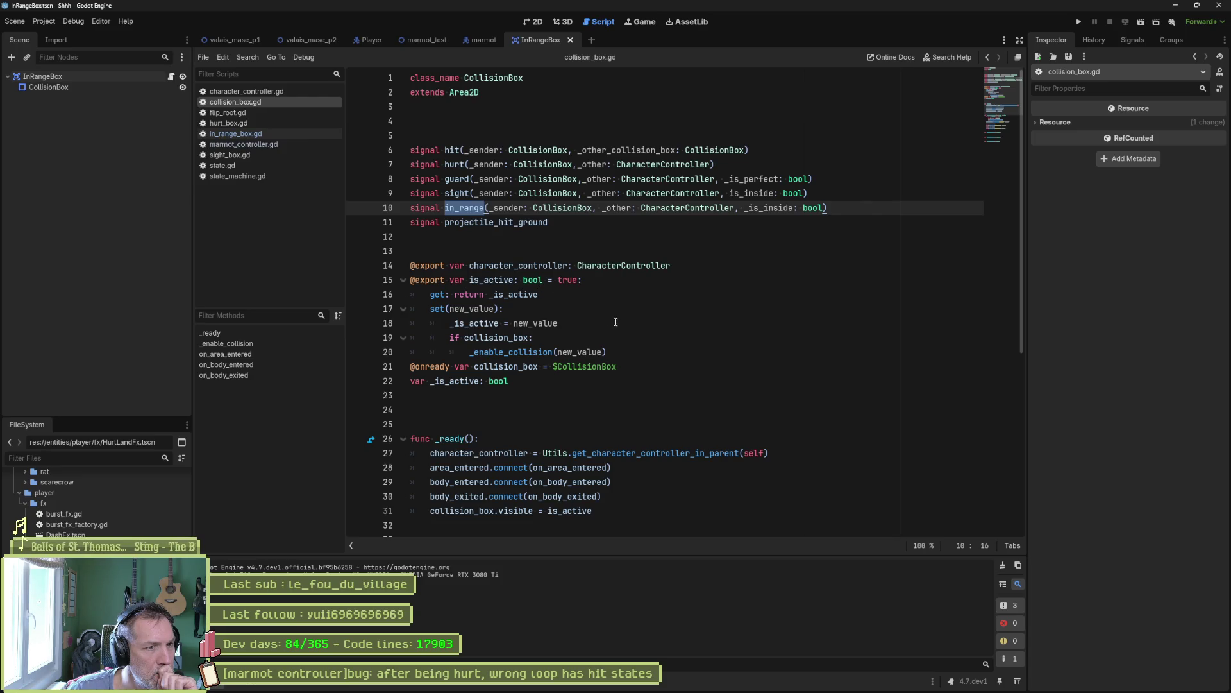
- Read down through collision_box.gd, then select CollisionBox to show its shape properties in the Inspector
scroll(641, 366, down, 2)
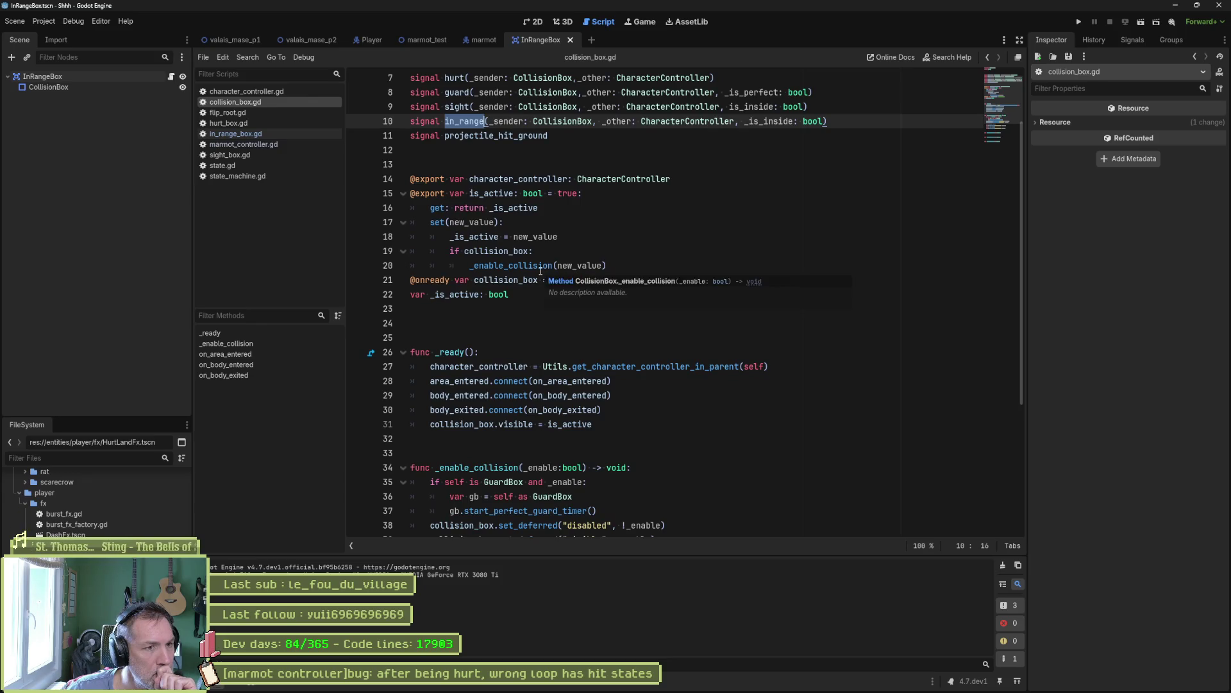
mouse_move(535, 275)
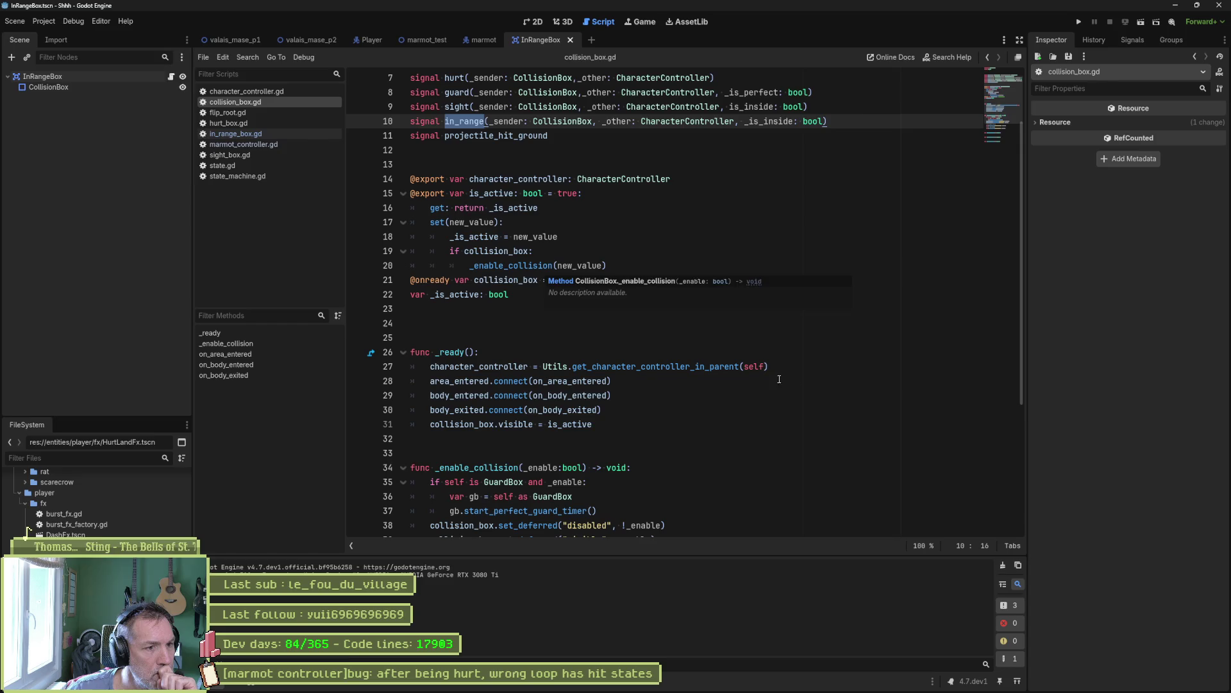
scroll(761, 372, down, 1)
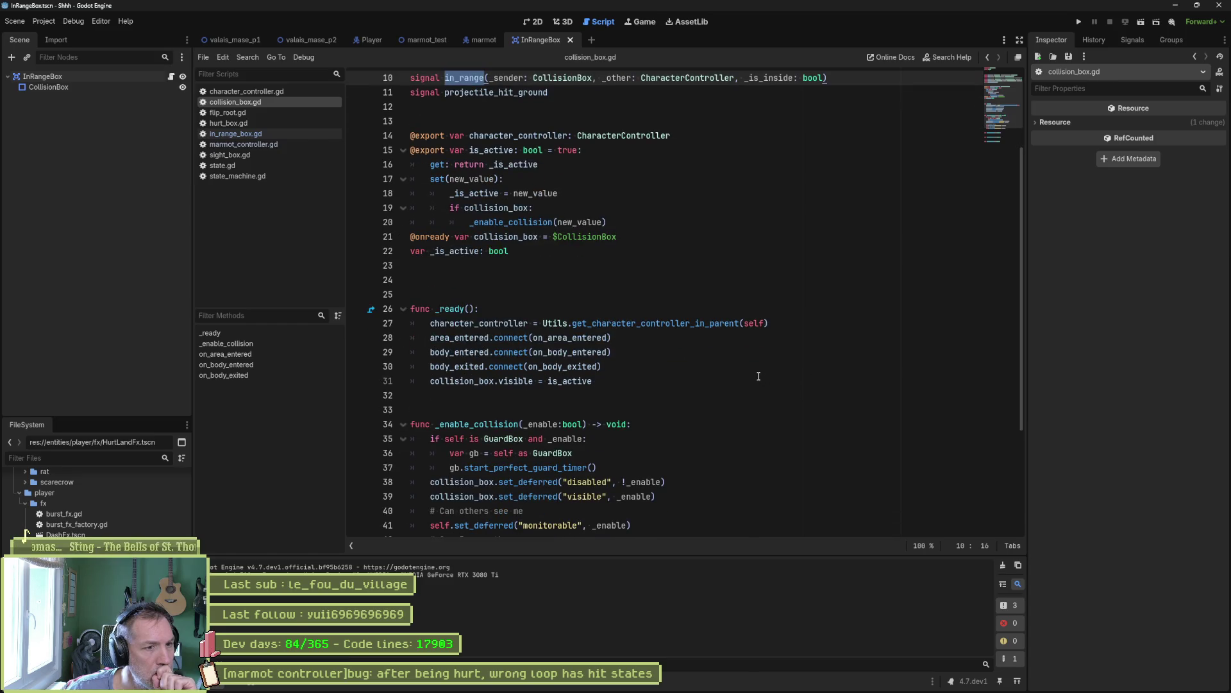
scroll(714, 372, down, 3)
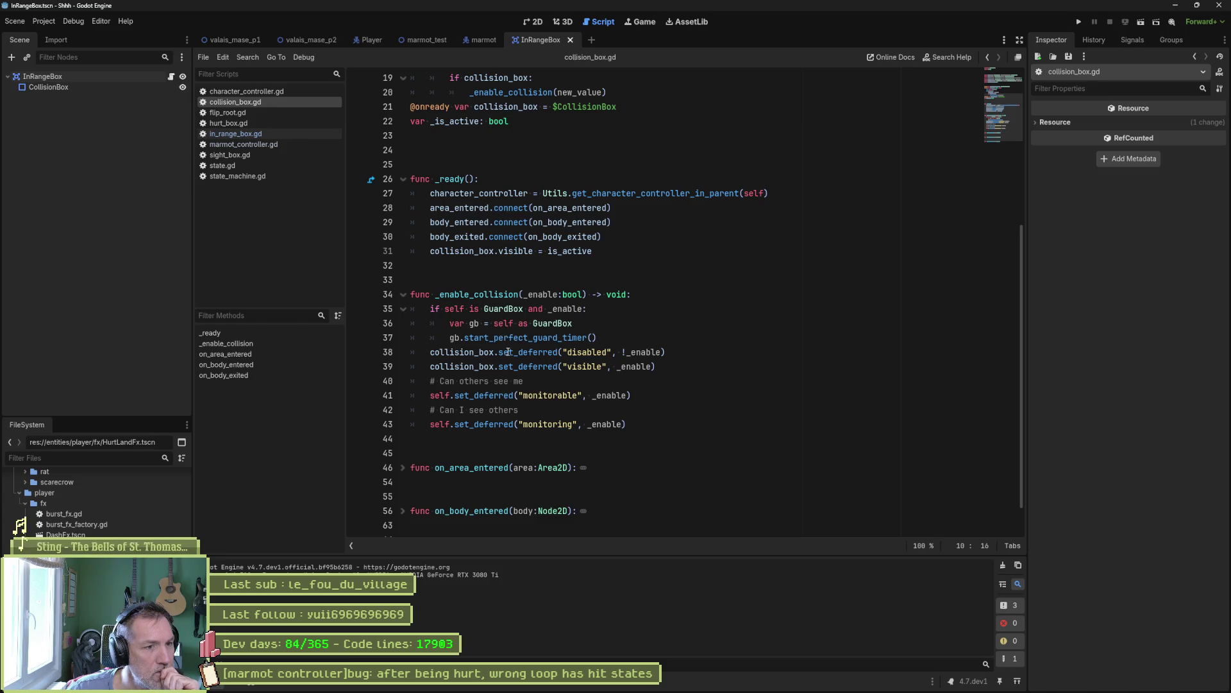
scroll(494, 406, down, 1)
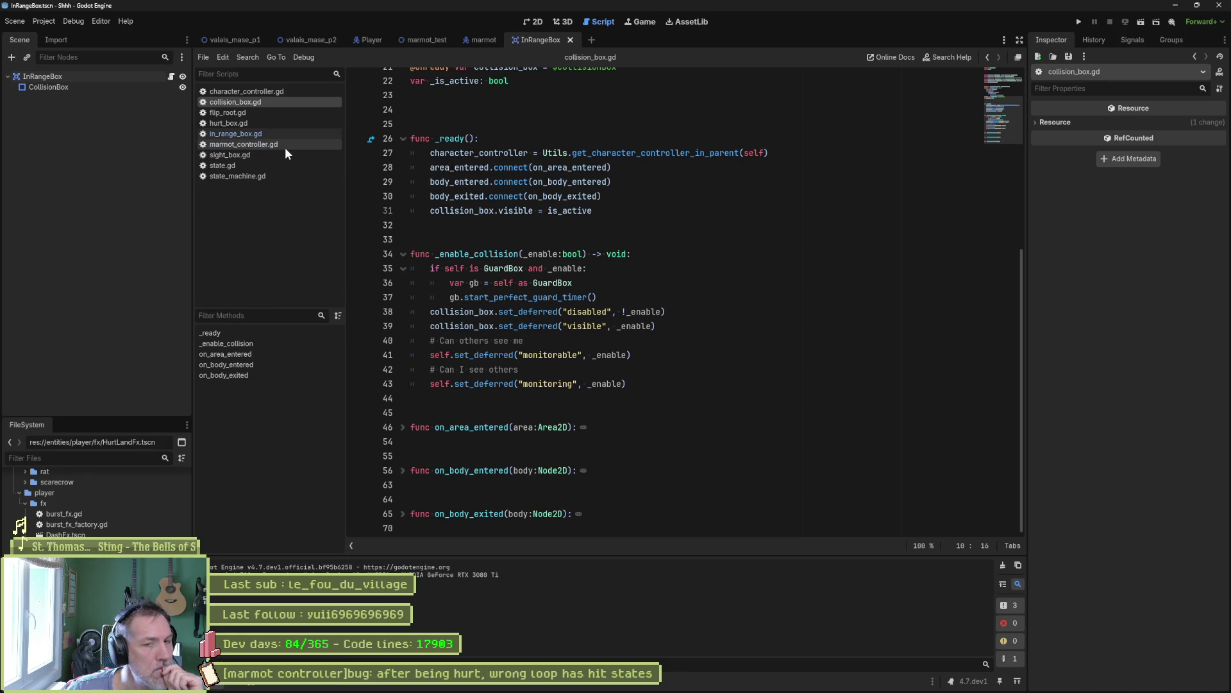
click(82, 89)
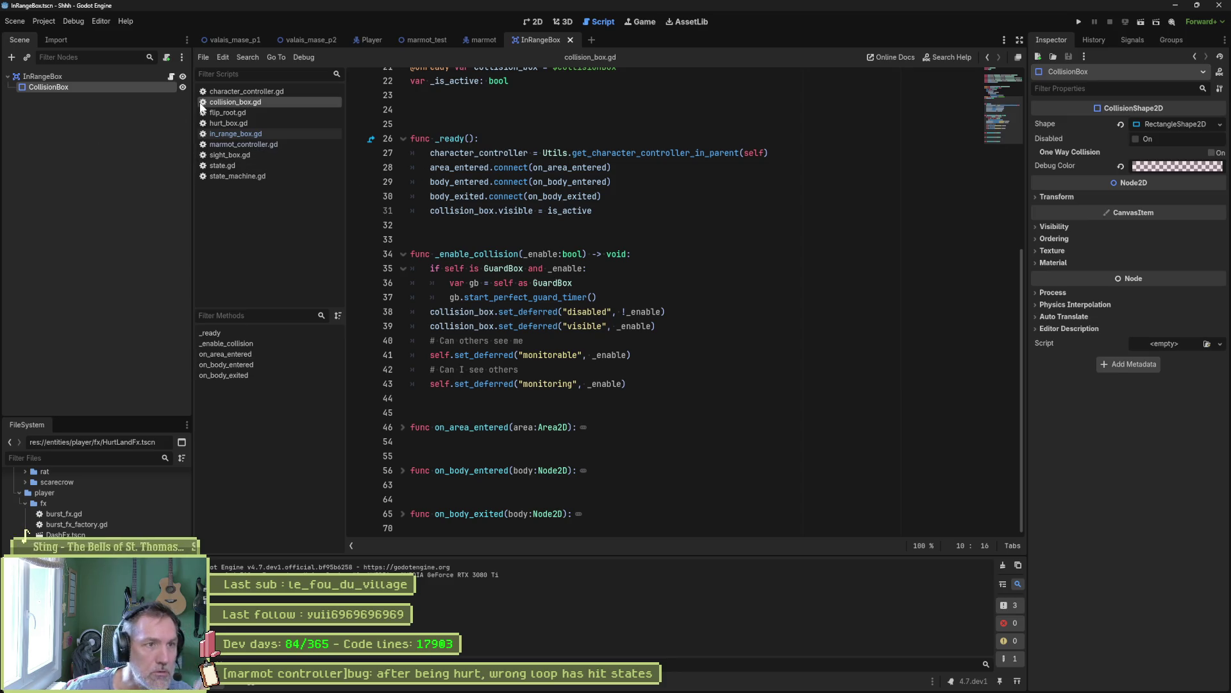
key(F6)
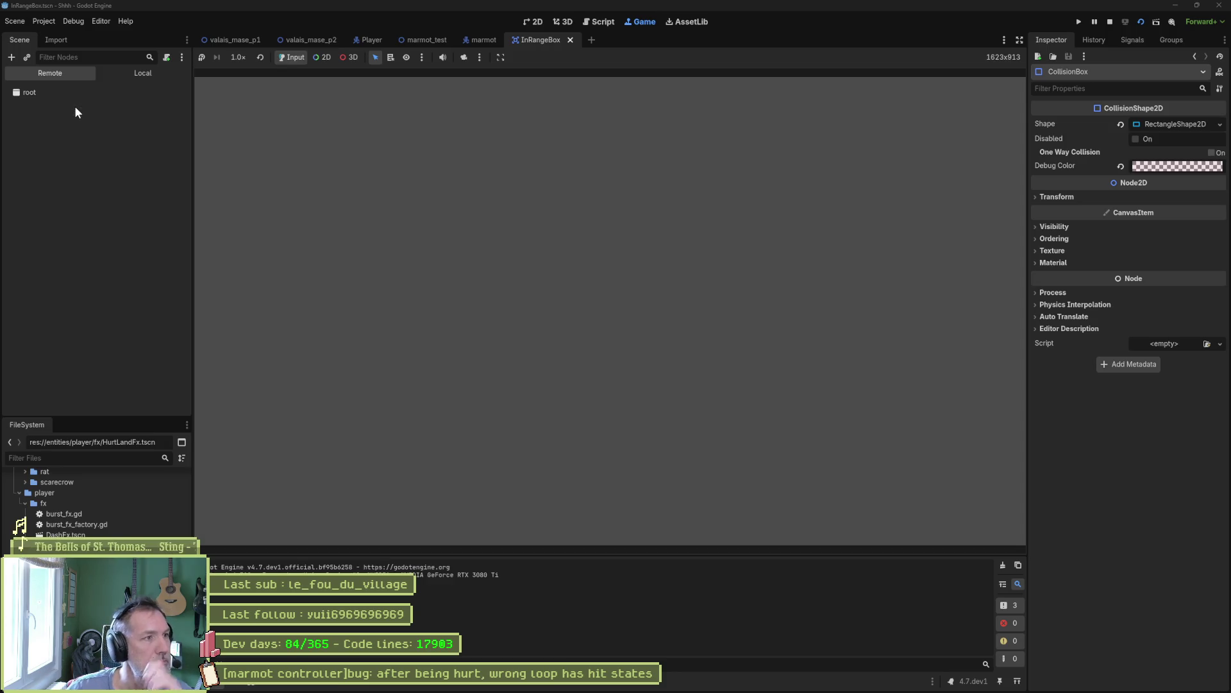
click(67, 104)
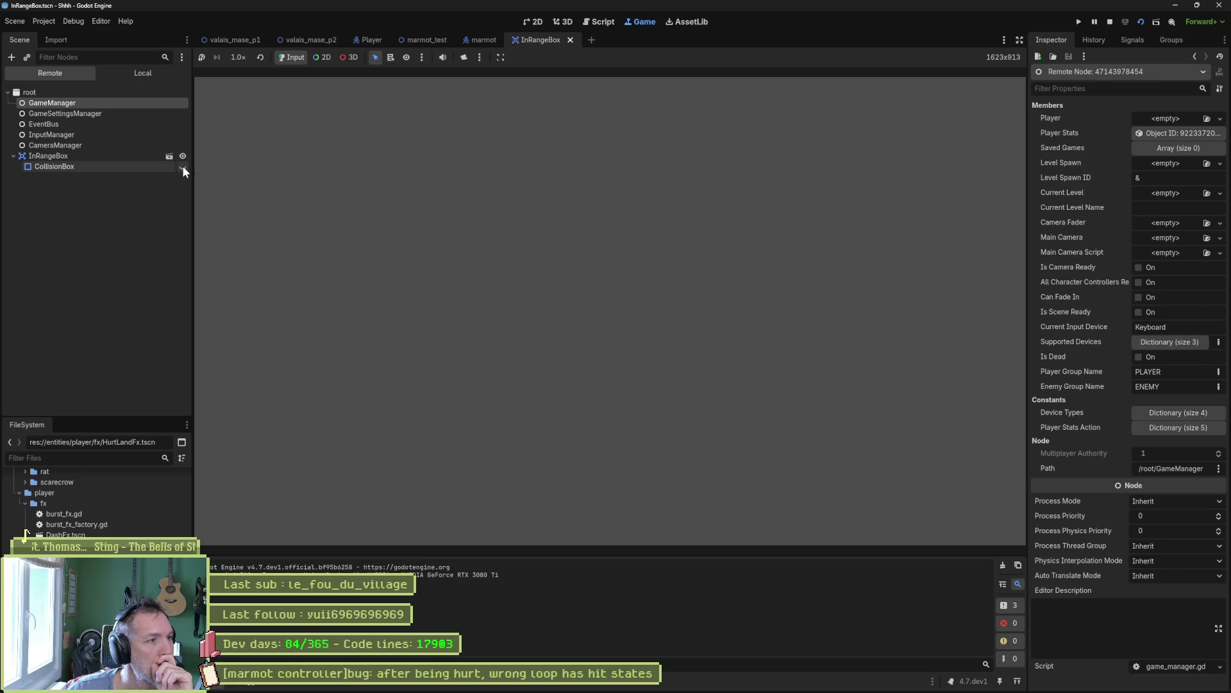
click(65, 166)
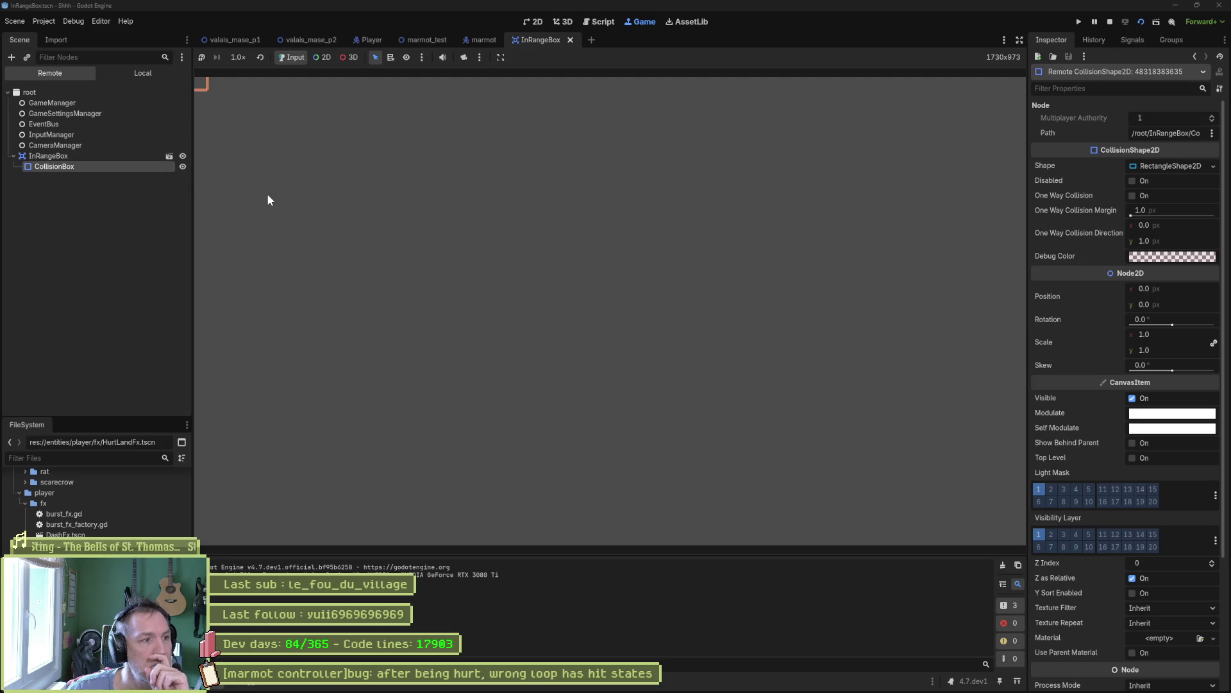
click(182, 167)
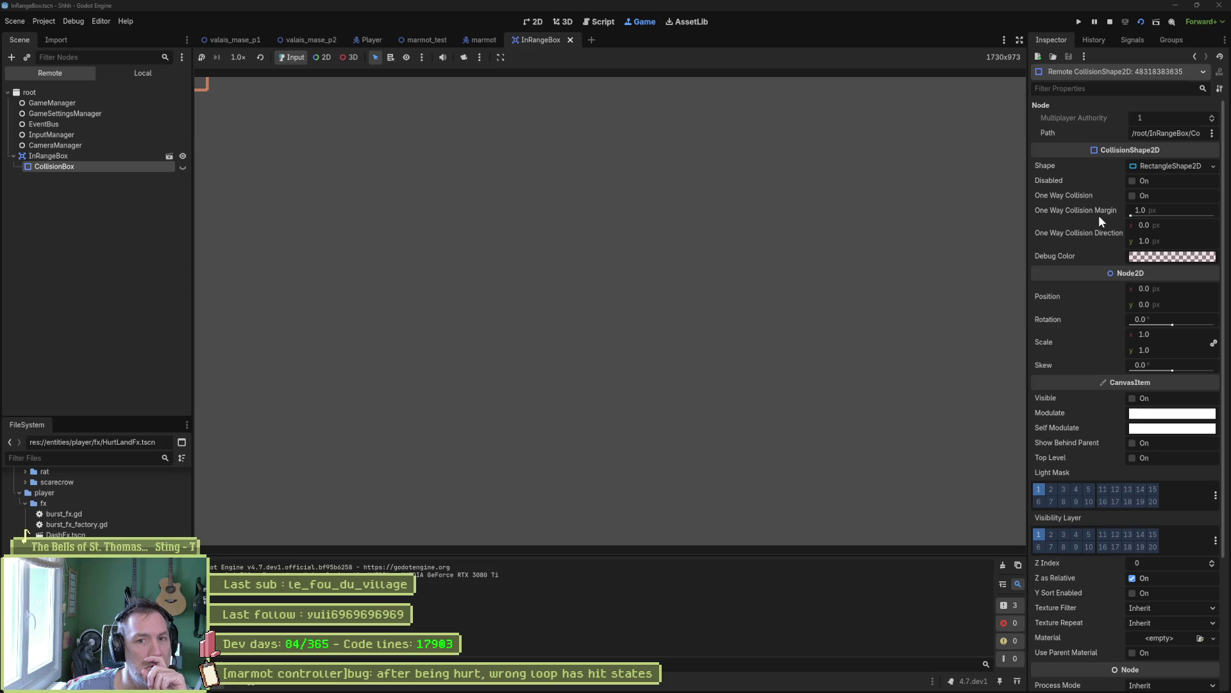
click(184, 166)
click(183, 166)
click(183, 166)
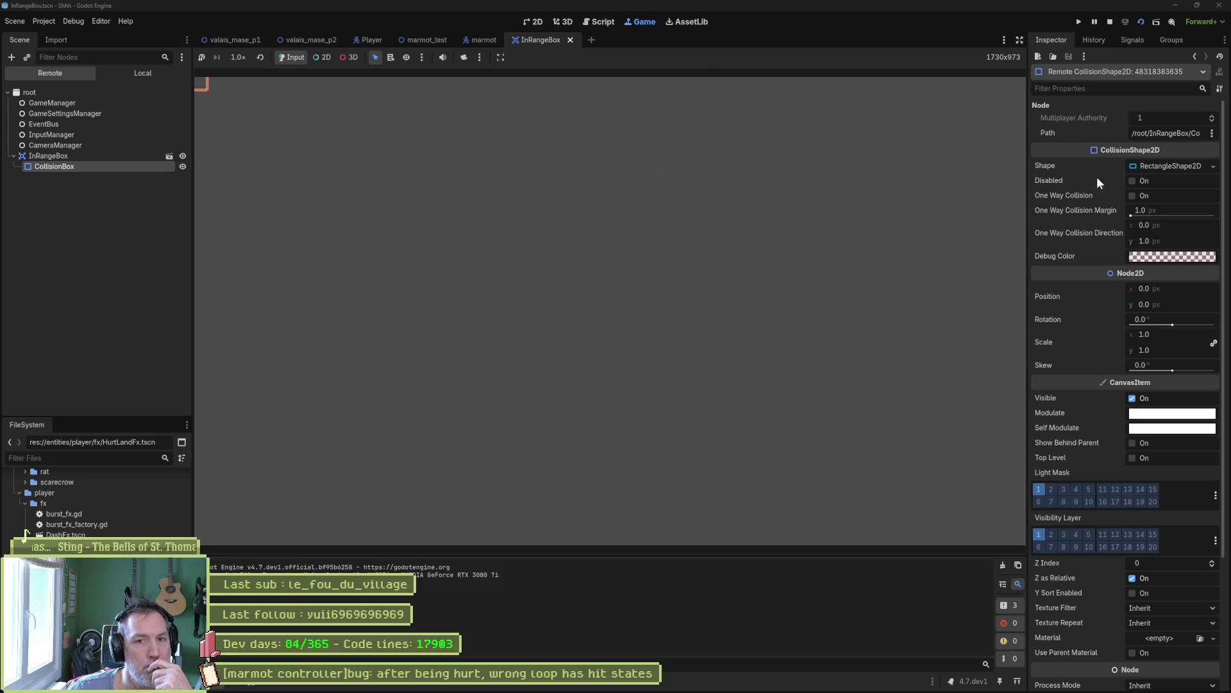
click(1132, 181)
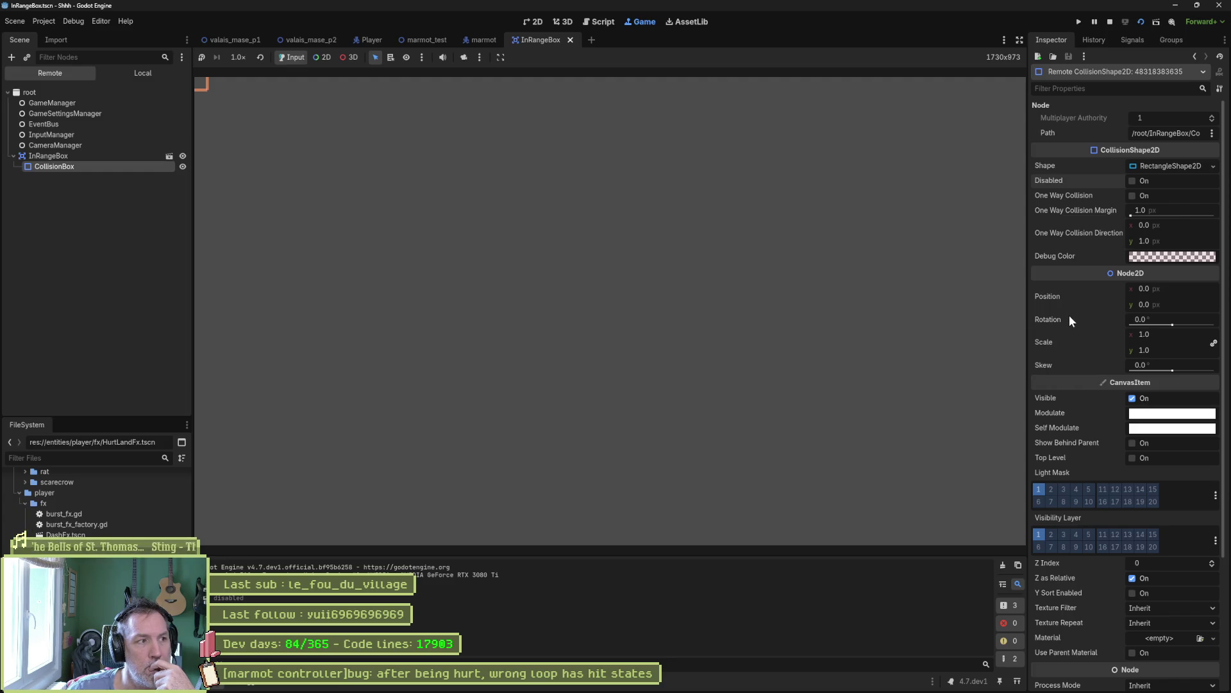
click(62, 147)
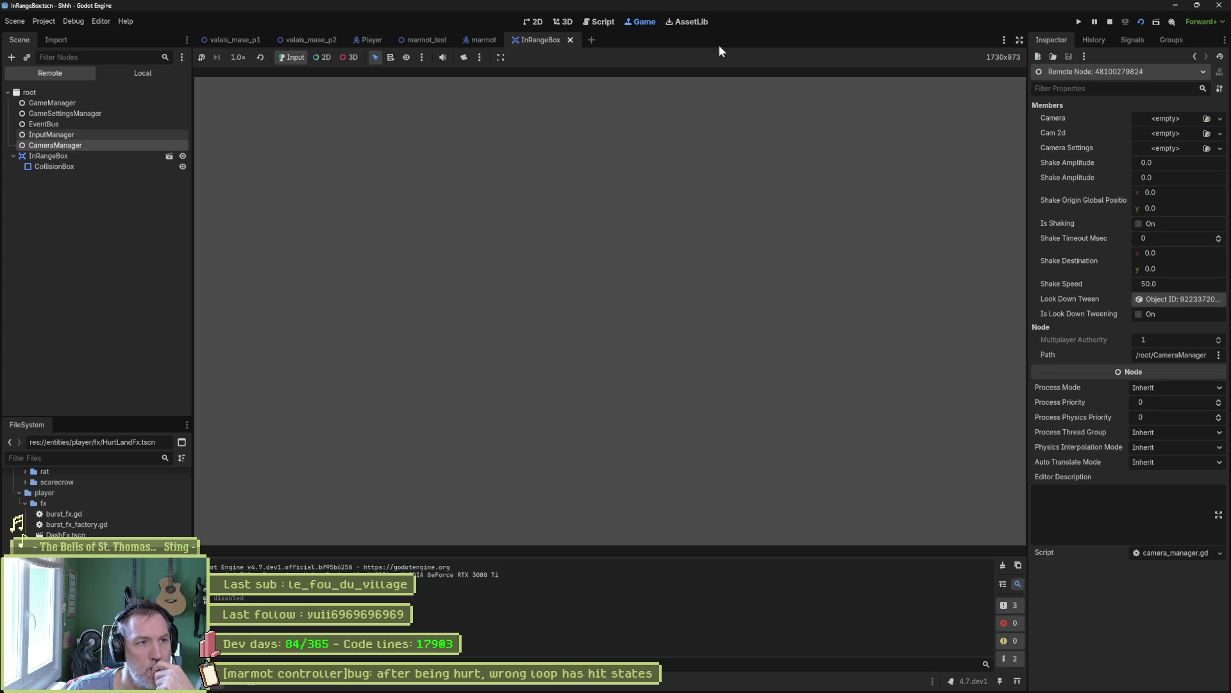
click(1110, 21)
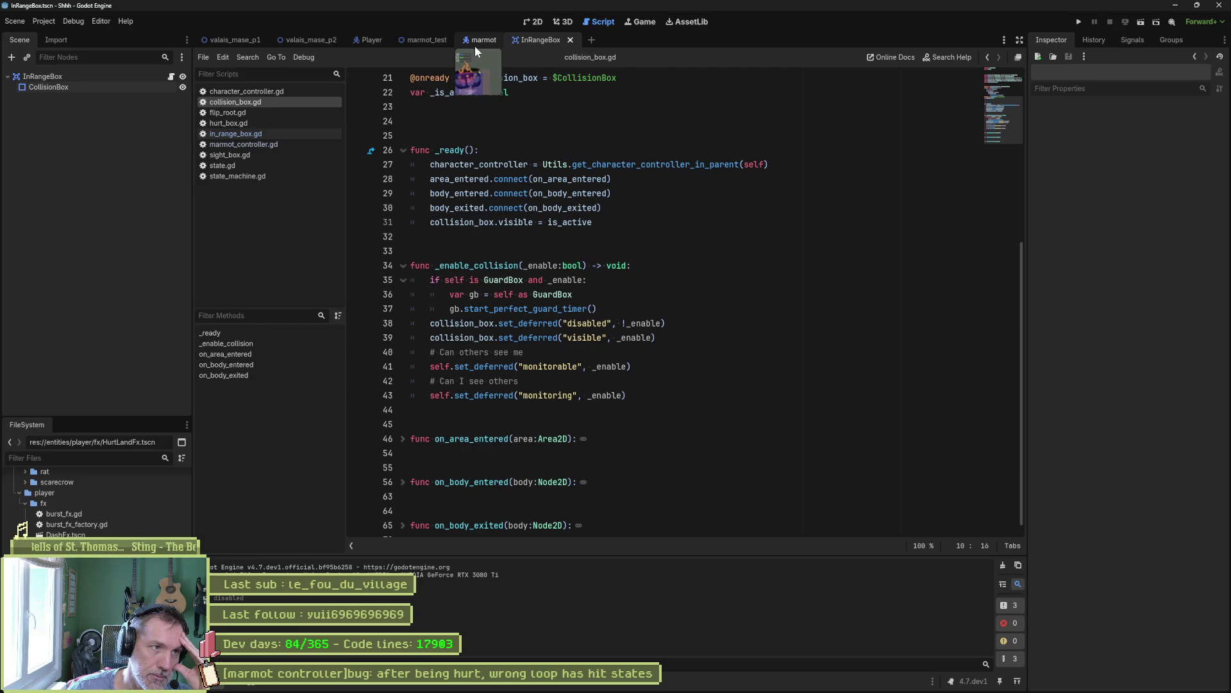
- Save and run valais_mase_p2, then hide the first Scarecrow's InRangeBox collision shape in the Remote tree
click(317, 40)
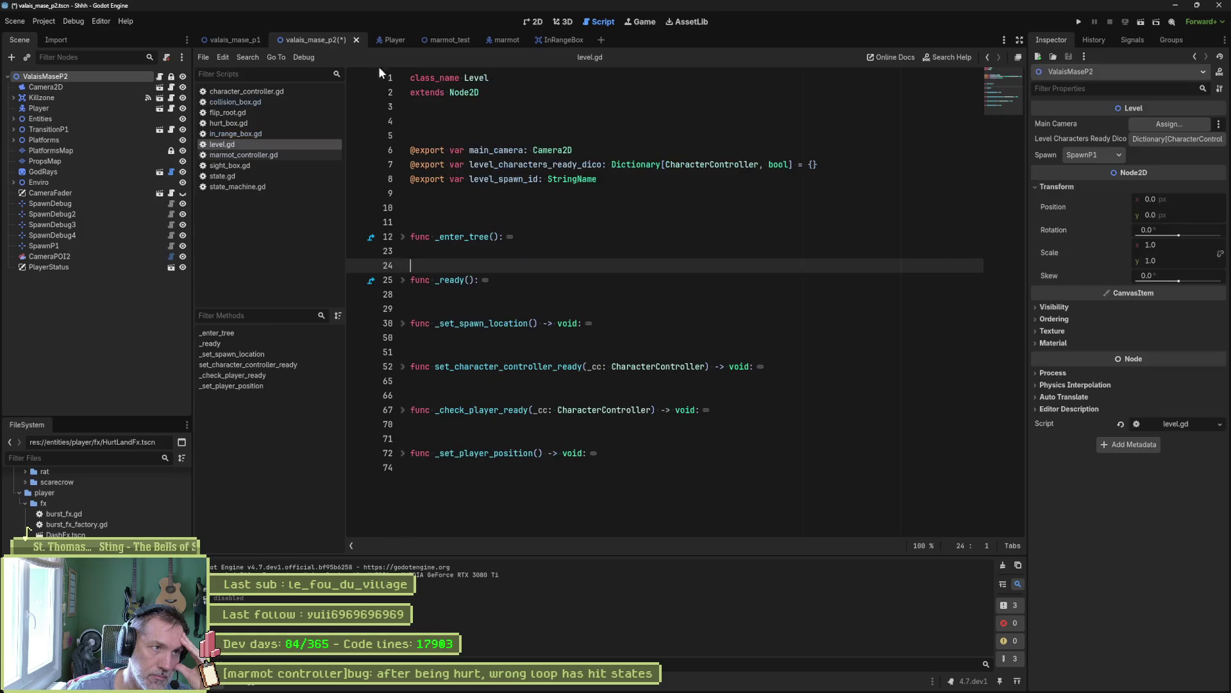
key(F6)
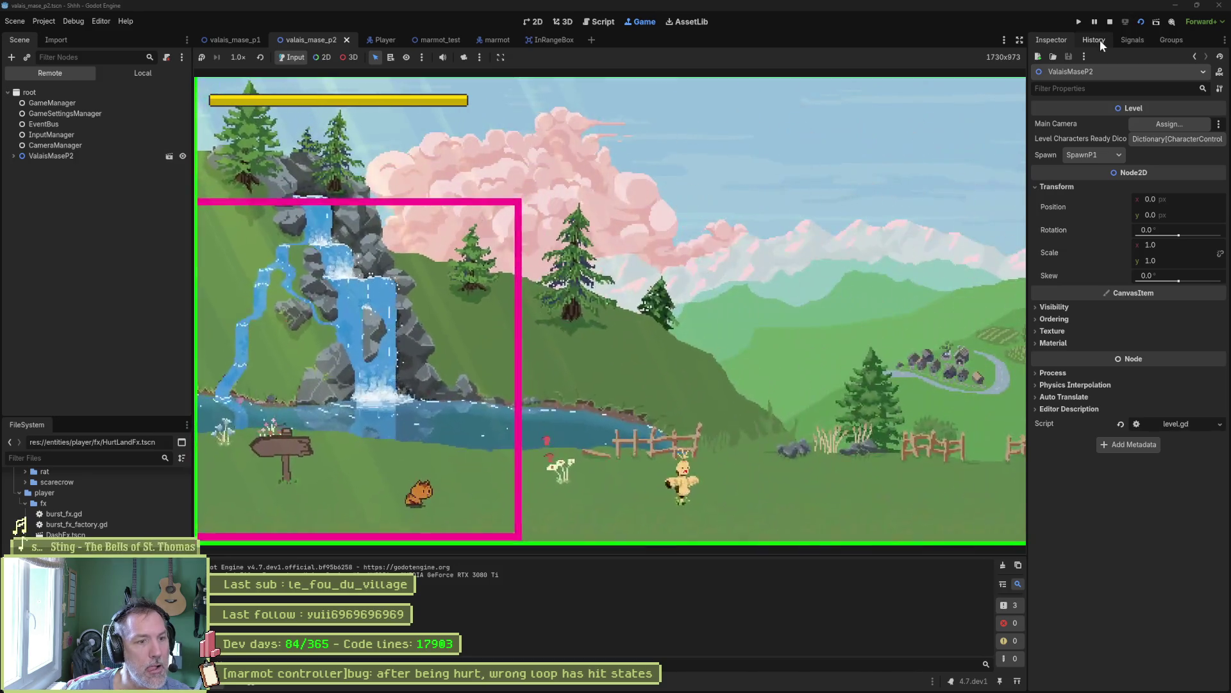
click(13, 156)
click(20, 198)
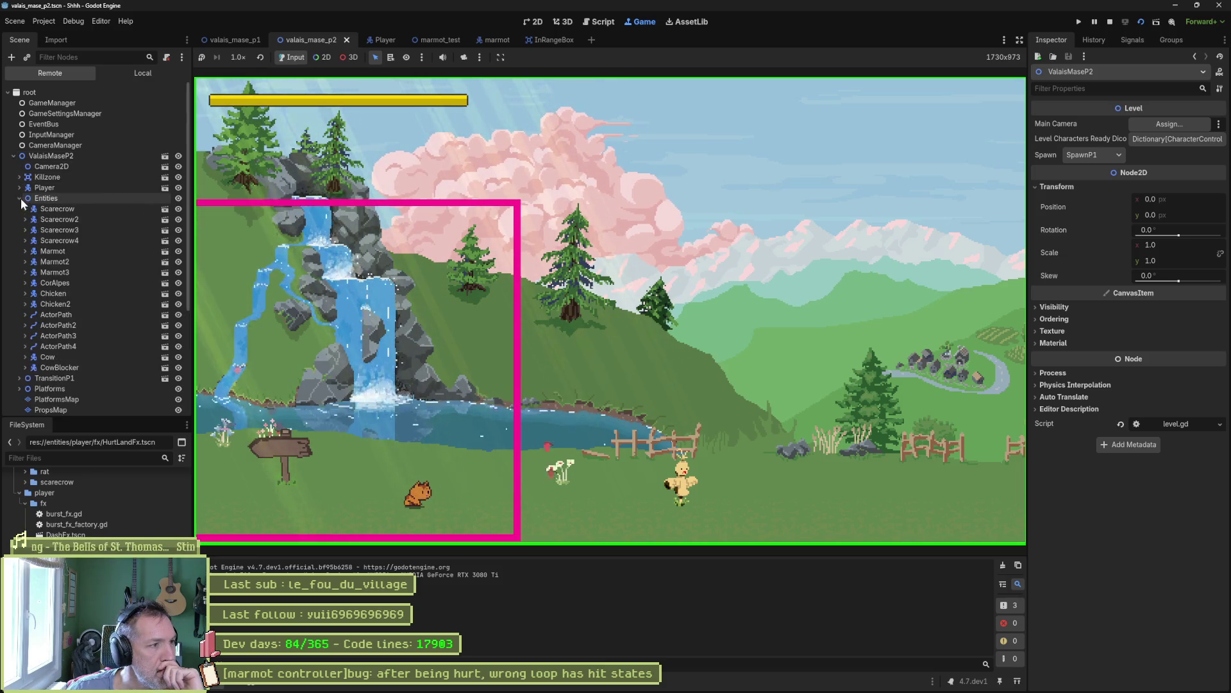
click(26, 209)
click(29, 229)
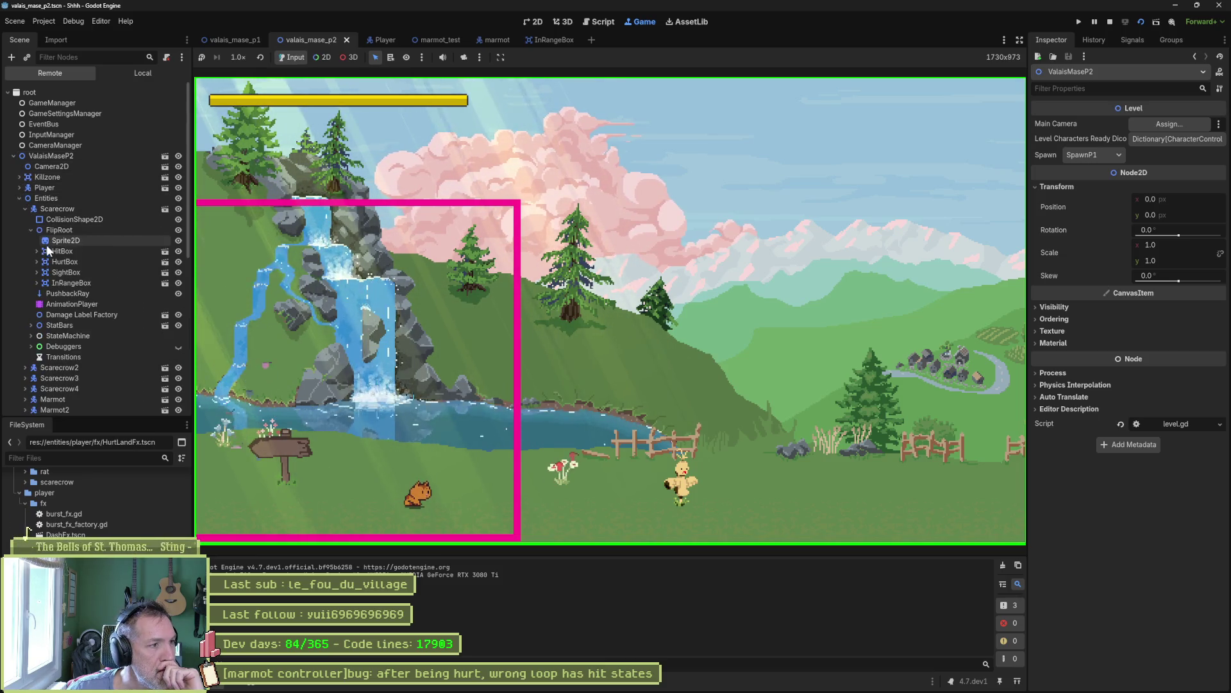
click(62, 283)
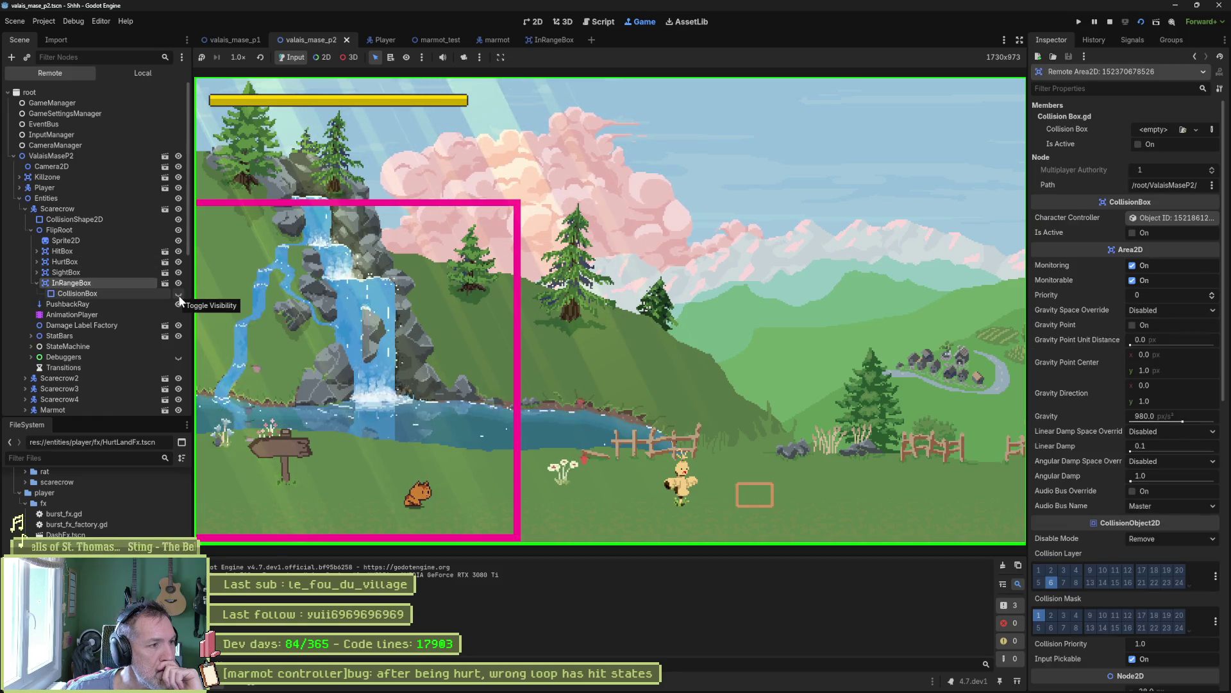
click(178, 295)
- Expand Scarecrow2's FlipRoot to show its InRangeBox collision box, then stop the level
click(25, 209)
click(58, 220)
click(25, 219)
click(36, 240)
click(31, 241)
click(37, 294)
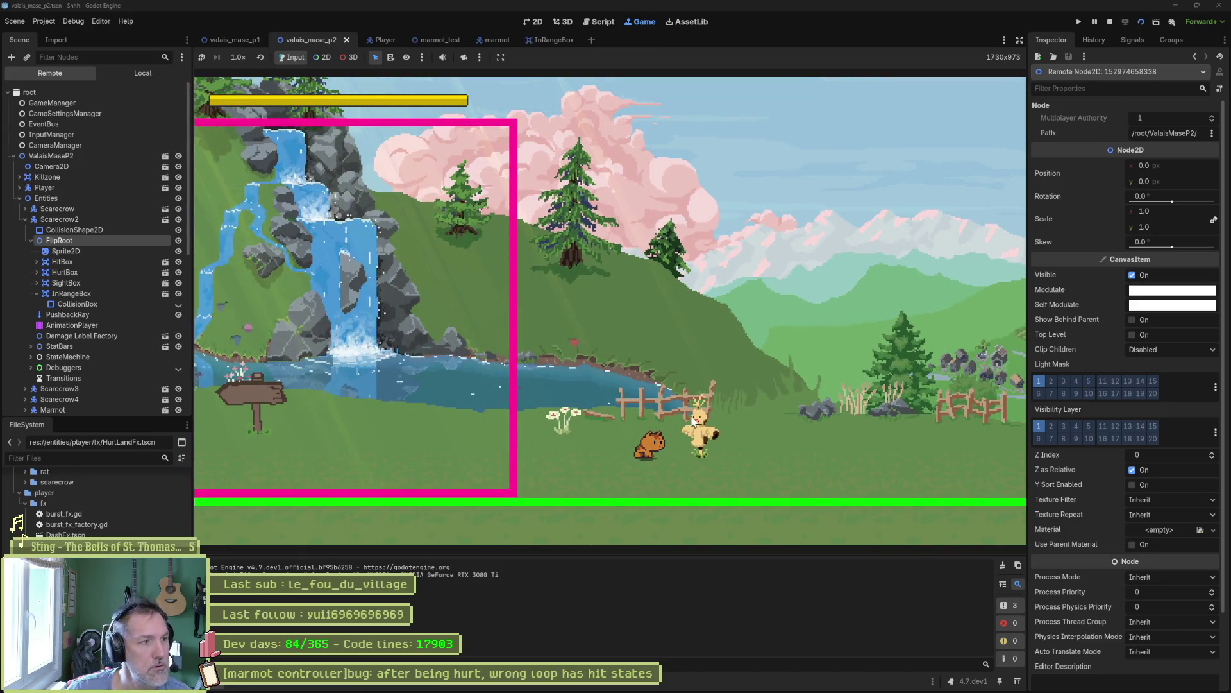
click(1110, 21)
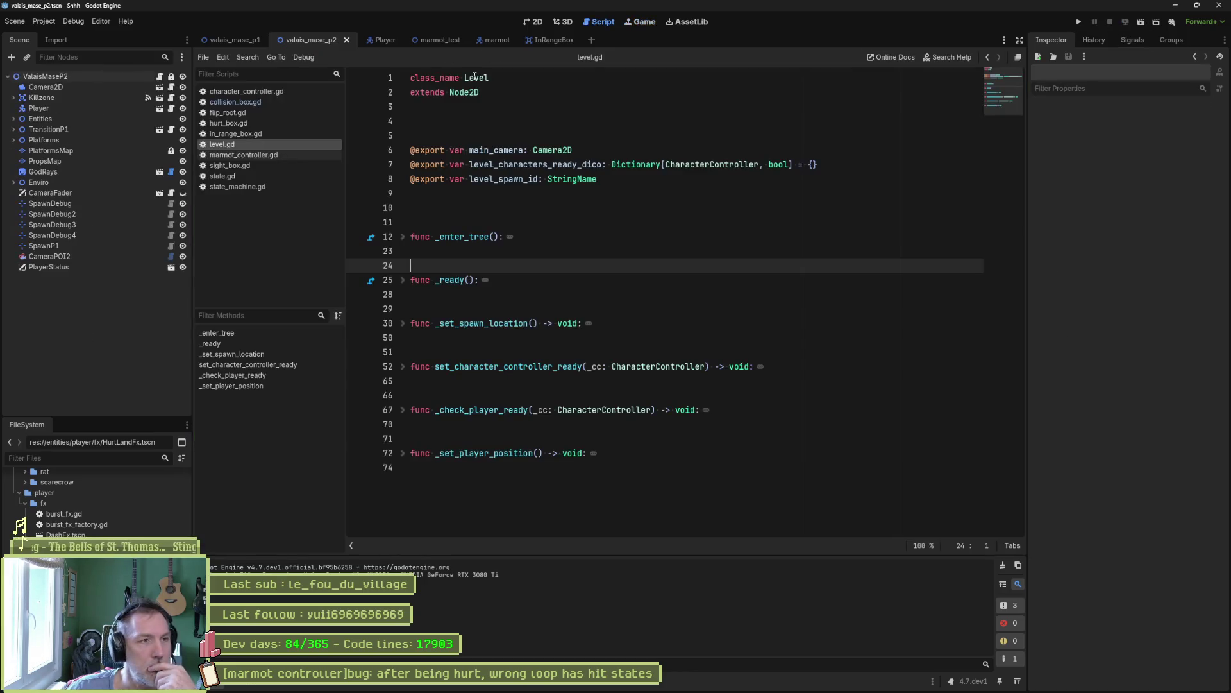
- Enable Debug > Visible Collision Shapes and run the level
click(76, 20)
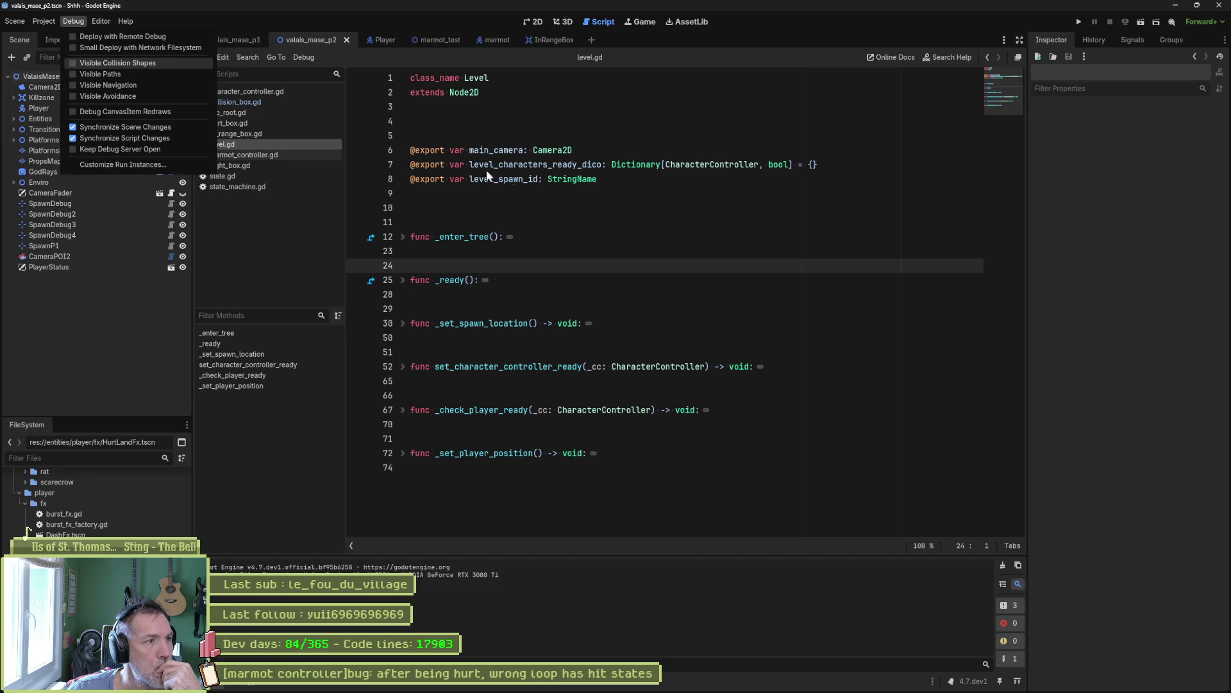
click(634, 248)
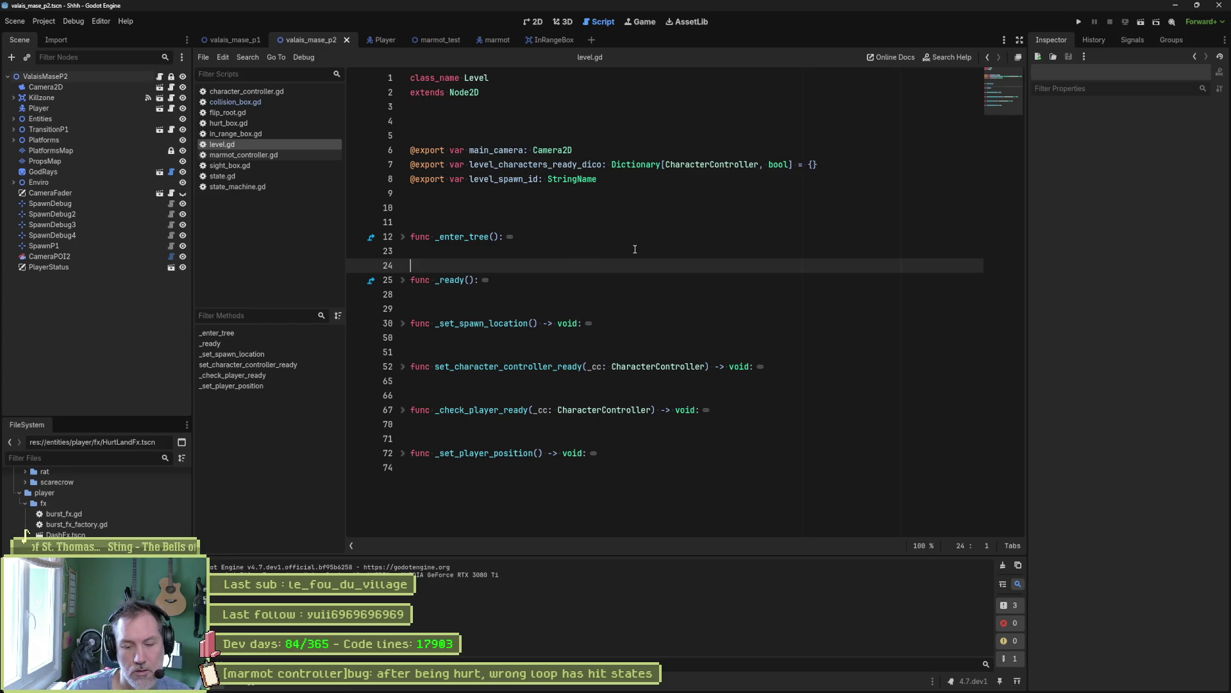
key(F6)
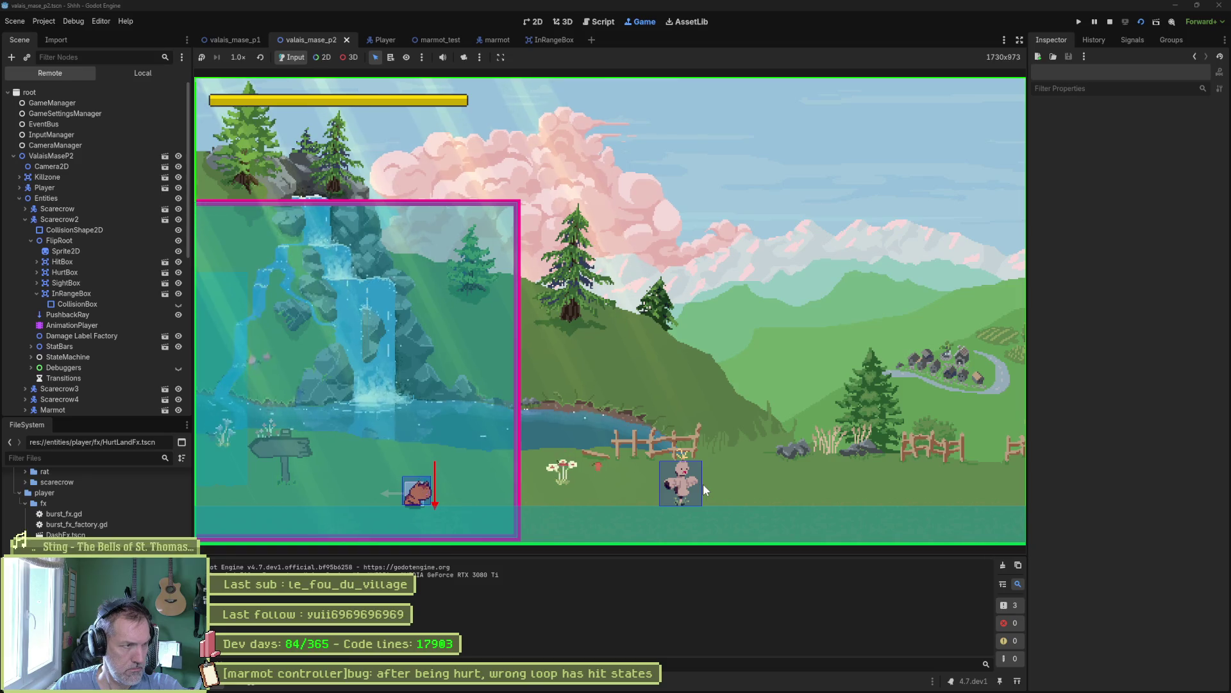
- Walk the marmot past the scarecrow and back while inspecting Scarecrow and Scarecrow2's SightBox live
key(d)
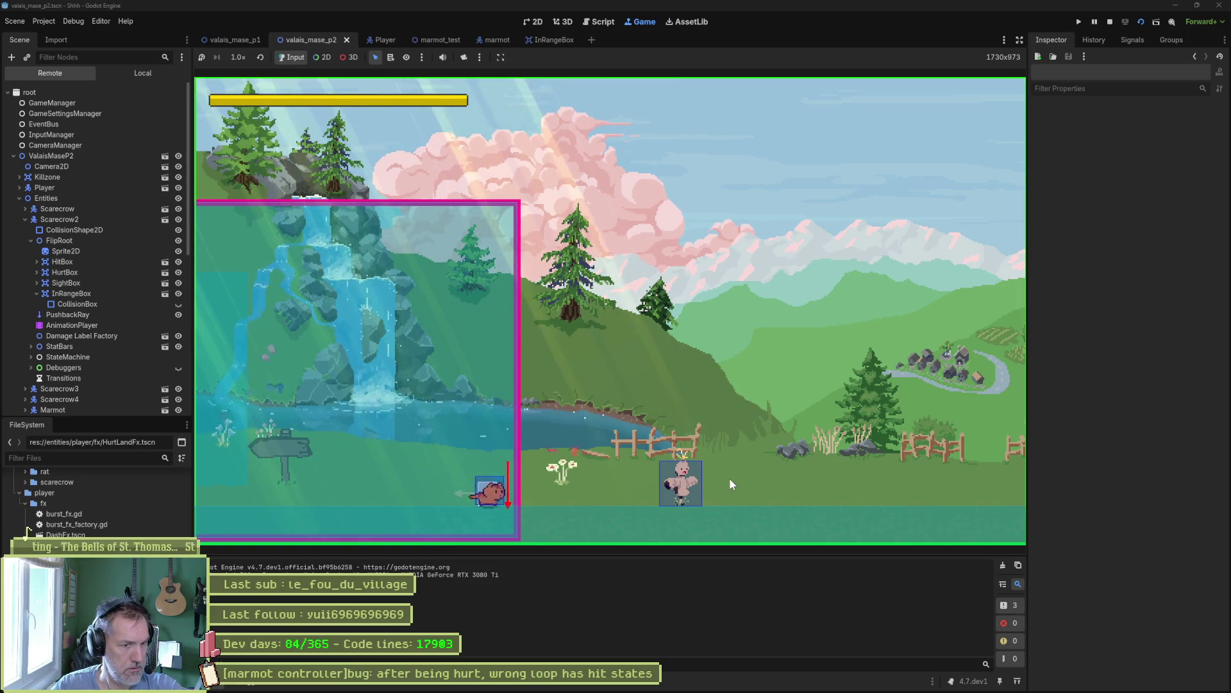
key(d)
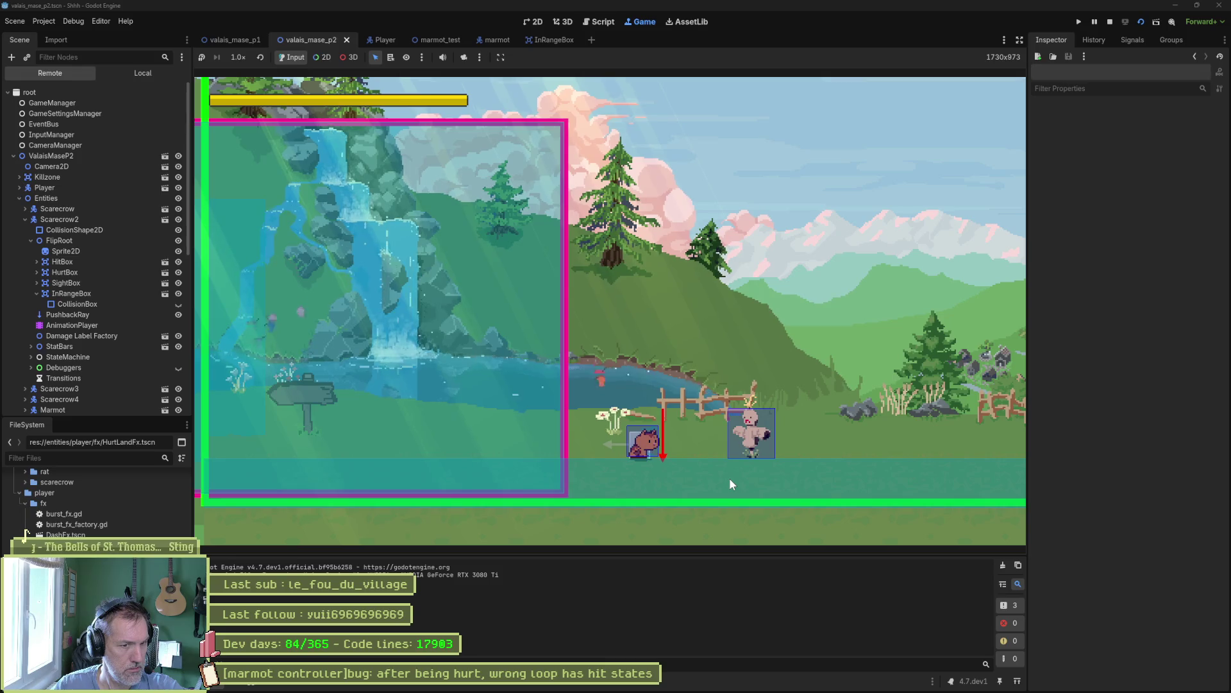
click(89, 209)
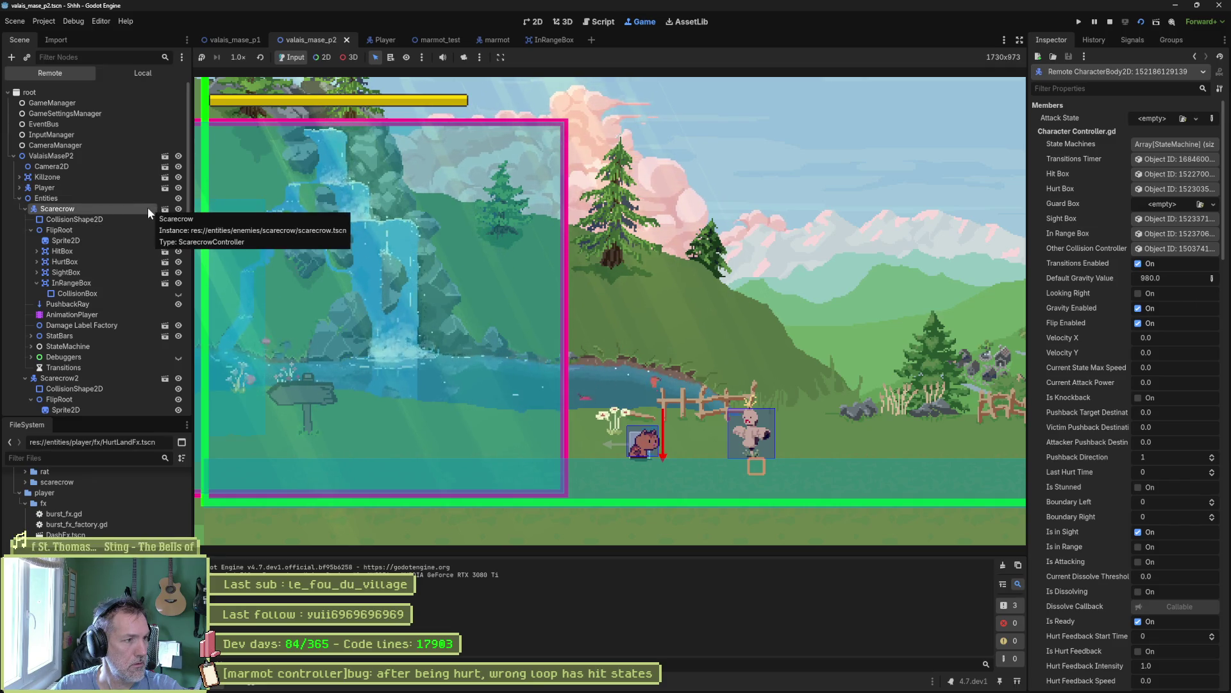
key(Right)
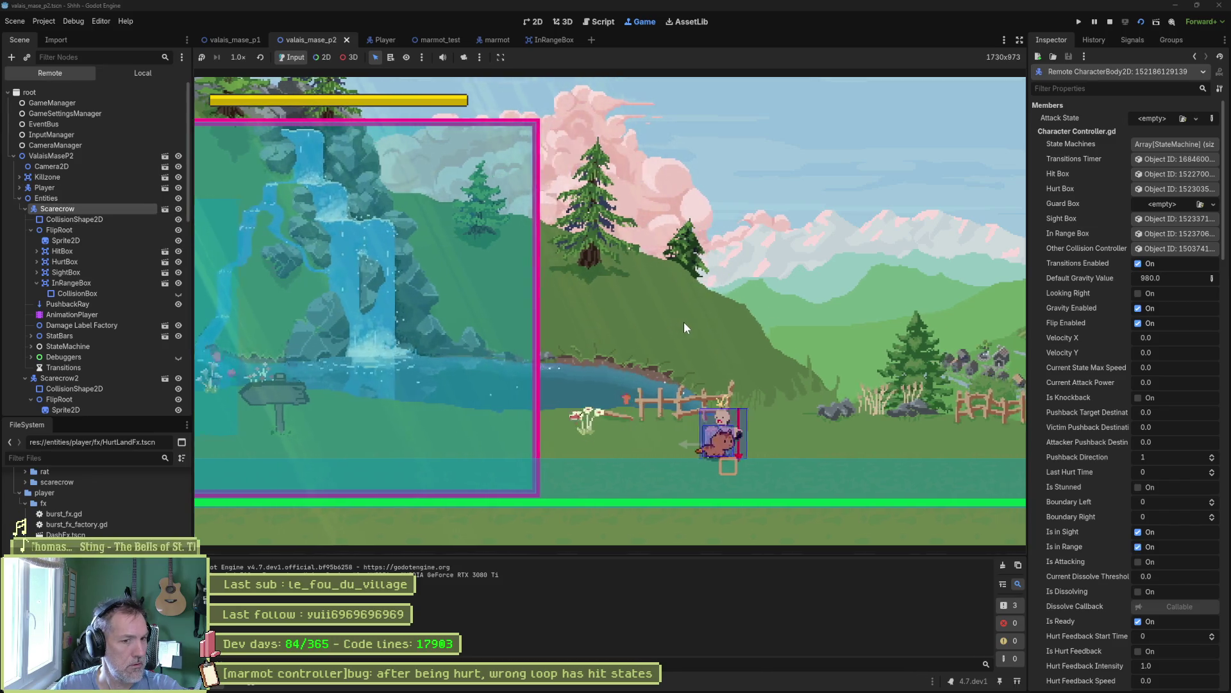
key(Right)
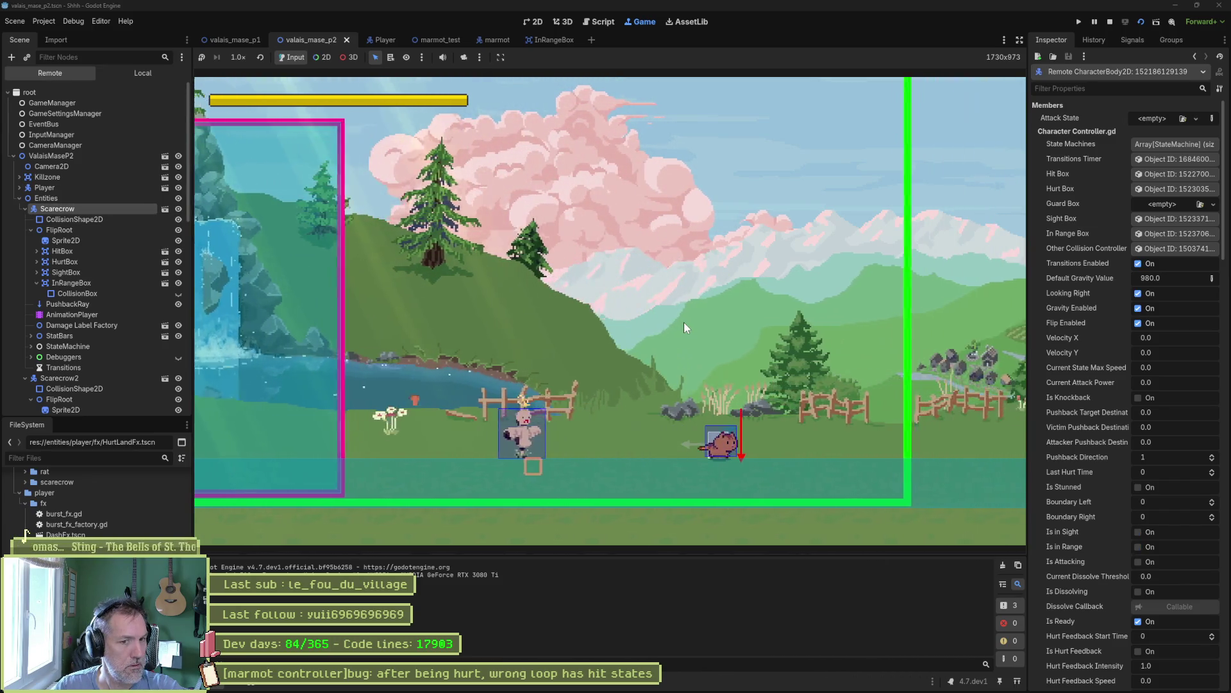
key(Right)
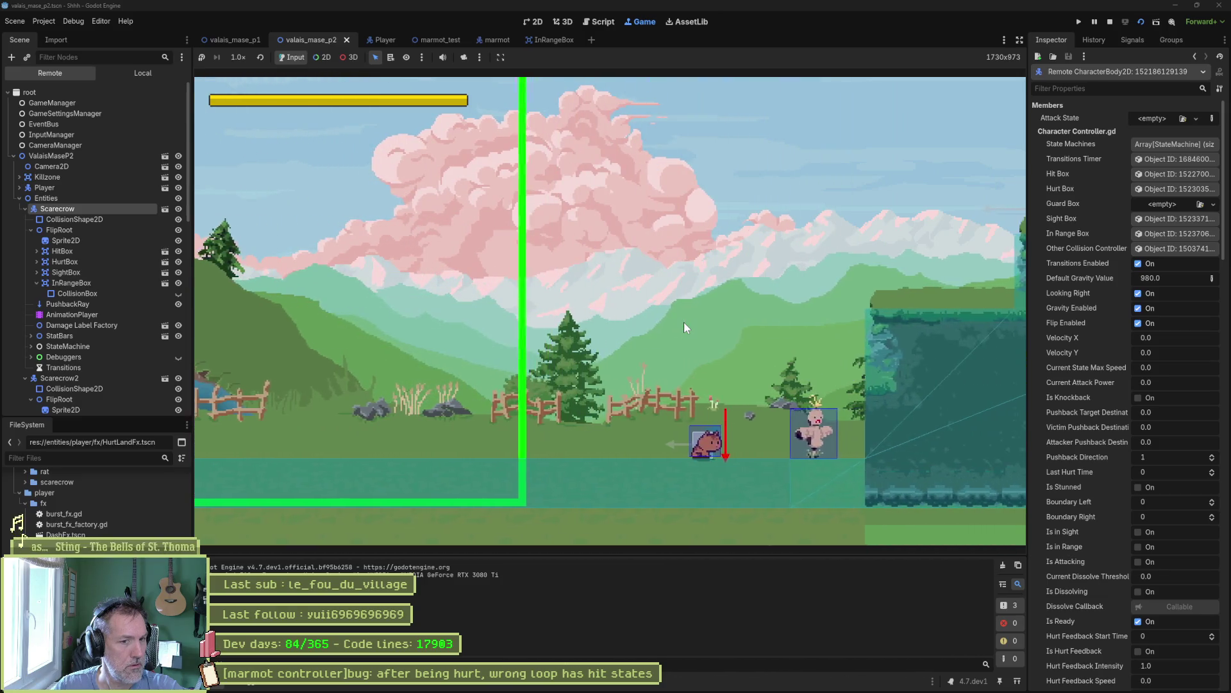
key(Left)
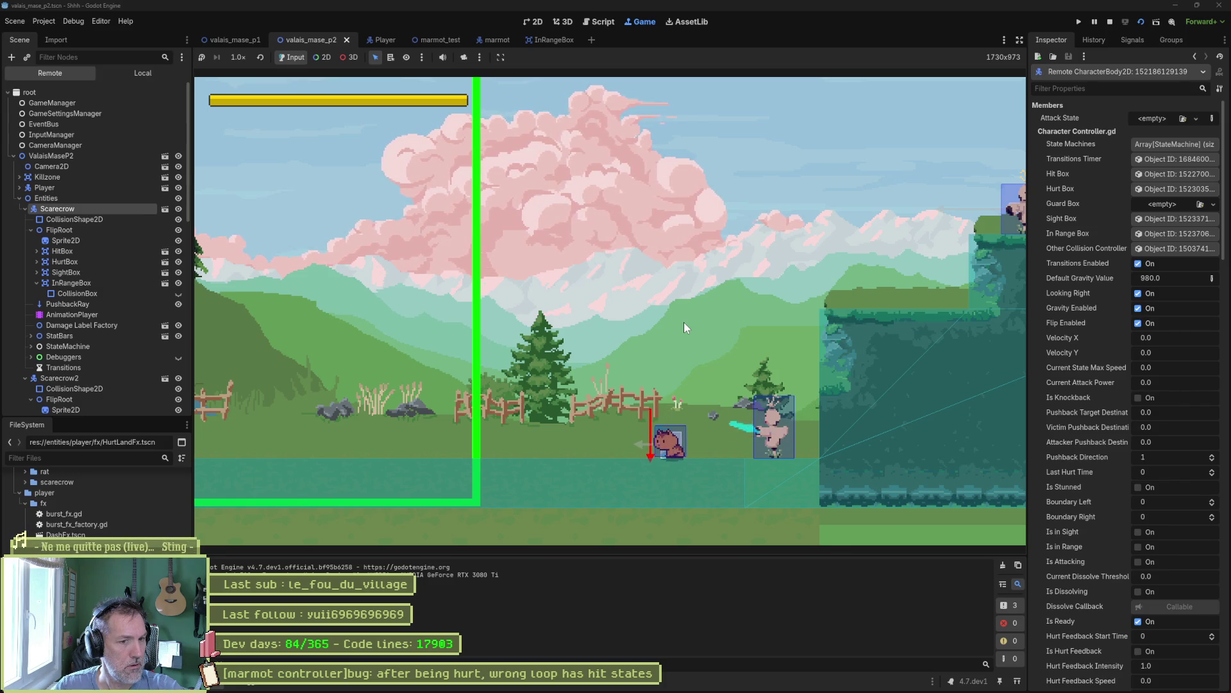
key(Right)
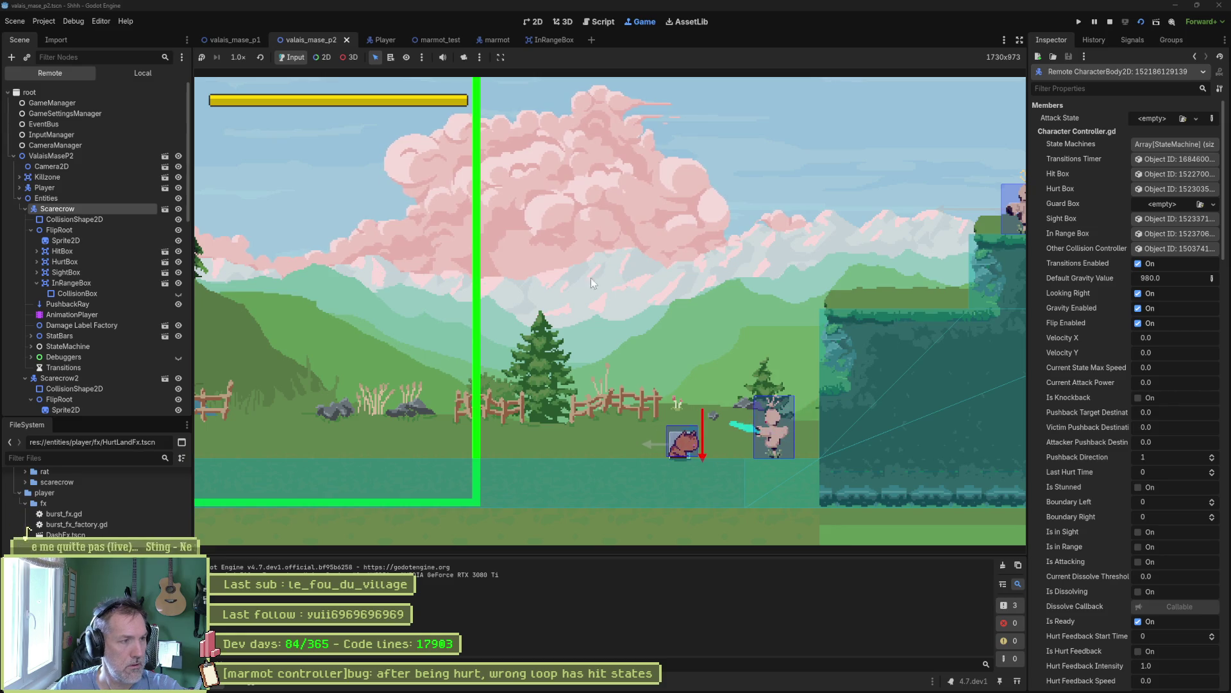
click(24, 209)
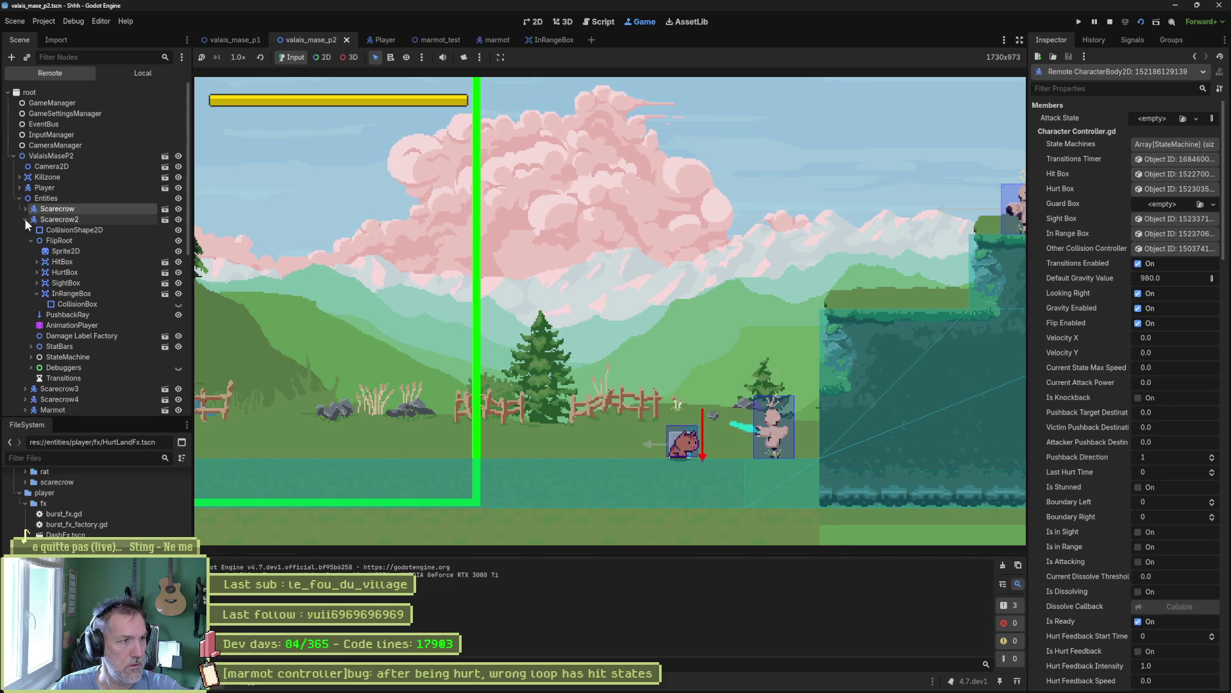
click(72, 283)
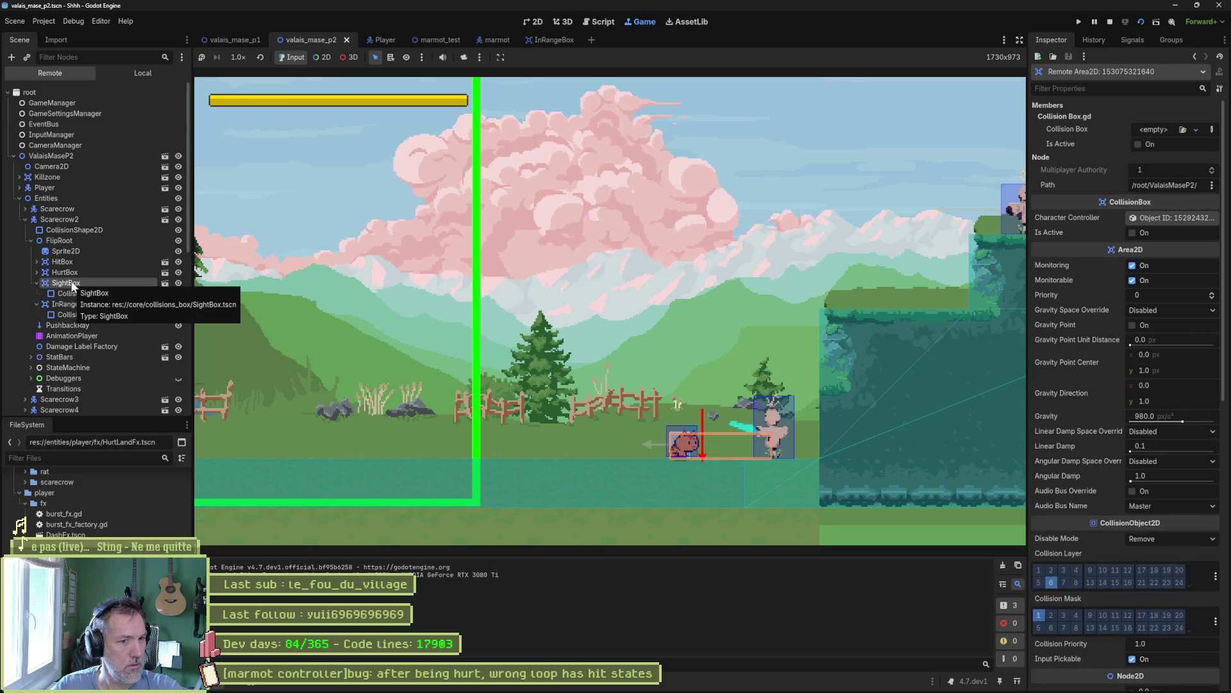